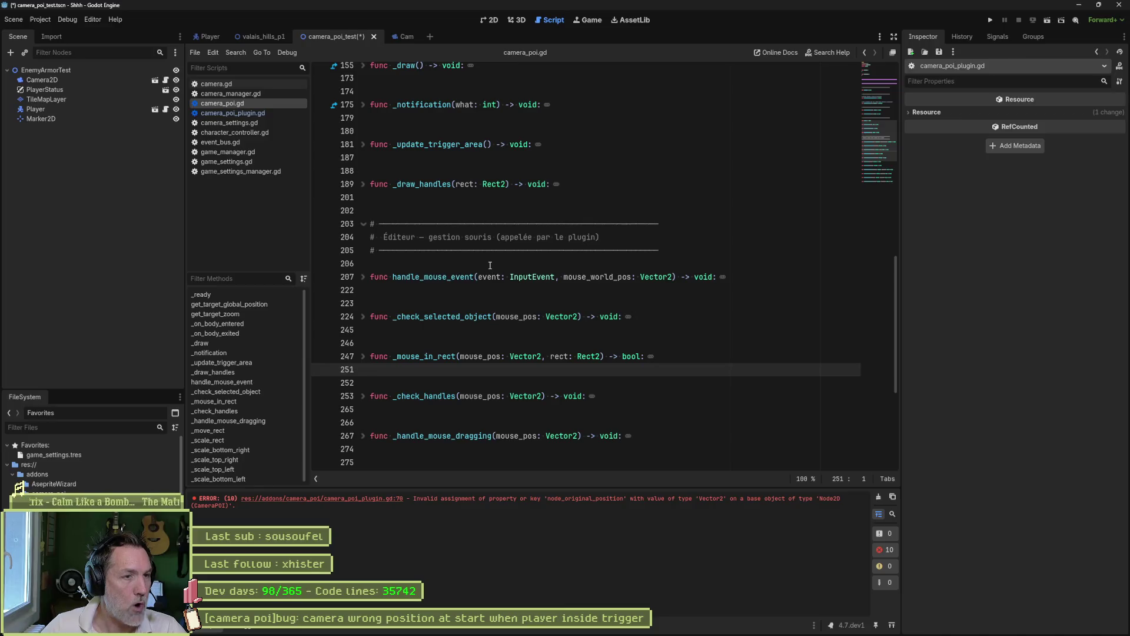
Paste the refresh_original_position() function below get_target_zoom in camera_poi.gd.
{"action": "scroll", "coordinate": [379, 284], "scroll_direction": "up", "scroll_amount": 3}
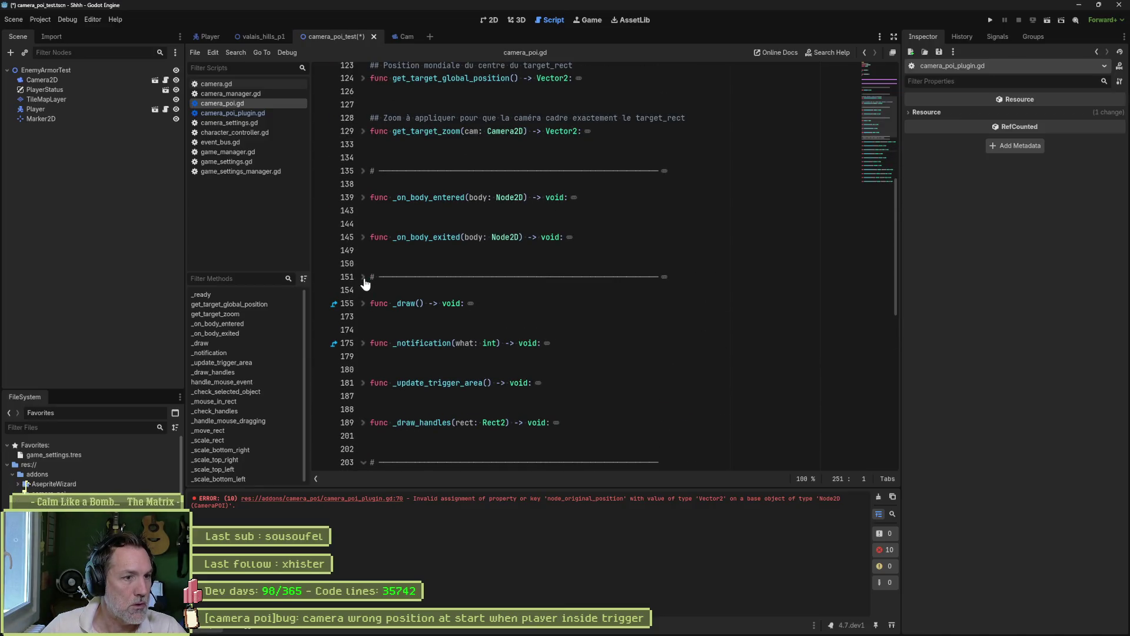
{"action": "scroll", "coordinate": [432, 233], "scroll_direction": "up", "scroll_amount": 3}
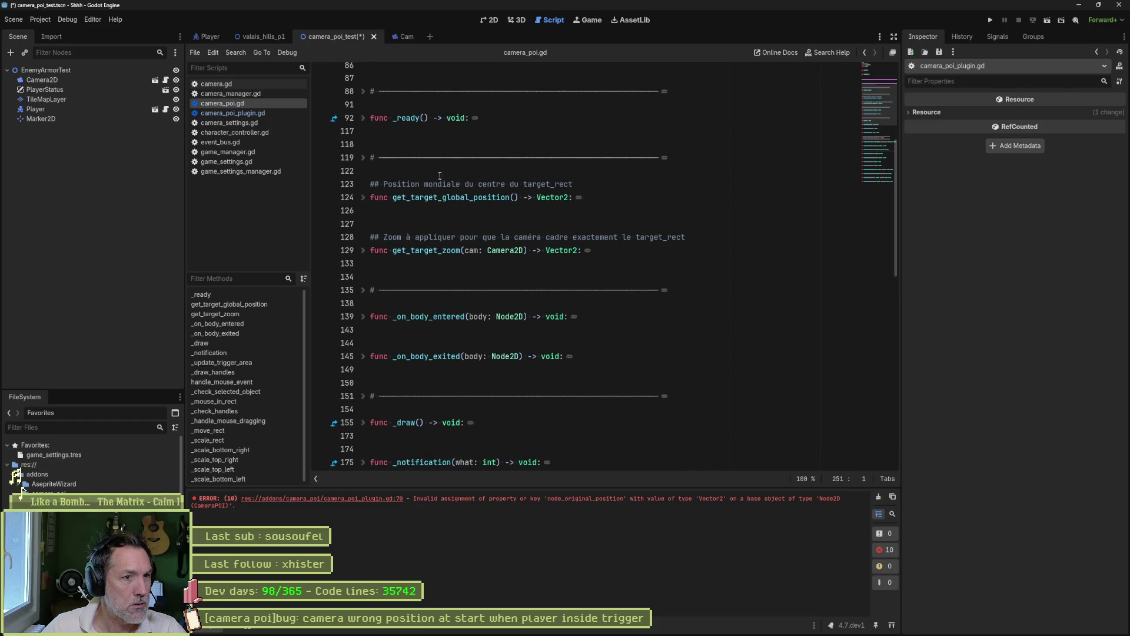
{"action": "left_click", "coordinate": [363, 158]}
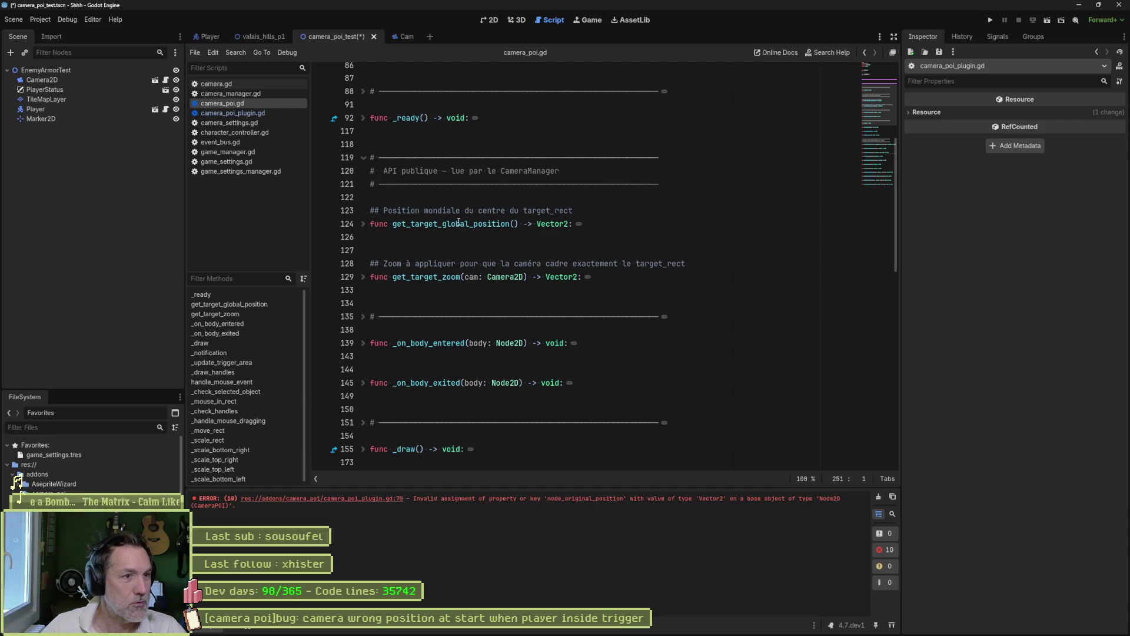
{"action": "left_click", "coordinate": [483, 291]}
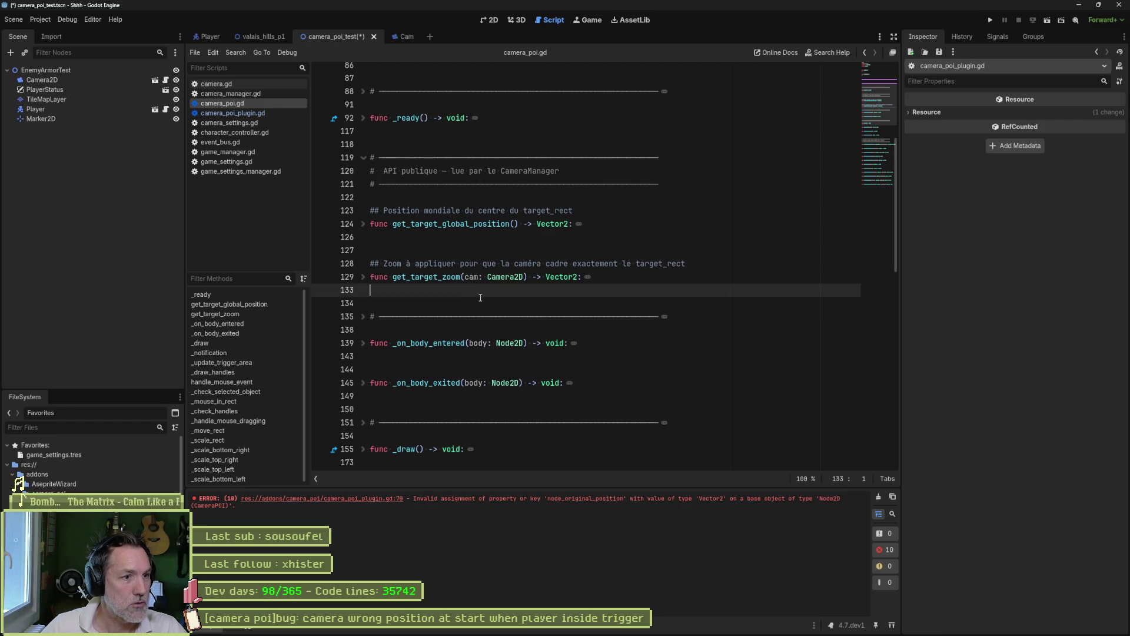
{"action": "left_click", "coordinate": [363, 276]}
{"action": "type", "text": "# dans camera_poi.gd func refresh_original_position() -> void:     _node_original_position = global_position"}
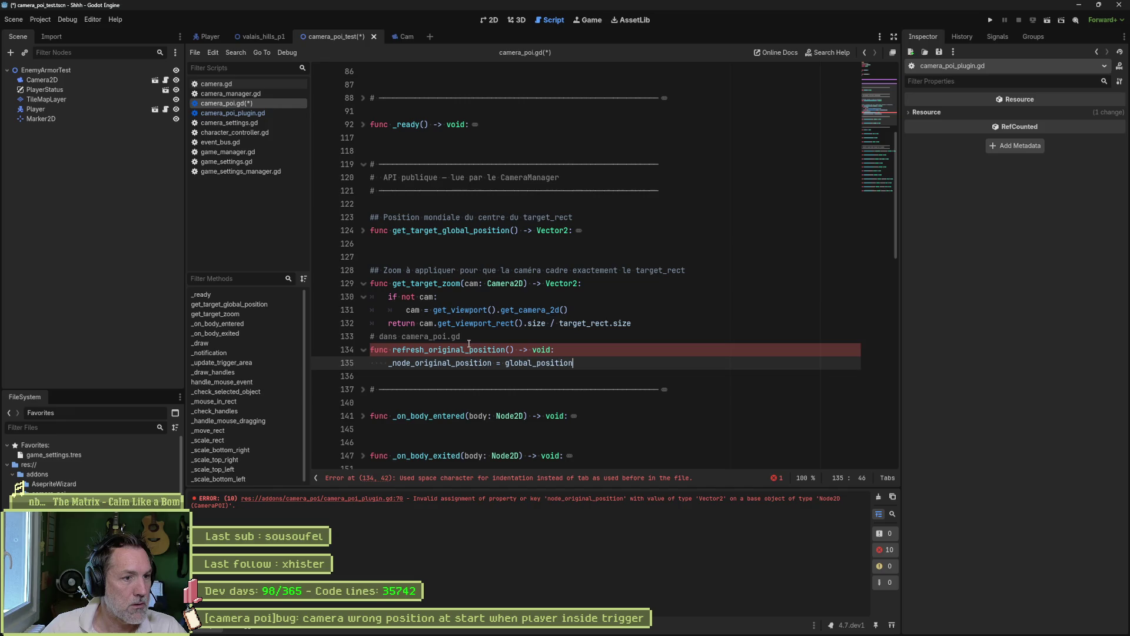
Remove the pasted comment line, indent the function body with a tab, and save.
{"action": "left_click", "coordinate": [651, 324]}
{"action": "key", "text": "Return"}
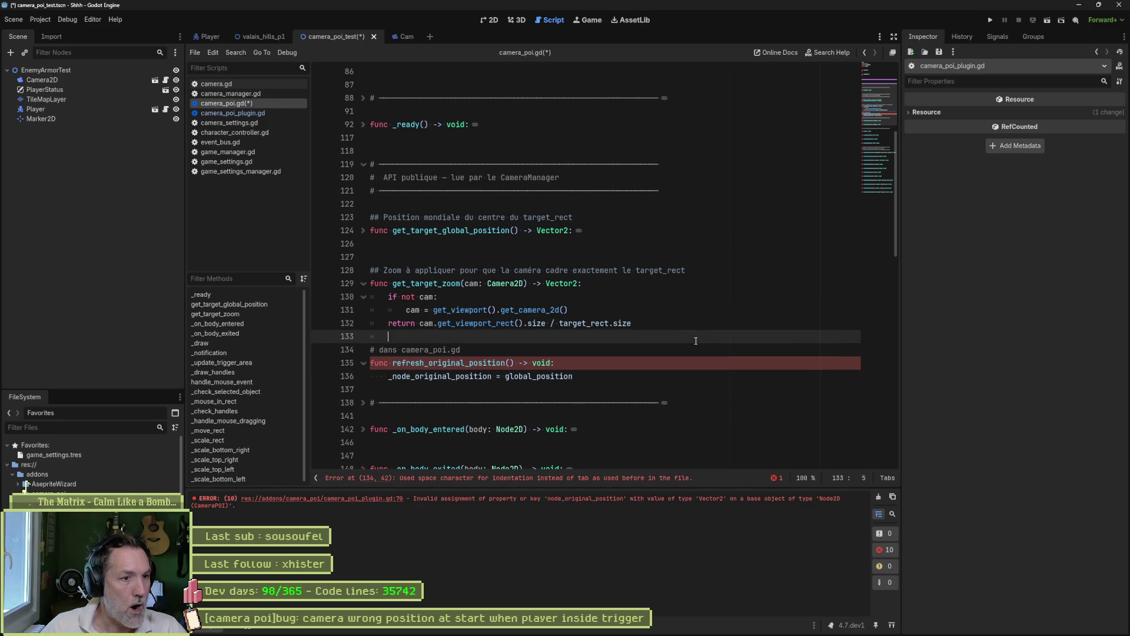
{"action": "key", "text": "Down"}
{"action": "key", "text": "ctrl+shift+k"}
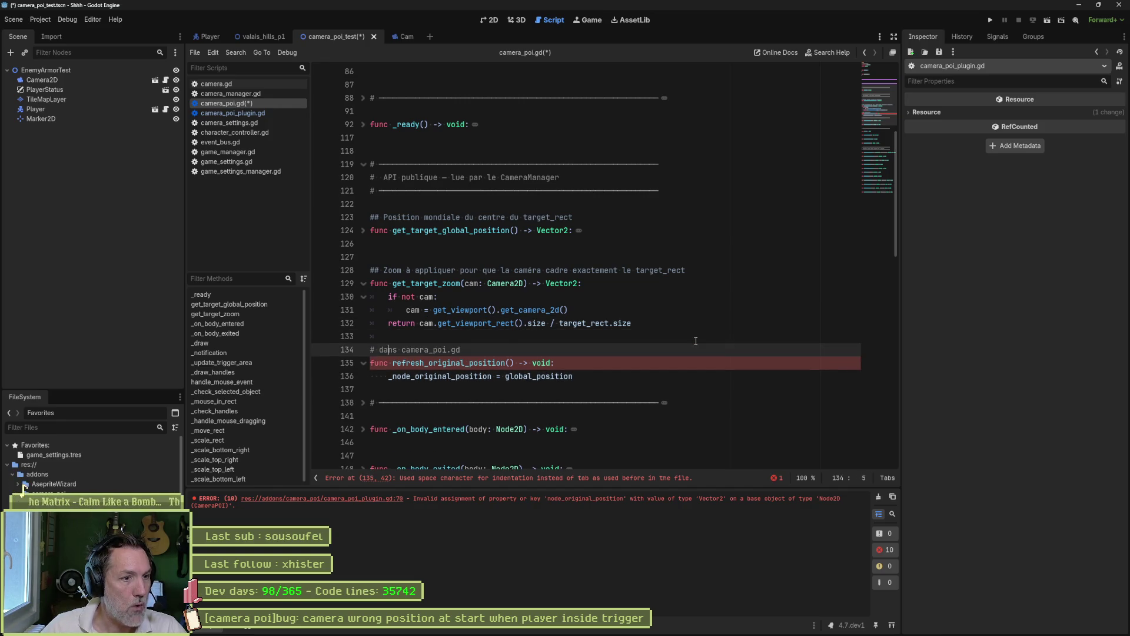
{"action": "key", "text": "Down"}
{"action": "key", "text": "Home"}
{"action": "key", "text": "Delete"}
{"action": "key", "text": "Delete"}
{"action": "key", "text": "Delete"}
{"action": "key", "text": "Tab"}
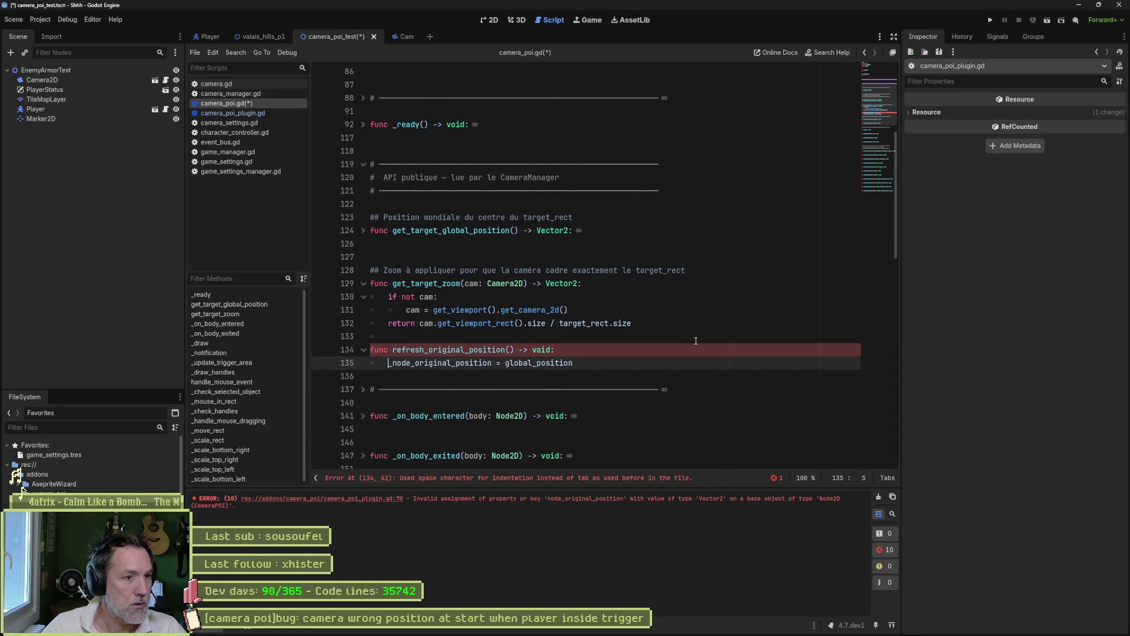
{"action": "key", "text": "Up"}
{"action": "key", "text": "Home"}
{"action": "key", "text": "Return"}
{"action": "key", "text": "Up"}
{"action": "key", "text": "ctrl+s"}
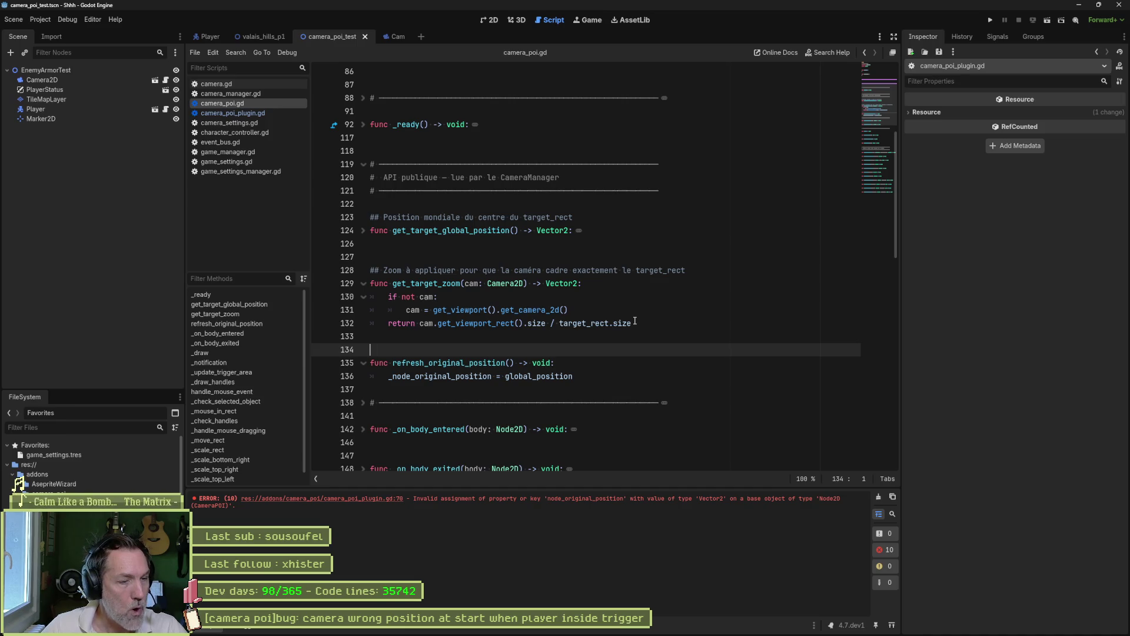
Open camera_poi_plugin.gd and compare it with Claude's suggested refresh_original_position() call.
{"action": "left_click", "coordinate": [276, 111]}
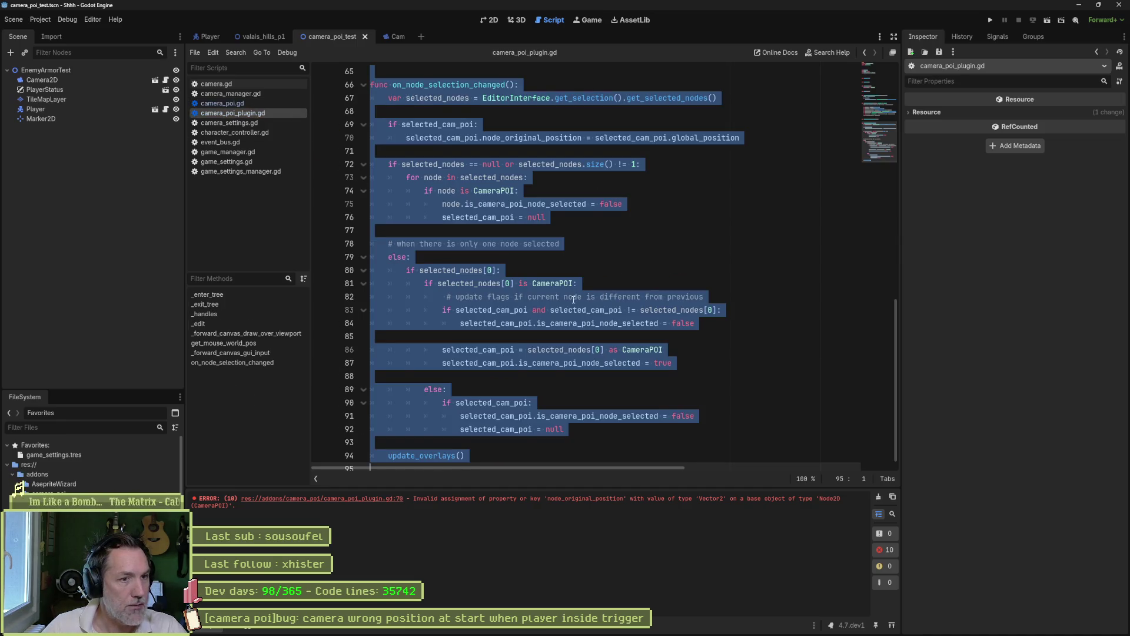
{"action": "left_click", "coordinate": [573, 297]}
{"action": "key", "text": "alt+Tab"}
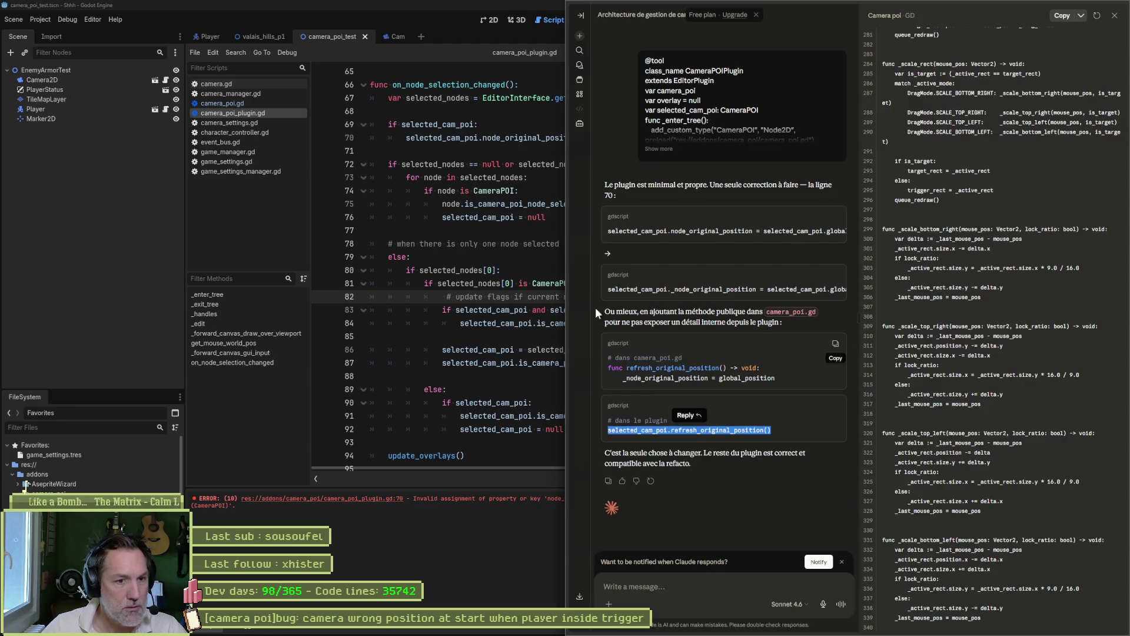
{"action": "left_click", "coordinate": [752, 432]}
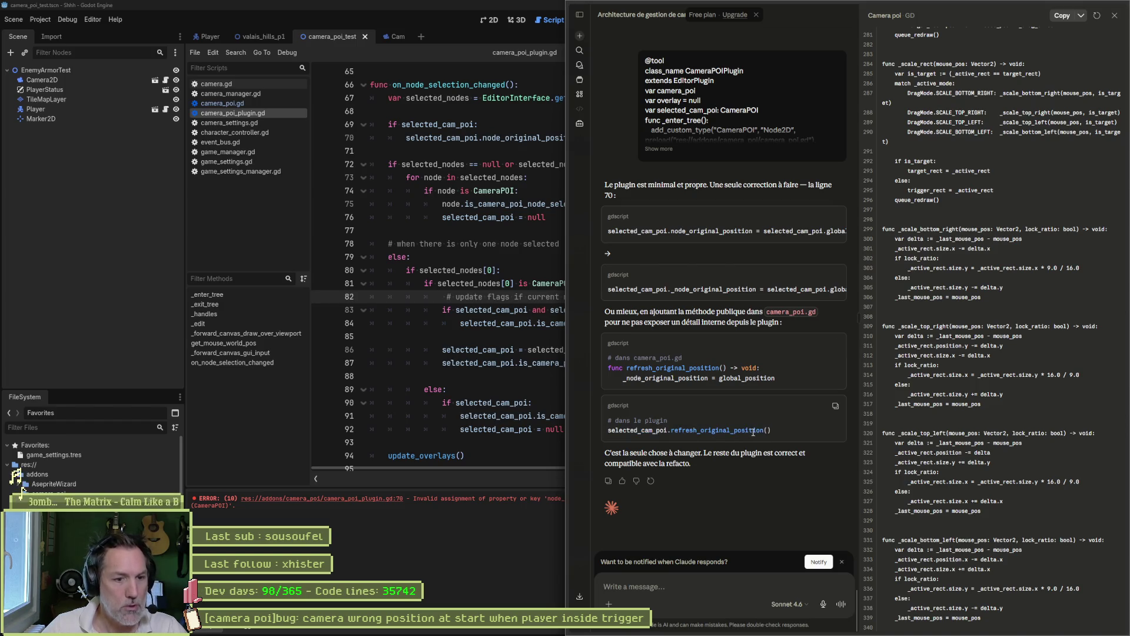
{"action": "left_click_drag", "start_coordinate": [771, 430], "coordinate": [609, 431]}
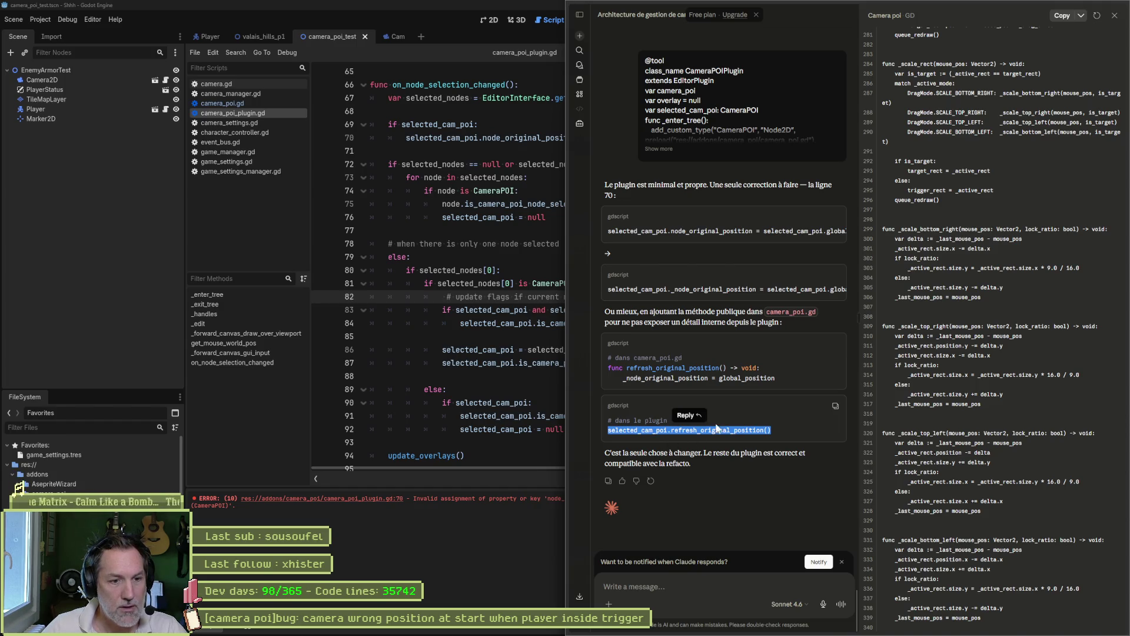
{"action": "left_click", "coordinate": [482, 323]}
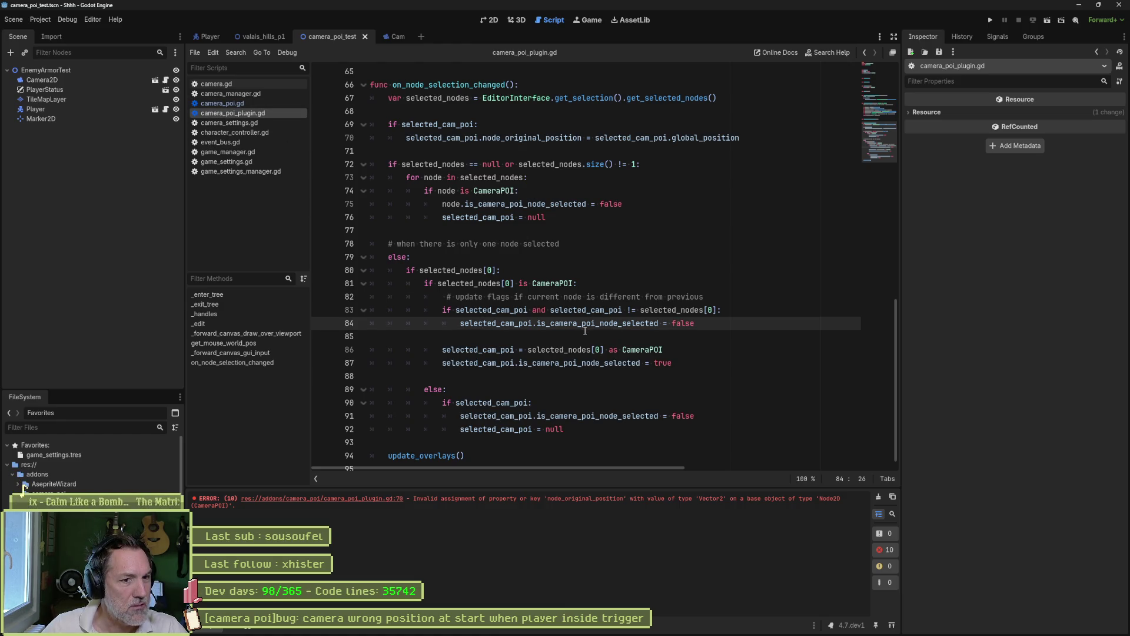
{"action": "key", "text": "alt+Tab"}
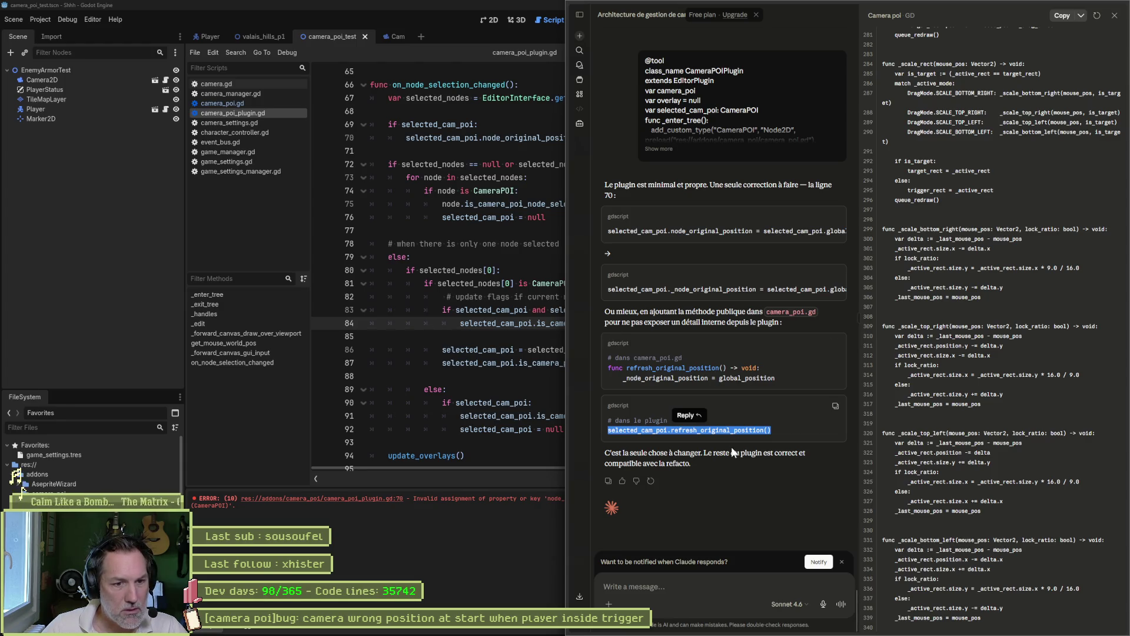
{"action": "key", "text": "alt+Tab"}
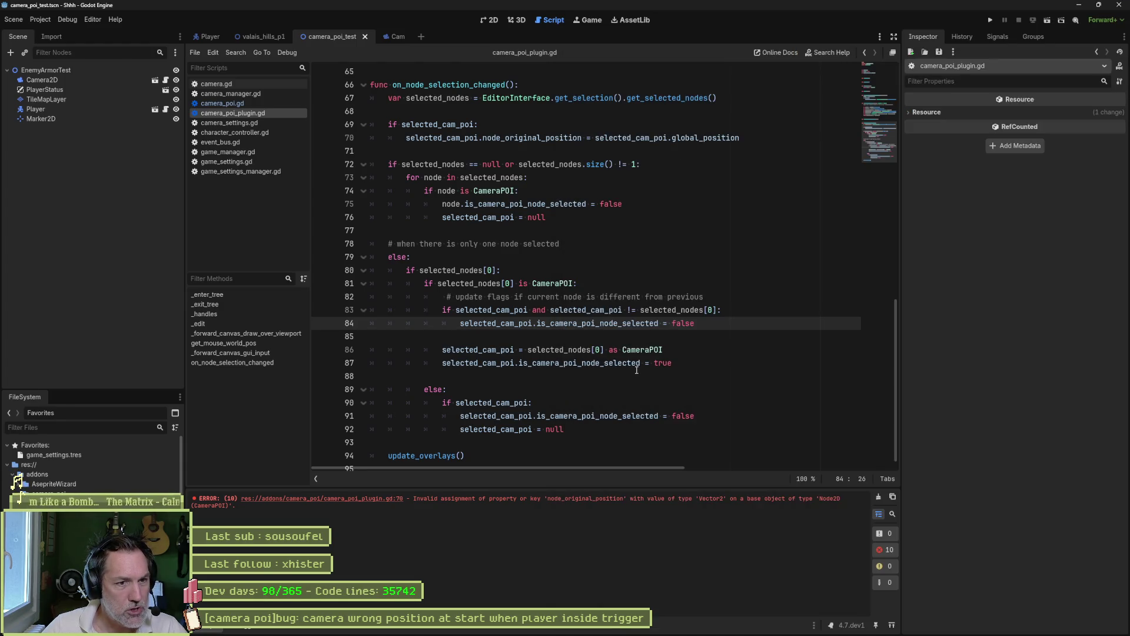
{"action": "key", "text": "alt+Tab"}
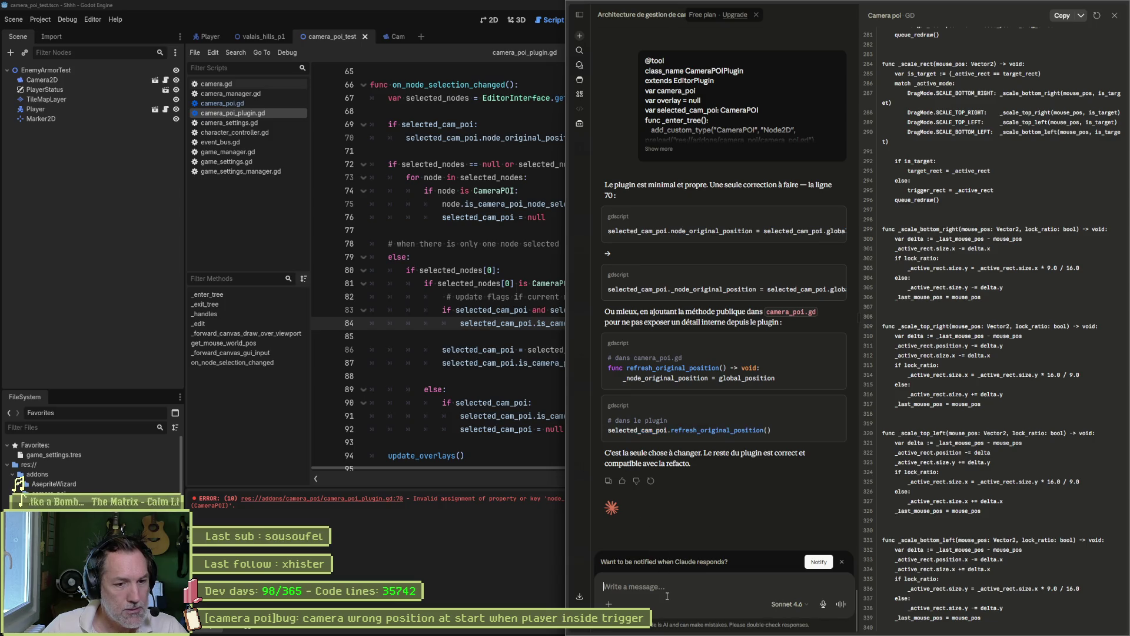
Ask Claude 'quelle ligne dans le plugin ?' and select the on_node_selection_changed line it points to.
{"action": "type", "text": "quelle ligne dans le "}
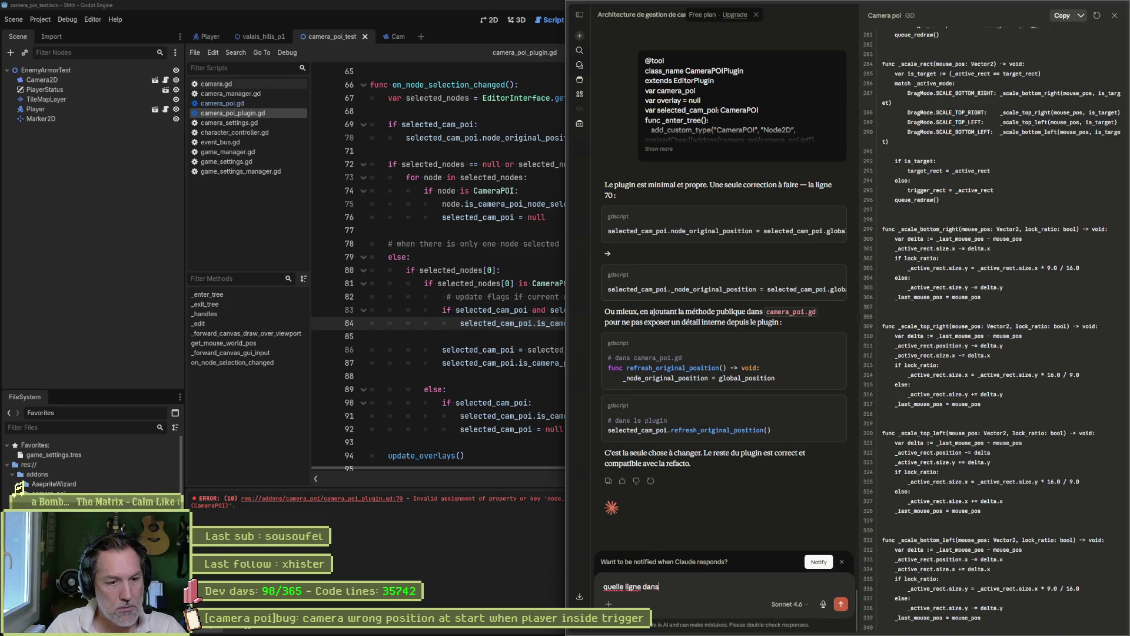
{"action": "type", "text": "plu"}
{"action": "key", "text": "Return"}
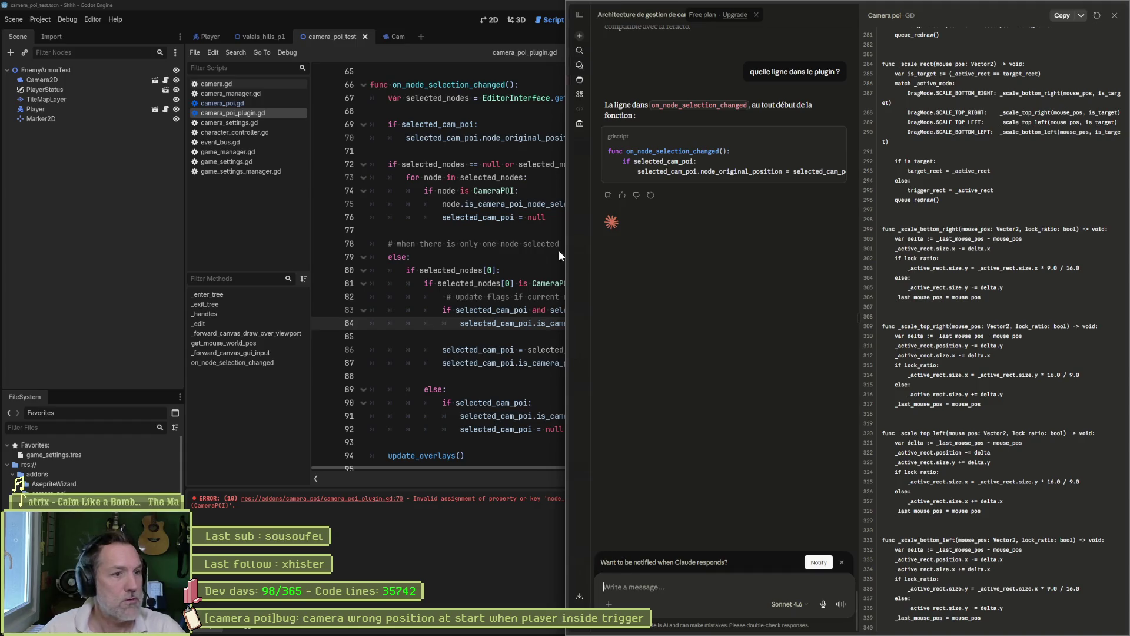
{"action": "mouse_move", "coordinate": [580, 258]}
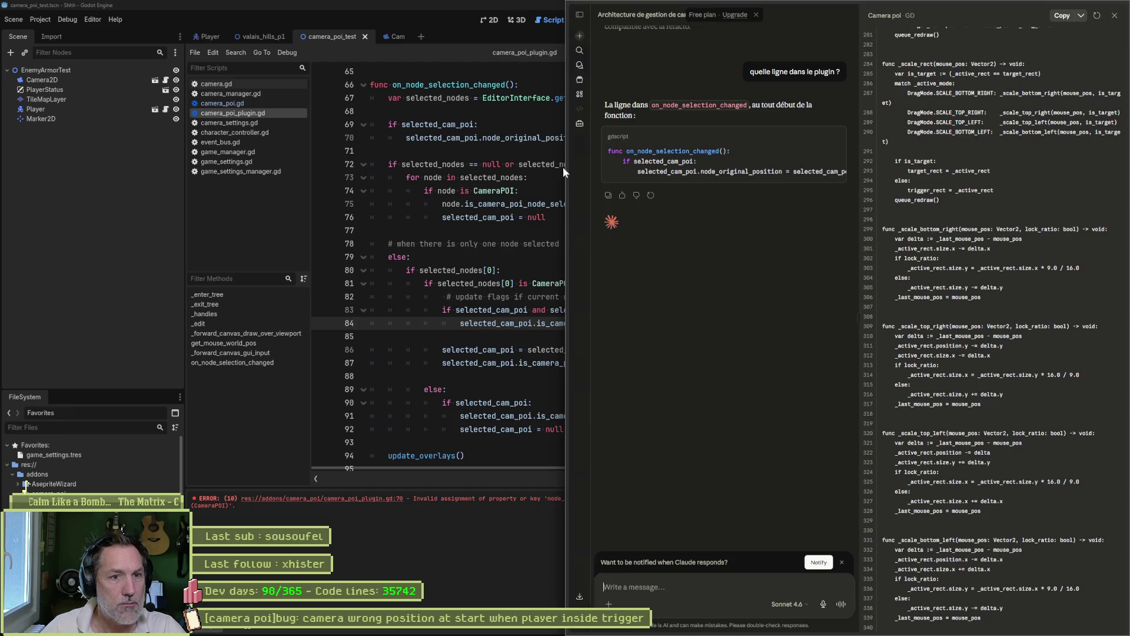
{"action": "mouse_move", "coordinate": [637, 171]}
{"action": "left_mouse_down"}
{"action": "mouse_move", "coordinate": [890, 172]}
{"action": "mouse_move", "coordinate": [802, 173]}
{"action": "left_mouse_up"}
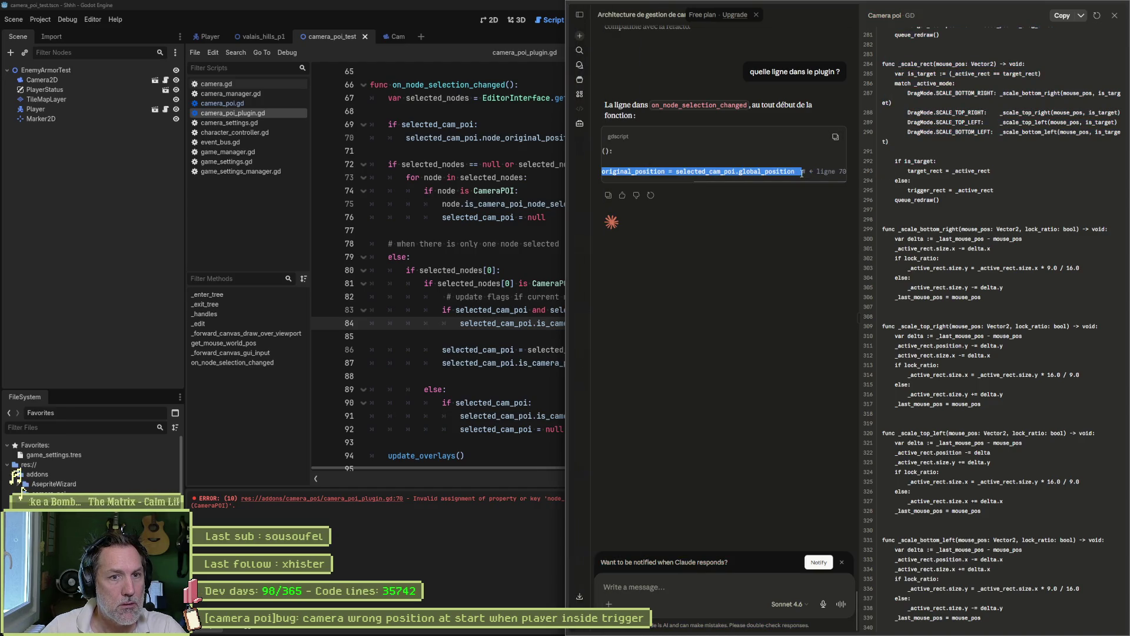
{"action": "left_click", "coordinate": [401, 151]}
{"action": "key", "text": "super+Up"}
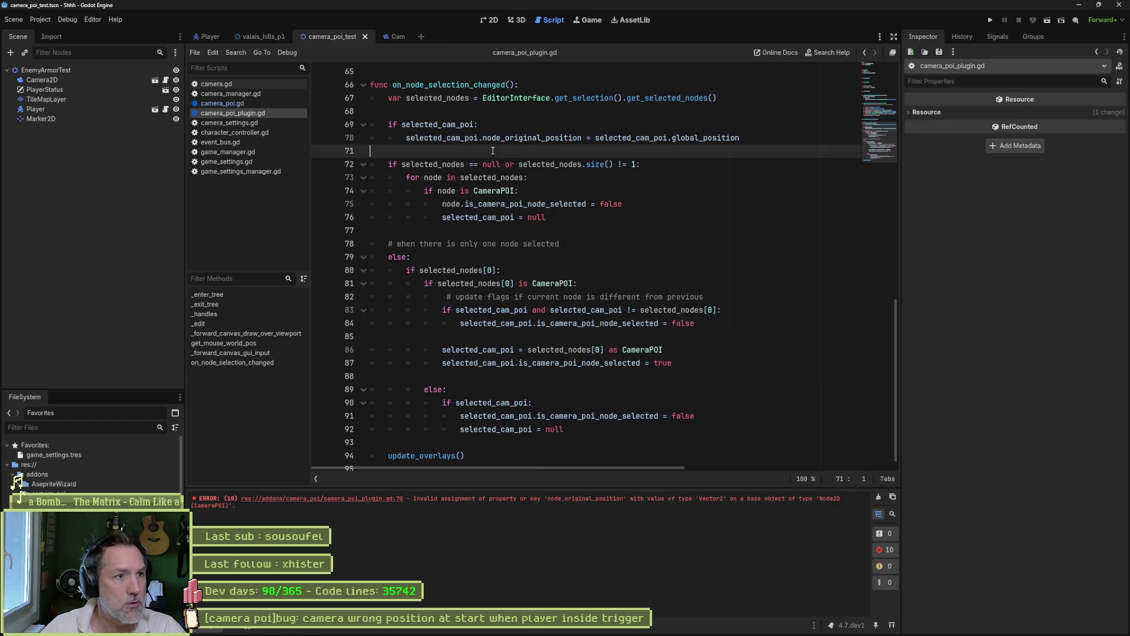
Tell Claude 'je la remplace par l'appel de fonction' and delete the duplicated line 71.
{"action": "type", "text": "selected_cam_poi.node_original_position = selected_cam_poi.global_position"}
{"action": "key", "text": "Return"}
{"action": "left_click", "coordinate": [755, 147]}
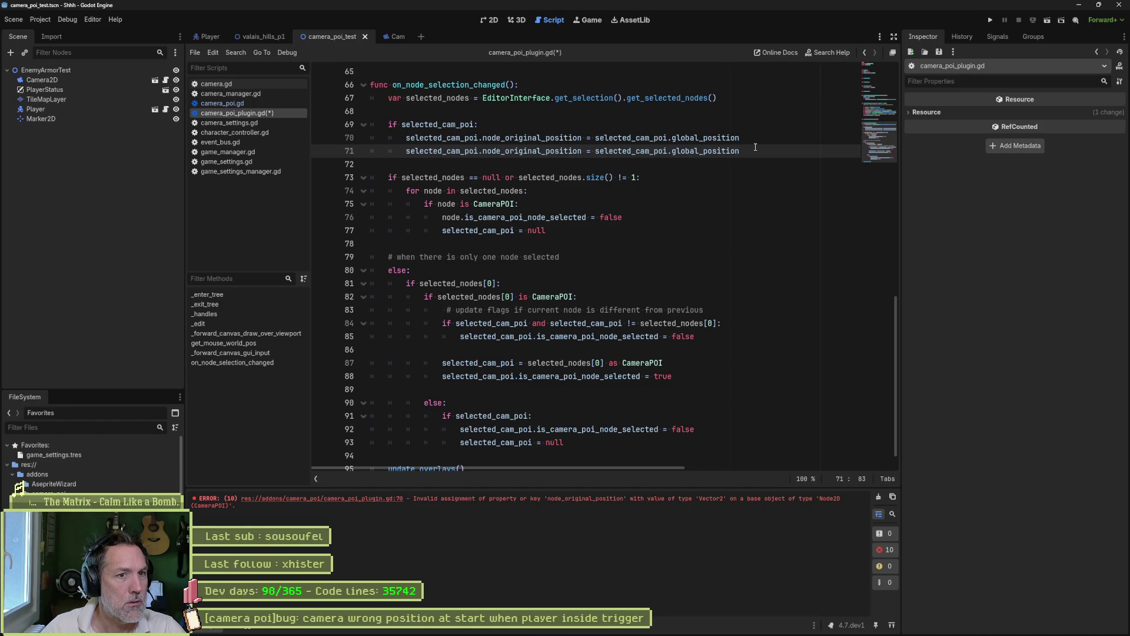
{"action": "key", "text": "alt+Tab"}
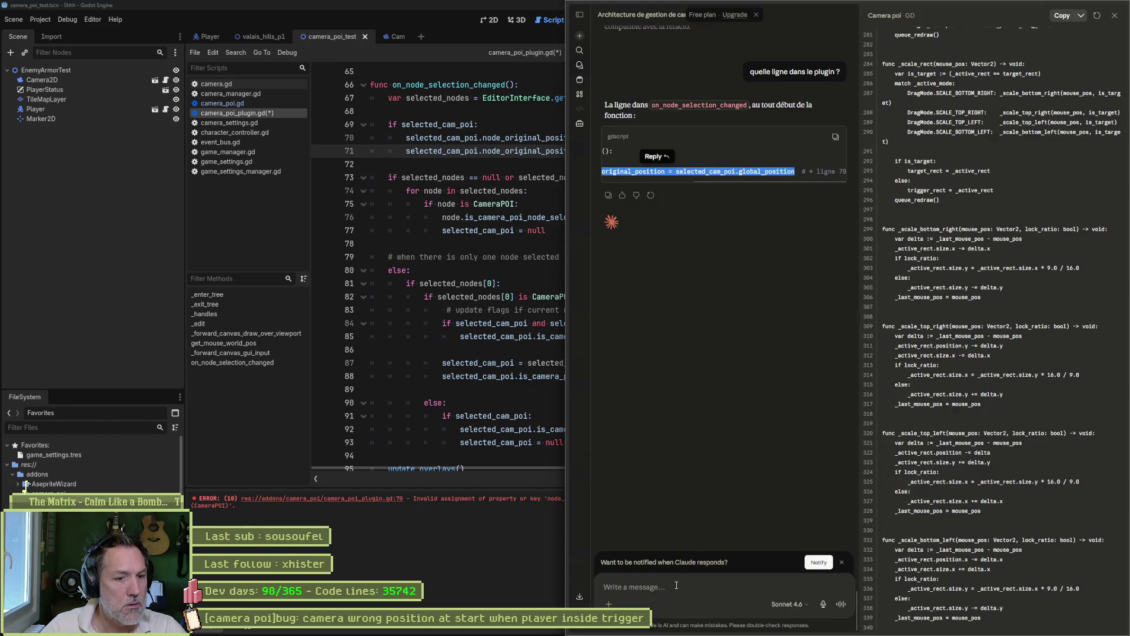
{"action": "left_click", "coordinate": [676, 585]}
{"action": "type", "text": "je la remplace par l'appel de "}
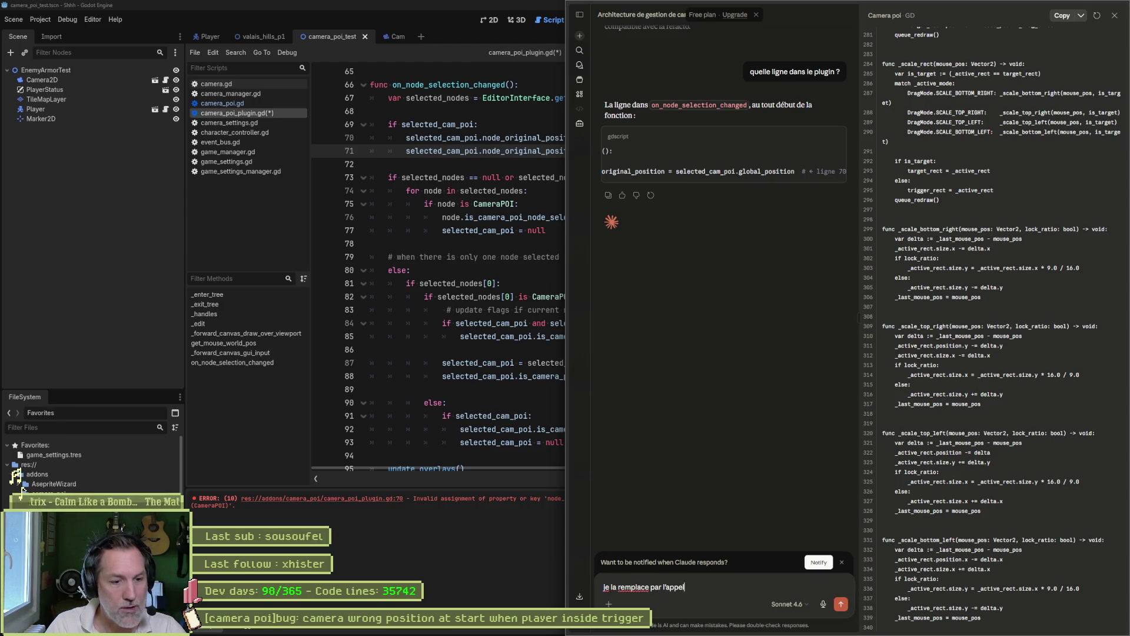
{"action": "type", "text": "fonction"}
{"action": "key", "text": "Return"}
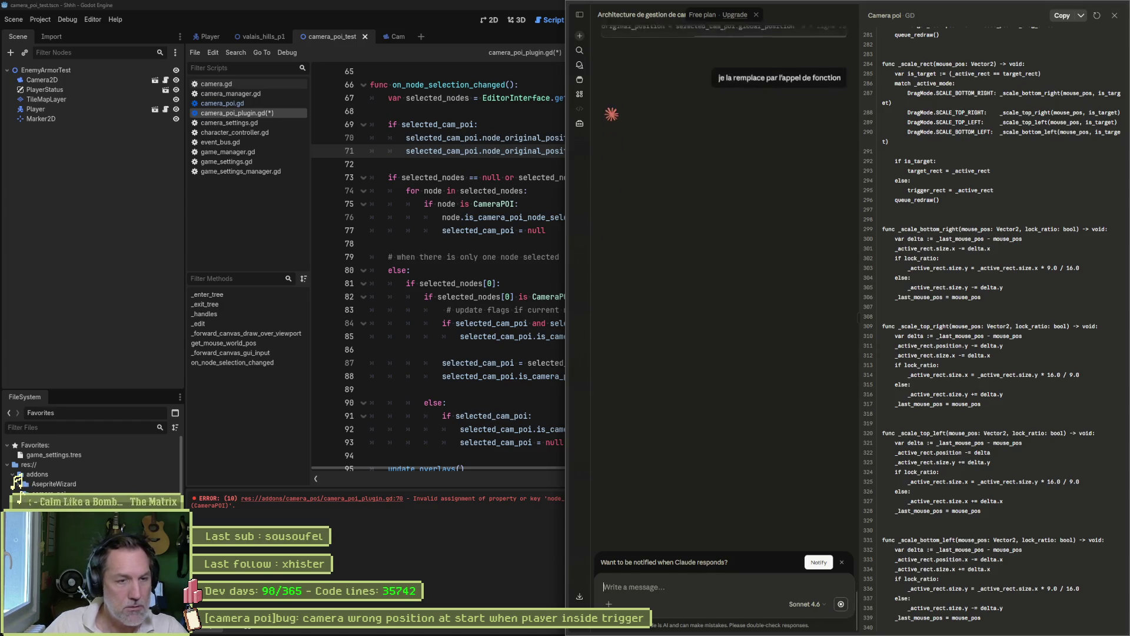
{"action": "key", "text": "alt+Tab"}
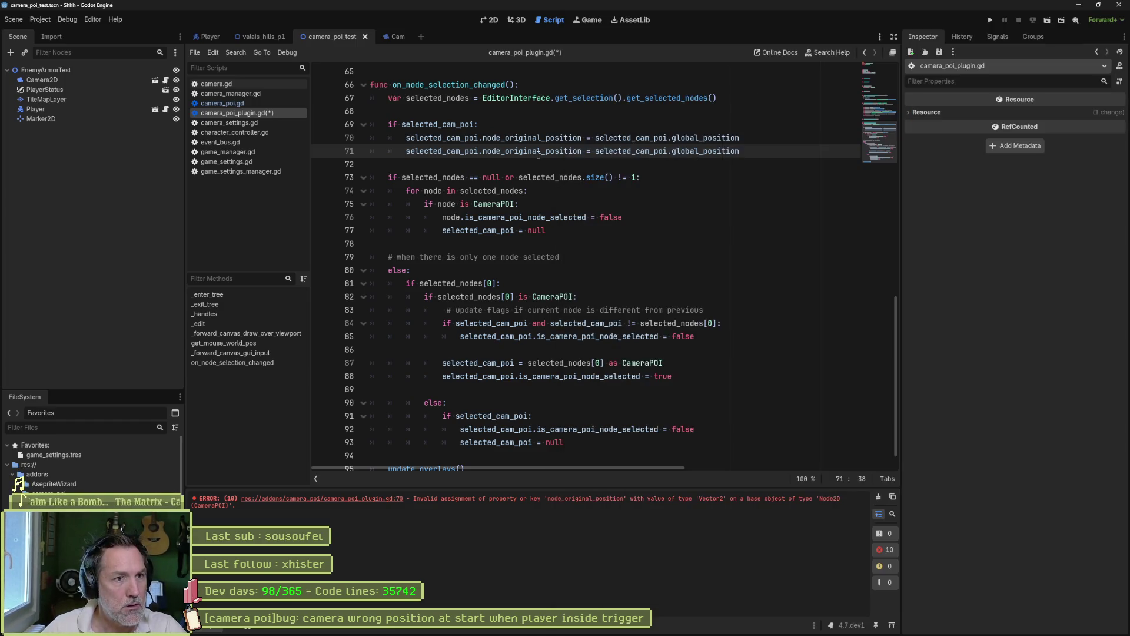
{"action": "key", "text": "ctrl+shift+k"}
Copy Claude's refresh_original_position() call and paste it over plugin line 70.
{"action": "key", "text": "alt+Tab"}
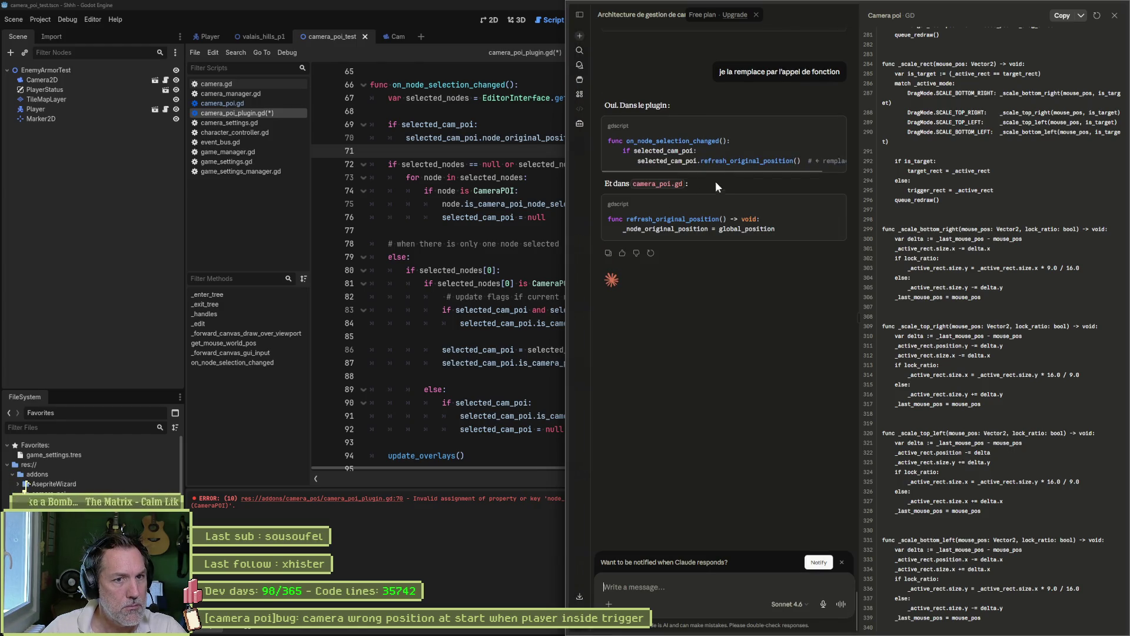
{"action": "left_click_drag", "start_coordinate": [638, 161], "coordinate": [802, 160]}
{"action": "key", "text": "ctrl+c"}
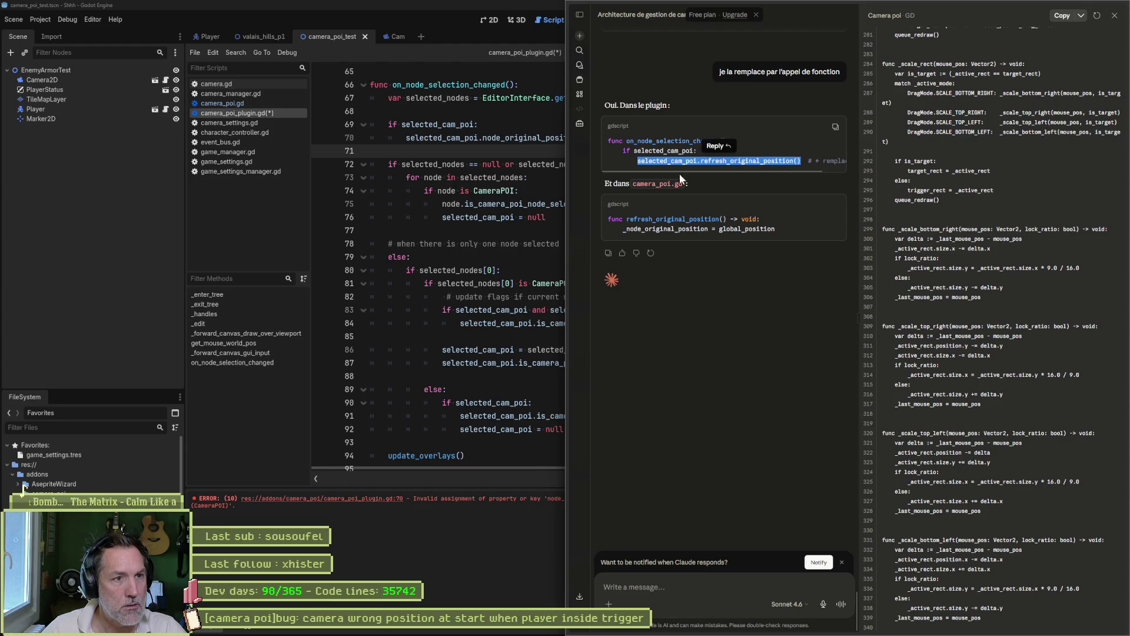
{"action": "key", "text": "alt+Tab"}
{"action": "left_click_drag", "start_coordinate": [408, 137], "coordinate": [740, 137]}
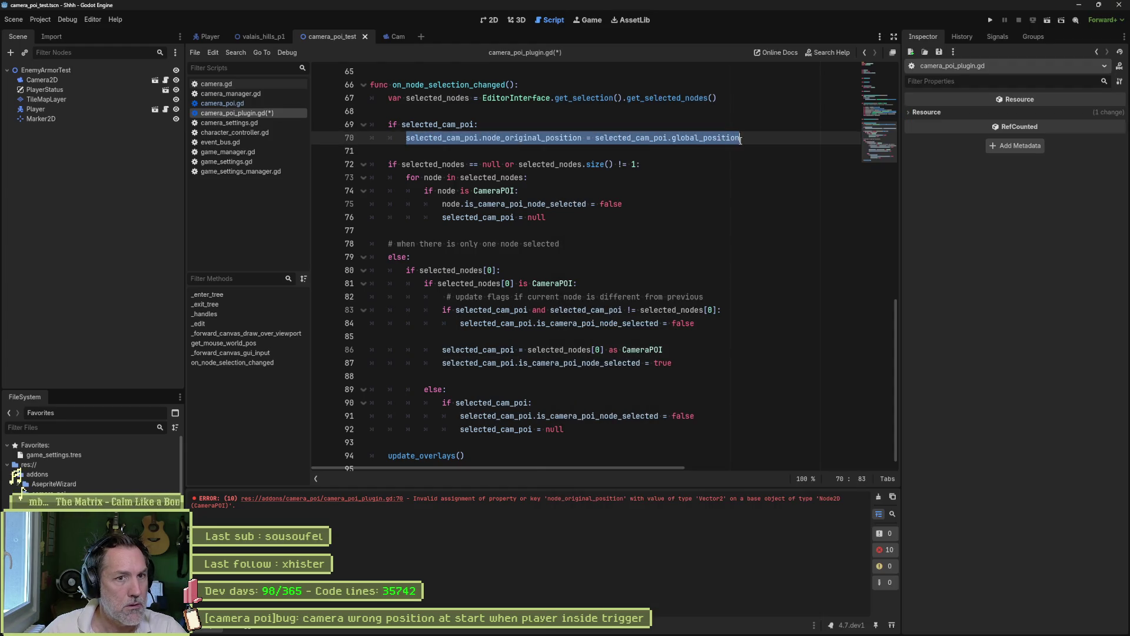
{"action": "key", "text": "ctrl+v"}
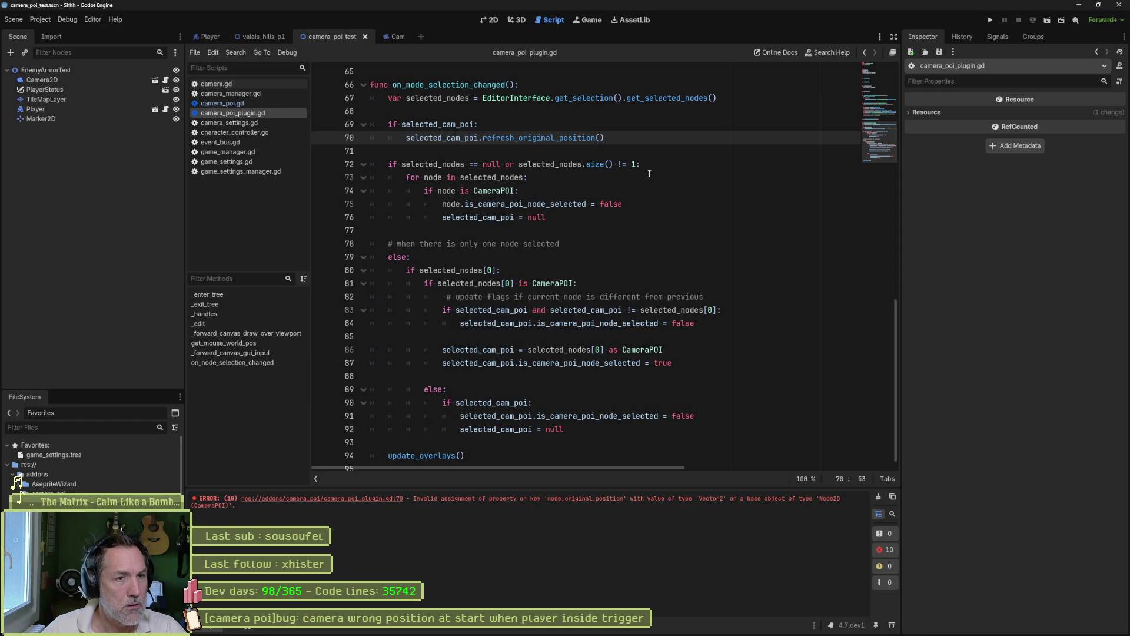
Check refresh_original_position in camera_poi.gd, clear the old output error, and return to 2D.
{"action": "left_click", "coordinate": [568, 138], "text": "ctrl"}
{"action": "key", "text": "alt+Tab"}
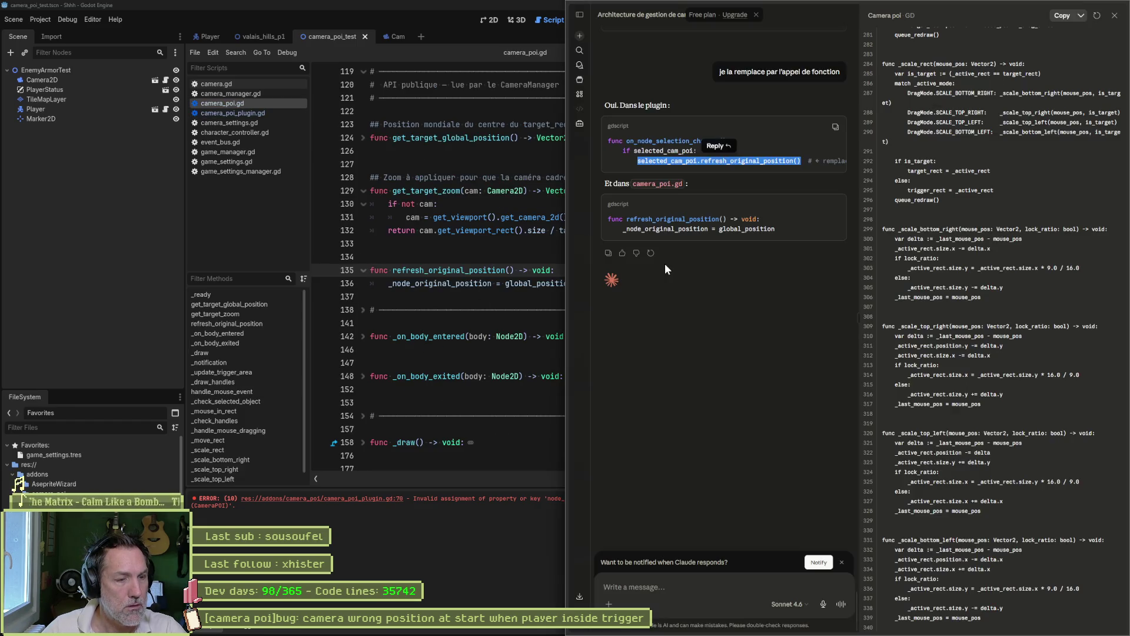
{"action": "left_click", "coordinate": [482, 285]}
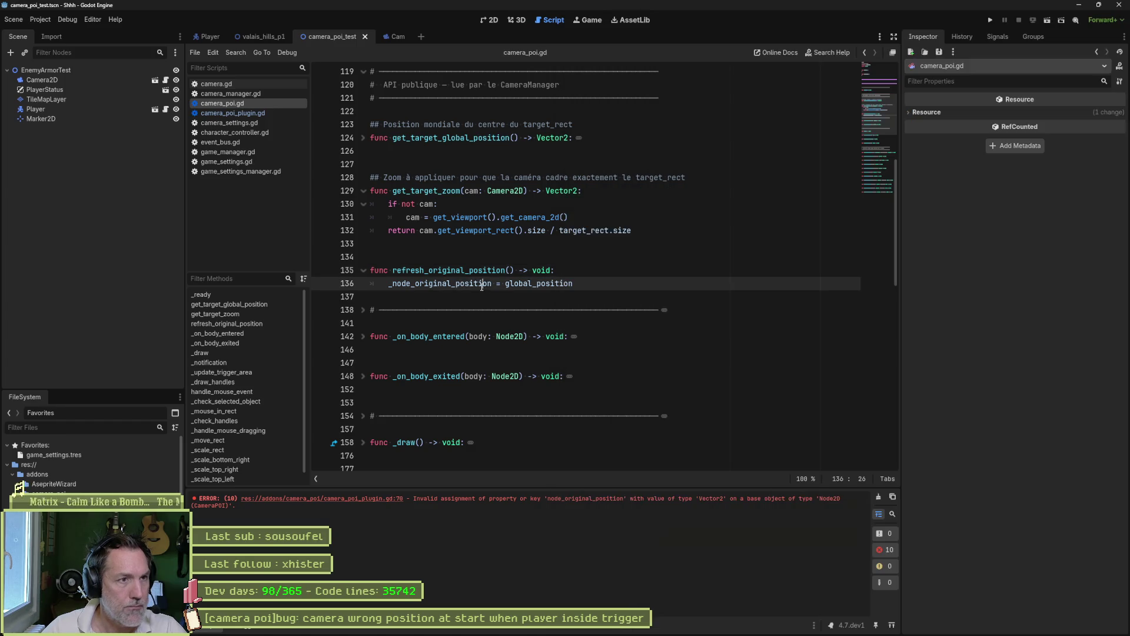
{"action": "left_click", "coordinate": [878, 497]}
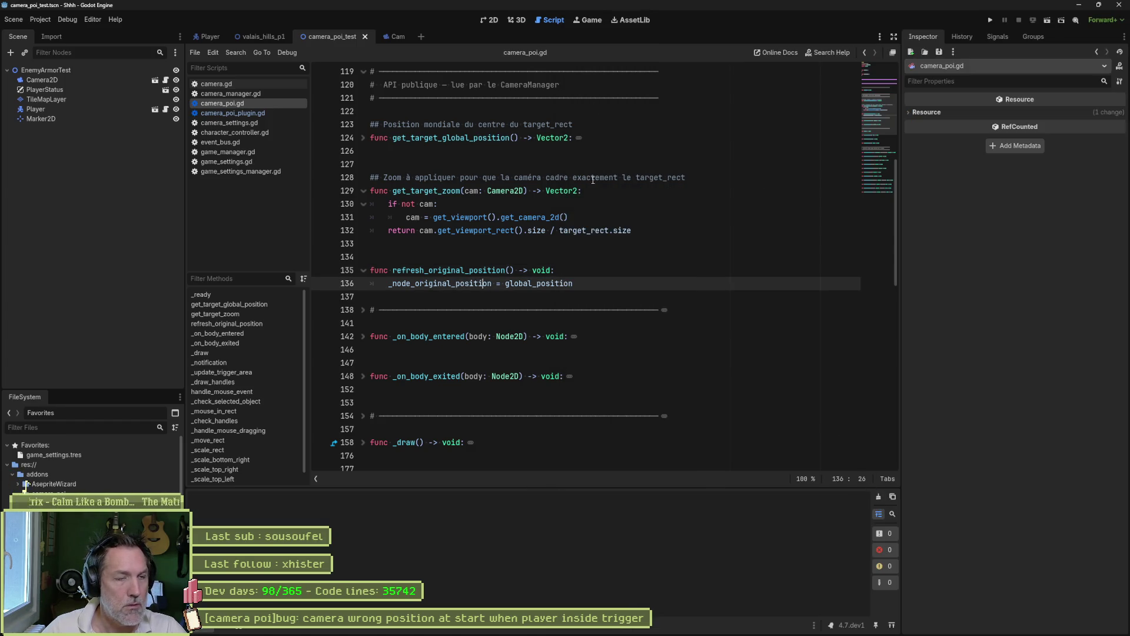
{"action": "left_click", "coordinate": [490, 20]}
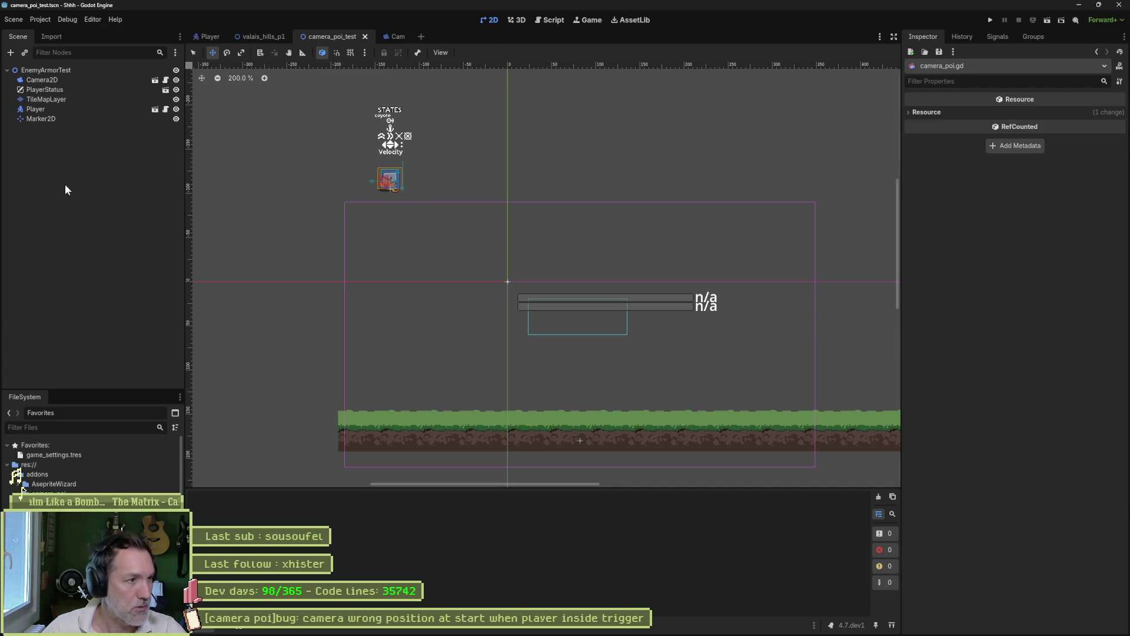
Add a CameraPOI node to the test scene and move it up-left.
{"action": "key", "text": "ctrl+a"}
{"action": "key", "text": "Down"}
{"action": "key", "text": "Return"}
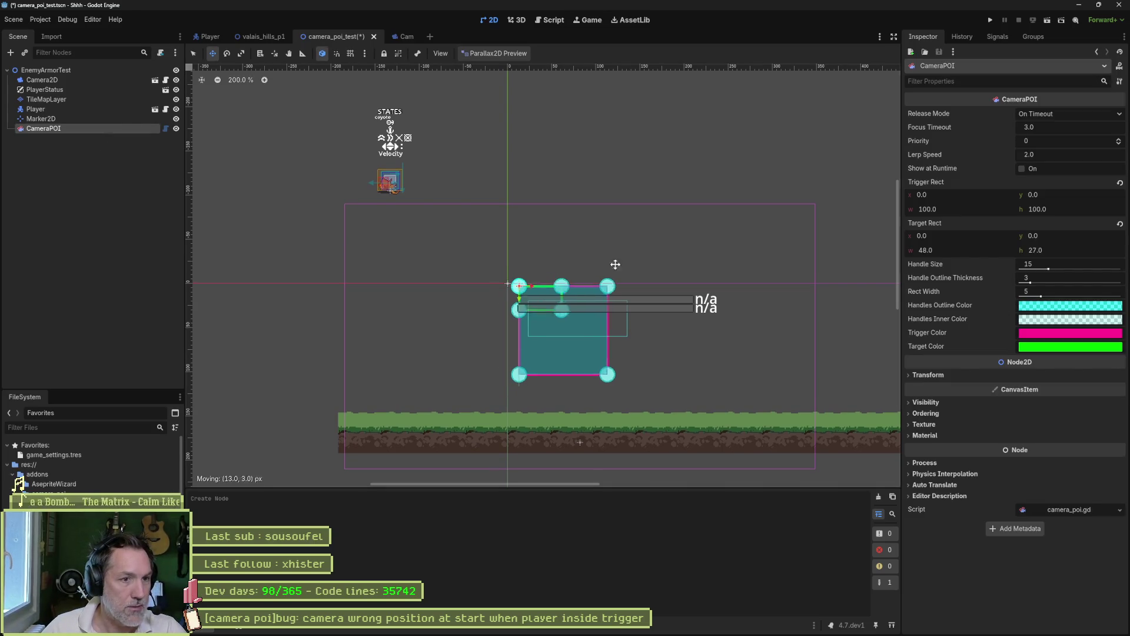
{"action": "left_click_drag", "start_coordinate": [605, 254], "coordinate": [570, 227]}
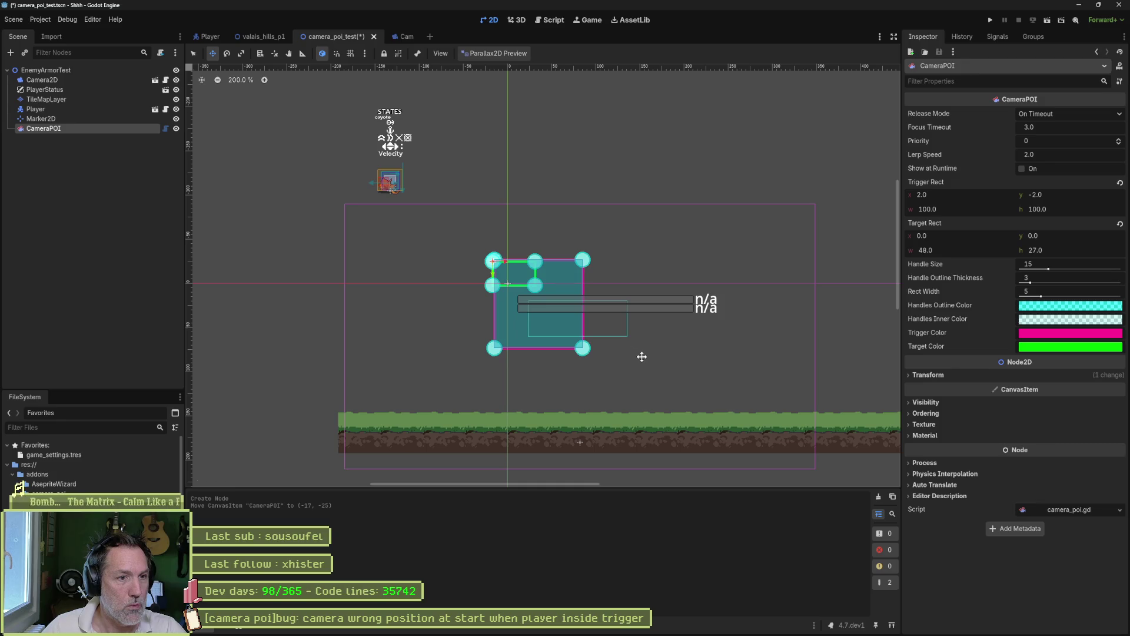
Enlarge the green target rect and stretch the pink trigger rect down to the ground.
{"action": "left_click_drag", "start_coordinate": [569, 352], "coordinate": [500, 383]}
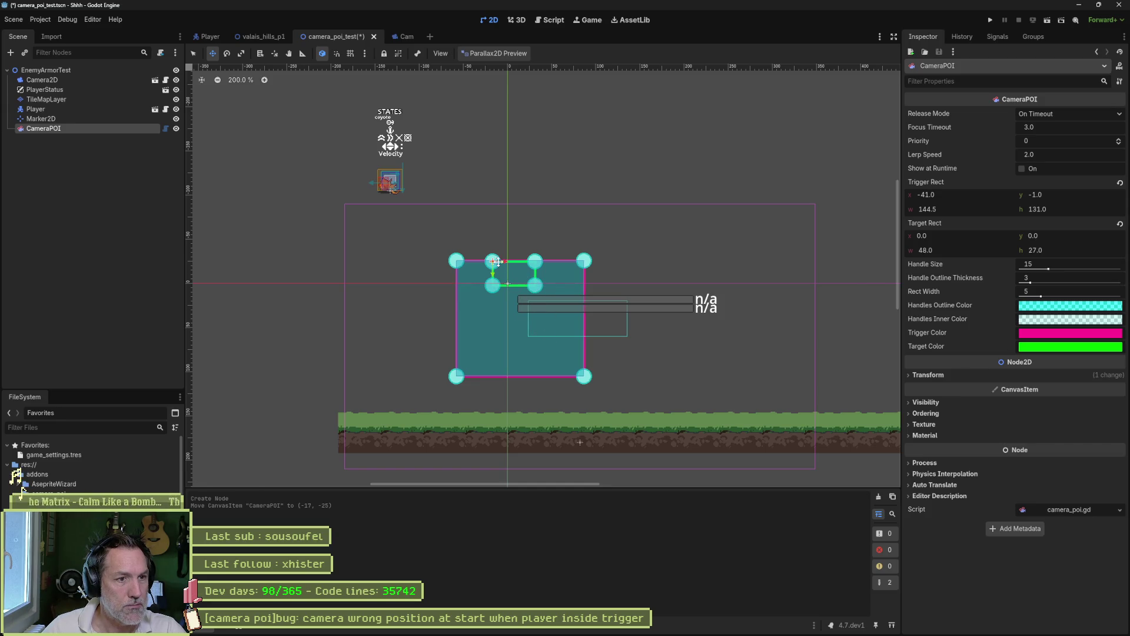
{"action": "mouse_move", "coordinate": [493, 261]}
{"action": "left_mouse_down"}
{"action": "mouse_move", "coordinate": [523, 237]}
{"action": "mouse_move", "coordinate": [613, 242]}
{"action": "left_mouse_up"}
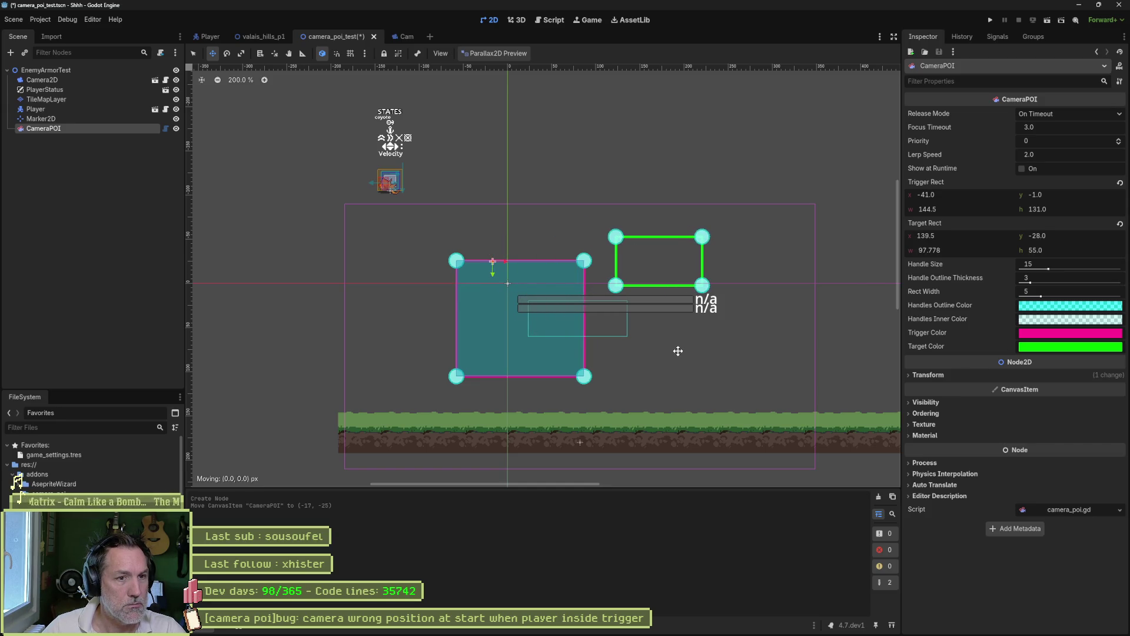
{"action": "left_click_drag", "start_coordinate": [703, 288], "coordinate": [751, 311]}
{"action": "mouse_move", "coordinate": [615, 237]}
{"action": "left_mouse_down"}
{"action": "mouse_move", "coordinate": [631, 212]}
{"action": "mouse_move", "coordinate": [593, 220]}
{"action": "mouse_move", "coordinate": [665, 231]}
{"action": "mouse_move", "coordinate": [736, 213]}
{"action": "mouse_move", "coordinate": [754, 222]}
{"action": "mouse_move", "coordinate": [776, 265]}
{"action": "mouse_move", "coordinate": [744, 315]}
{"action": "left_mouse_up"}
{"action": "mouse_move", "coordinate": [663, 329]}
{"action": "left_mouse_down"}
{"action": "mouse_move", "coordinate": [647, 330]}
{"action": "mouse_move", "coordinate": [641, 366]}
{"action": "mouse_move", "coordinate": [653, 356]}
{"action": "left_mouse_up"}
{"action": "left_click_drag", "start_coordinate": [457, 375], "coordinate": [346, 418]}
Test-run the scene, shrink the trigger rect to 255.0×150.5, and move CameraPOI up-right.
{"action": "key", "text": "F6"}
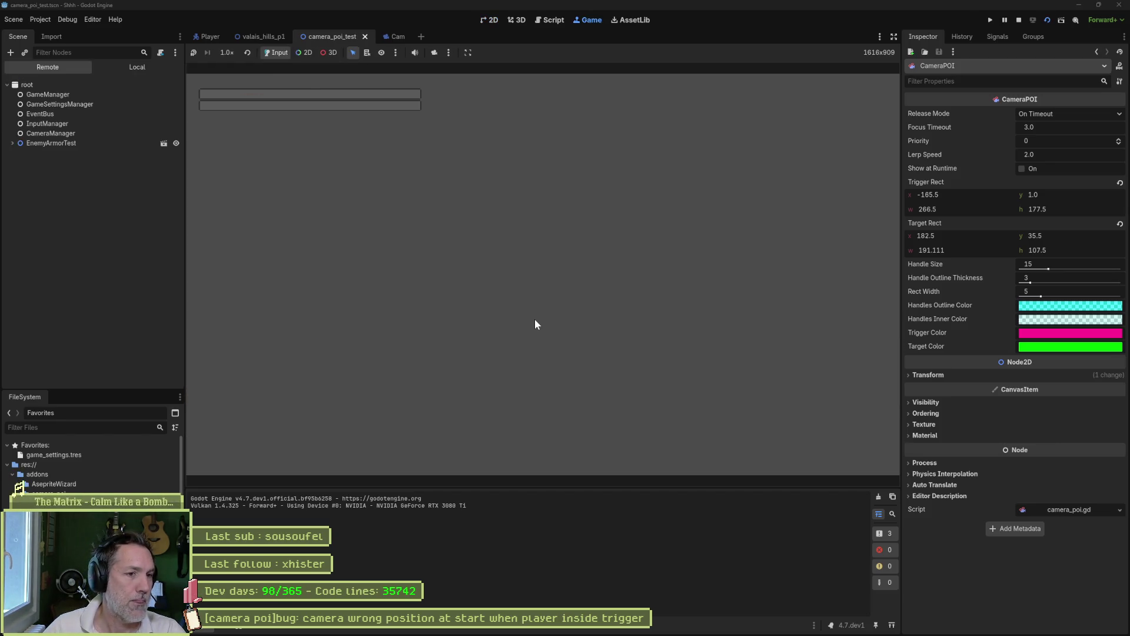
{"action": "key", "text": "F8"}
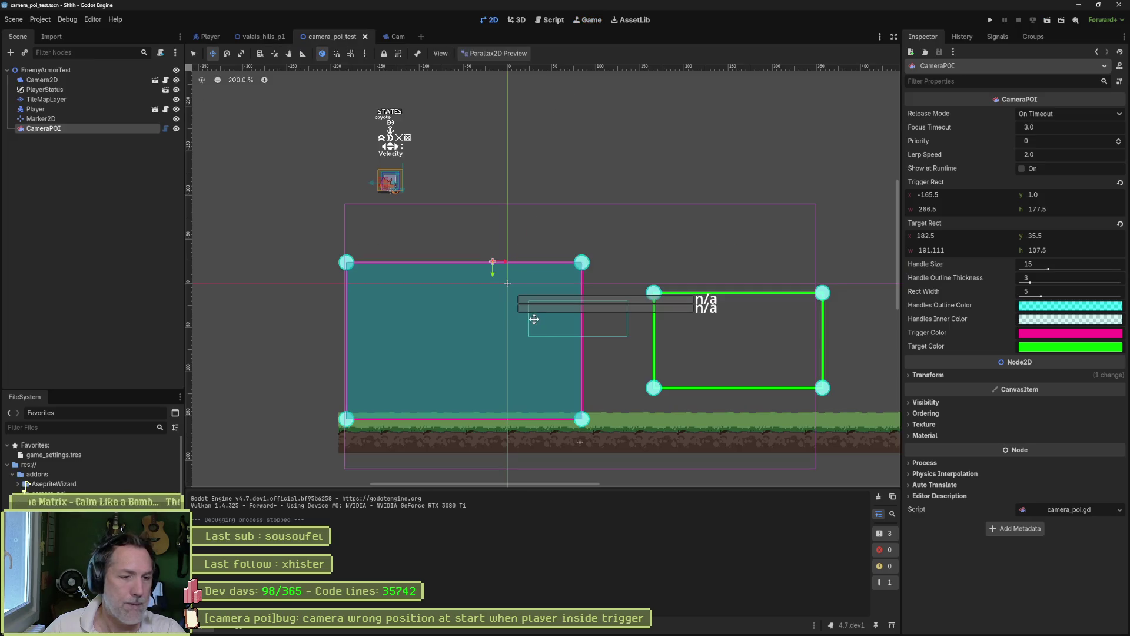
{"action": "left_click_drag", "start_coordinate": [582, 261], "coordinate": [572, 286]}
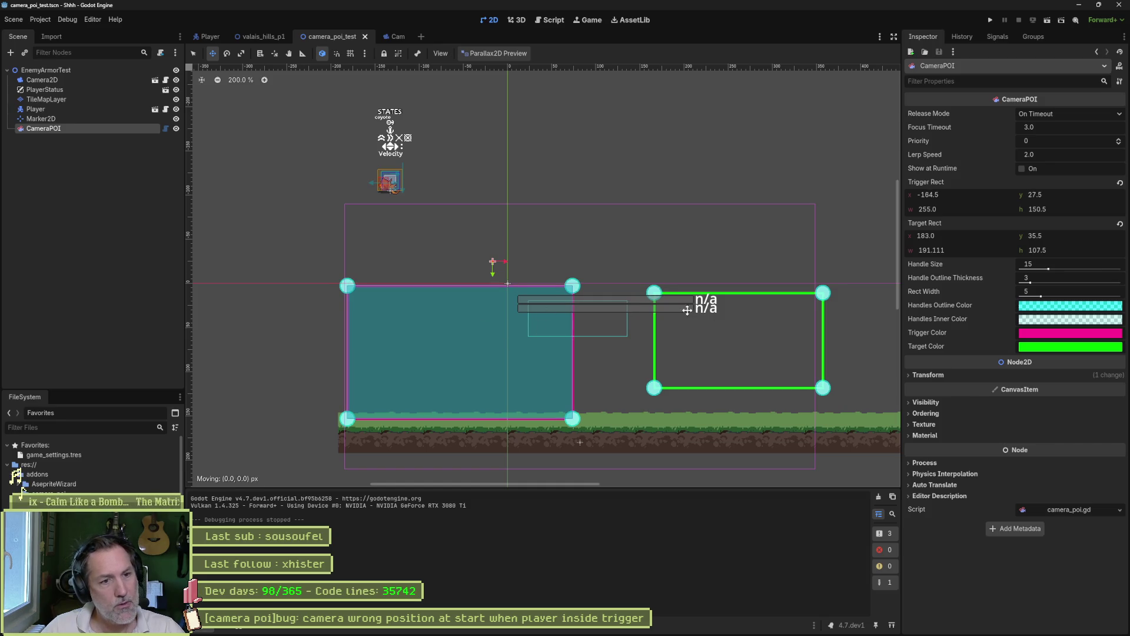
{"action": "left_click_drag", "start_coordinate": [508, 269], "coordinate": [519, 248]}
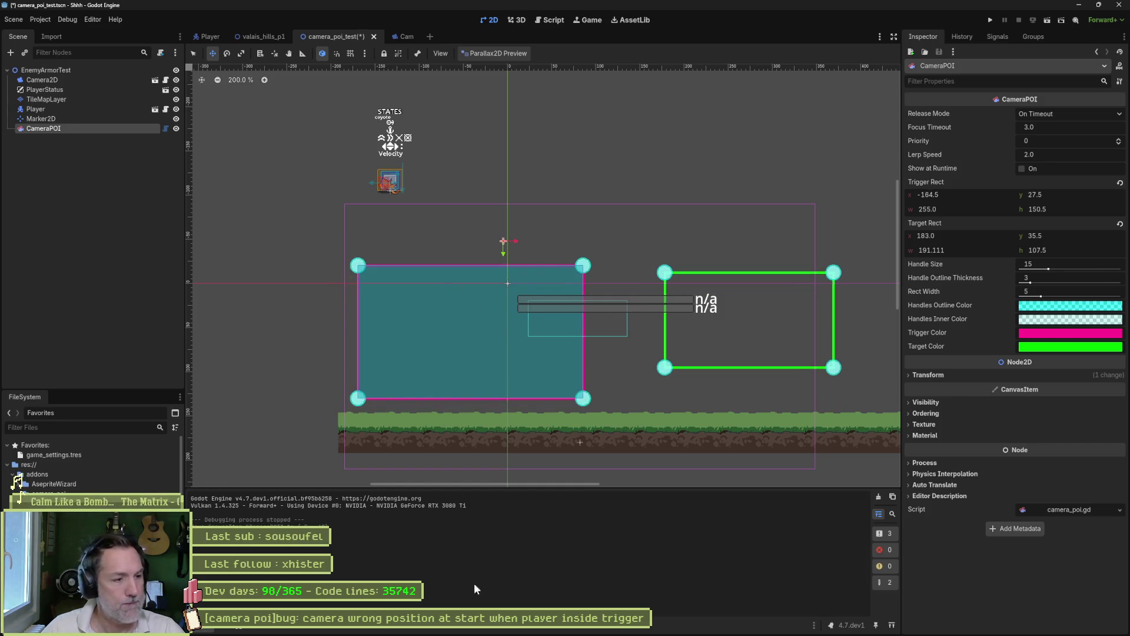
{"action": "left_click", "coordinate": [486, 630]}
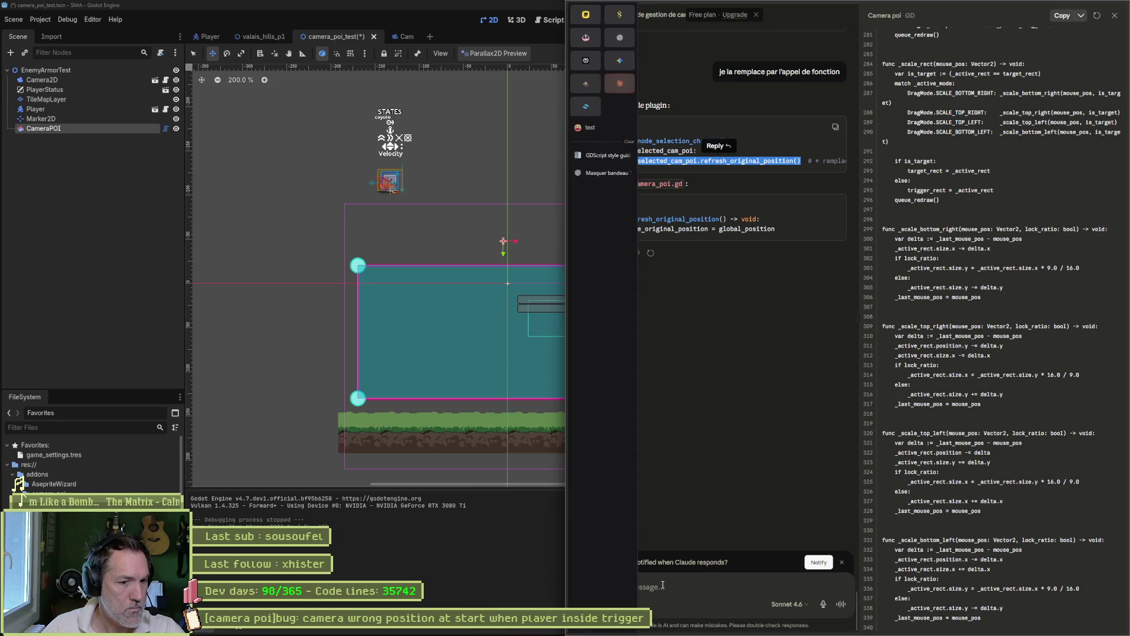
Tell Claude 'je peux plus bouger mes rectangles comme il faut dans l'editeur'.
{"action": "type", "text": "je peux plus bouger mes rec"}
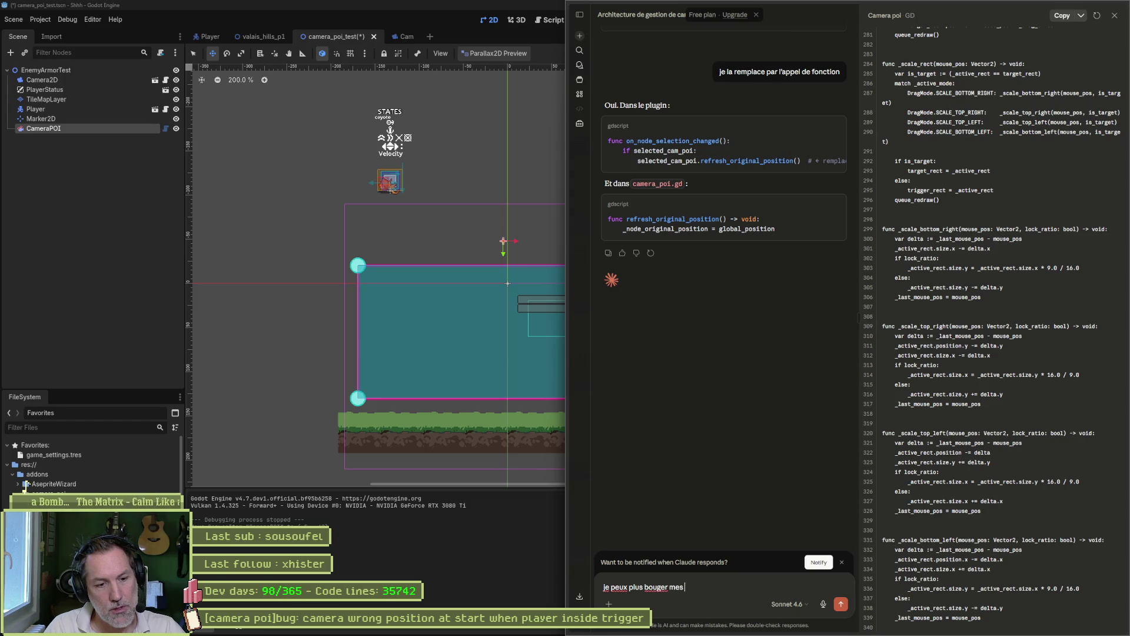
{"action": "type", "text": "tangles"}
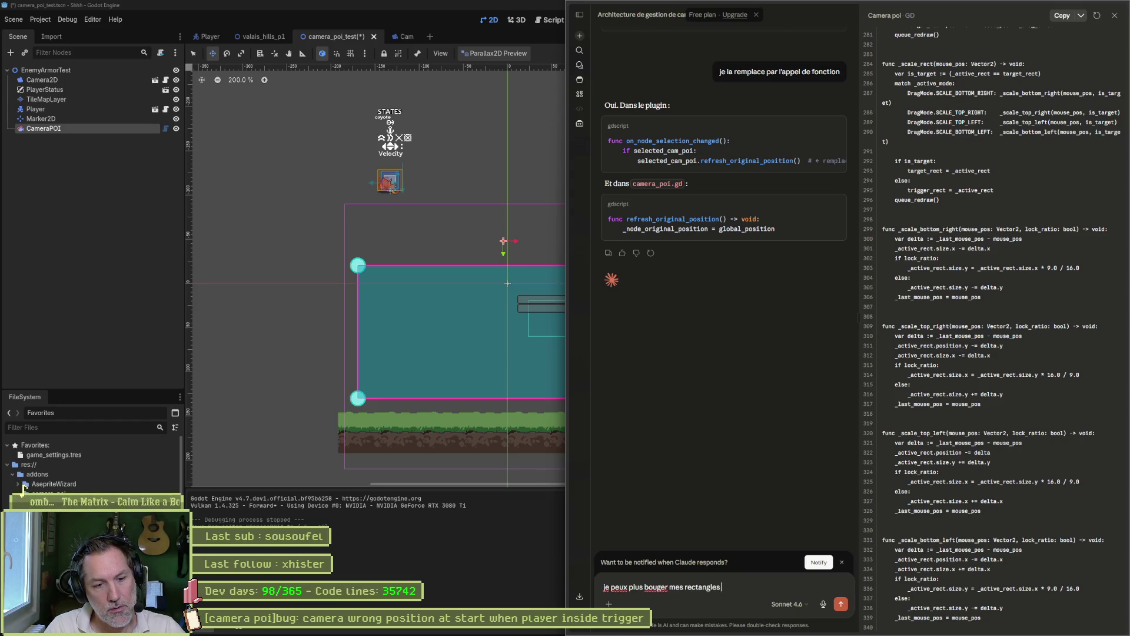
{"action": "type", "text": " dans l"}
{"action": "key", "text": "BackSpace"}
{"action": "key", "text": "BackSpace"}
{"action": "key", "text": "BackSpace"}
{"action": "type", "text": "comme il faut dans l'editeur"}
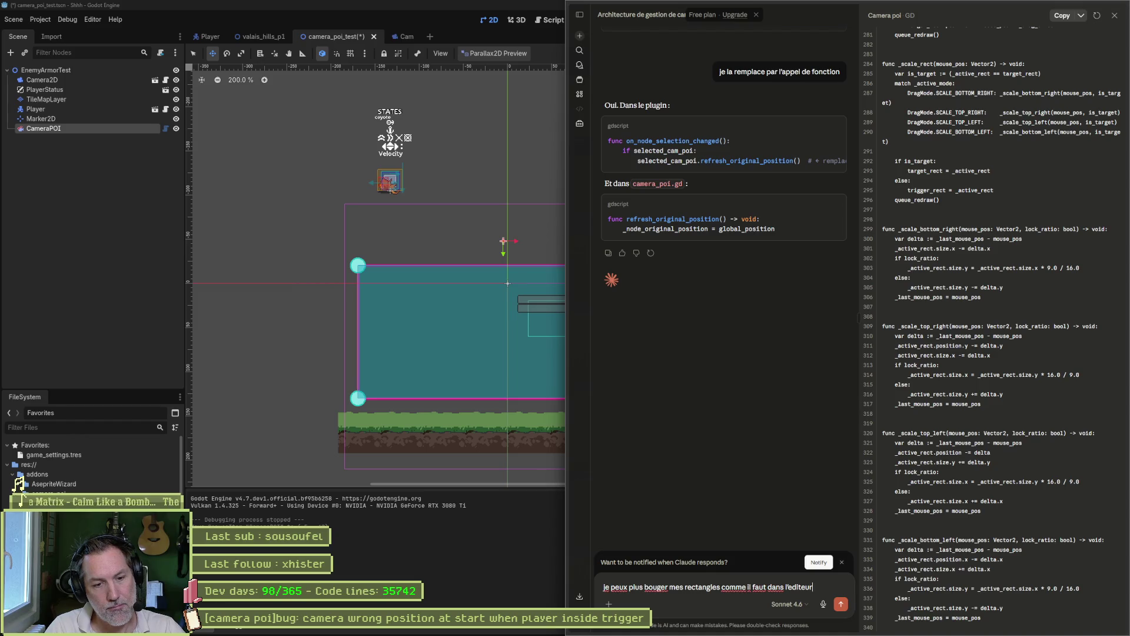
{"action": "key", "text": "Return"}
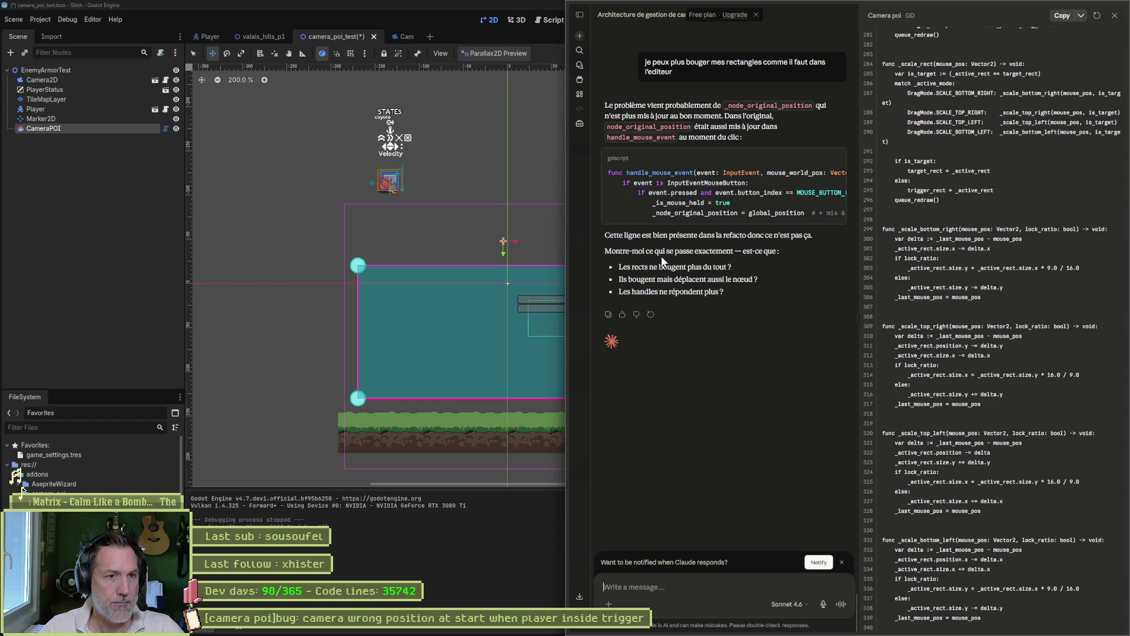
Drag the CameraPOI rectangles up-left in the Godot scene.
{"action": "left_click", "coordinate": [556, 204]}
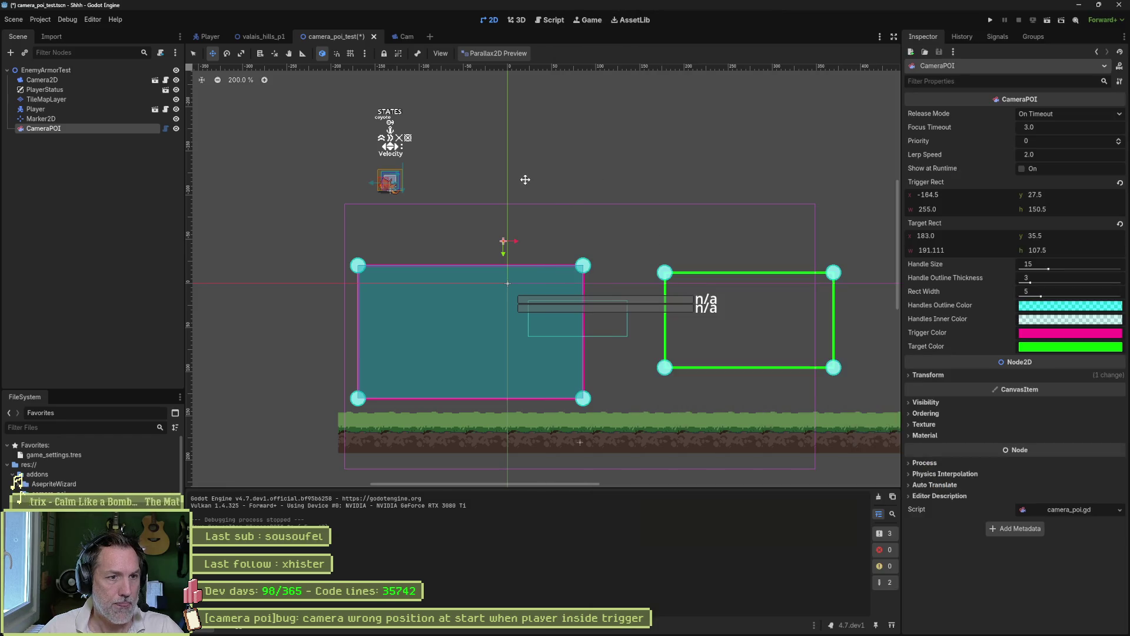
{"action": "mouse_move", "coordinate": [634, 183]}
{"action": "left_mouse_down"}
{"action": "mouse_move", "coordinate": [571, 166]}
{"action": "mouse_move", "coordinate": [616, 176]}
{"action": "left_mouse_up"}
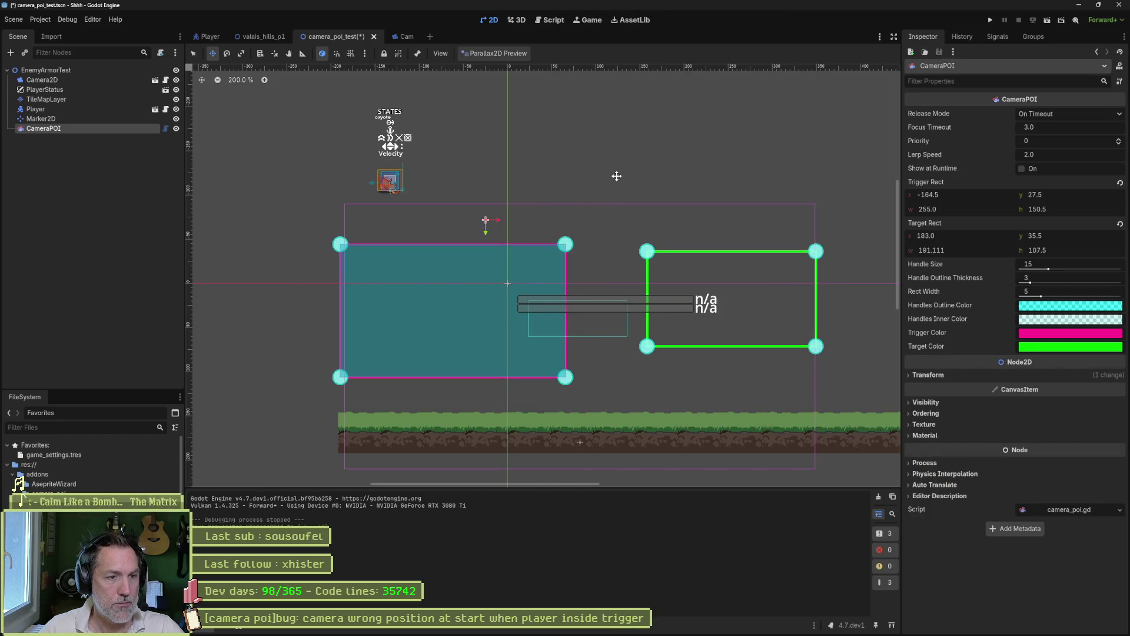
{"action": "left_click", "coordinate": [625, 215]}
Describe the wanted behaviour to Claude: move both rects when selected, resize the pink trigger from 4 corners.
{"action": "type", "text": "ce qyu"}
{"action": "key", "text": "BackSpace"}
{"action": "key", "text": "BackSpace"}
{"action": "type", "text": "ue je"}
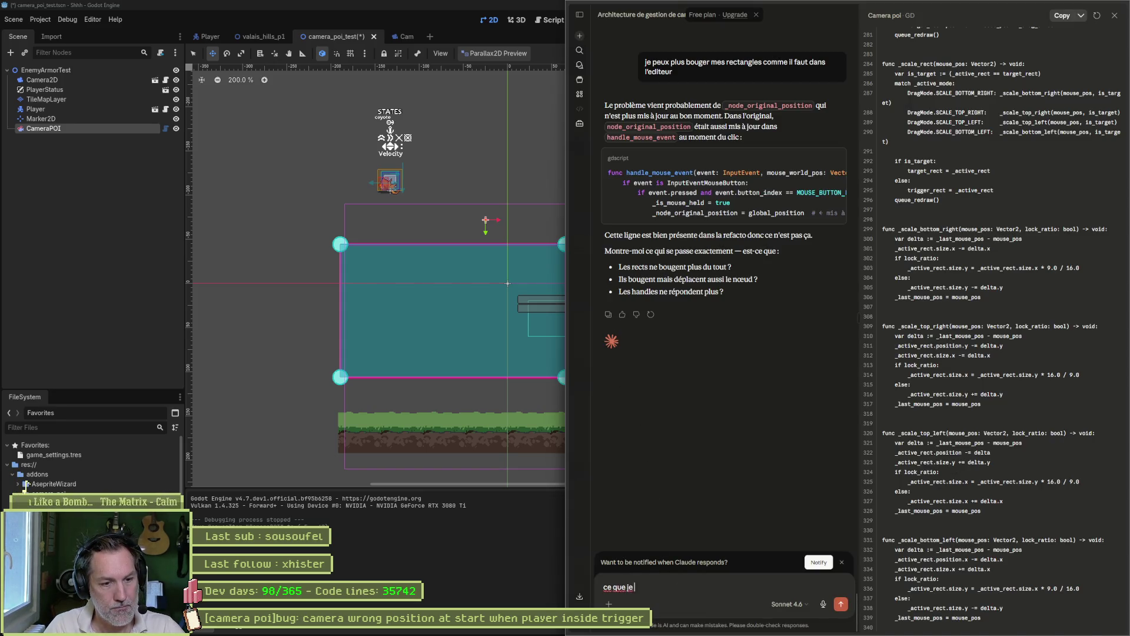
{"action": "type", "text": " veux, c-est"}
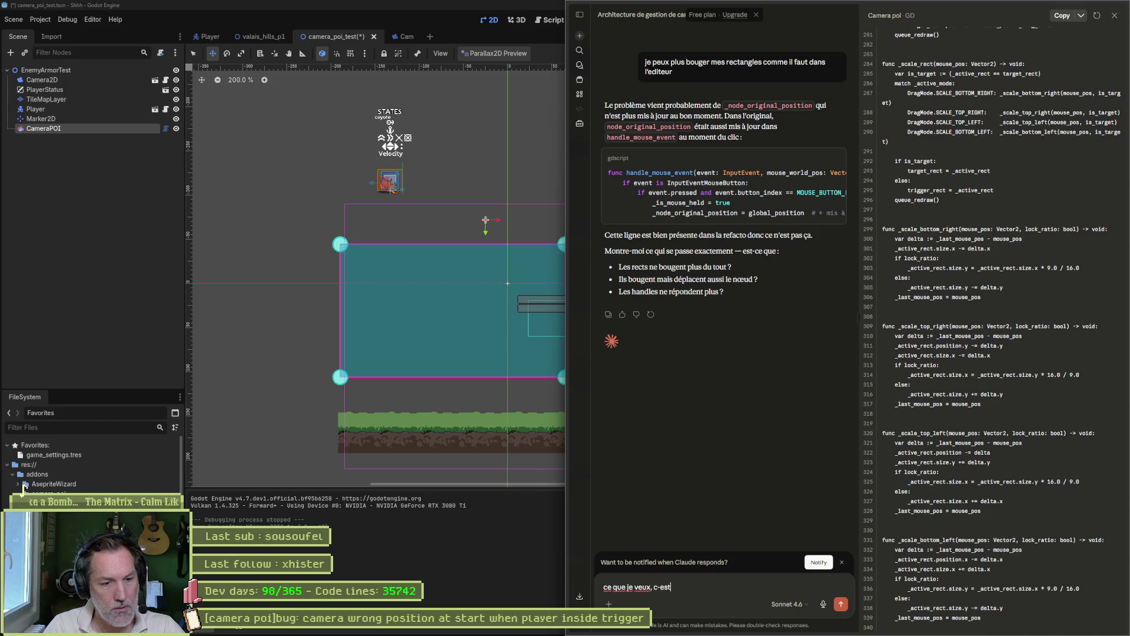
{"action": "type", "text": " deplacer les d"}
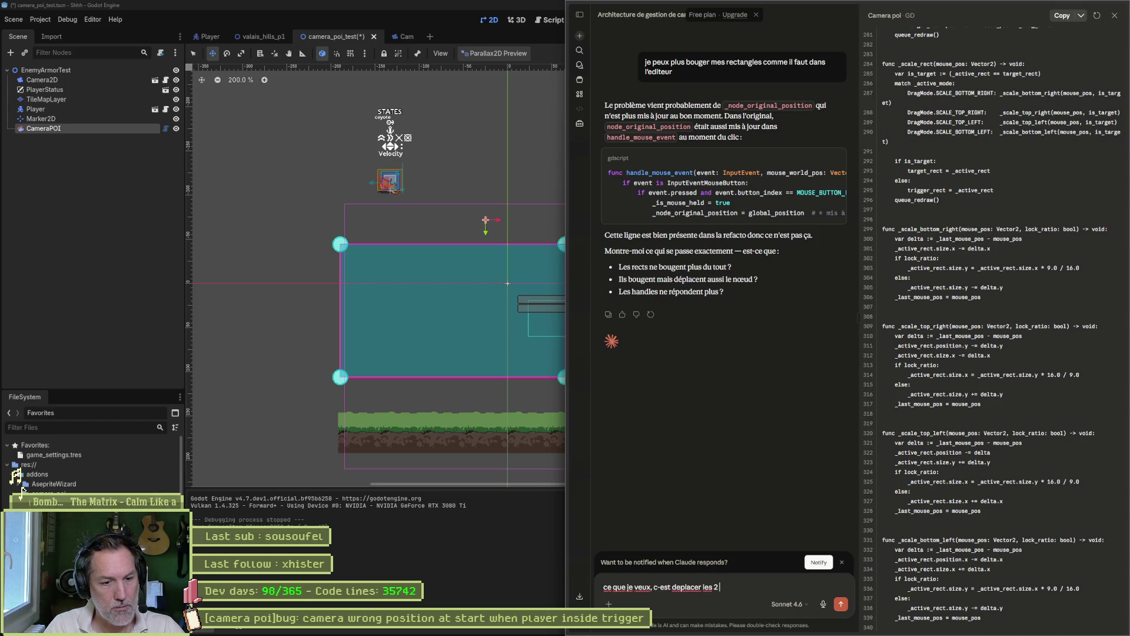
{"action": "type", "text": "cta"}
{"action": "type", "text": "ngles quand je deplac"}
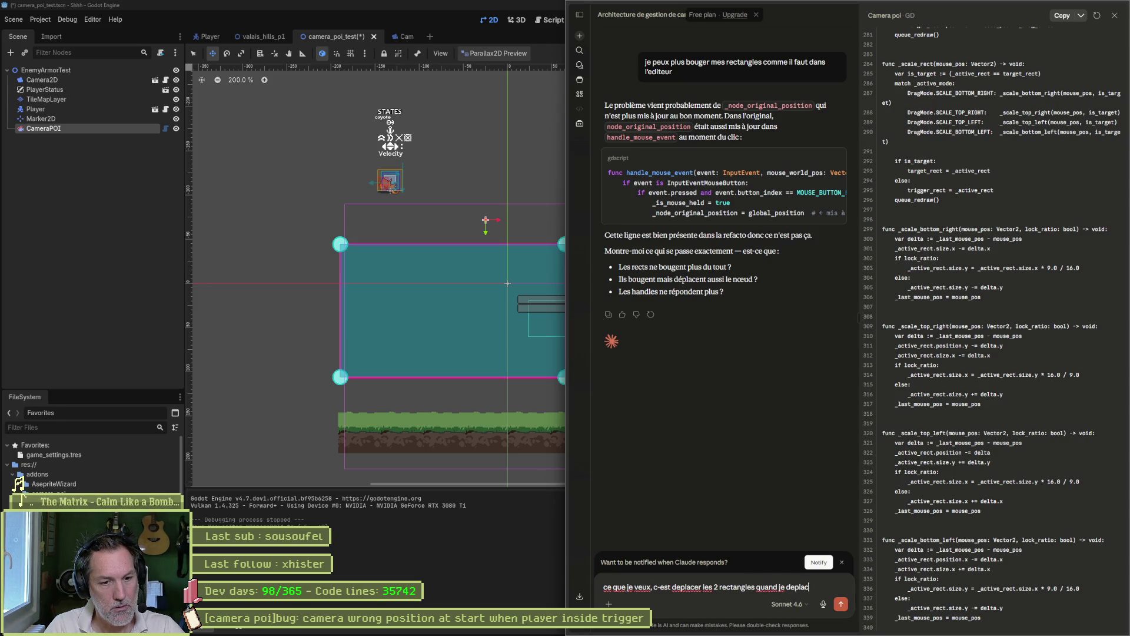
{"action": "type", "text": "noe"}
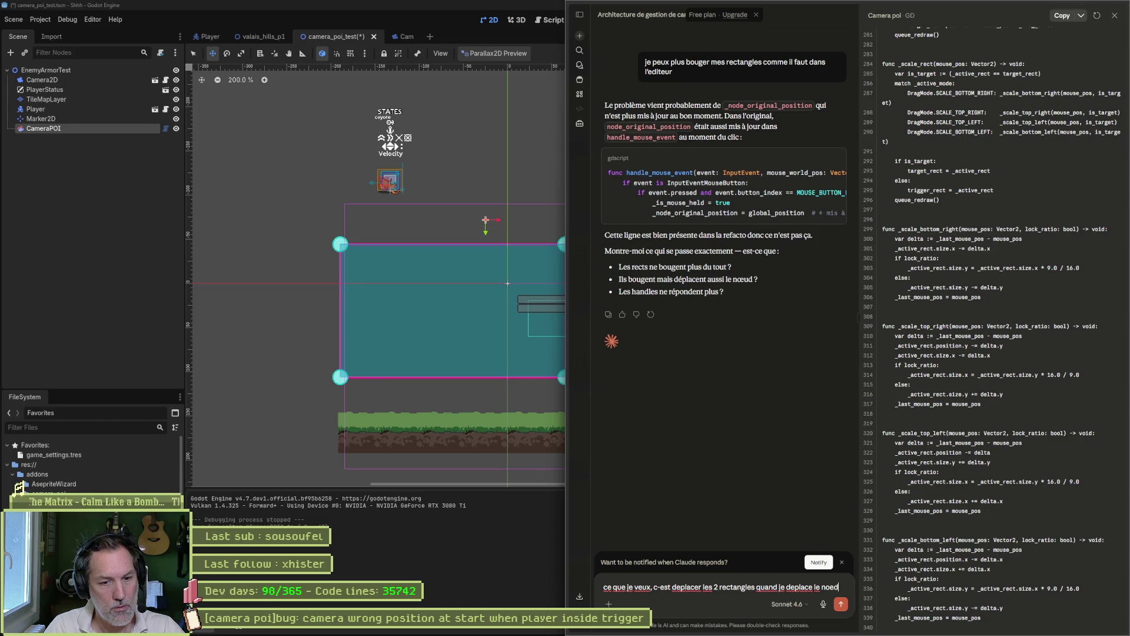
{"action": "type", "text": " donc"}
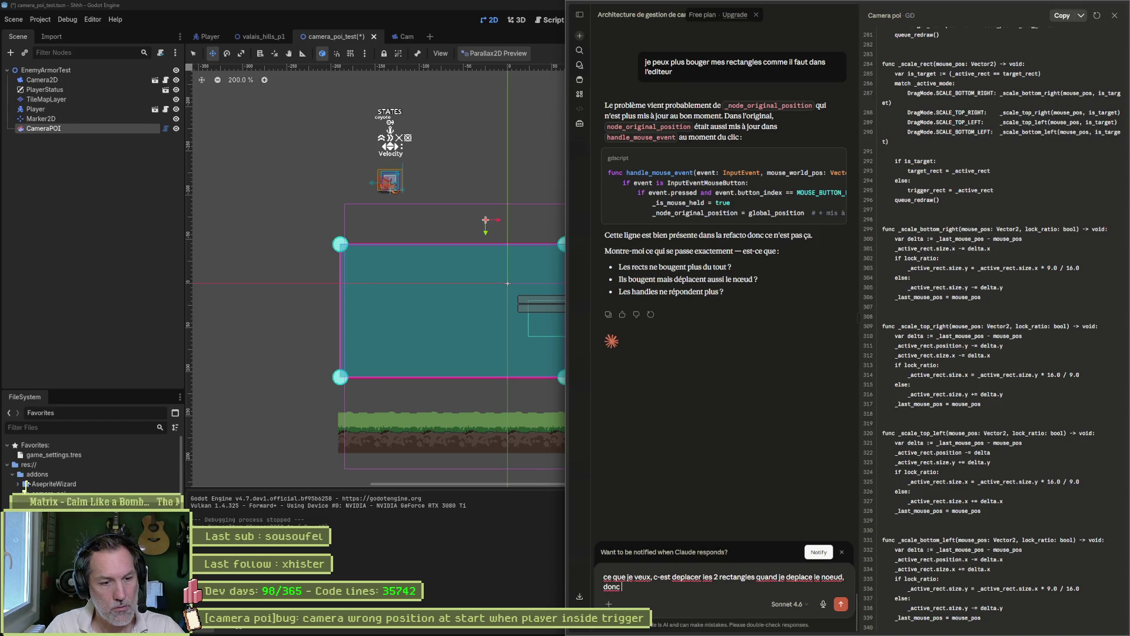
{"action": "type", "text": " drag and d"}
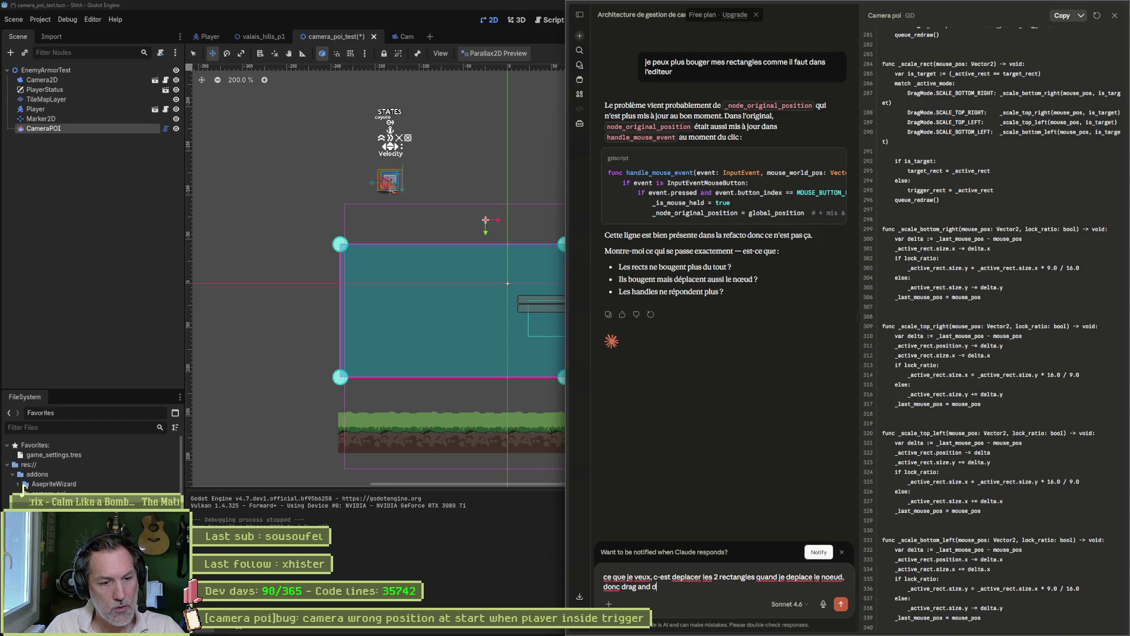
{"action": "type", "text": "rop dans l-editeur"}
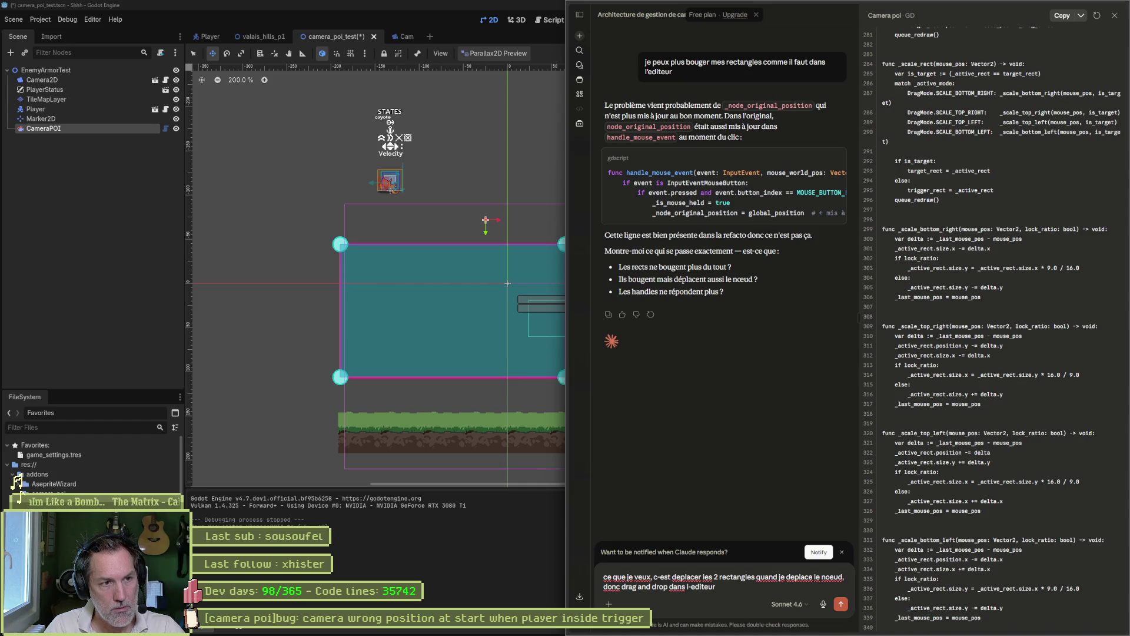
{"action": "type", "text": " quand le"}
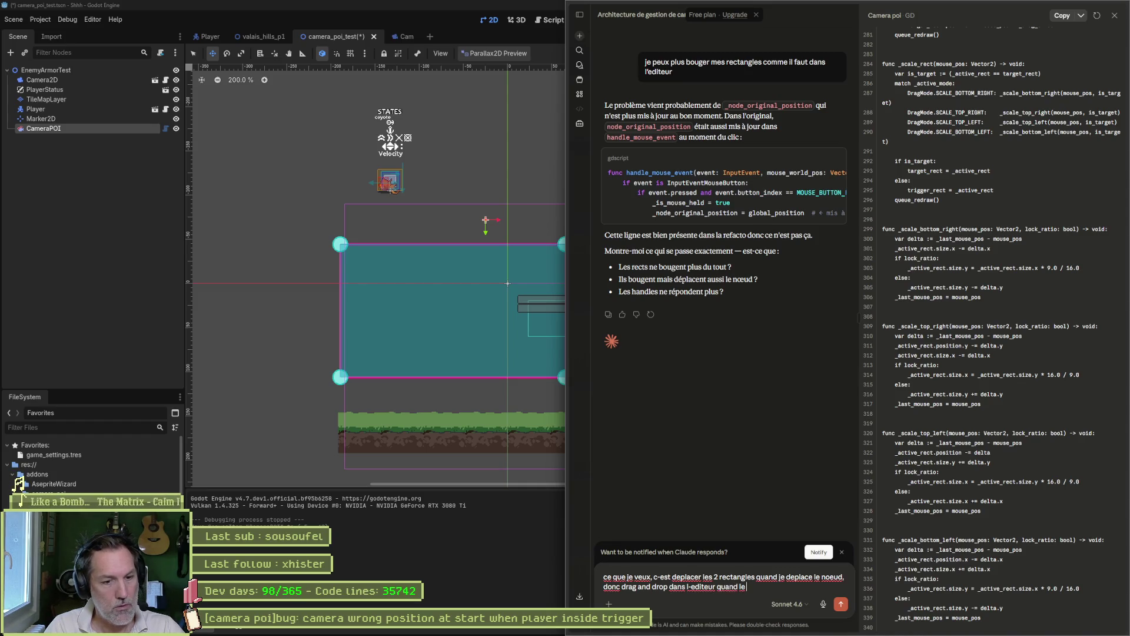
{"action": "type", "text": " Camera"}
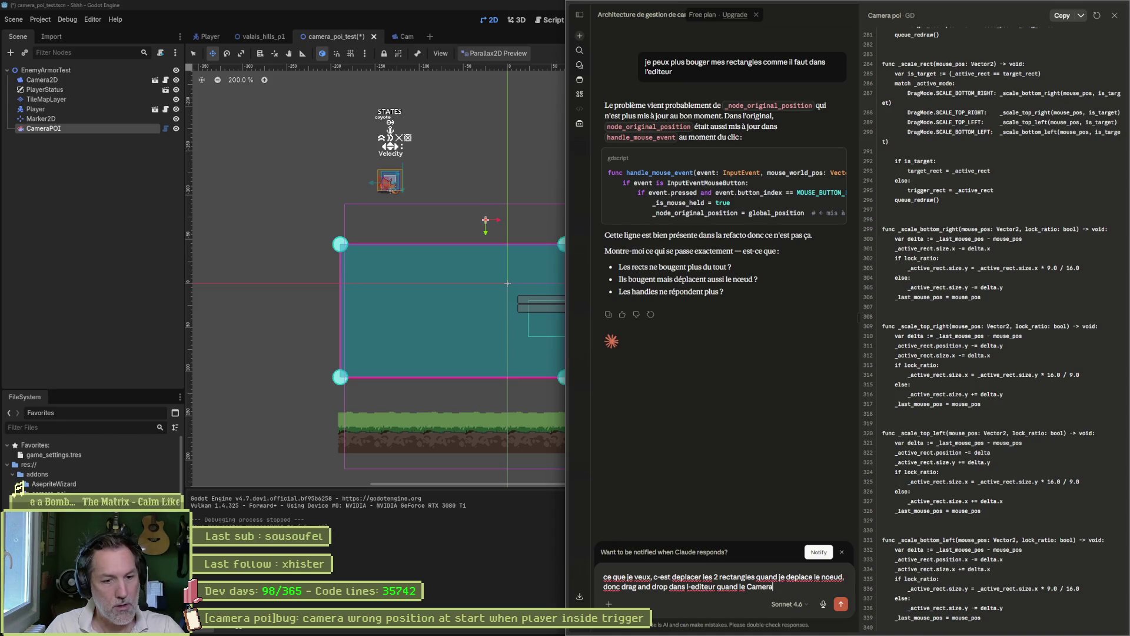
{"action": "type", "text": "POI est seel"}
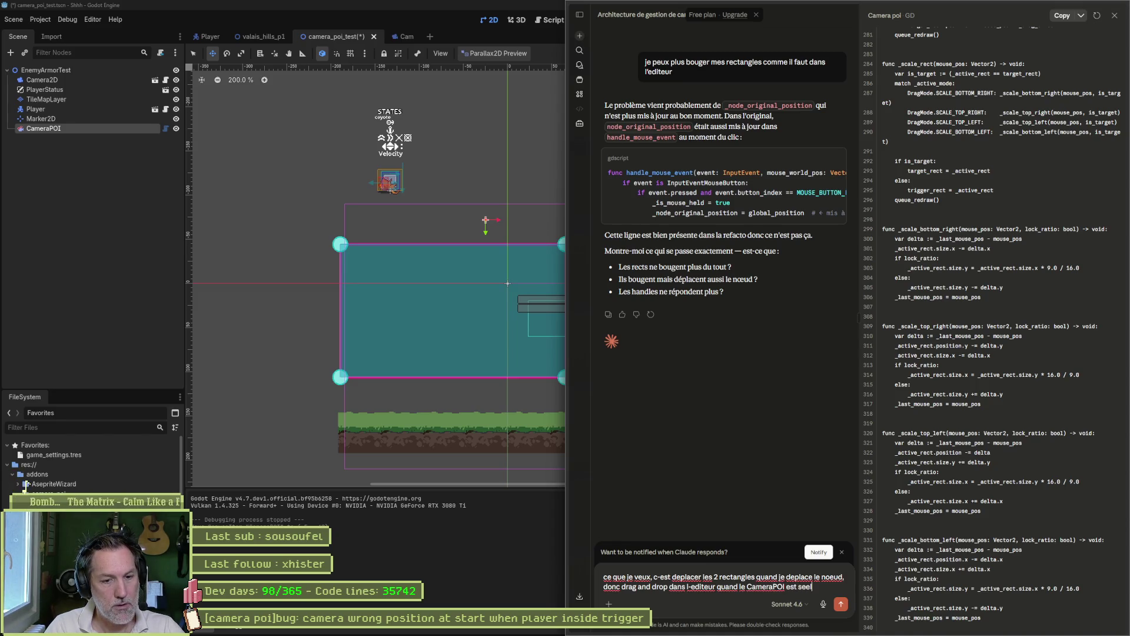
{"action": "key", "text": "BackSpace"}
{"action": "key", "text": "BackSpace"}
{"action": "type", "text": "lection"}
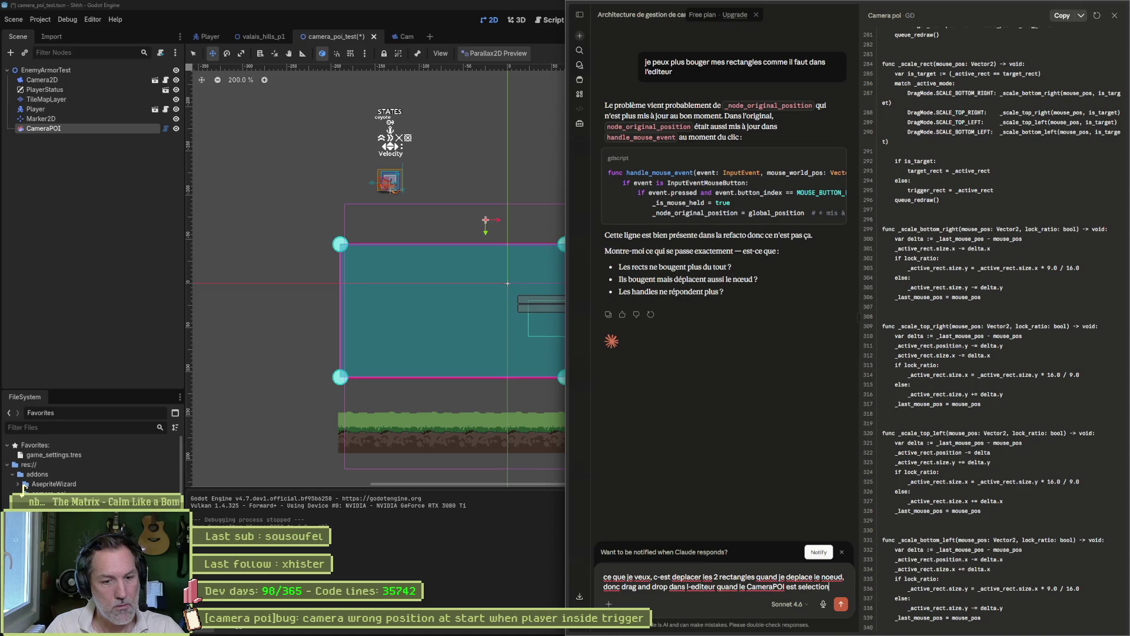
{"action": "type", "text": "ne dans l"}
{"action": "key", "text": "BackSpace"}
{"action": "key", "text": "BackSpace"}
{"action": "key", "text": "BackSpace"}
{"action": "type", "text": "et que"}
{"action": "type", "text": " je clique"}
{"action": "type", "text": "en-dehors des re"}
{"action": "type", "text": "ctn"}
{"action": "type", "text": "nles"}
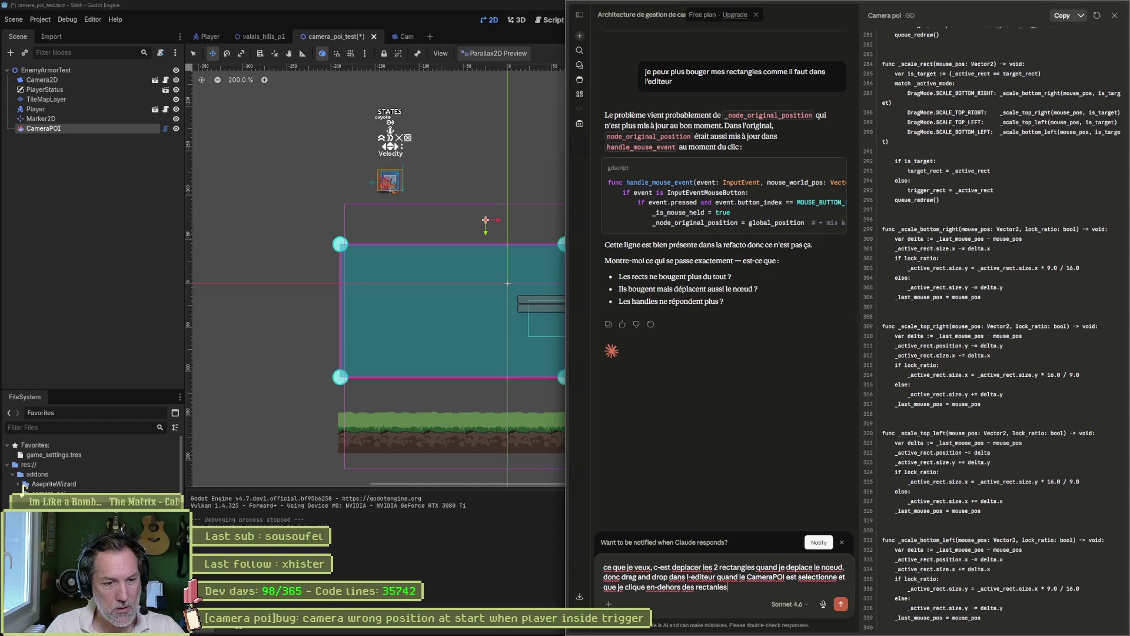
{"action": "key", "text": "BackSpace"}
{"action": "key", "text": "BackSpace"}
{"action": "key", "text": "BackSpace"}
{"action": "type", "text": "gles. En"}
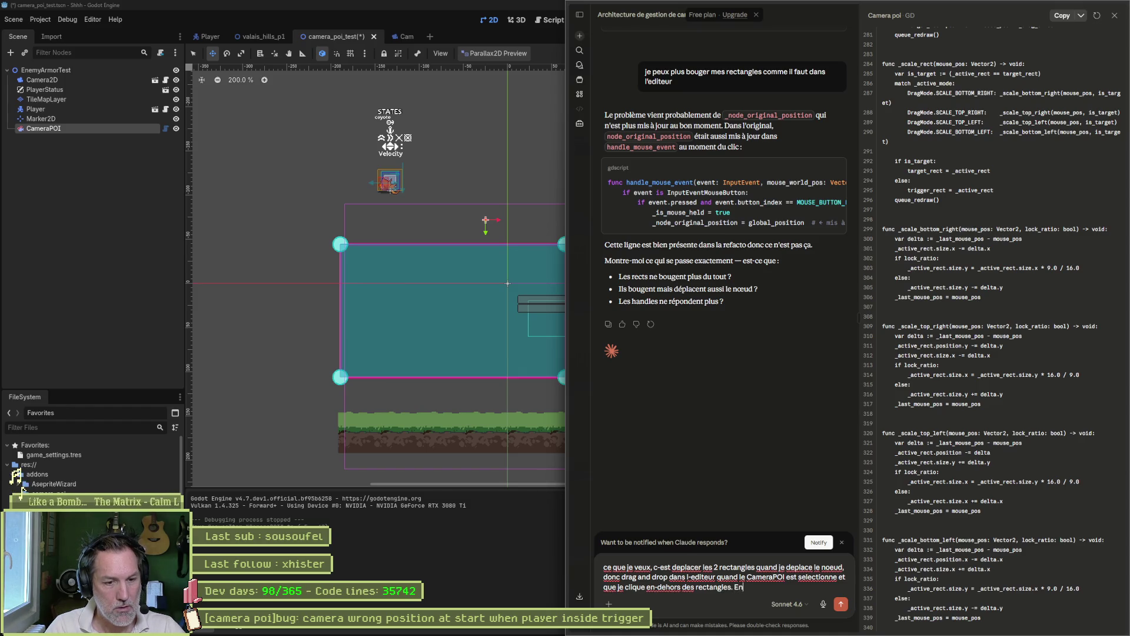
{"action": "type", "text": "suite,veux "}
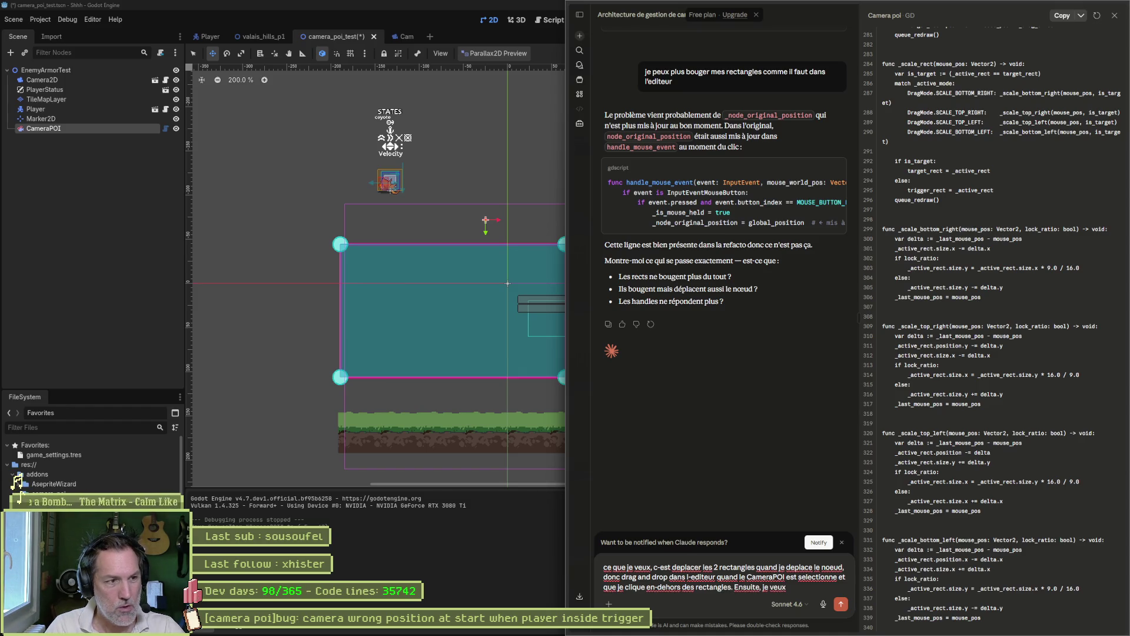
{"action": "type", "text": "rediment"}
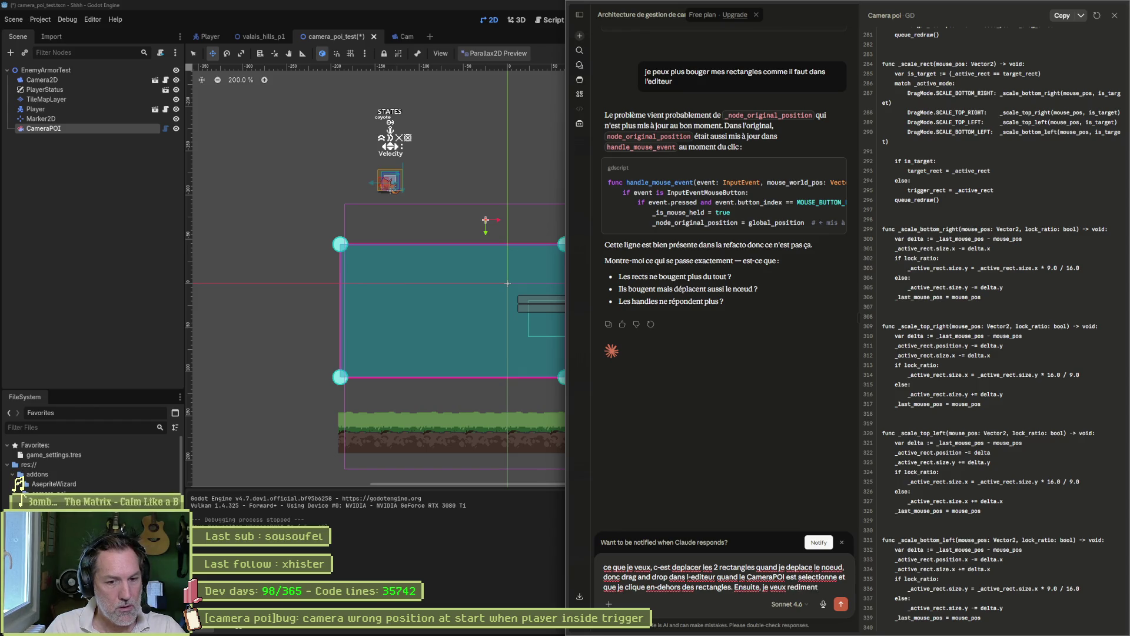
{"action": "key", "text": "BackSpace"}
{"action": "type", "text": "sionner li"}
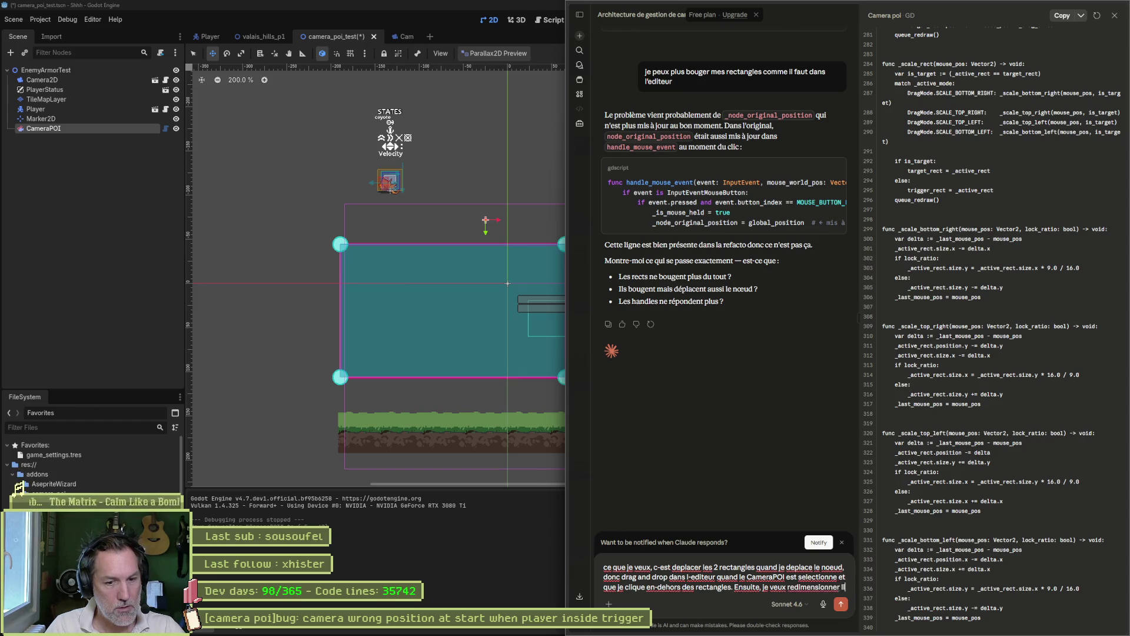
{"action": "type", "text": "brement depuis les 34"}
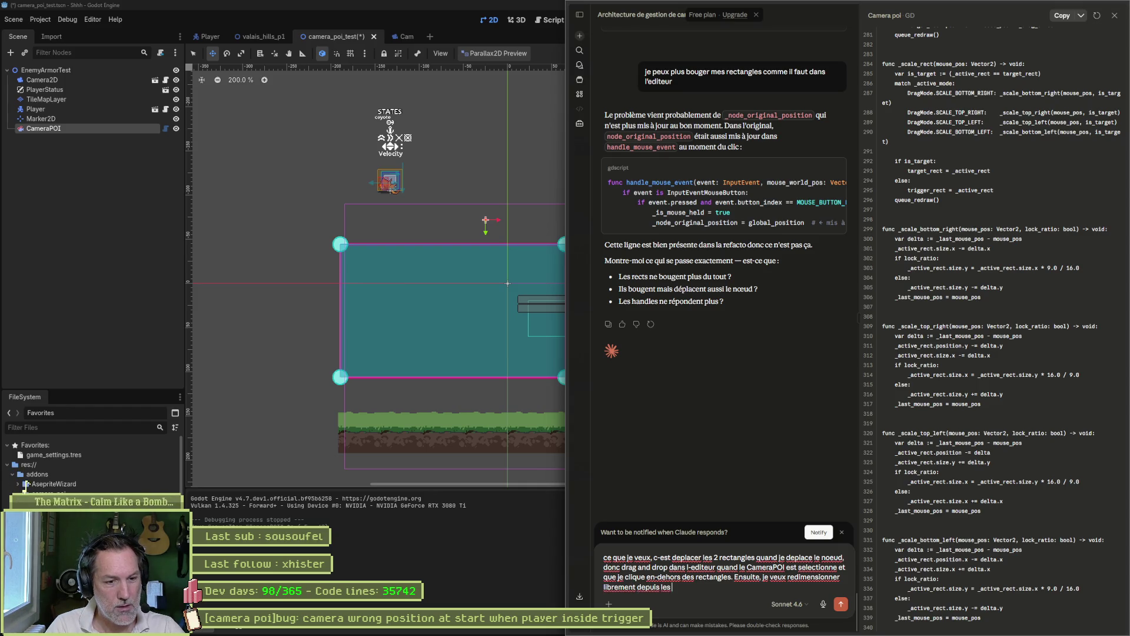
{"action": "key", "text": "BackSpace"}
{"action": "key", "text": "BackSpace"}
{"action": "type", "text": "4 coi"}
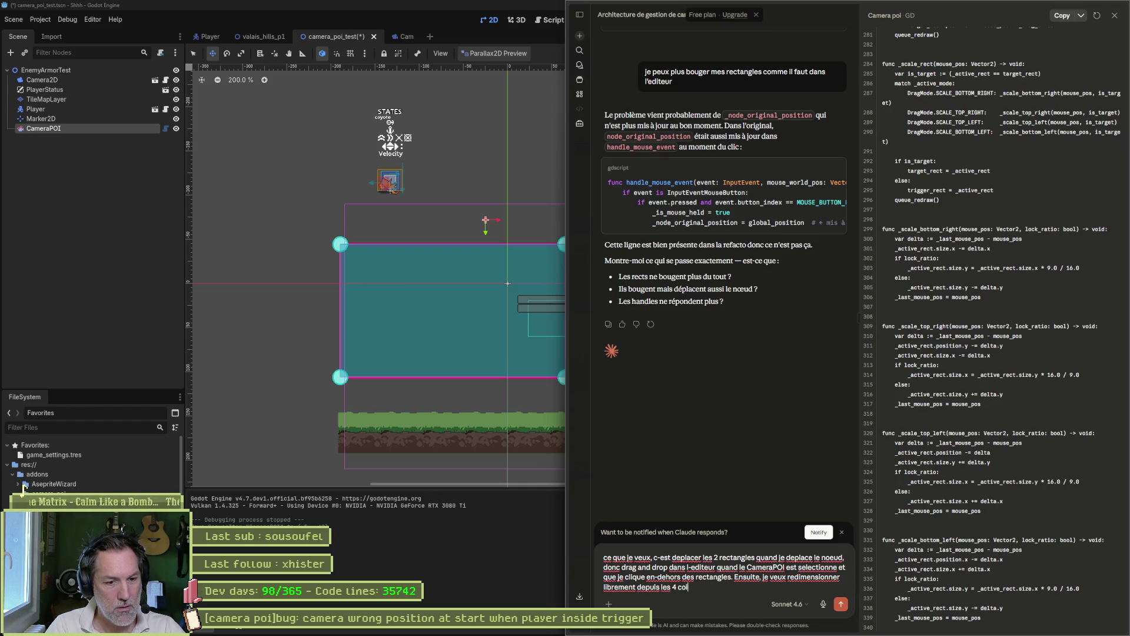
{"action": "type", "text": "ns le rectang"}
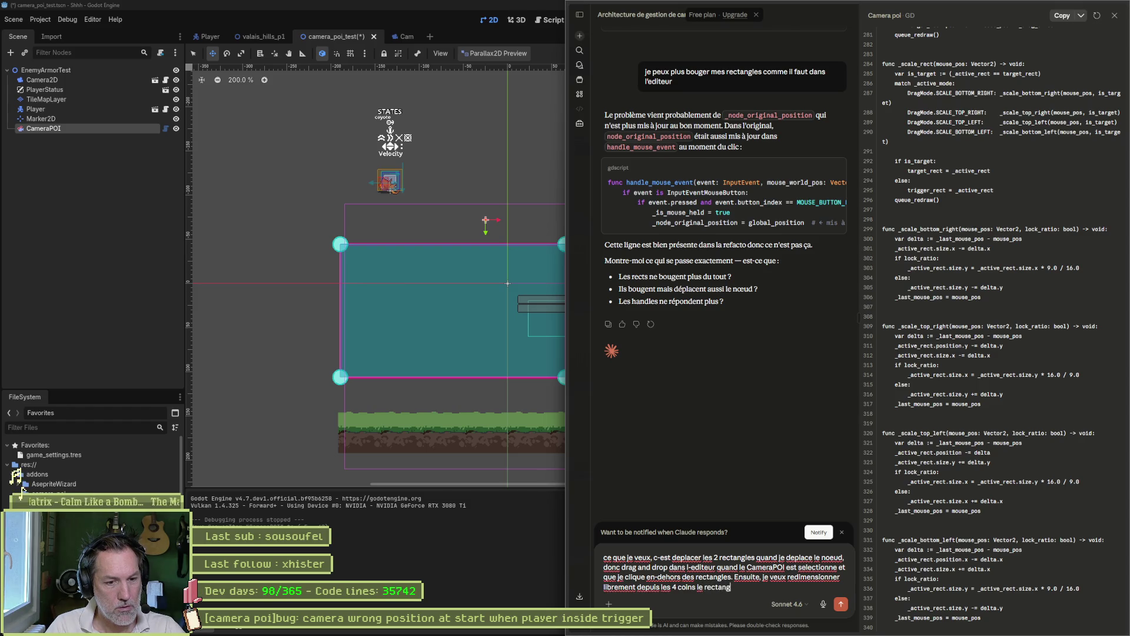
{"action": "type", "text": "le rose ("}
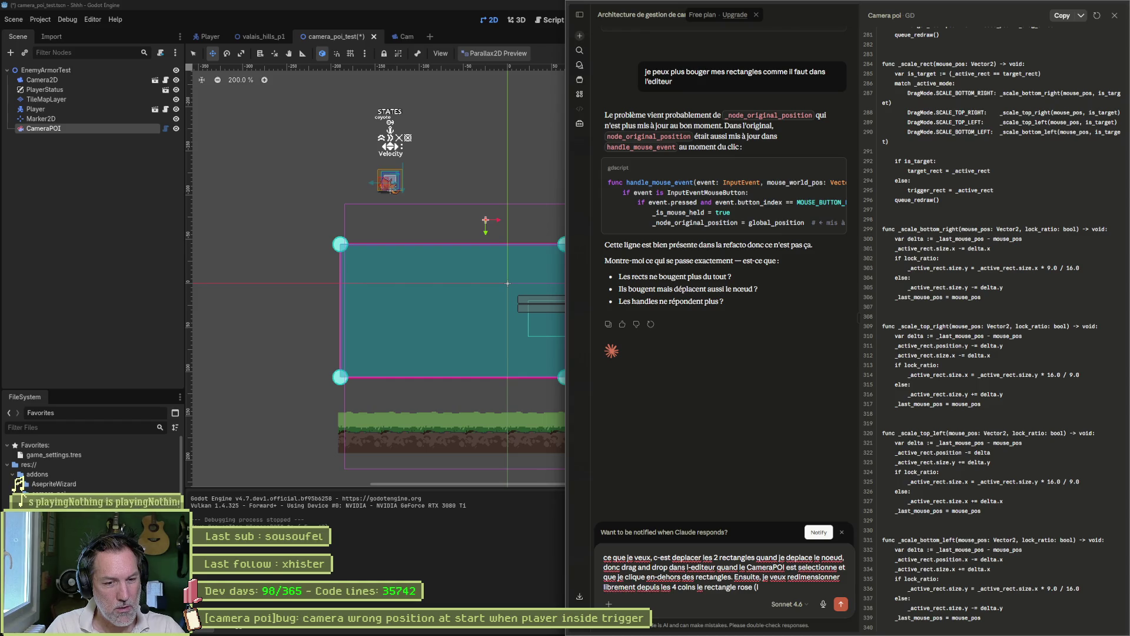
{"action": "type", "text": "la trigger"}
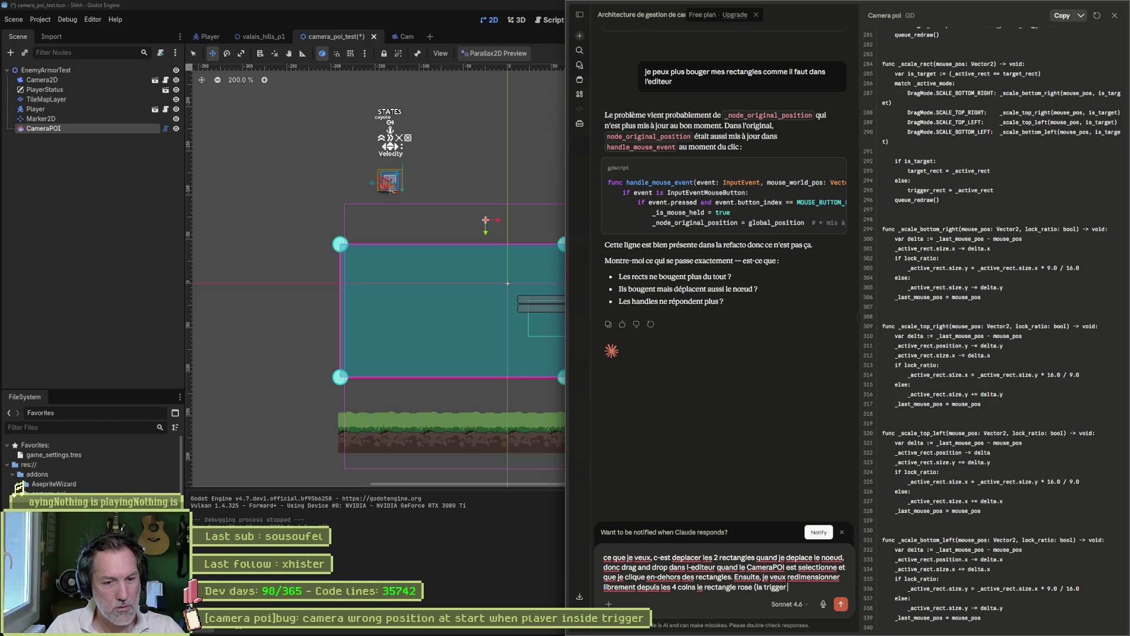
{"action": "type", "text": " zone) et"}
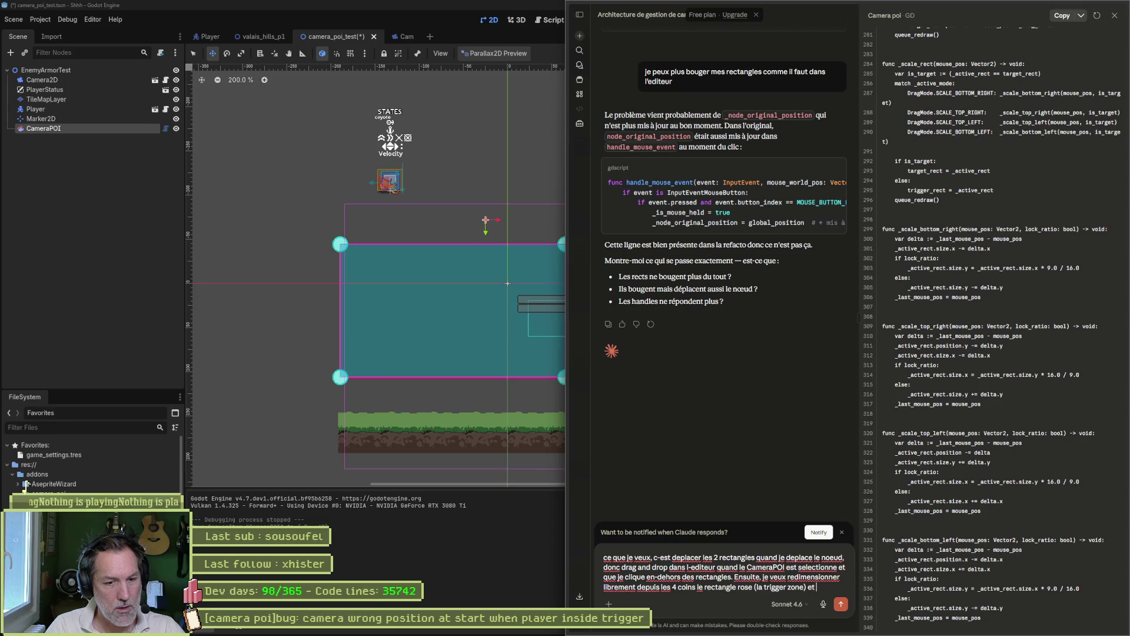
{"action": "type", "text": " la deplacer si je"}
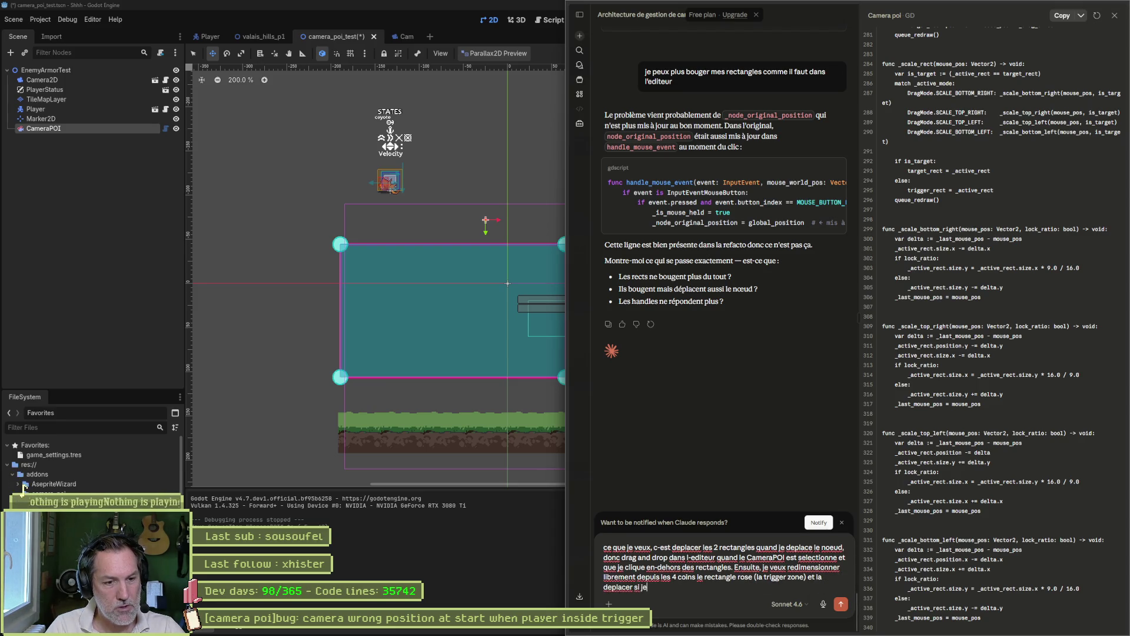
{"action": "type", "text": " drag and drop en"}
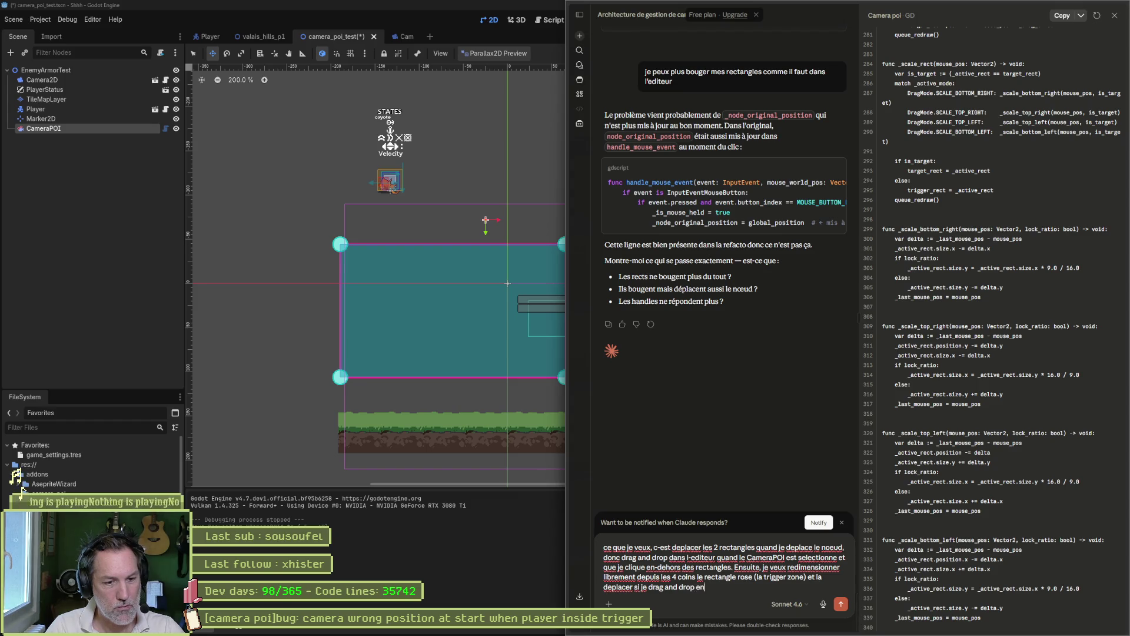
{"action": "type", "text": " son centre. Ensuite, je veux redimension"}
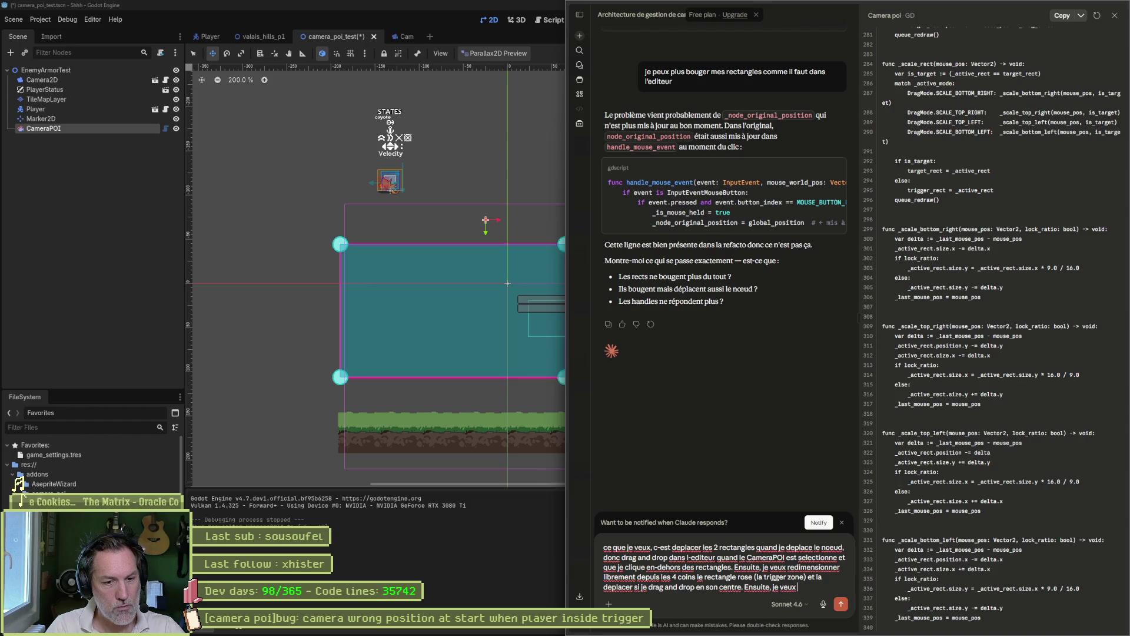
{"action": "type", "text": "ner"}
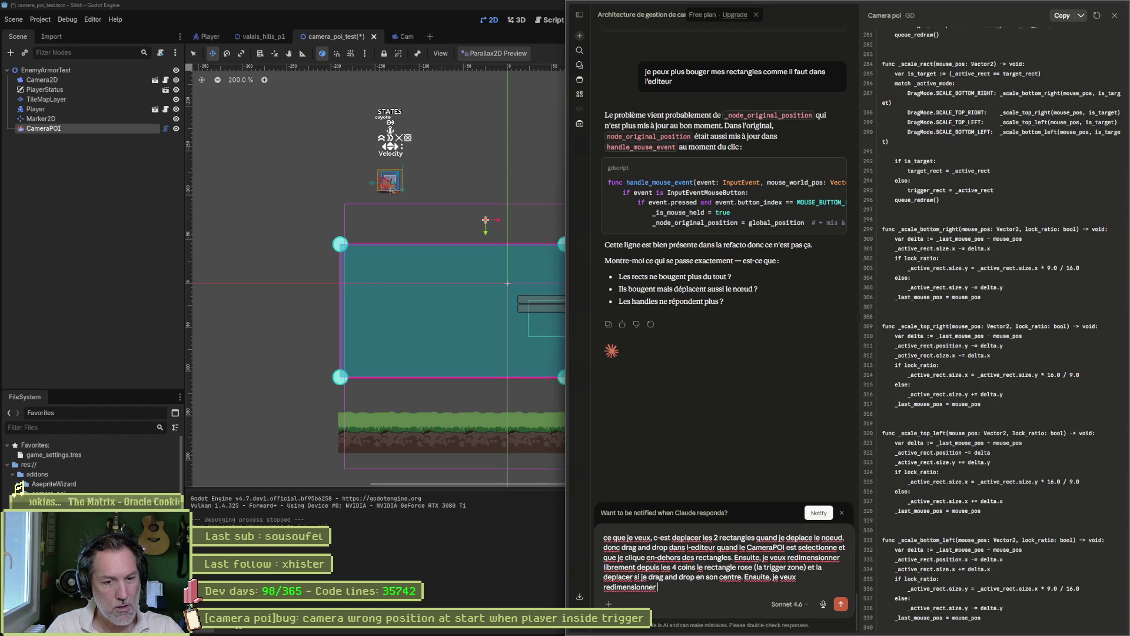
{"action": "type", "text": " en gardant la proportion"}
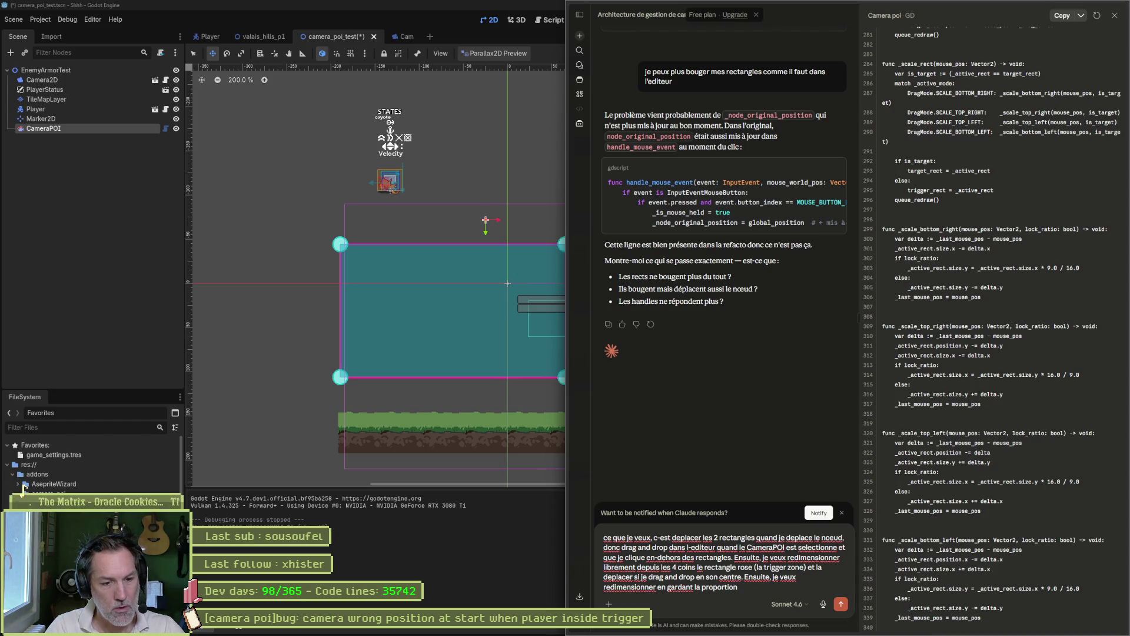
{"action": "type", "text": " du r"}
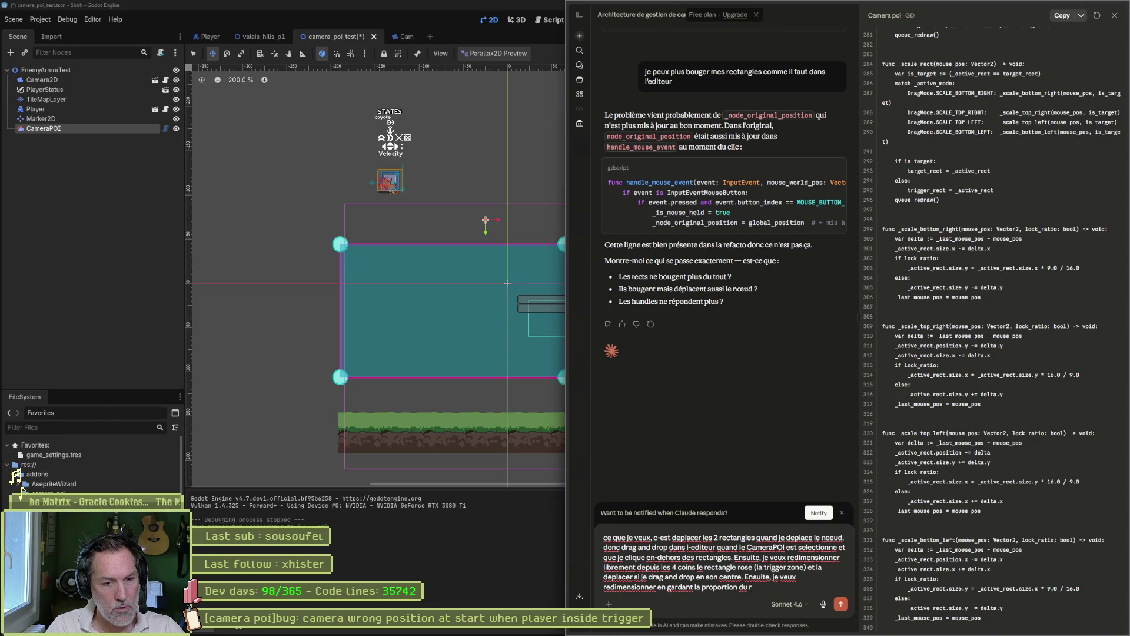
{"action": "type", "text": "ectangle vert"}
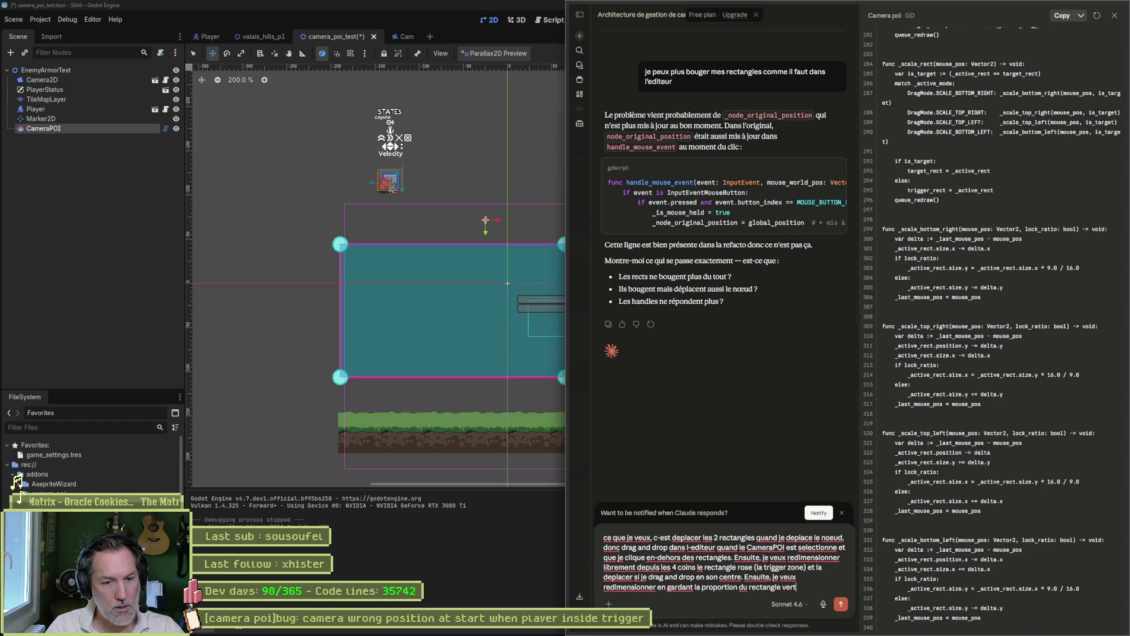
{"action": "type", "text": " et"}
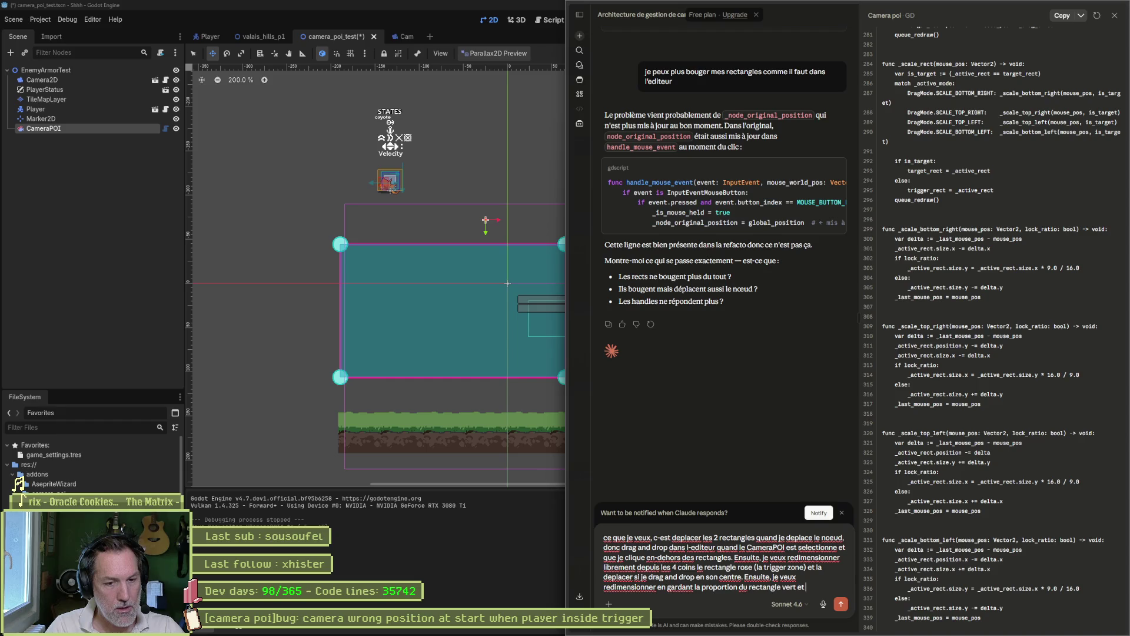
{"action": "type", "text": " le deplacer si"}
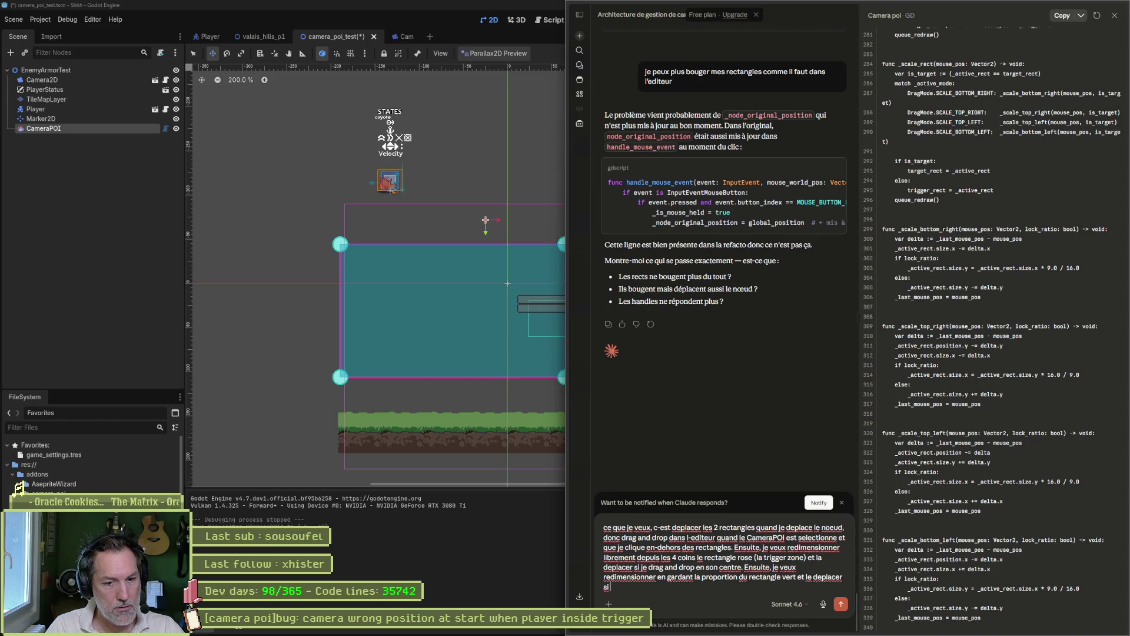
{"action": "type", "text": " je drag and drop en son centre."}
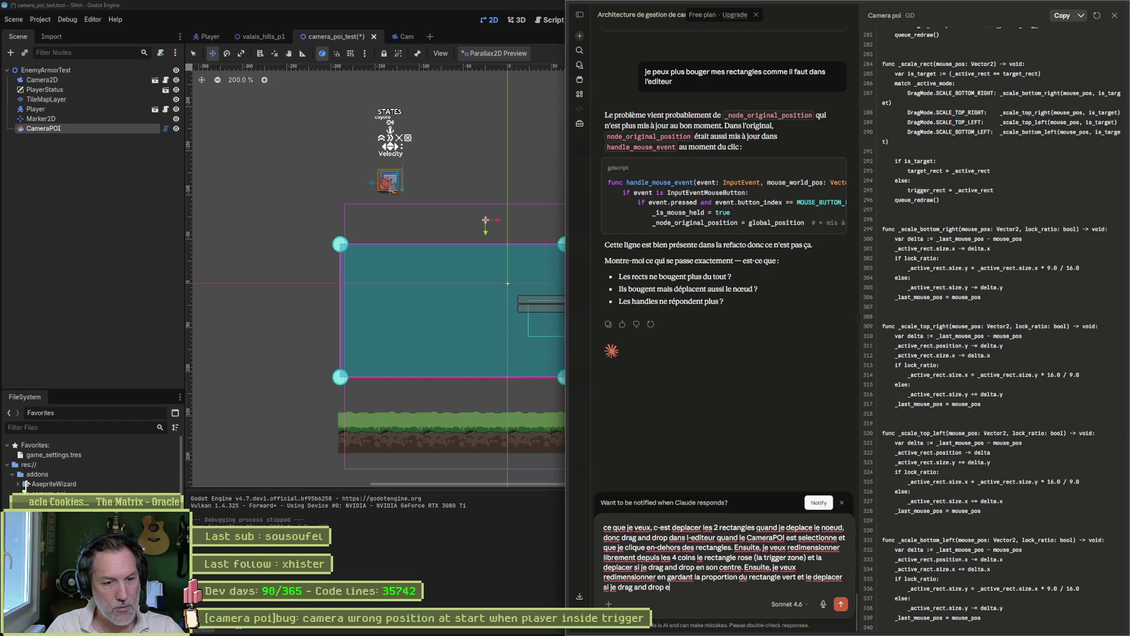
{"action": "key", "text": "Return"}
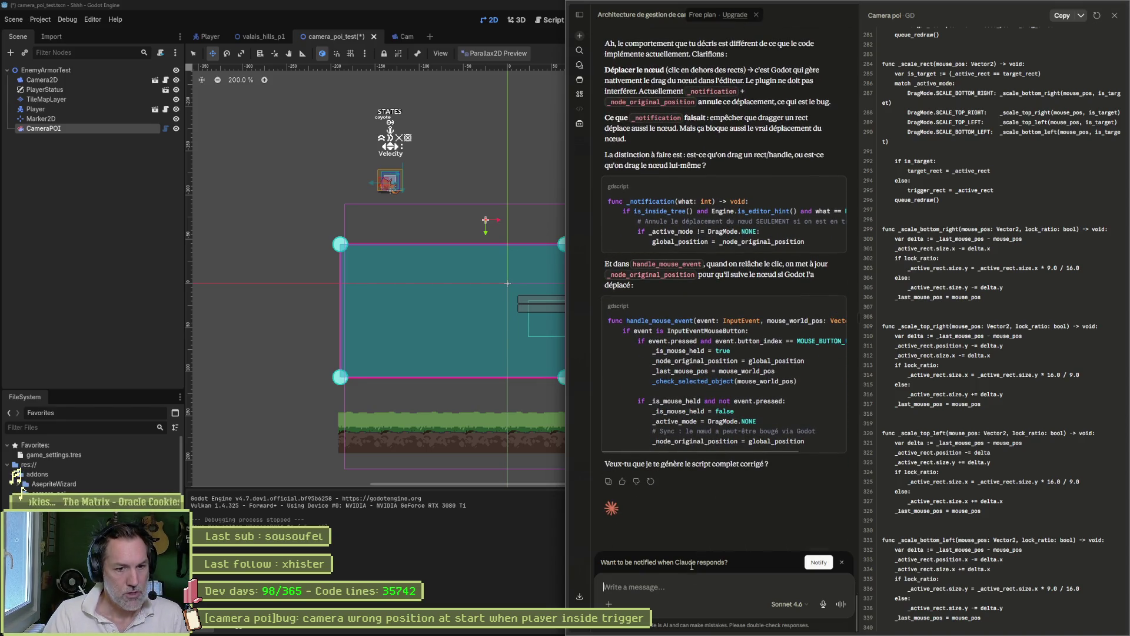
Reply 'oui' so Claude writes the full corrected camera_poi script.
{"action": "type", "text": "oui"}
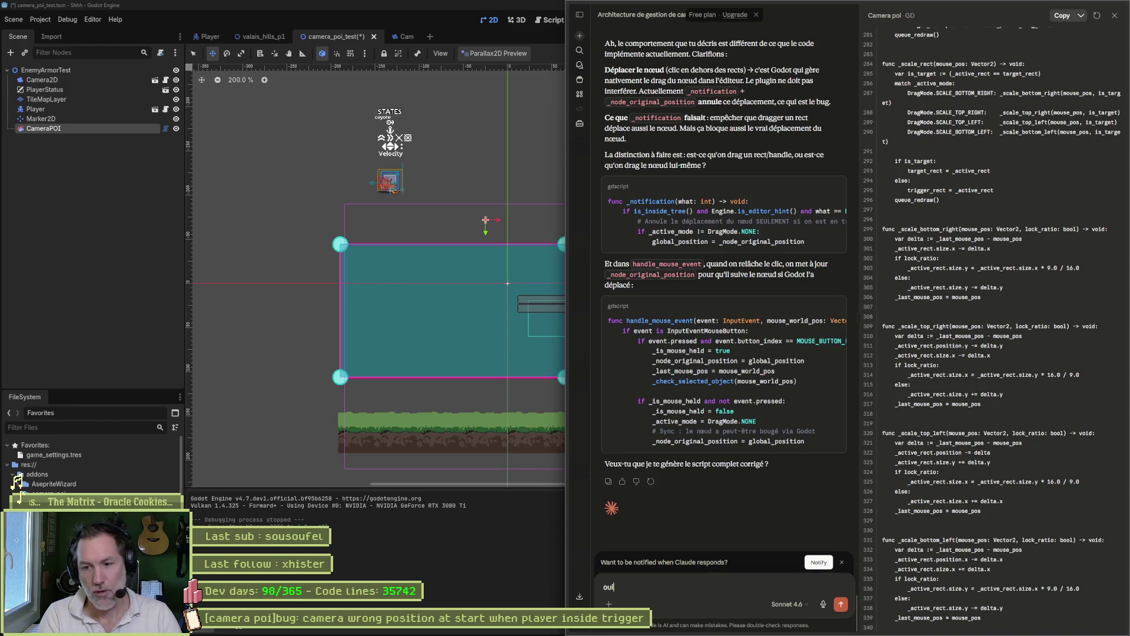
{"action": "key", "text": "Return"}
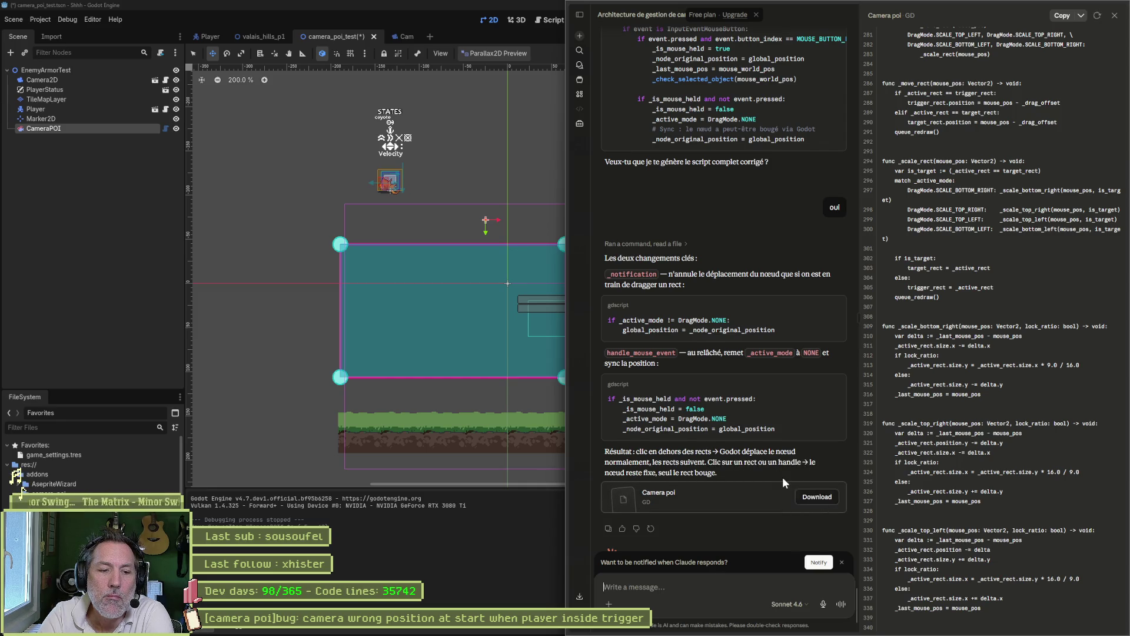
{"action": "scroll", "coordinate": [782, 477], "scroll_direction": "down", "scroll_amount": 3}
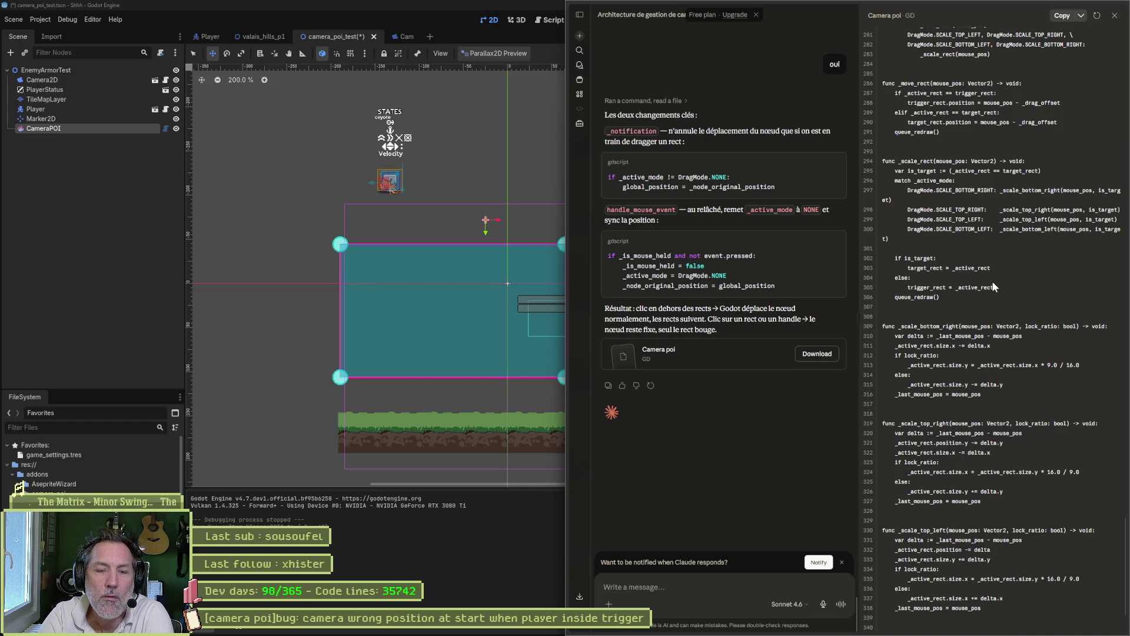
Copy Claude's corrected script and paste it over all of camera_poi.gd.
{"action": "left_click", "coordinate": [1063, 17]}
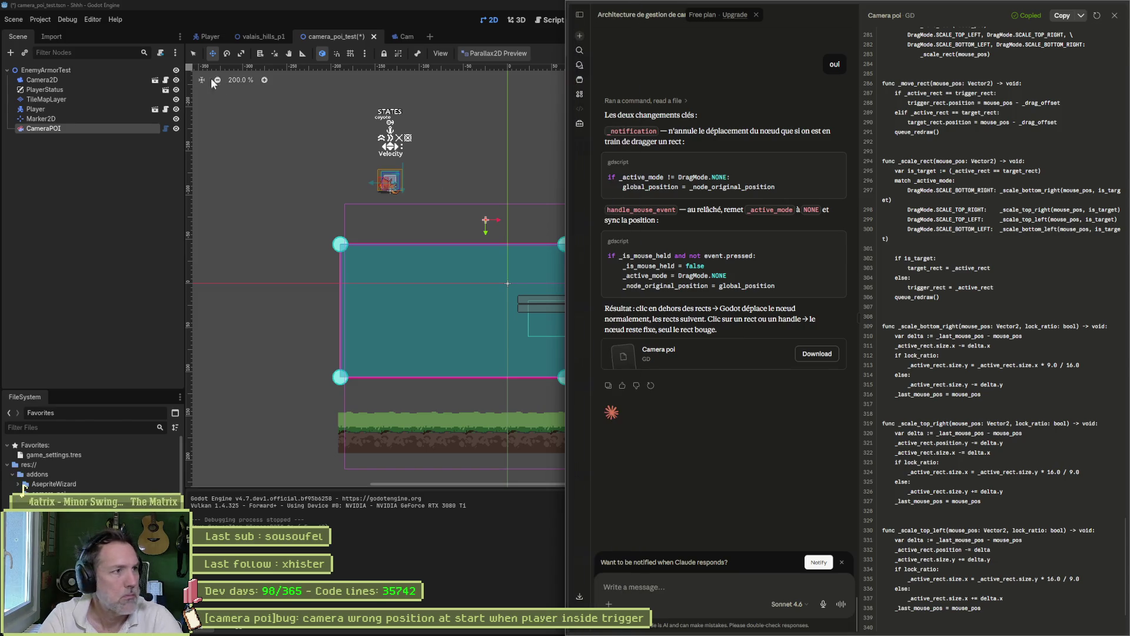
{"action": "left_click", "coordinate": [108, 218]}
{"action": "left_click", "coordinate": [560, 25]}
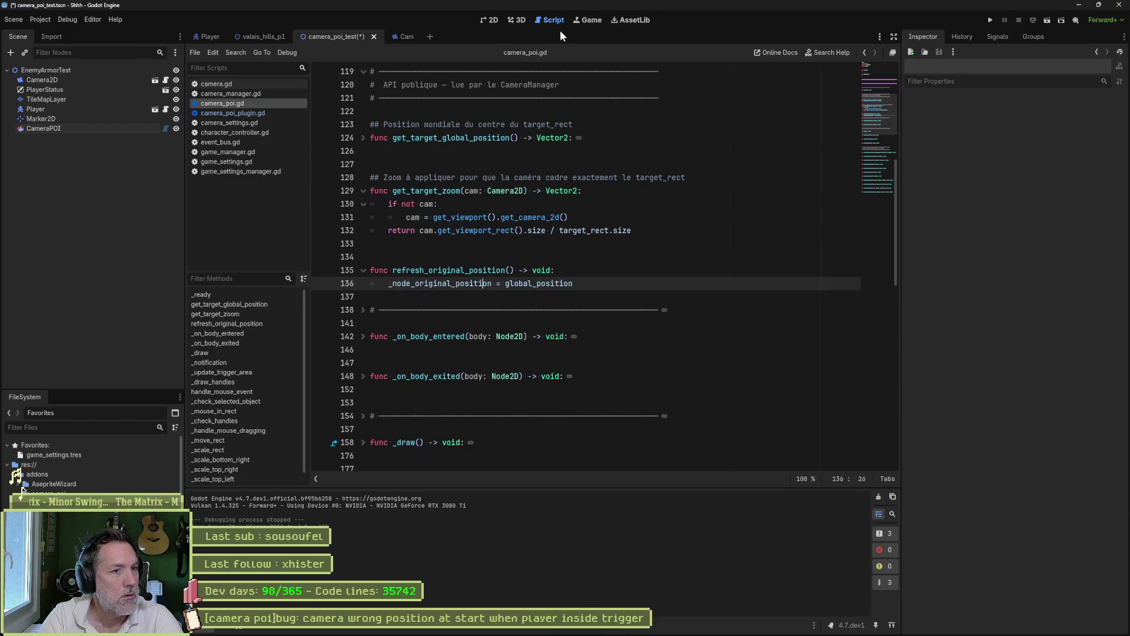
{"action": "key", "text": "alt+Tab"}
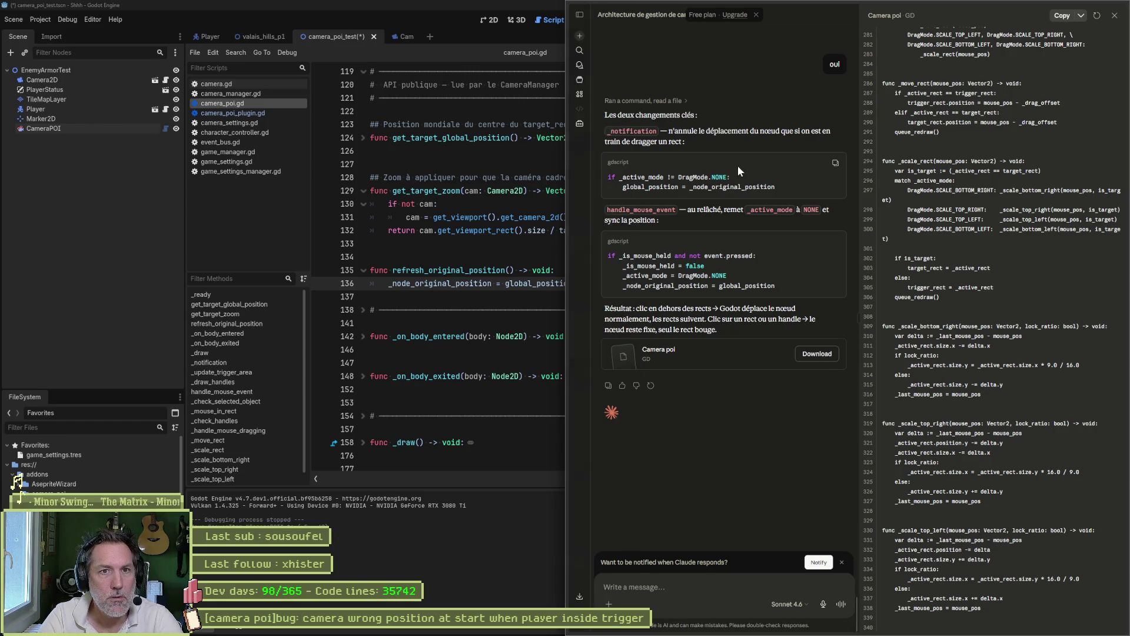
{"action": "left_click", "coordinate": [540, 168]}
{"action": "key", "text": "ctrl+a"}
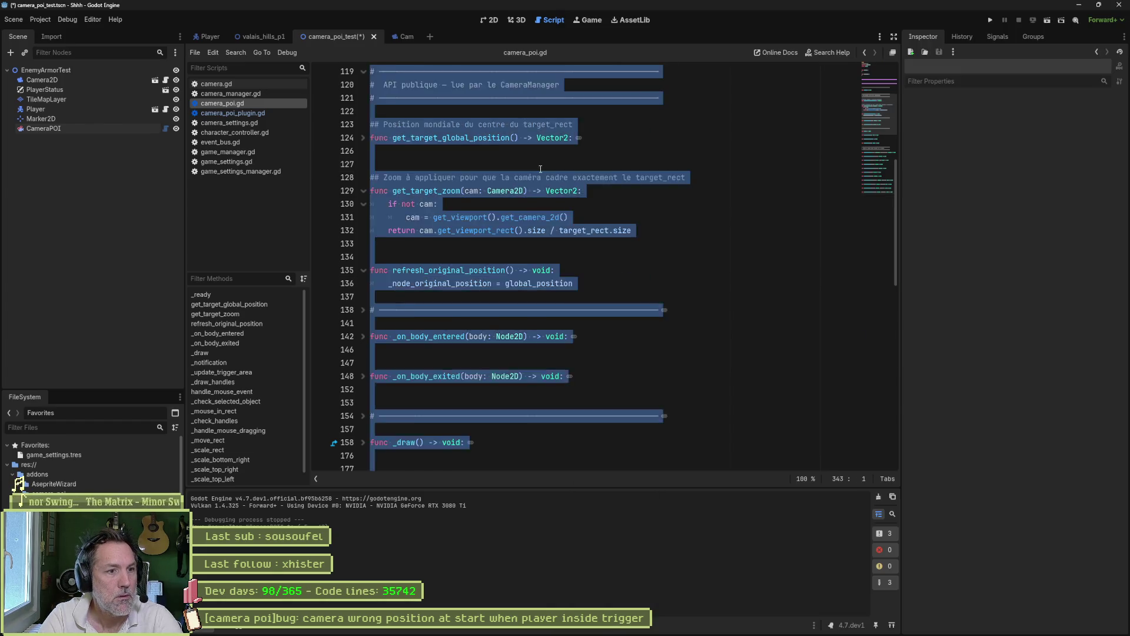
{"action": "key", "text": "ctrl+v"}
Type is_target as bool on line 295, save, and run the scene with F6.
{"action": "left_click", "coordinate": [557, 478]}
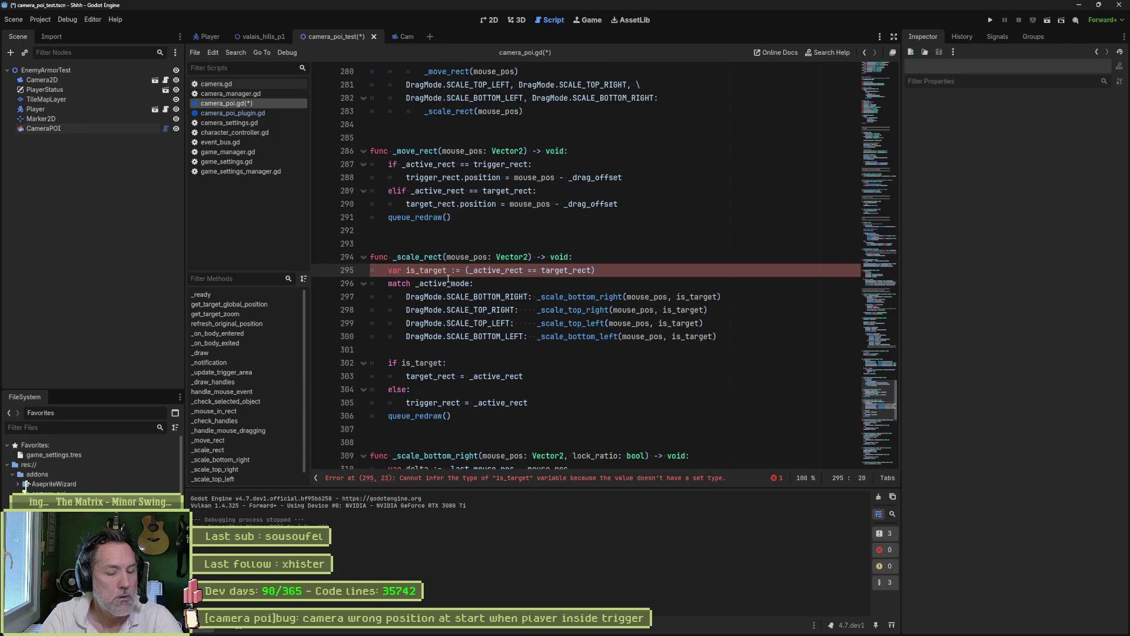
{"action": "type", "text": "bool"}
{"action": "key", "text": "ctrl+s"}
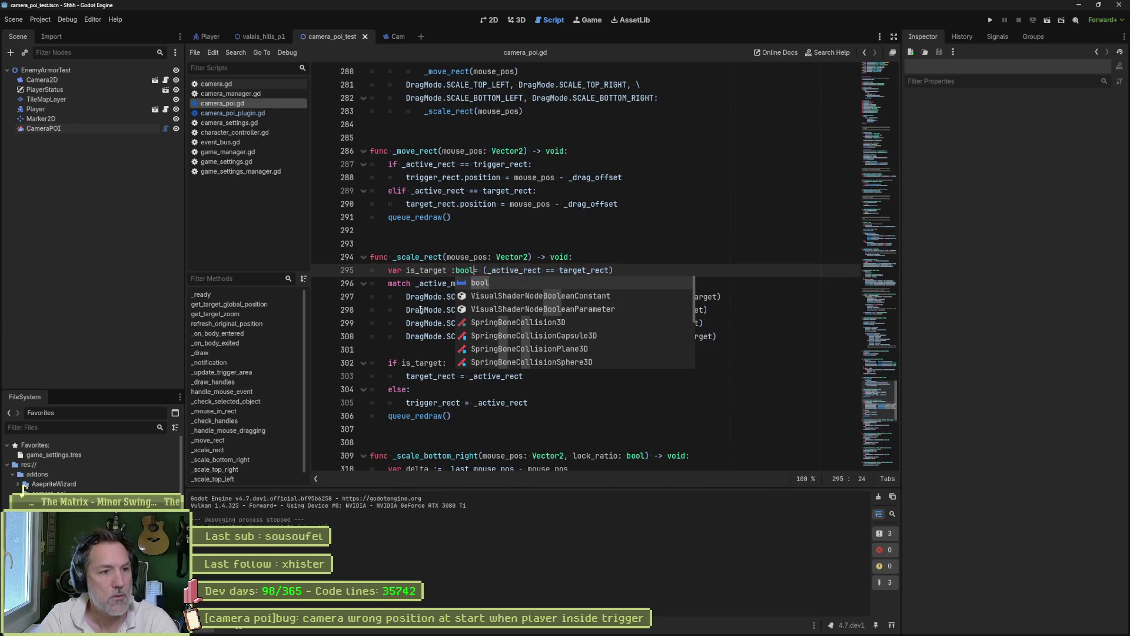
{"action": "left_click", "coordinate": [455, 269]}
{"action": "key", "text": "Left"}
{"action": "key", "text": "BackSpace"}
{"action": "key", "text": "ctrl+s"}
{"action": "key", "text": "F6"}
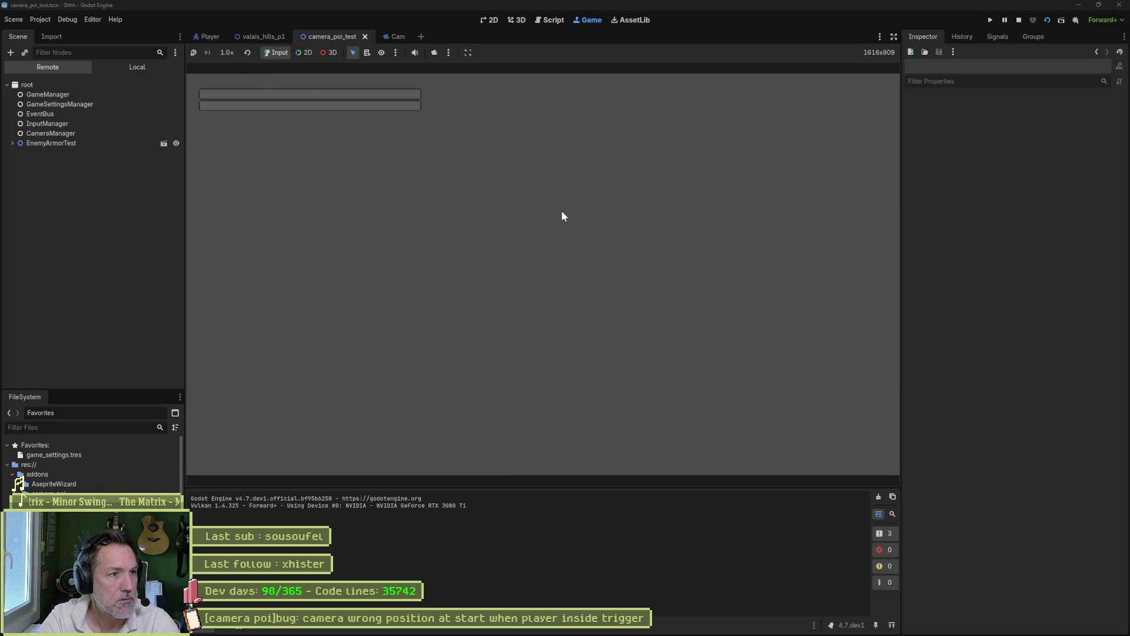
Stop the test run, select CameraPOI in the 2D view and move it down-right.
{"action": "key", "text": "F8"}
{"action": "left_click", "coordinate": [489, 20]}
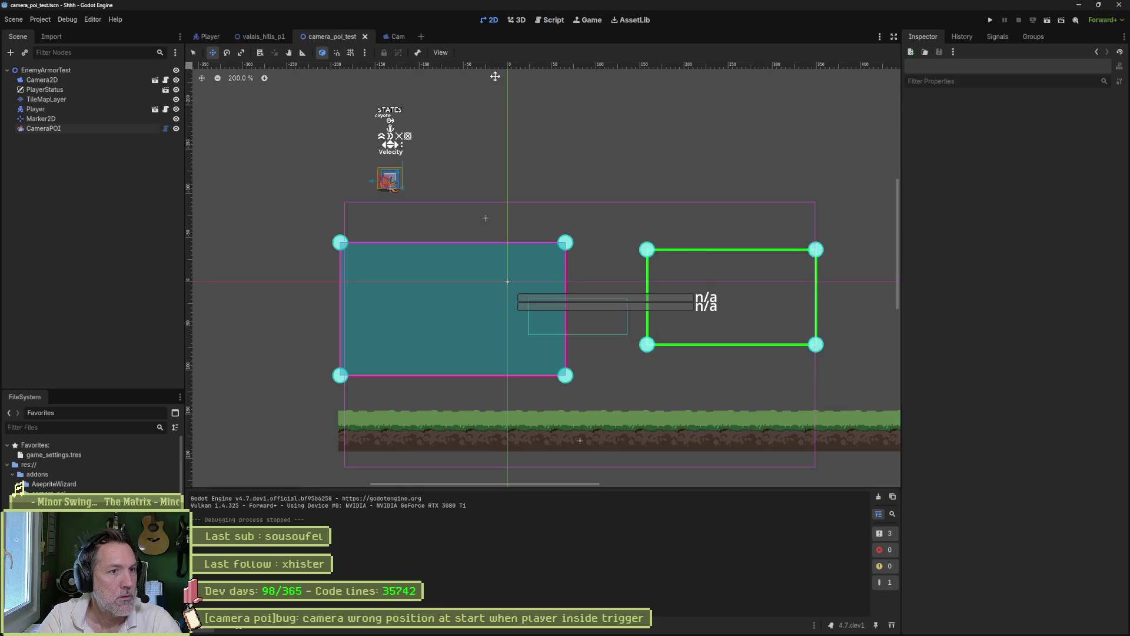
{"action": "left_click", "coordinate": [99, 127]}
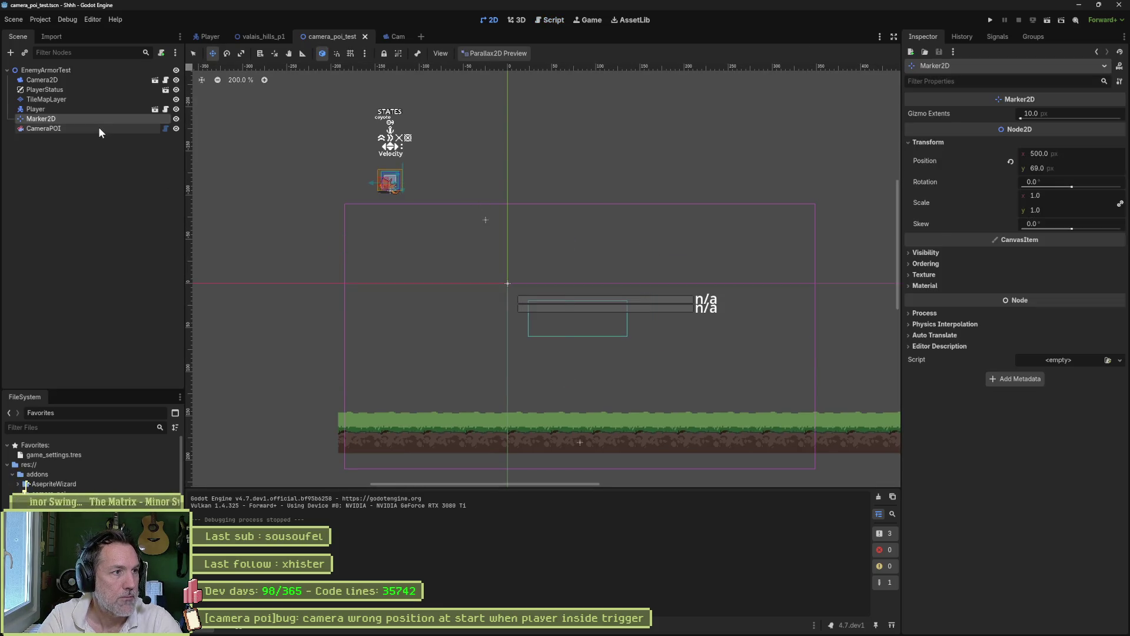
{"action": "left_click", "coordinate": [456, 294]}
{"action": "mouse_move", "coordinate": [457, 295]}
{"action": "left_mouse_down"}
{"action": "mouse_move", "coordinate": [719, 312]}
{"action": "mouse_move", "coordinate": [732, 351]}
{"action": "mouse_move", "coordinate": [782, 280]}
{"action": "mouse_move", "coordinate": [741, 351]}
{"action": "left_mouse_up"}
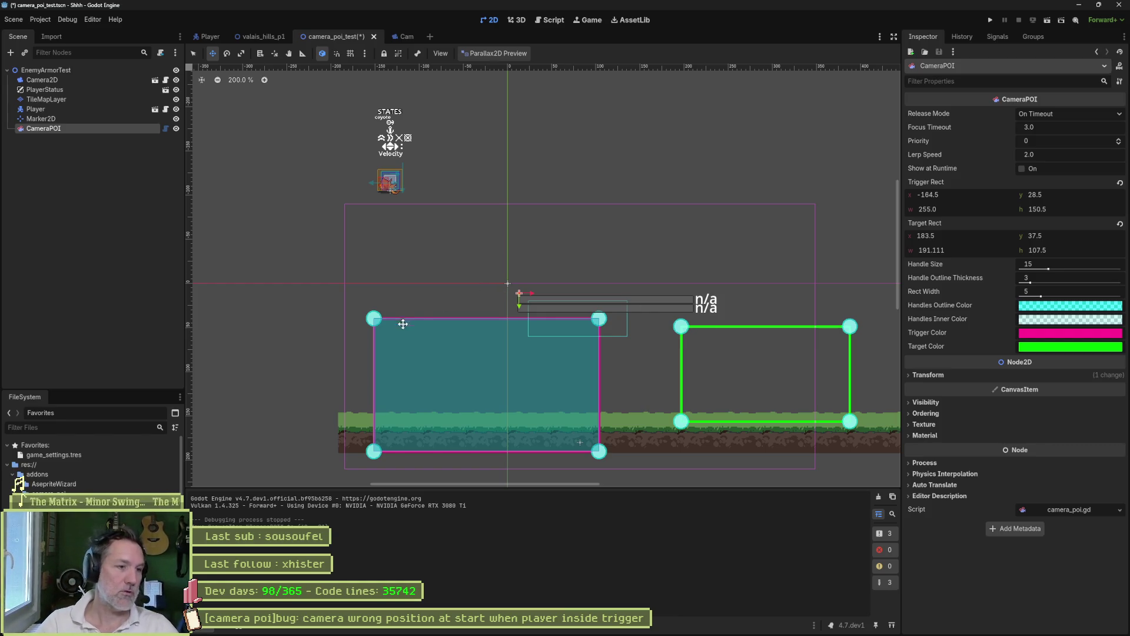
Resize CameraPOI's pink trigger rect to 125.5×98.
{"action": "left_click_drag", "start_coordinate": [374, 318], "coordinate": [404, 314]}
{"action": "left_click_drag", "start_coordinate": [518, 387], "coordinate": [548, 383]}
{"action": "left_click_drag", "start_coordinate": [628, 446], "coordinate": [507, 349]}
{"action": "left_click_drag", "start_coordinate": [370, 380], "coordinate": [324, 397]}
{"action": "mouse_move", "coordinate": [486, 320]}
{"action": "left_mouse_down"}
{"action": "mouse_move", "coordinate": [513, 360]}
{"action": "mouse_move", "coordinate": [502, 343]}
{"action": "left_mouse_up"}
{"action": "left_click_drag", "start_coordinate": [546, 304], "coordinate": [369, 380]}
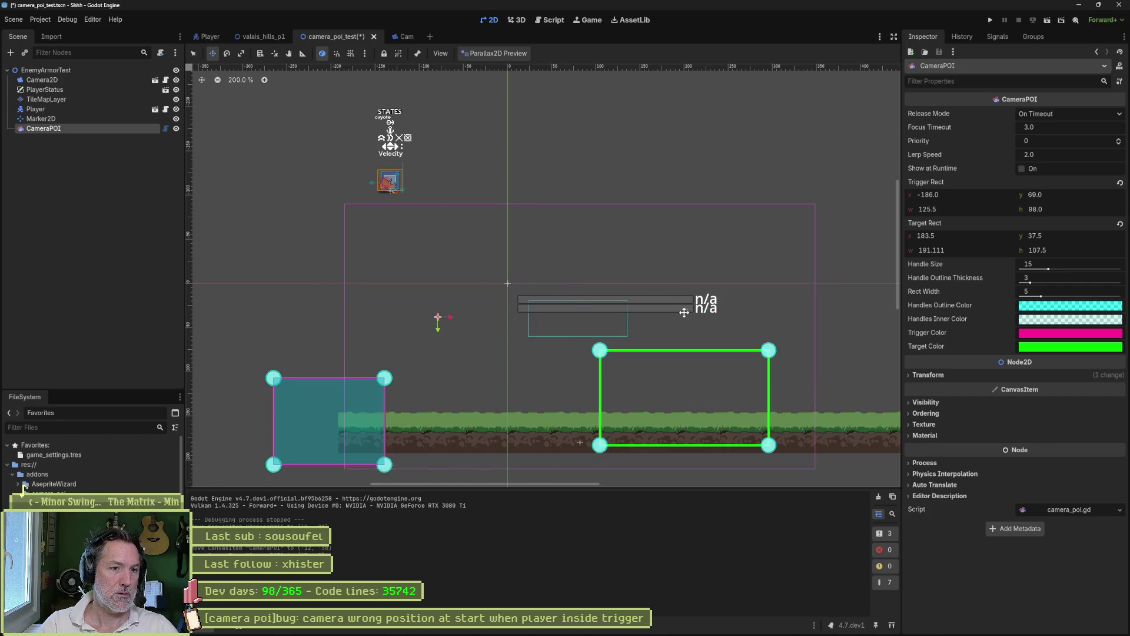
Resize and reposition the green target rect to about 200×112.
{"action": "mouse_move", "coordinate": [594, 354]}
{"action": "left_mouse_down"}
{"action": "mouse_move", "coordinate": [579, 331]}
{"action": "mouse_move", "coordinate": [624, 291]}
{"action": "mouse_move", "coordinate": [624, 328]}
{"action": "mouse_move", "coordinate": [612, 297]}
{"action": "mouse_move", "coordinate": [803, 242]}
{"action": "mouse_move", "coordinate": [755, 281]}
{"action": "mouse_move", "coordinate": [772, 265]}
{"action": "left_mouse_up"}
{"action": "left_click_drag", "start_coordinate": [804, 421], "coordinate": [743, 384]}
{"action": "mouse_move", "coordinate": [586, 320]}
{"action": "left_mouse_down"}
{"action": "mouse_move", "coordinate": [587, 309]}
{"action": "mouse_move", "coordinate": [641, 326]}
{"action": "mouse_move", "coordinate": [657, 366]}
{"action": "left_mouse_up"}
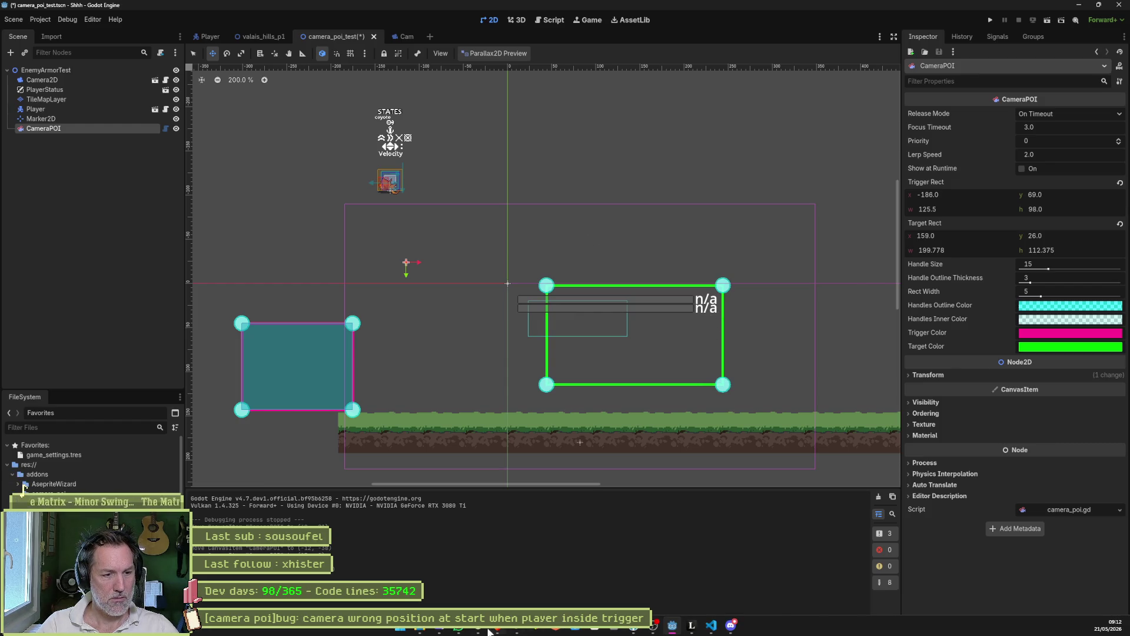
Tell Claude in French that you want to move the green rectangle by dragging its centre.
{"action": "left_click", "coordinate": [495, 627]}
{"action": "type", "text": "$a"}
{"action": "key", "text": "BackSpace"}
{"action": "type", "text": "non, je veux deplacer le rect"}
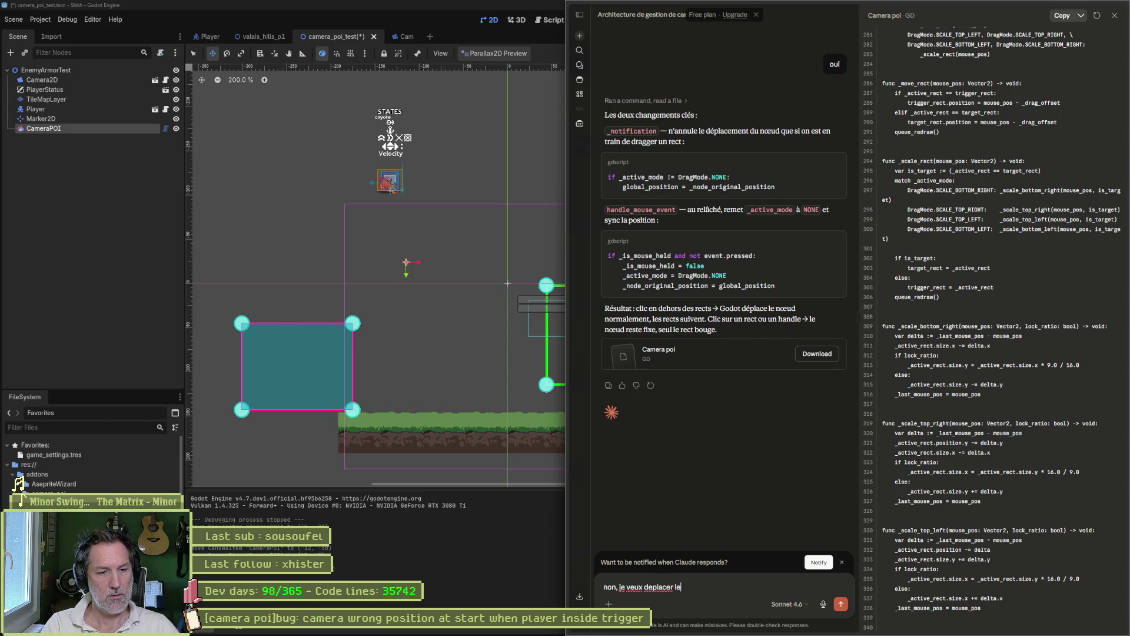
{"action": "type", "text": "angle vert quand je le drag and drop en son centre"}
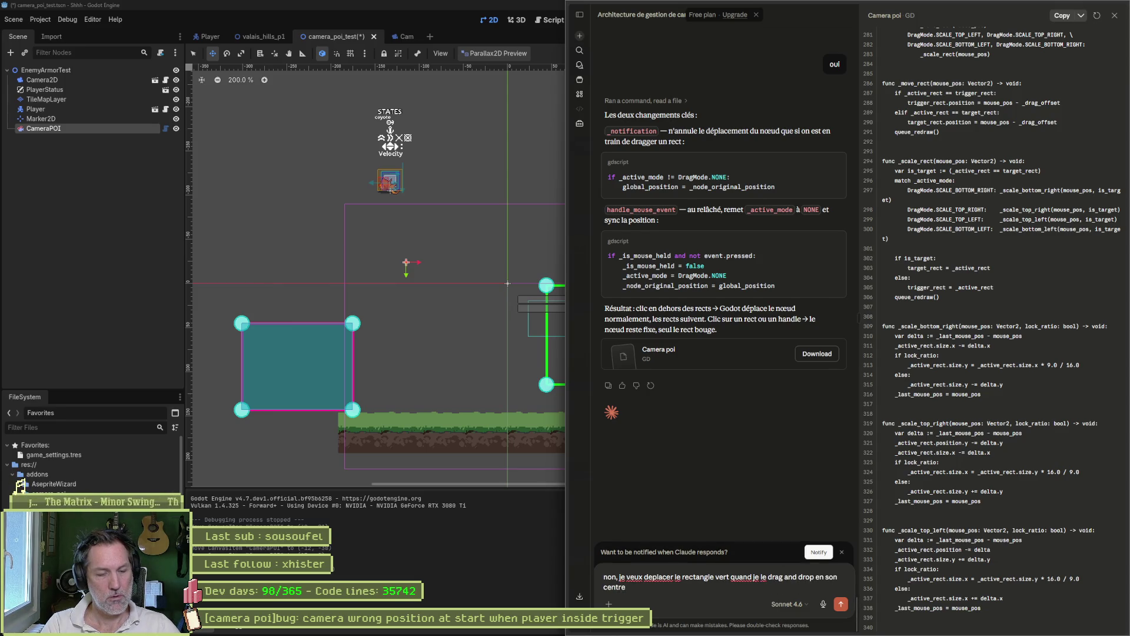
{"action": "key", "text": "Return"}
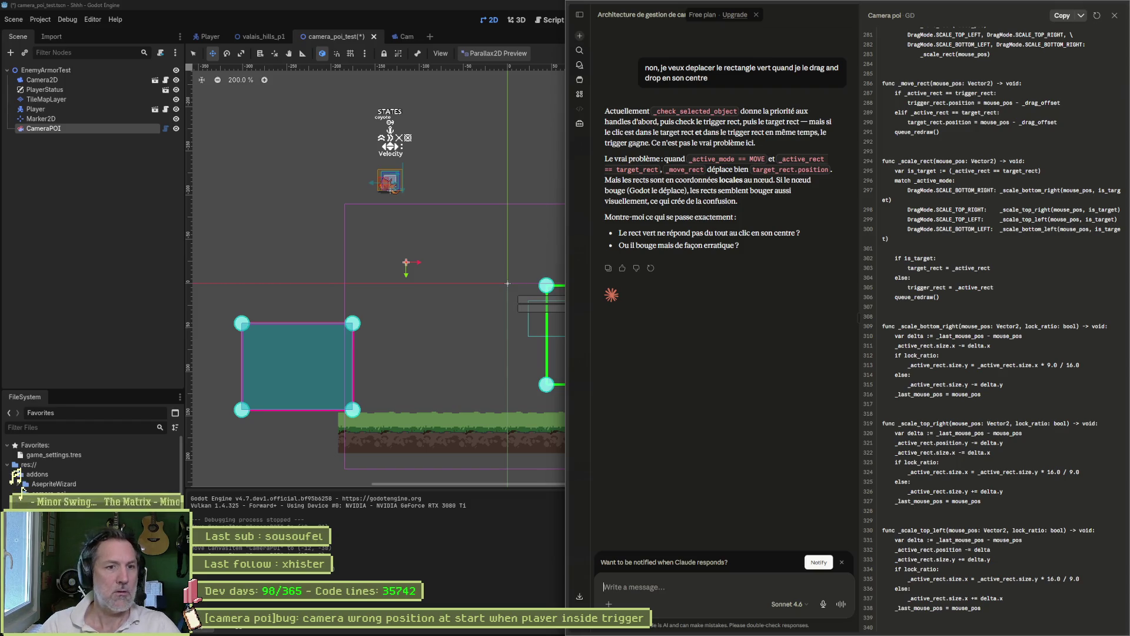
{"action": "left_click", "coordinate": [487, 345]}
Drag the green target rect from its centre, then undo the unwanted CameraPOI node moves.
{"action": "left_click_drag", "start_coordinate": [629, 350], "coordinate": [658, 333]}
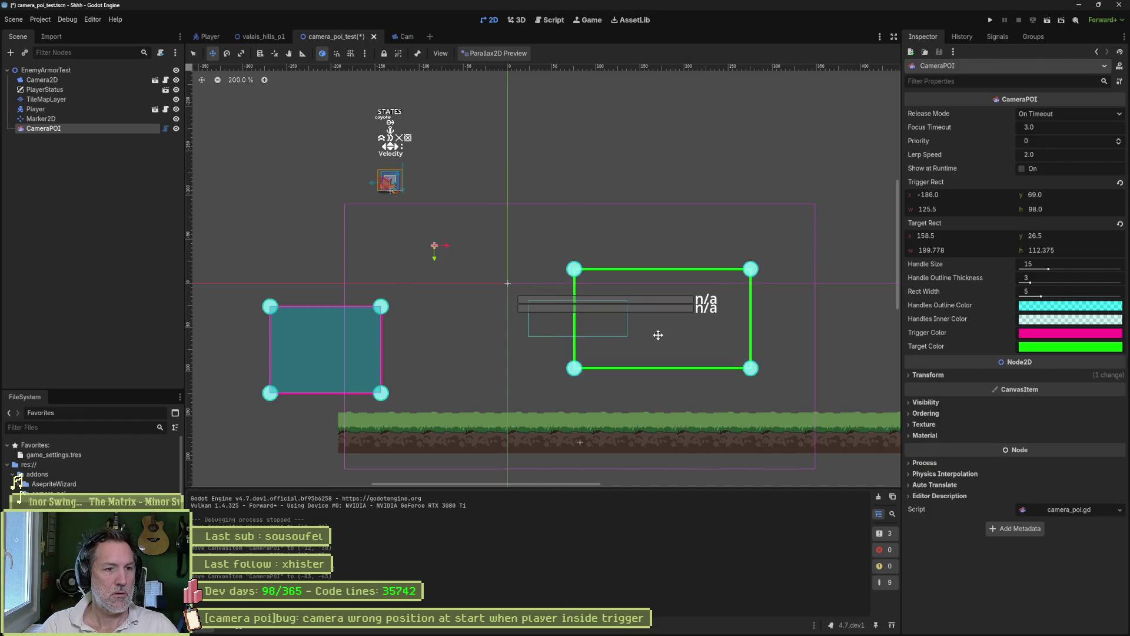
{"action": "key", "text": "alt+Tab"}
{"action": "left_click", "coordinate": [542, 338]}
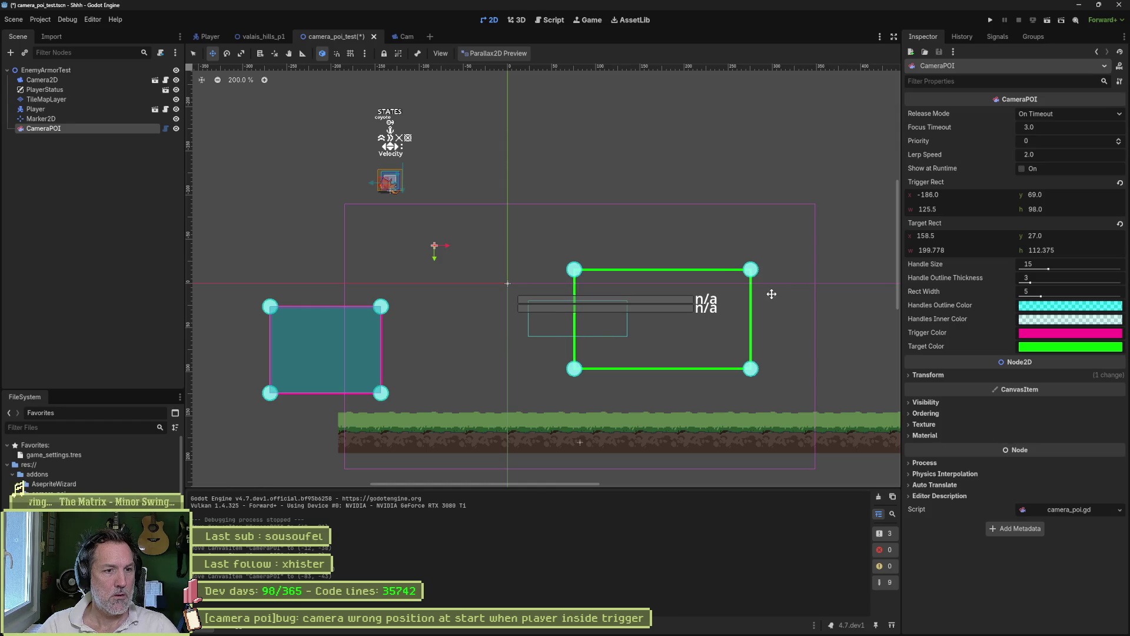
{"action": "left_click_drag", "start_coordinate": [608, 323], "coordinate": [607, 304]}
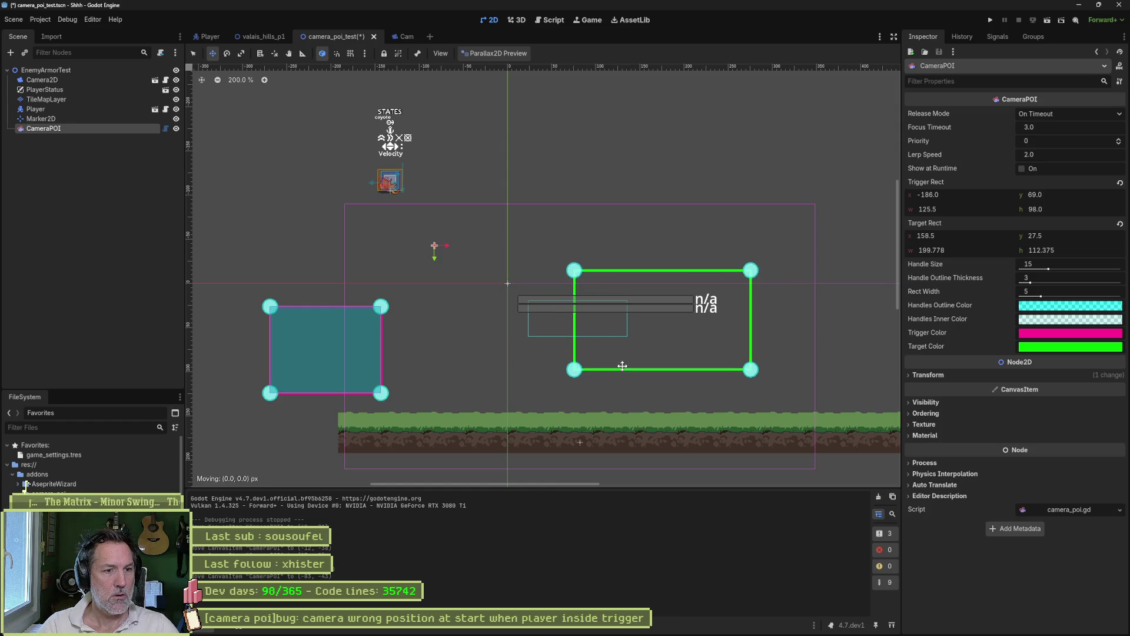
{"action": "key", "text": "ctrl+z"}
{"action": "key", "text": "ctrl+z"}
{"action": "key", "text": "ctrl+z"}
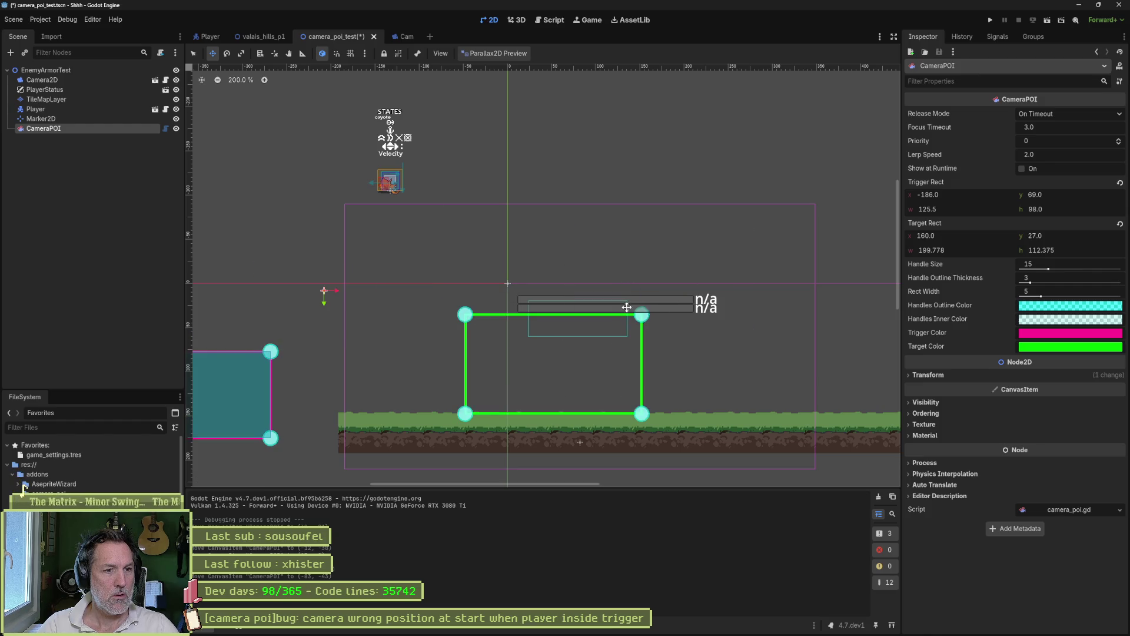
{"action": "key", "text": "ctrl+z"}
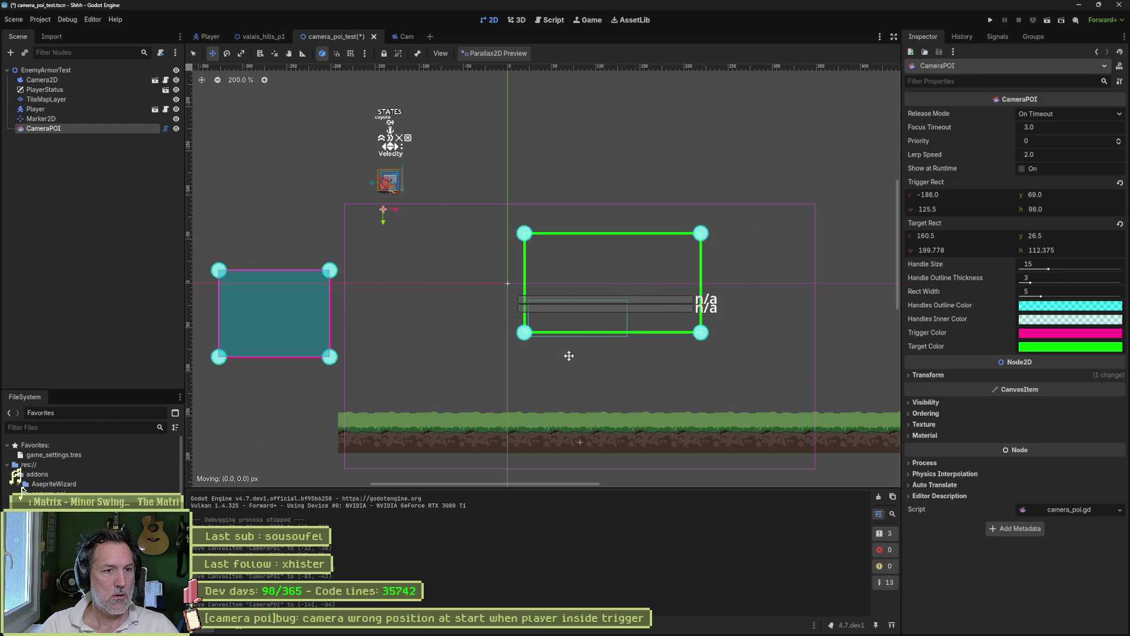
{"action": "key", "text": "ctrl+z"}
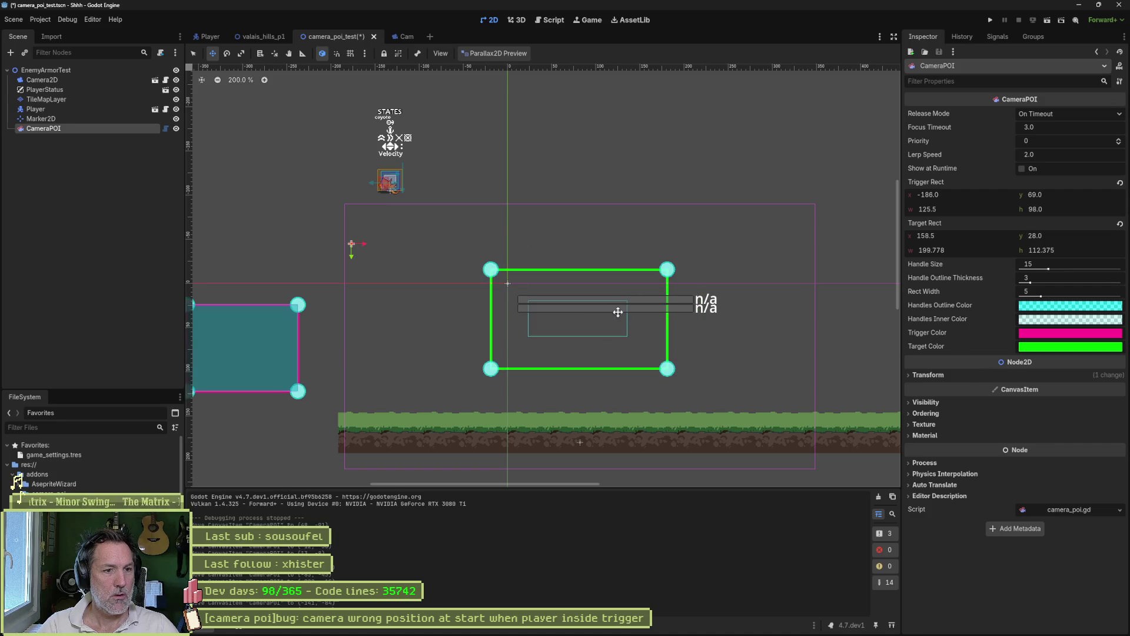
{"action": "key", "text": "ctrl+z"}
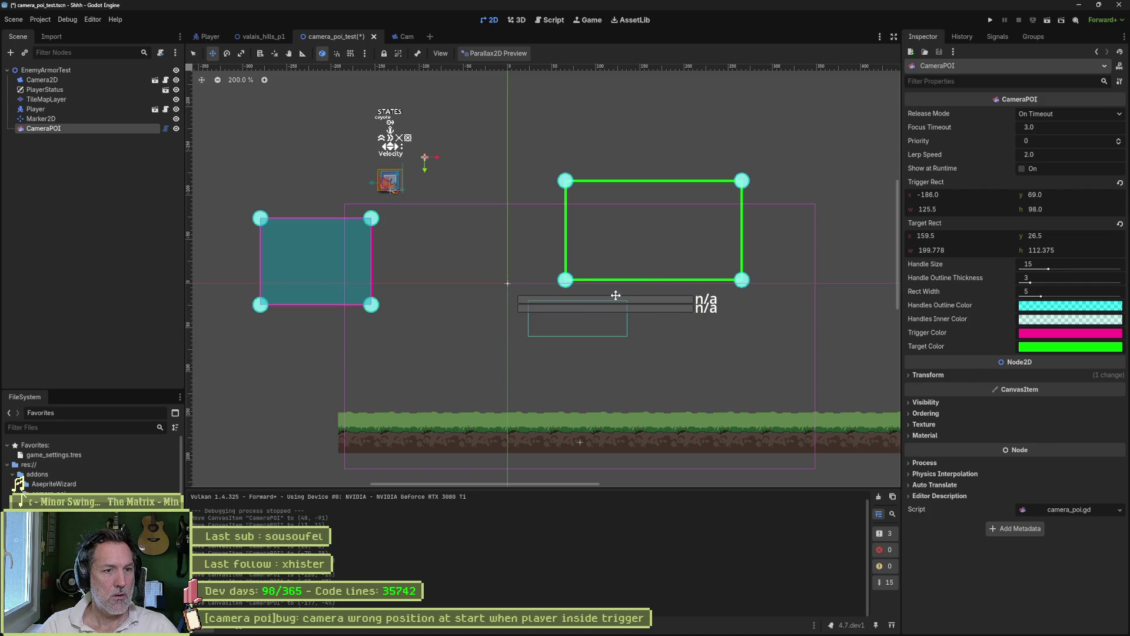
{"action": "key", "text": "alt+Tab"}
Tell Claude the green rect barely moves or suddenly jumps when dragged.
{"action": "type", "text": "il bouge a peine, q"}
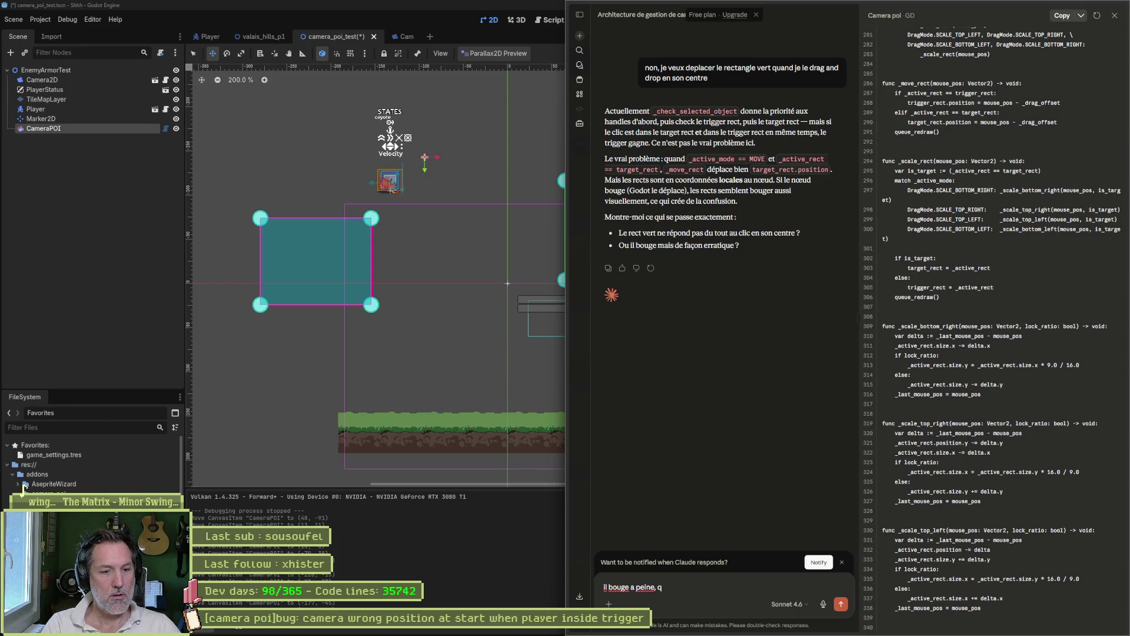
{"action": "key", "text": "BackSpace"}
{"action": "type", "text": "1 ou de"}
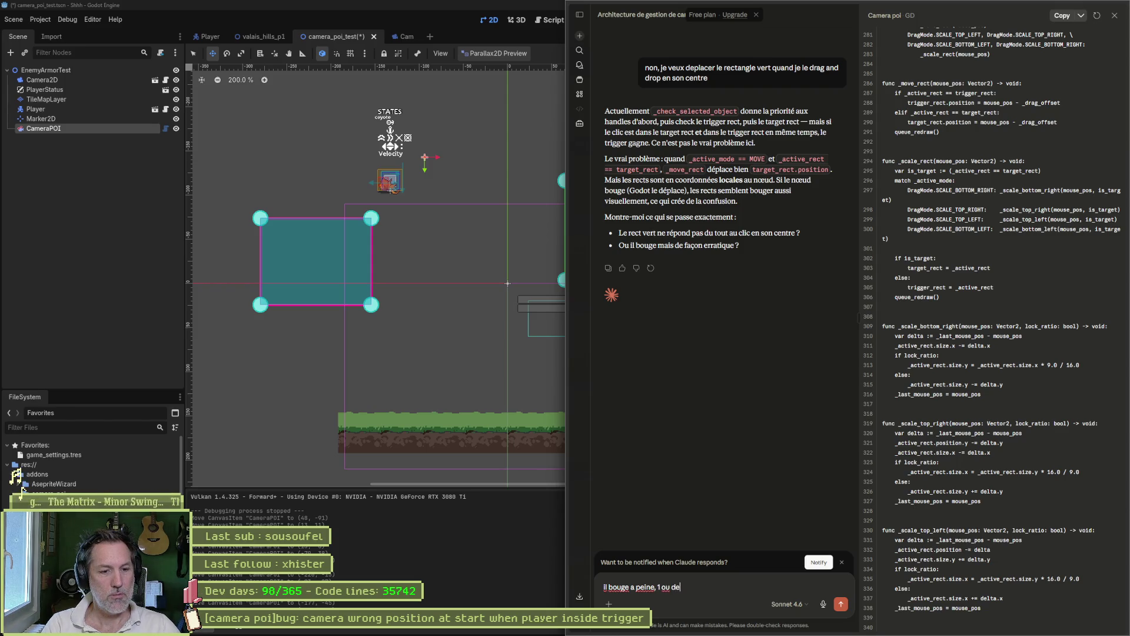
{"action": "type", "text": "t de temps en temp"}
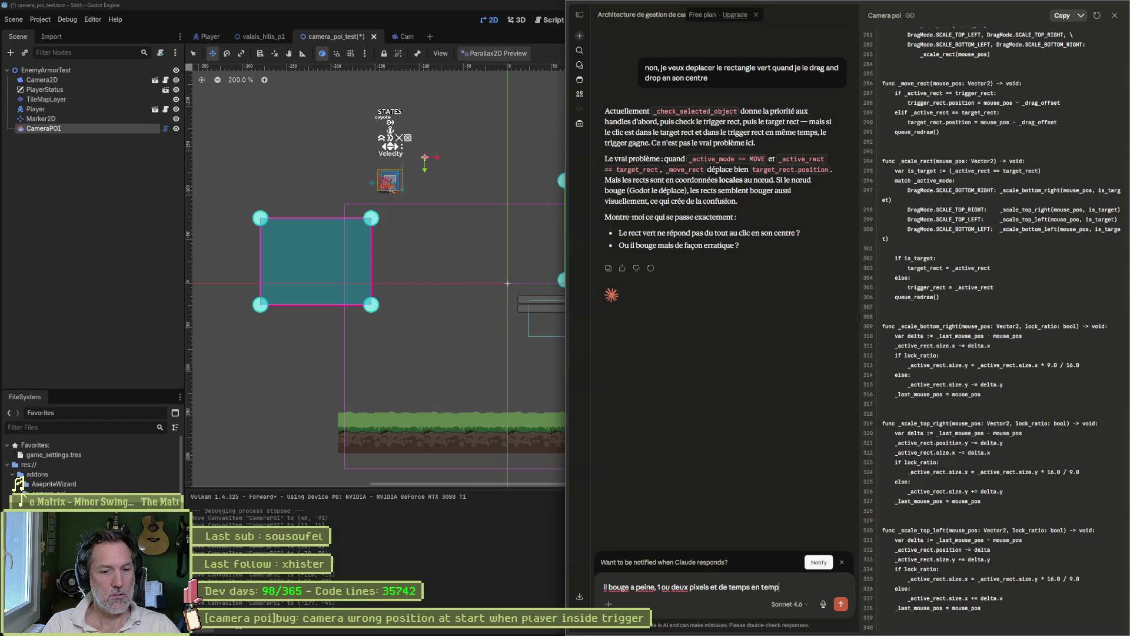
{"action": "type", "text": "s se deplace"}
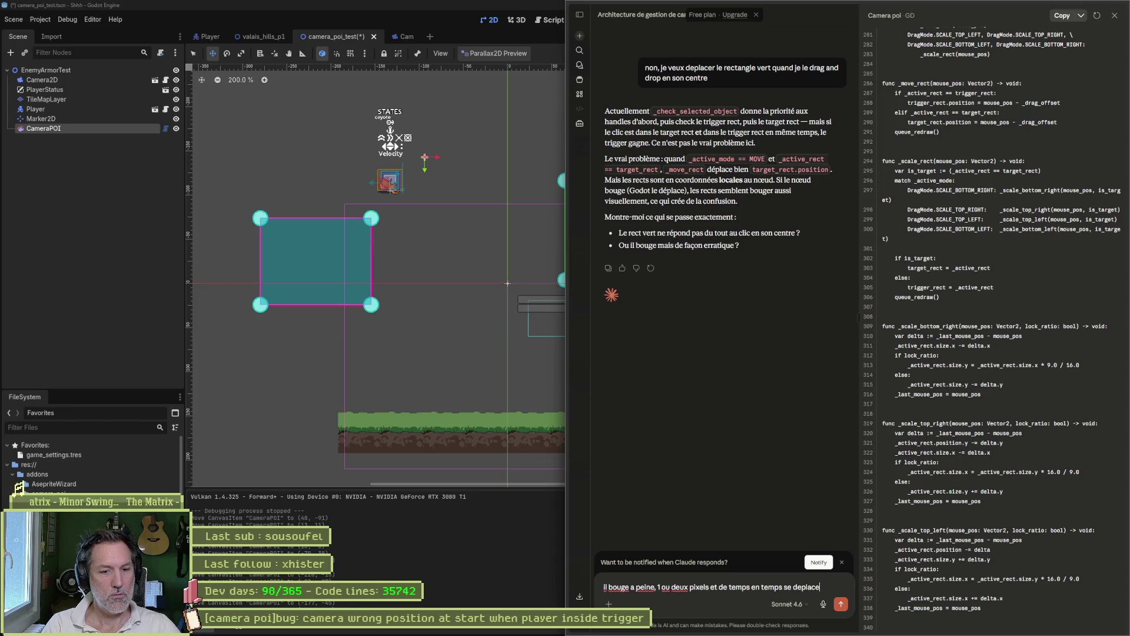
{"action": "type", "text": " d-un coup a l"}
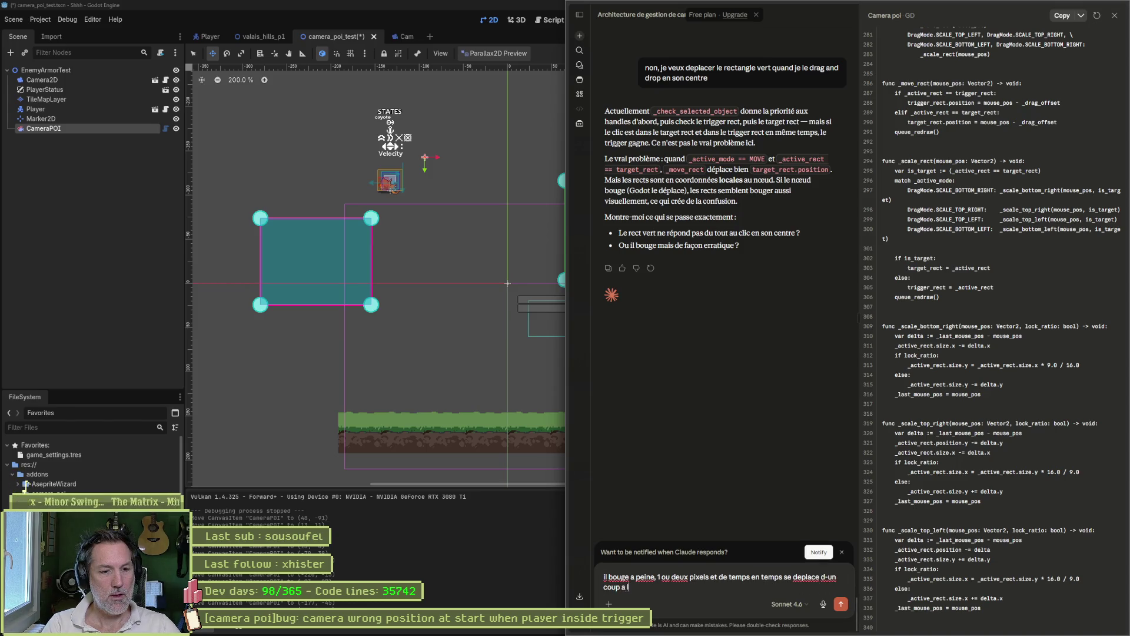
{"action": "key", "text": "BackSpace"}
{"action": "key", "text": "BackSpace"}
{"action": "key", "text": "BackSpace"}
{"action": "type", "text": "quand le"}
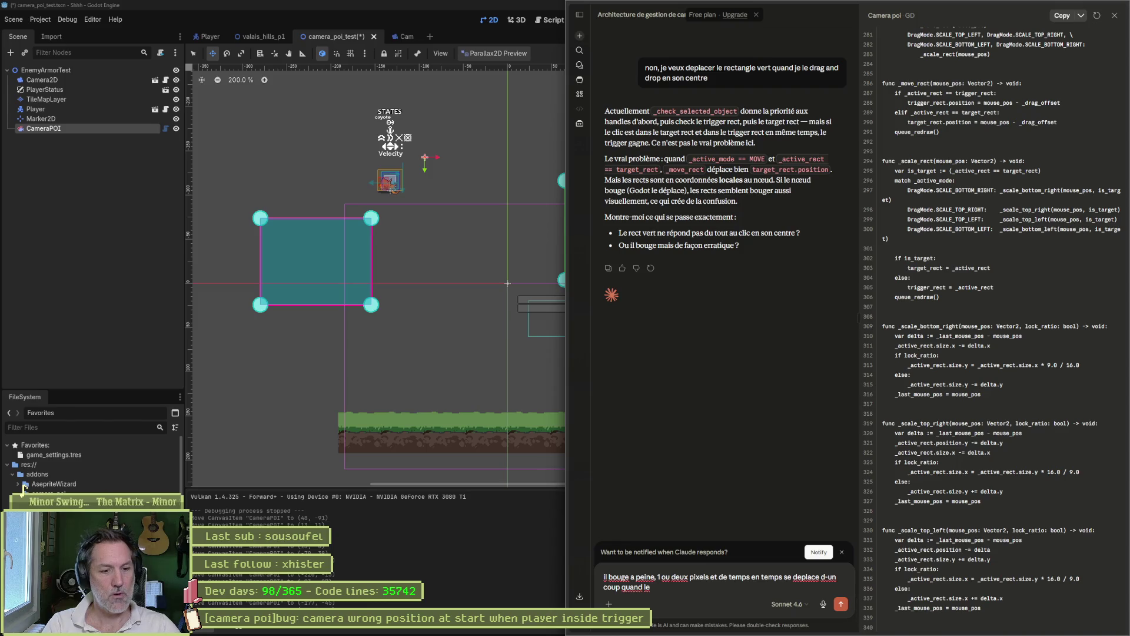
{"action": "type", "text": "MB"}
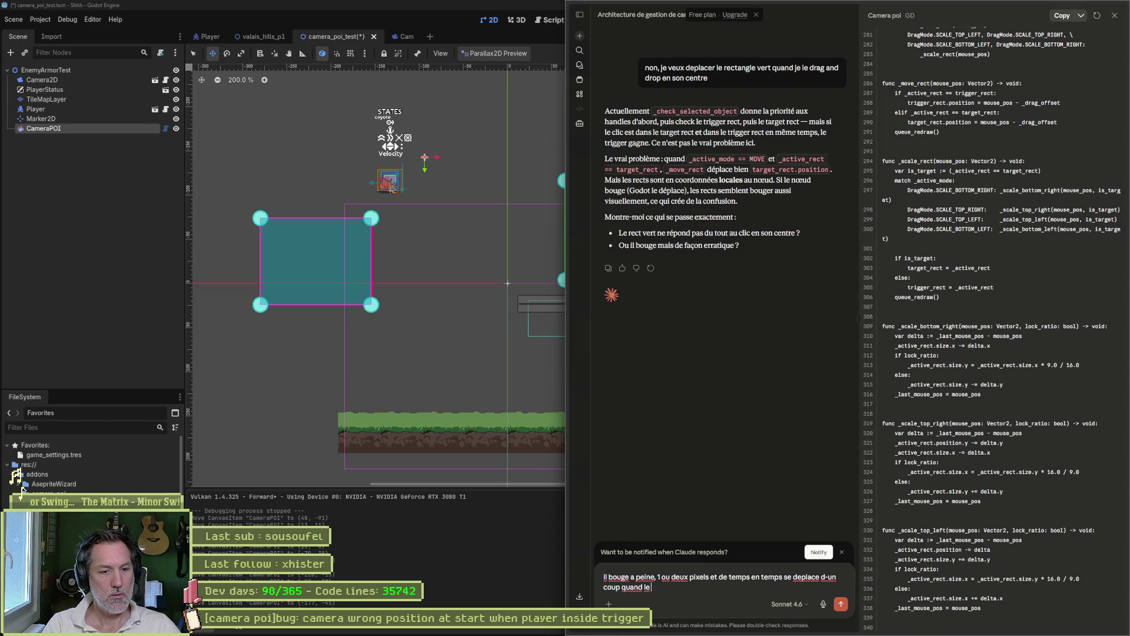
{"action": "key", "text": "Return"}
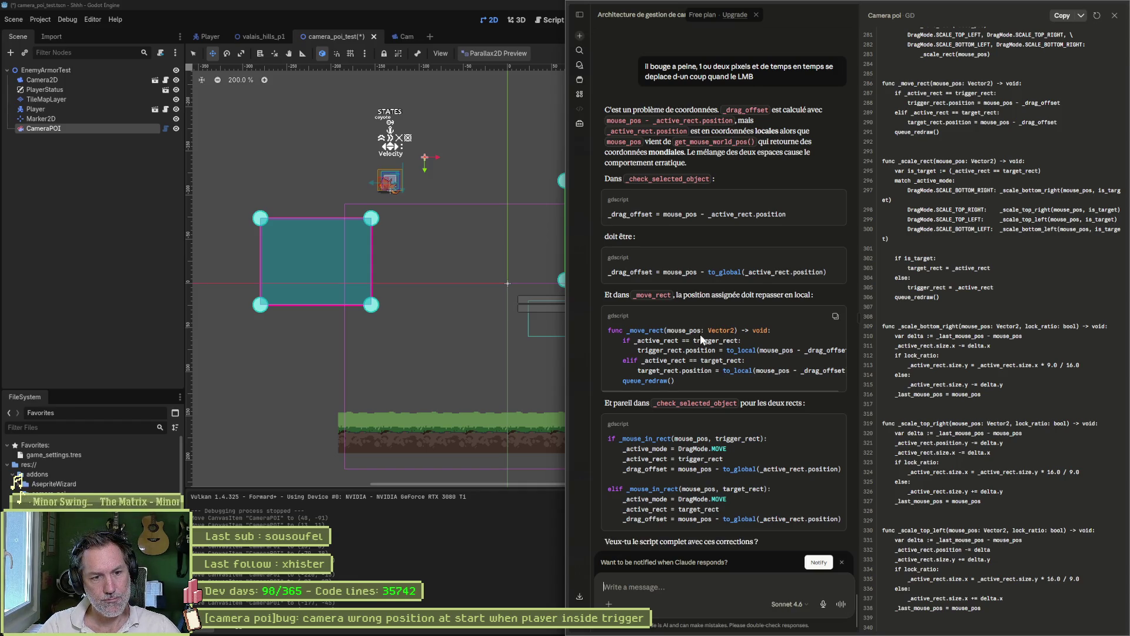
Reply 'oui' to accept Claude's offer of the full corrected script.
{"action": "scroll", "coordinate": [700, 340], "scroll_direction": "down", "scroll_amount": 2}
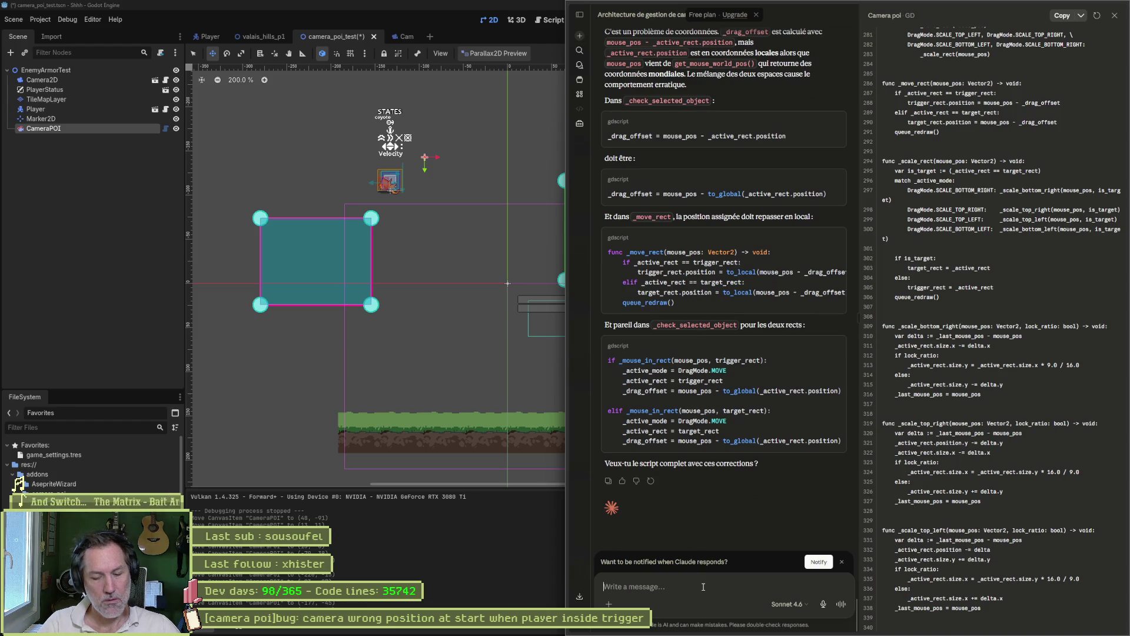
{"action": "type", "text": "oui"}
{"action": "key", "text": "Return"}
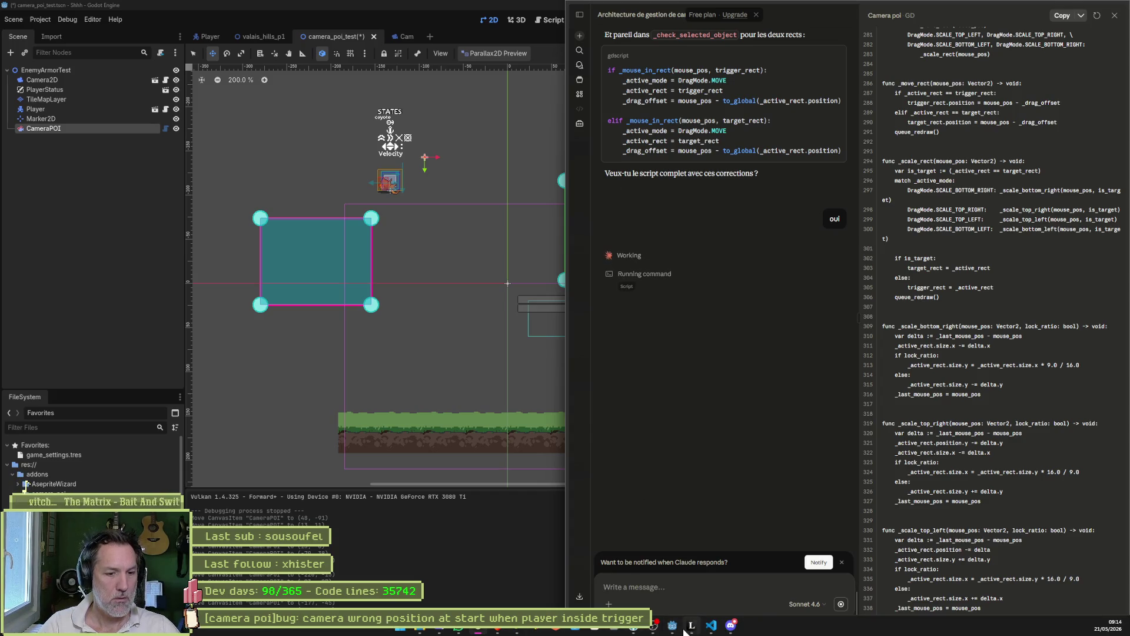
{"action": "left_click", "coordinate": [634, 628]}
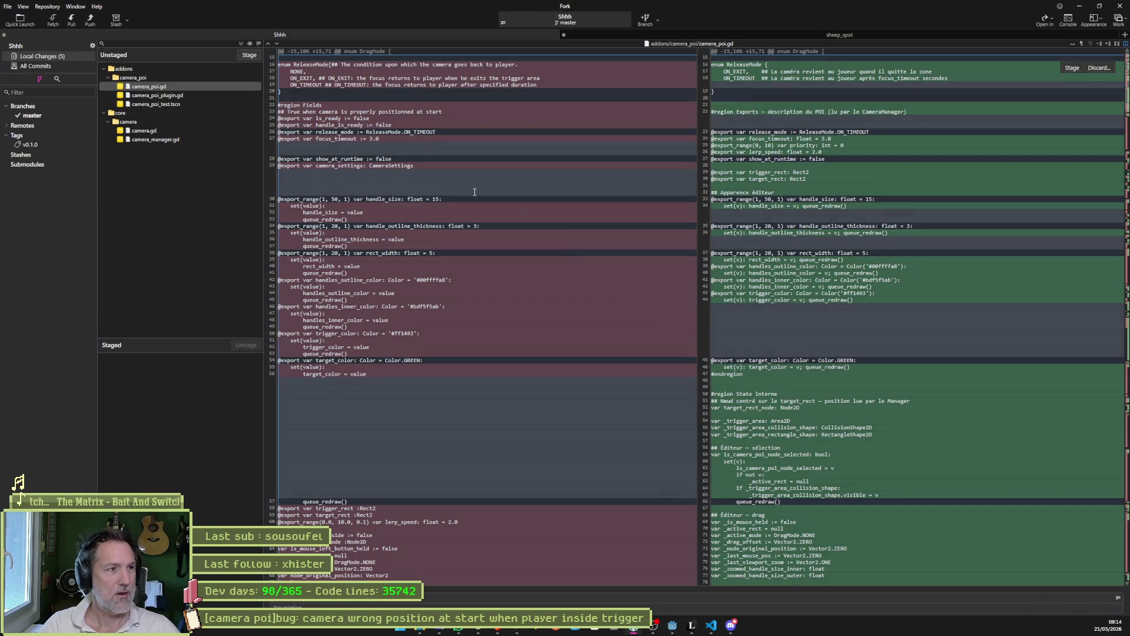
Check camera_poi_plugin.gd and camera_poi.gd changes, then open camera_poi.gd's diff in VS Code.
{"action": "left_click", "coordinate": [177, 95]}
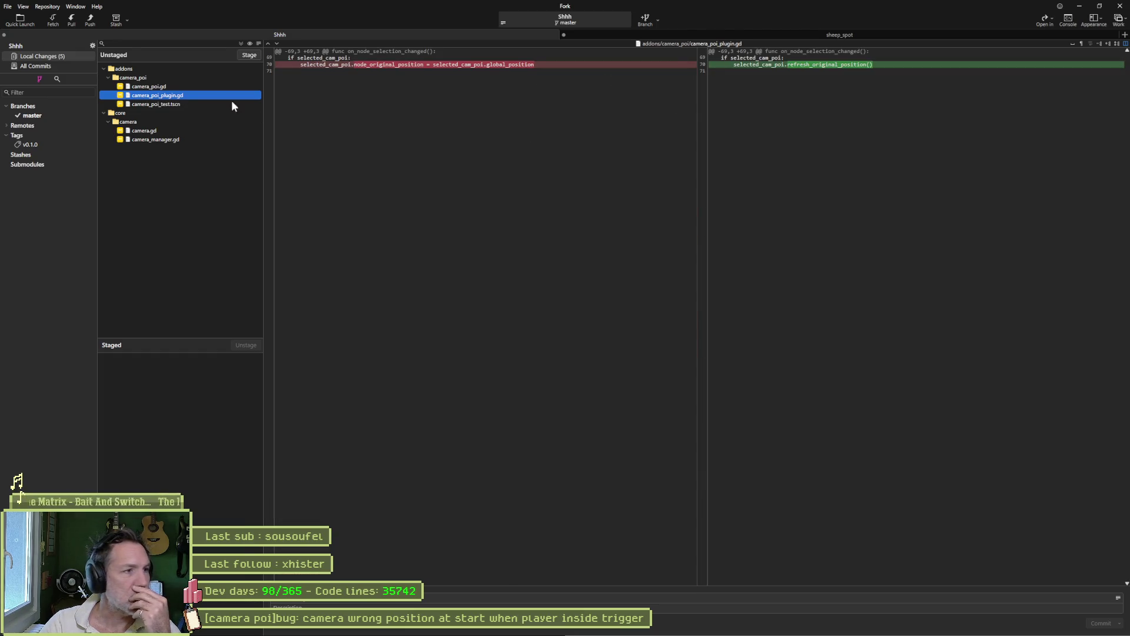
{"action": "left_click", "coordinate": [188, 87]}
{"action": "mouse_move", "coordinate": [449, 171]}
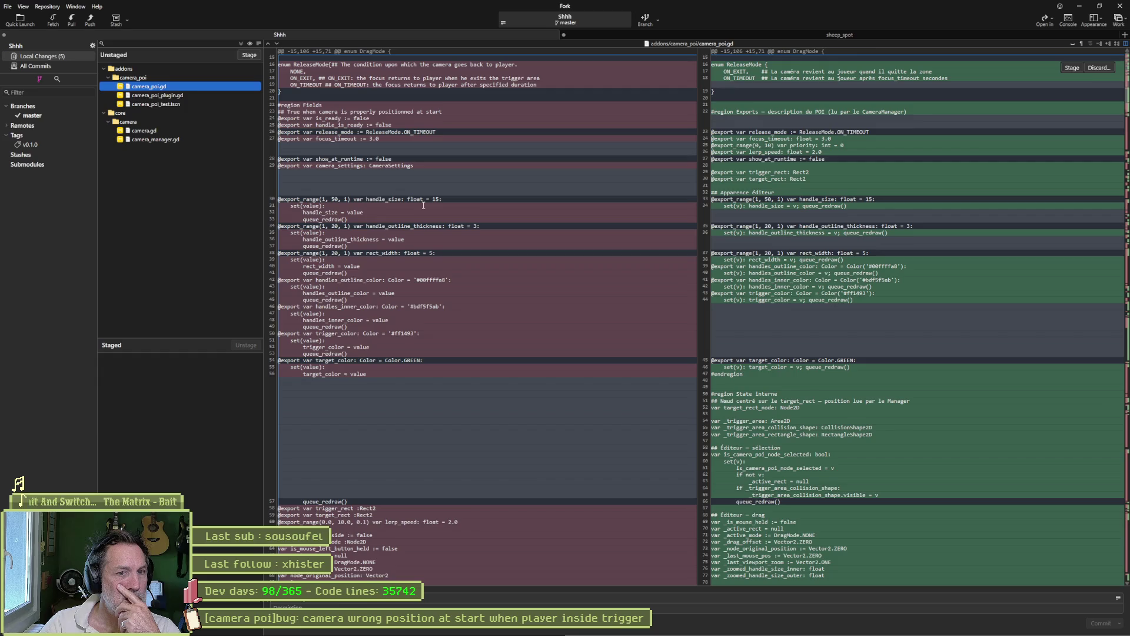
{"action": "scroll", "coordinate": [423, 205], "scroll_direction": "down", "scroll_amount": 10}
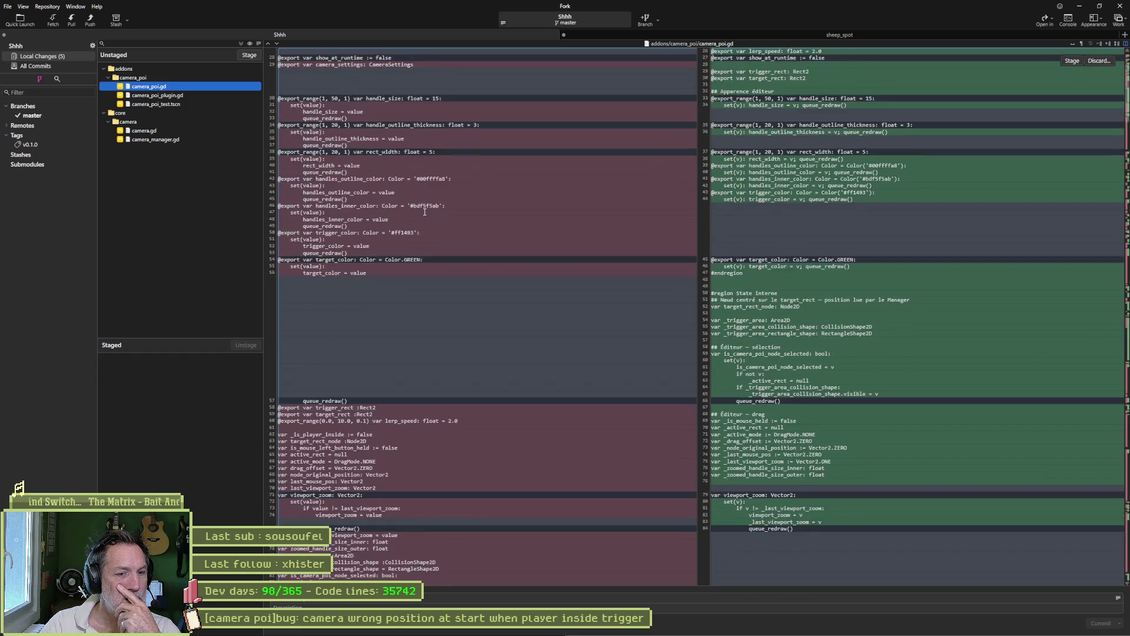
{"action": "scroll", "coordinate": [422, 218], "scroll_direction": "up", "scroll_amount": 4}
{"action": "right_click", "coordinate": [164, 86]}
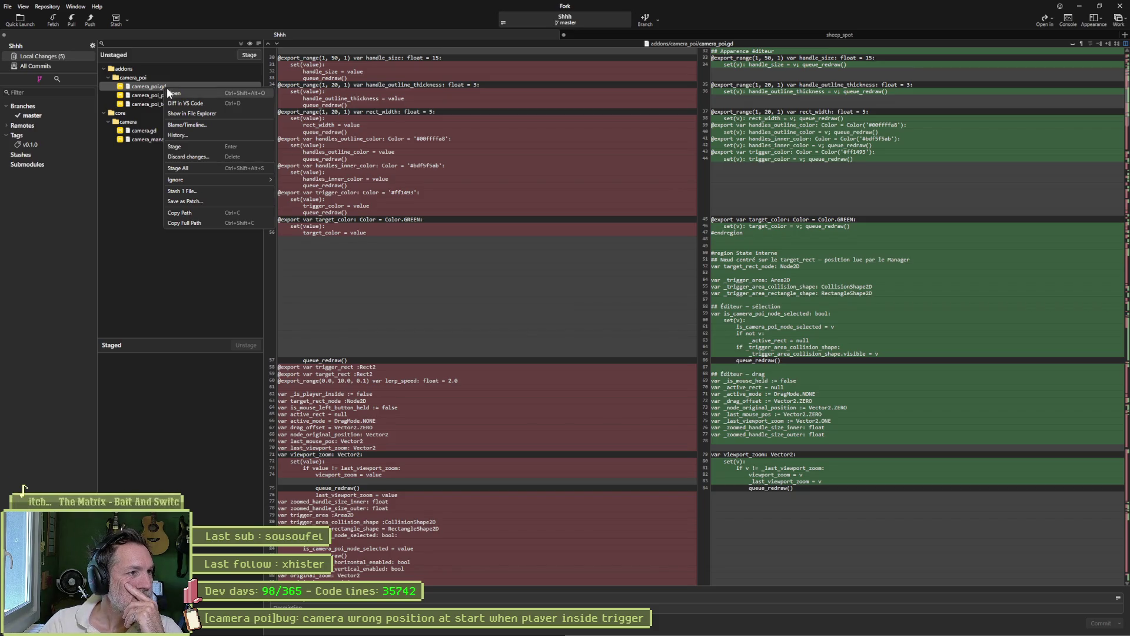
{"action": "left_click", "coordinate": [244, 104]}
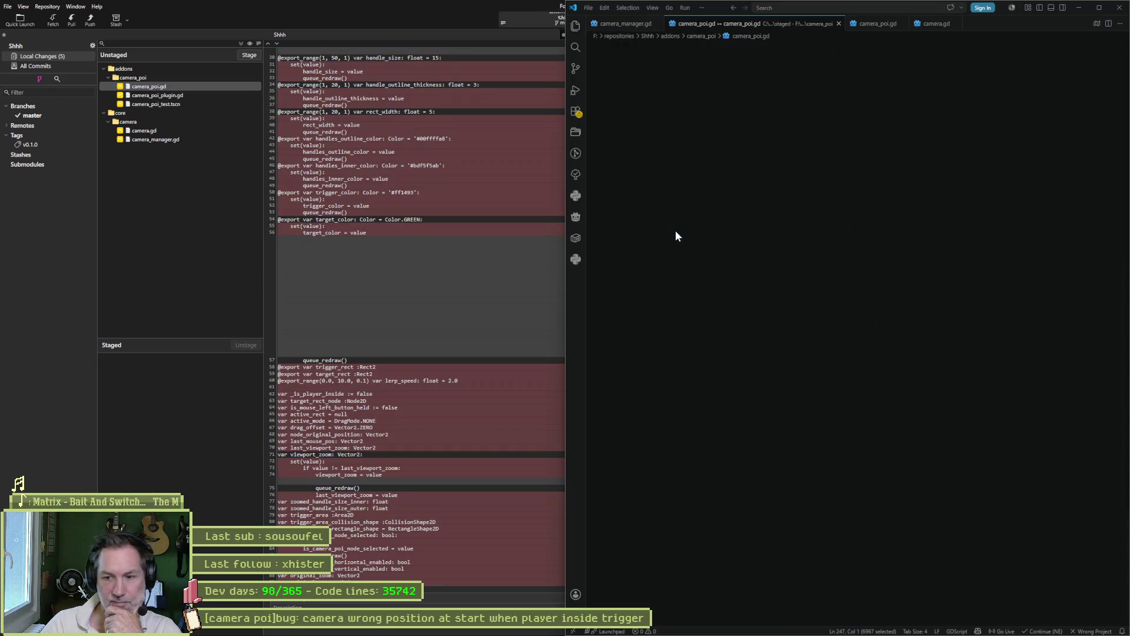
Maximize the camera_poi.gd diff, read through the lerp variables and _process changes, then close it.
{"action": "left_click", "coordinate": [1099, 7]}
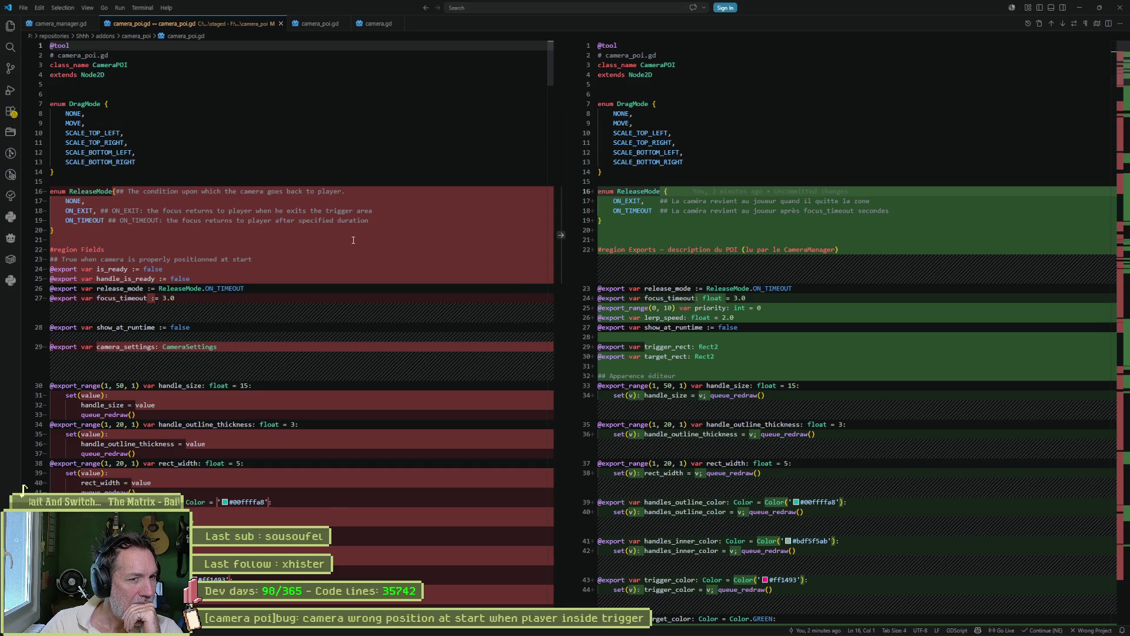
{"action": "scroll", "coordinate": [355, 238], "scroll_direction": "down", "scroll_amount": 5}
{"action": "scroll", "coordinate": [357, 236], "scroll_direction": "down", "scroll_amount": 1}
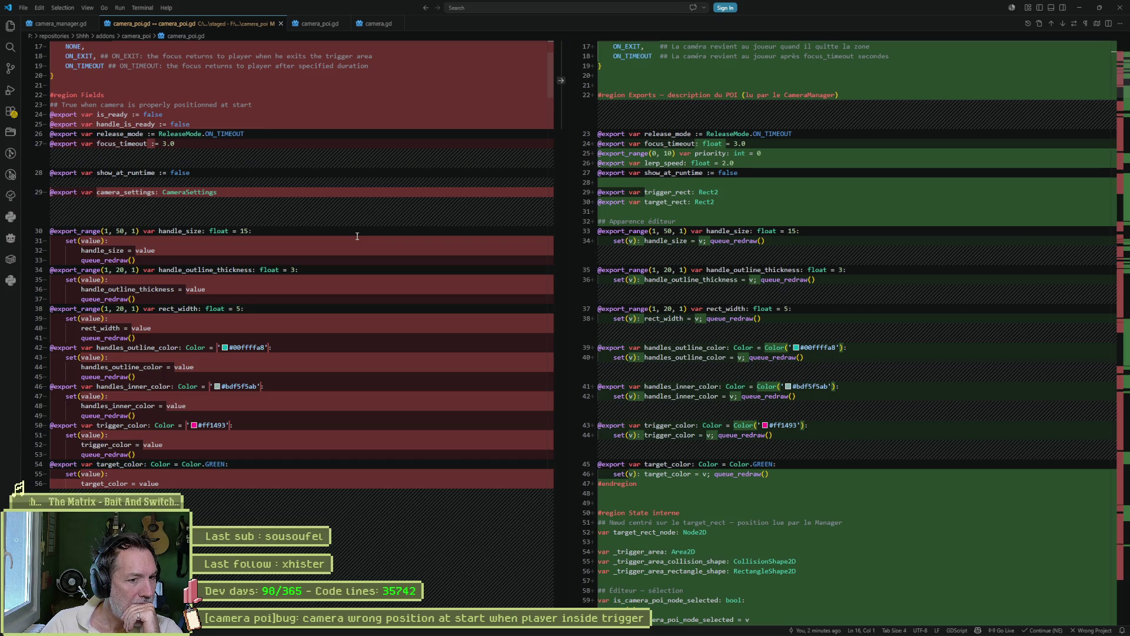
{"action": "scroll", "coordinate": [356, 236], "scroll_direction": "down", "scroll_amount": 5}
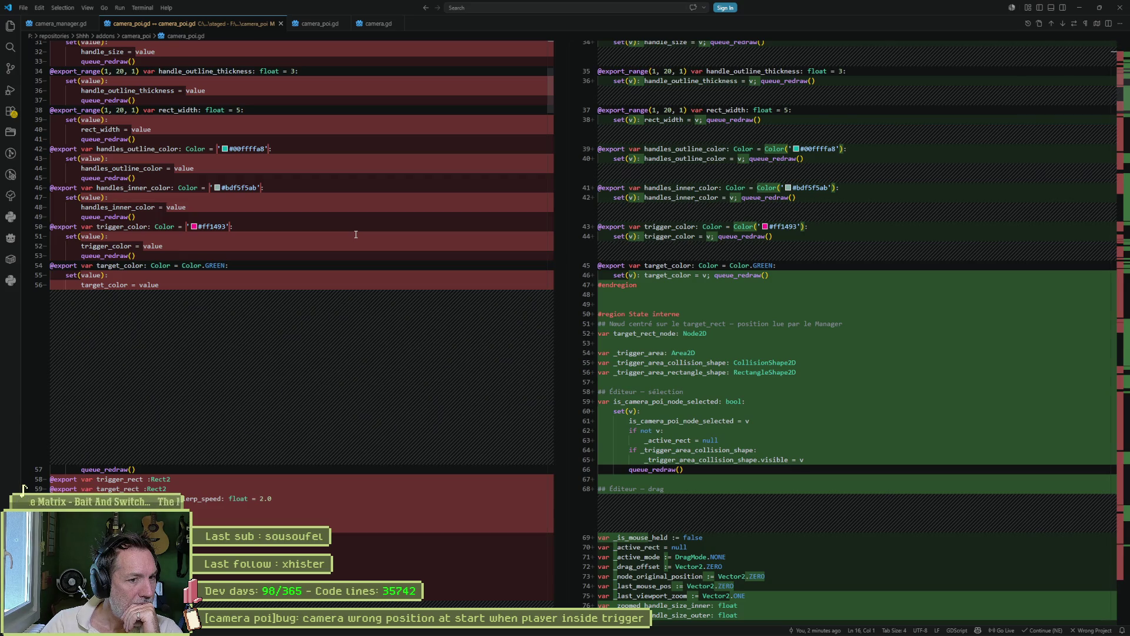
{"action": "scroll", "coordinate": [356, 234], "scroll_direction": "down", "scroll_amount": 15}
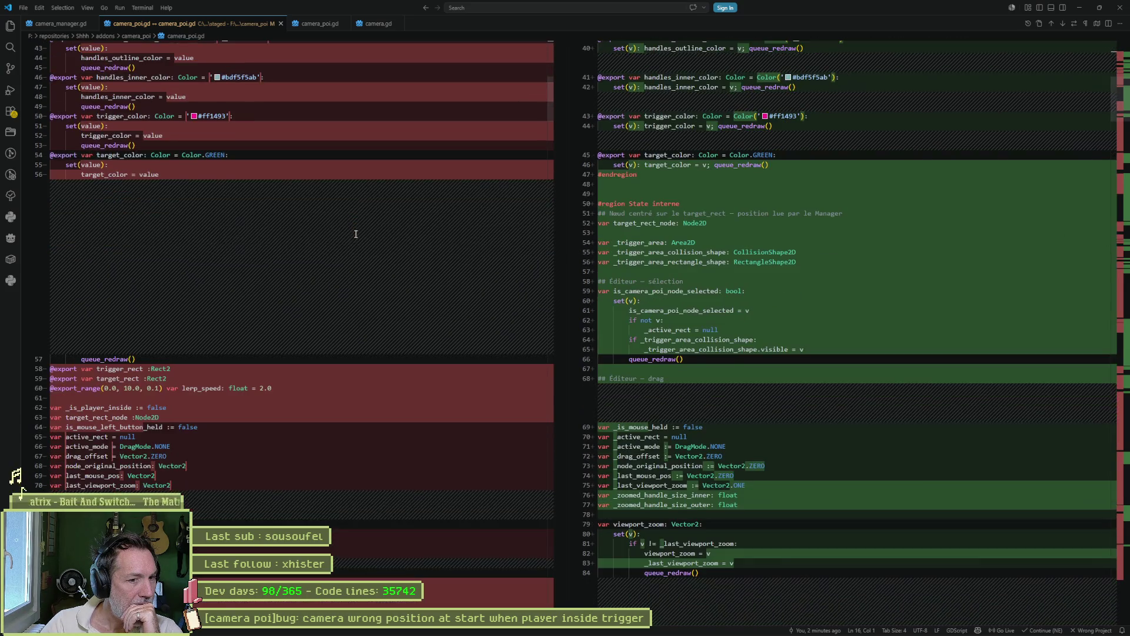
{"action": "scroll", "coordinate": [352, 241], "scroll_direction": "down", "scroll_amount": 5}
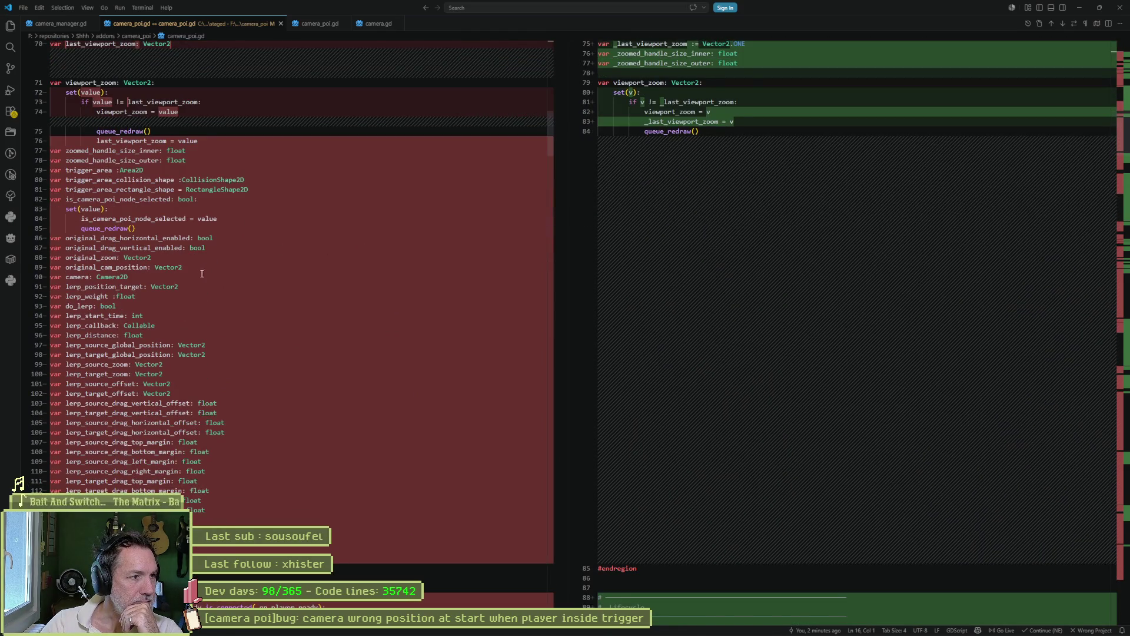
{"action": "scroll", "coordinate": [203, 273], "scroll_direction": "down", "scroll_amount": 3}
{"action": "scroll", "coordinate": [304, 314], "scroll_direction": "down", "scroll_amount": 2}
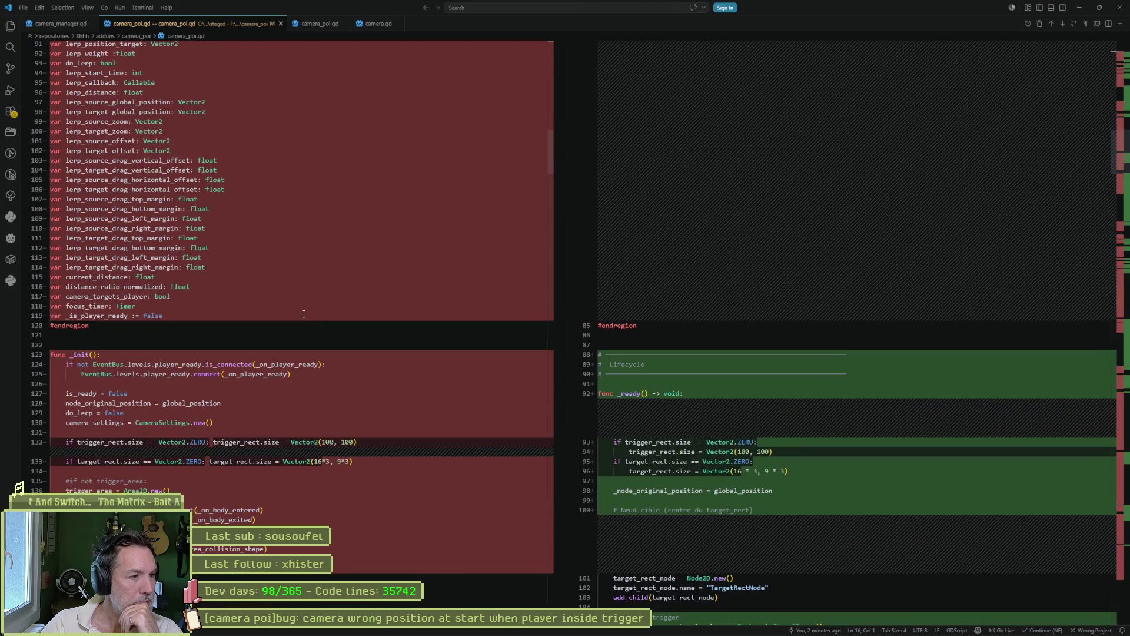
{"action": "scroll", "coordinate": [357, 389], "scroll_direction": "down", "scroll_amount": 1}
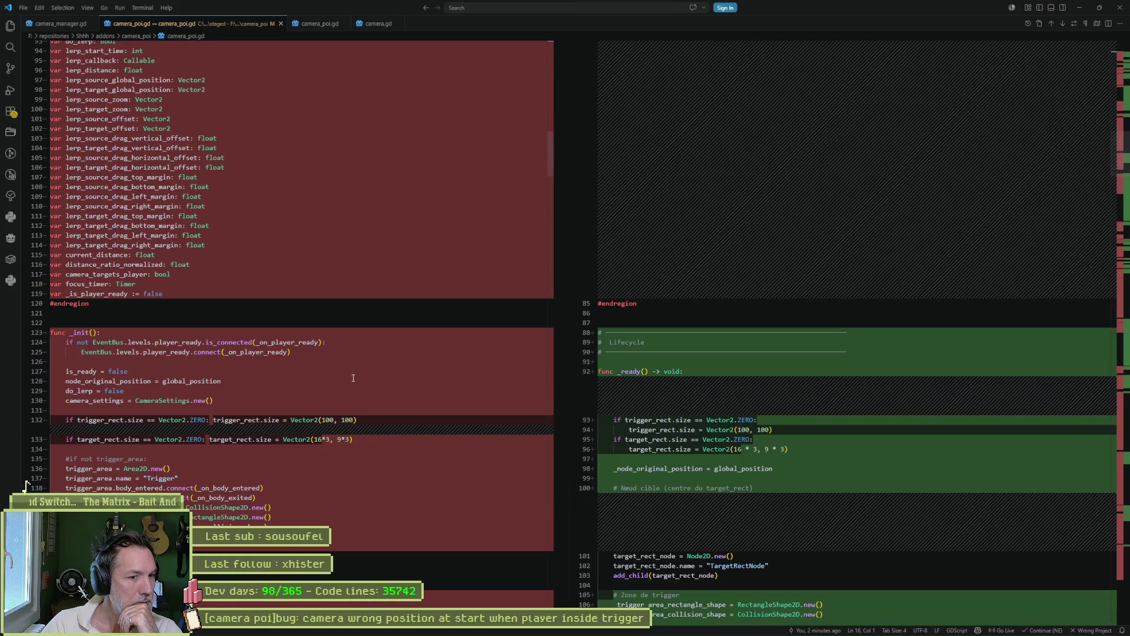
{"action": "scroll", "coordinate": [353, 377], "scroll_direction": "down", "scroll_amount": 2}
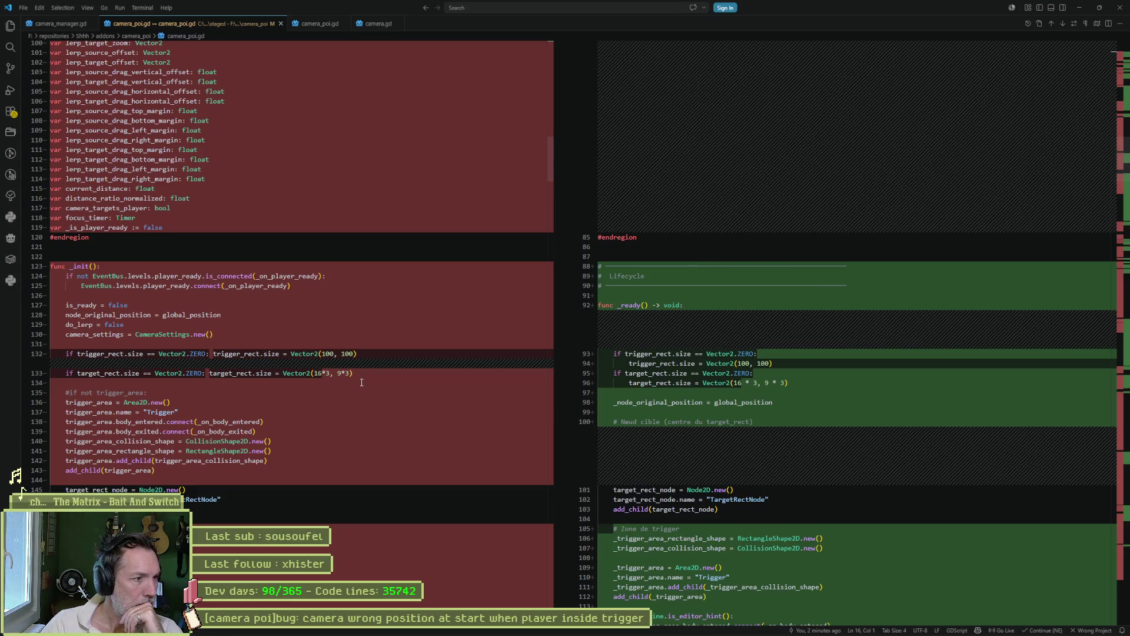
{"action": "scroll", "coordinate": [361, 382], "scroll_direction": "down", "scroll_amount": 5}
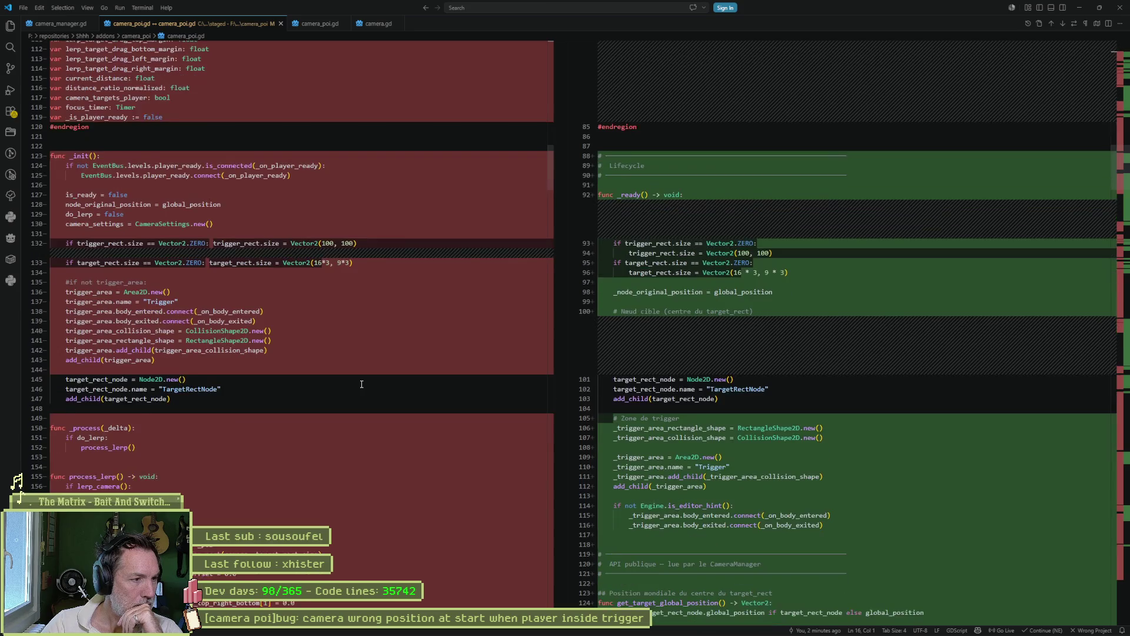
{"action": "scroll", "coordinate": [362, 382], "scroll_direction": "down", "scroll_amount": 2}
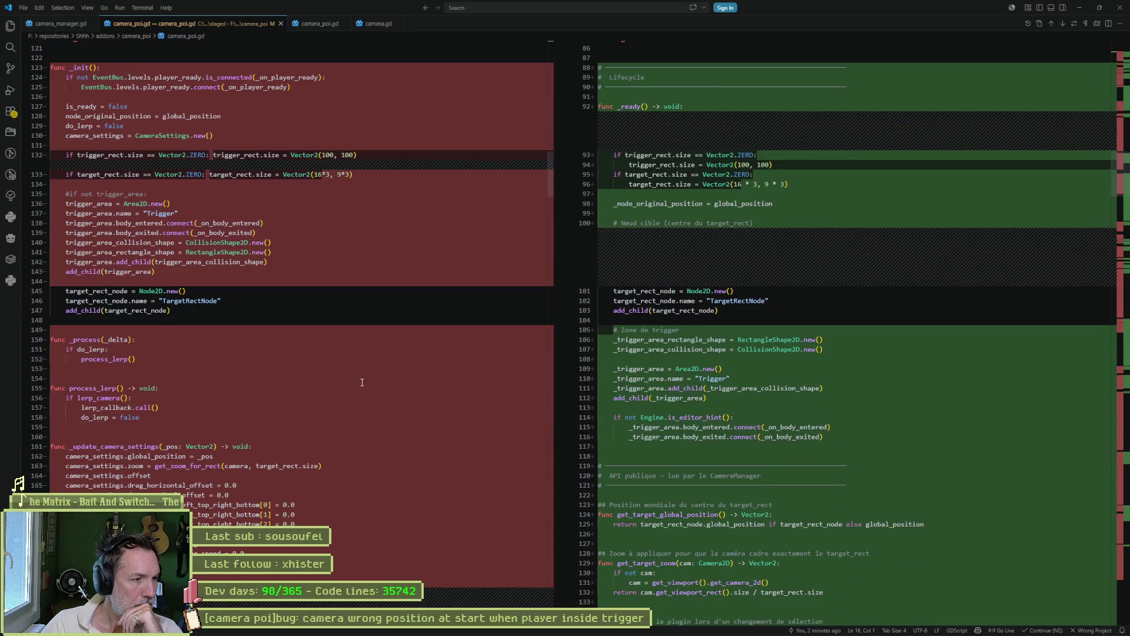
{"action": "scroll", "coordinate": [362, 382], "scroll_direction": "down", "scroll_amount": 4}
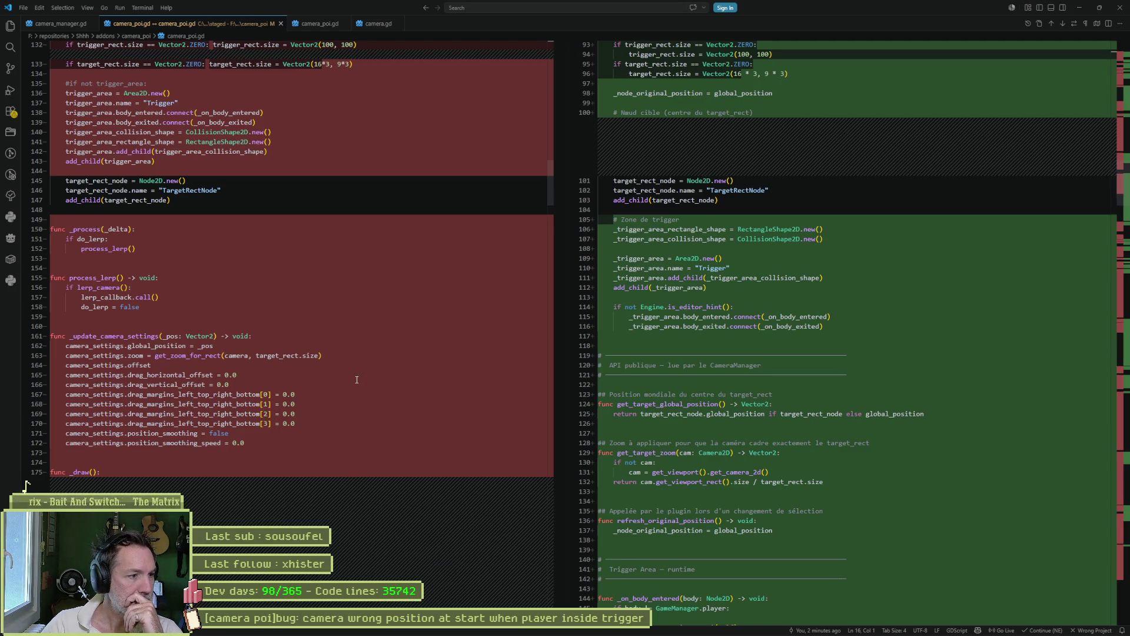
{"action": "left_click", "coordinate": [1120, 9]}
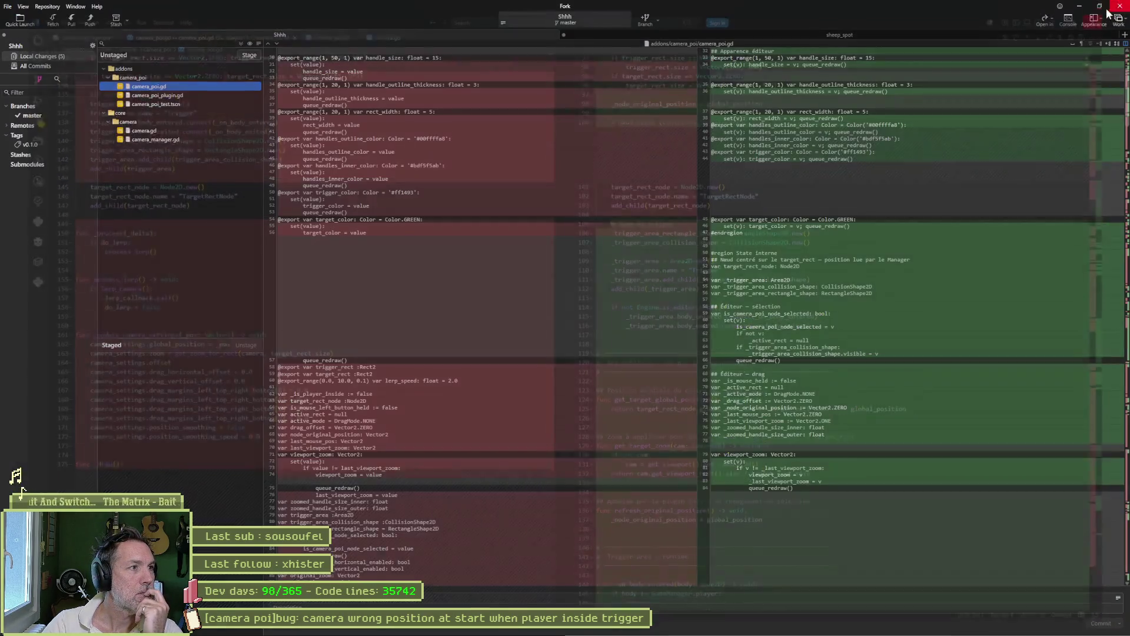
{"action": "right_click", "coordinate": [151, 87]}
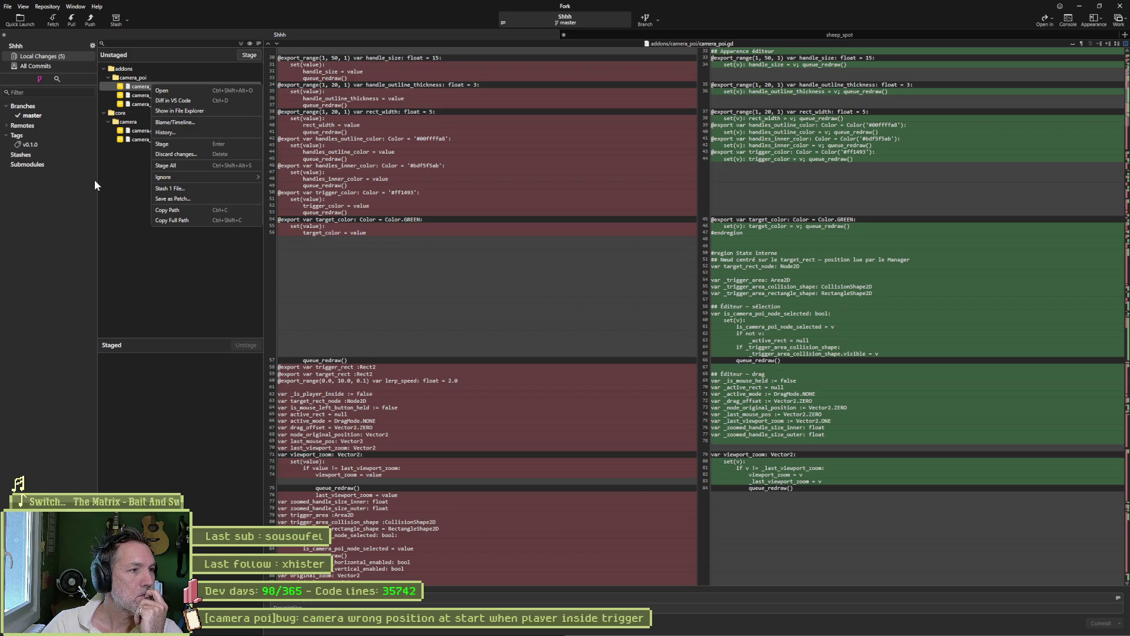
{"action": "left_click", "coordinate": [174, 131]}
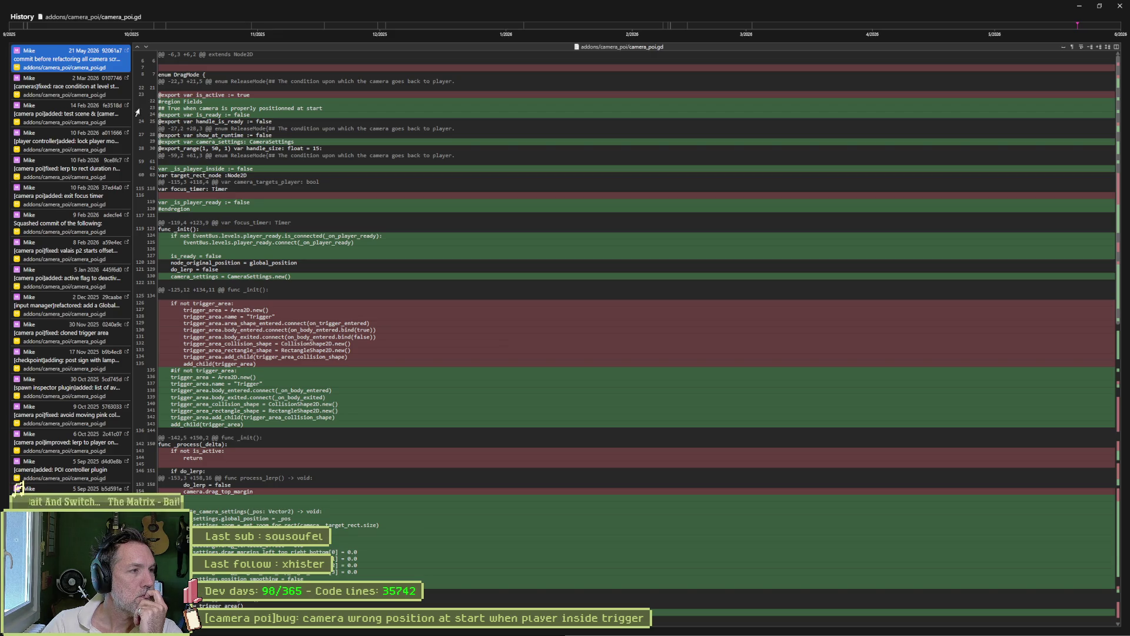
{"action": "right_click", "coordinate": [82, 59]}
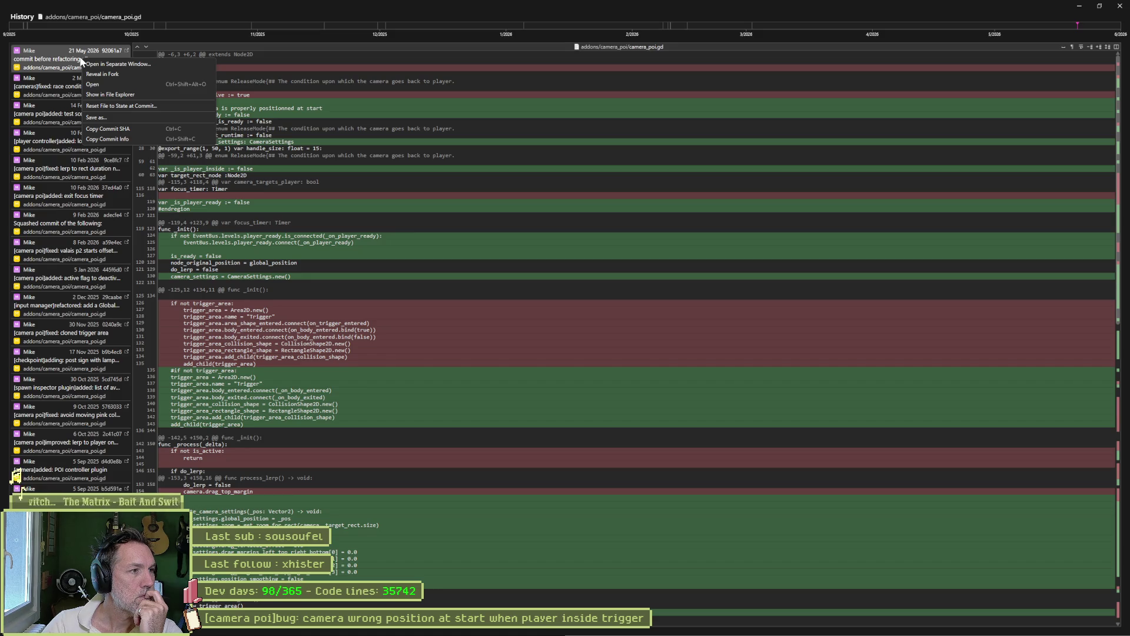
{"action": "left_click", "coordinate": [1120, 6]}
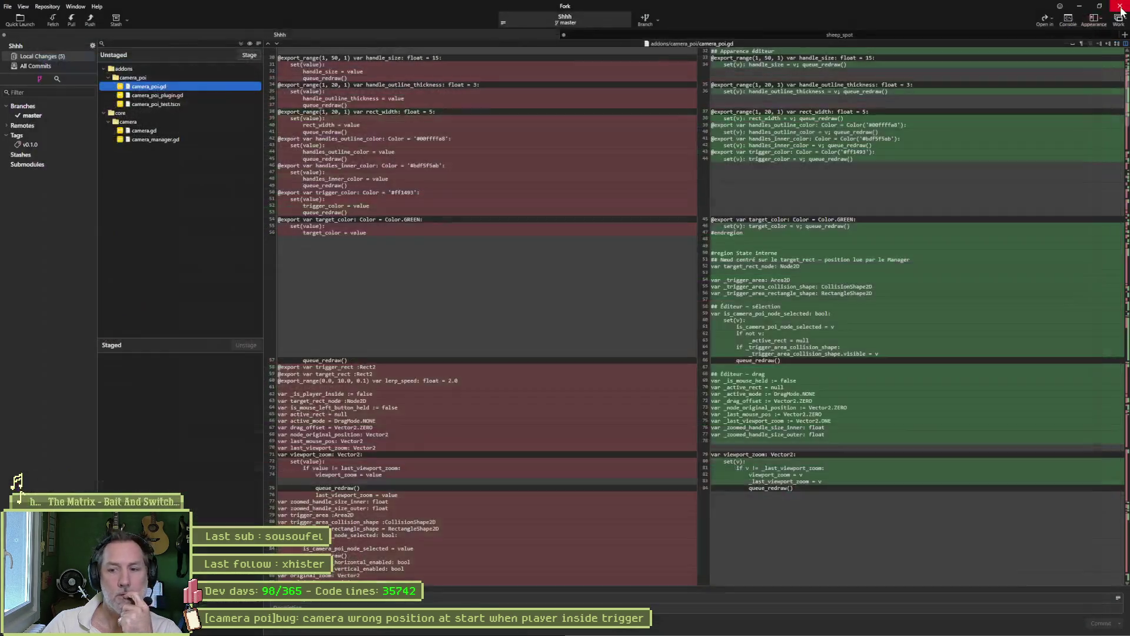
Close Fork and show the downloaded camera_poi(1).gd in its Desktop folder.
{"action": "left_click", "coordinate": [1120, 6]}
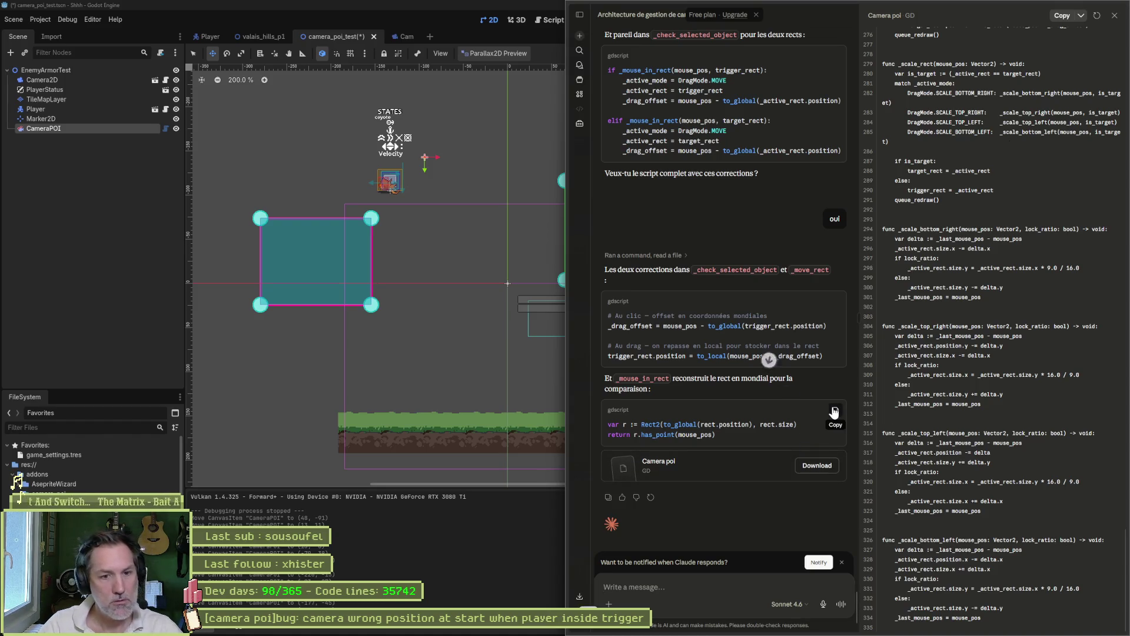
{"action": "mouse_move", "coordinate": [568, 599]}
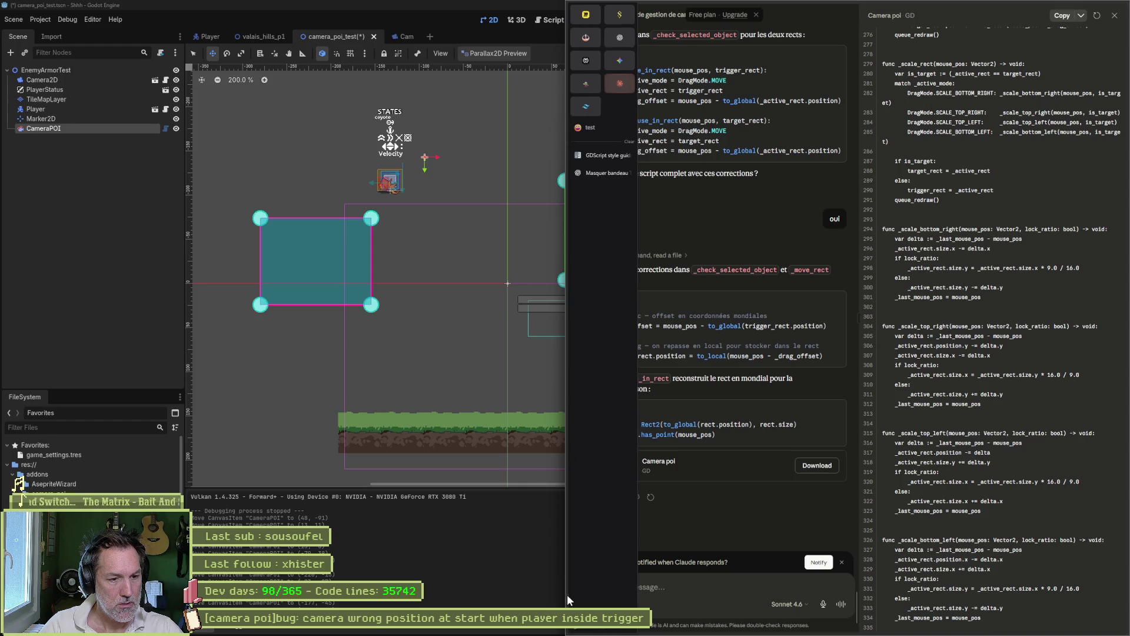
{"action": "left_click", "coordinate": [578, 629]}
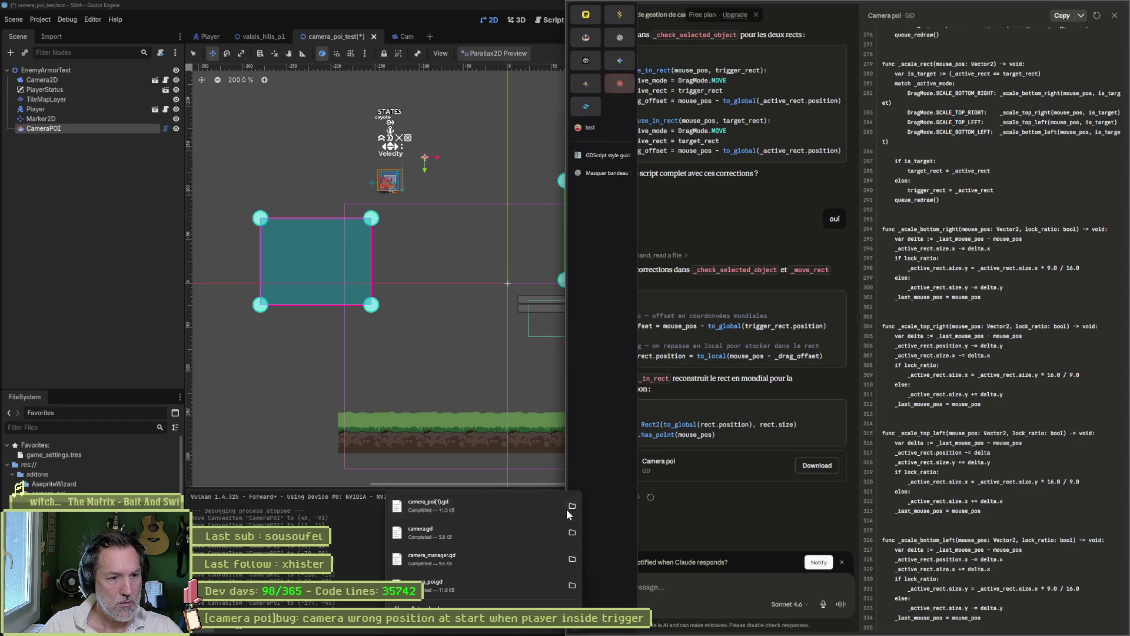
{"action": "left_click", "coordinate": [571, 506]}
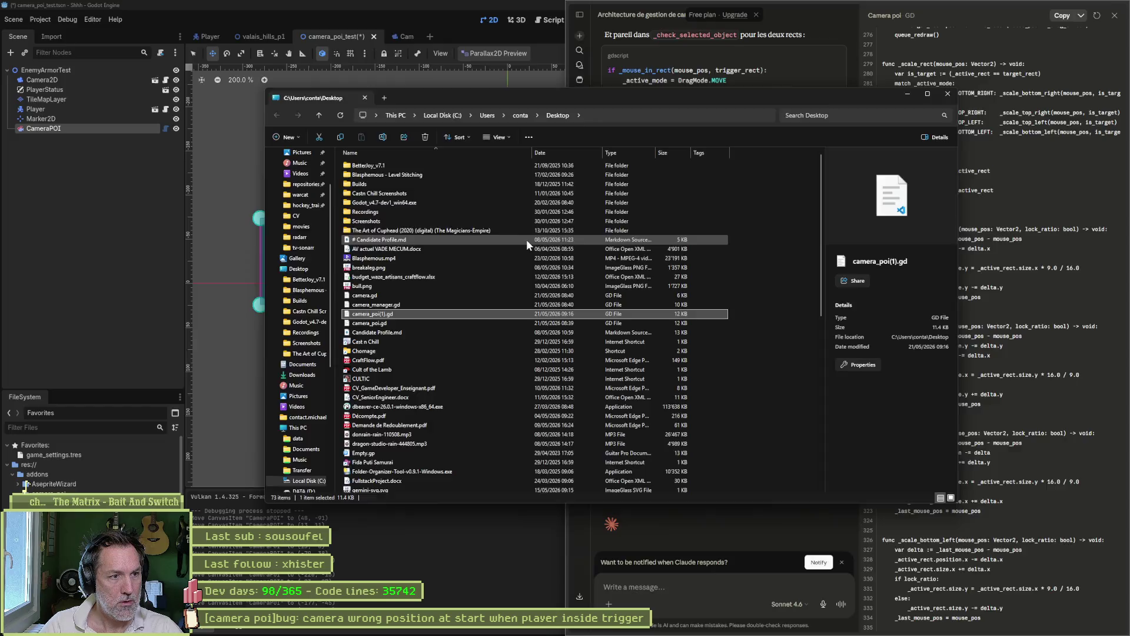
Open camera_poi(1).gd in VS Code, select all its code, and return to Godot.
{"action": "double_click", "coordinate": [526, 238]}
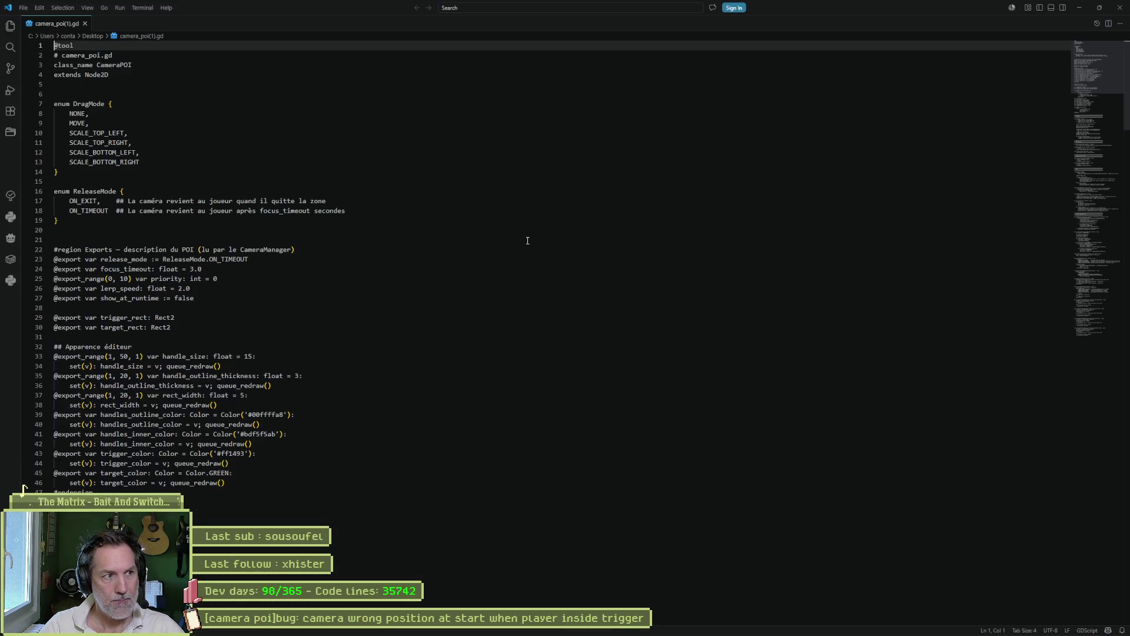
{"action": "key", "text": "ctrl+a"}
{"action": "left_click", "coordinate": [1080, 9]}
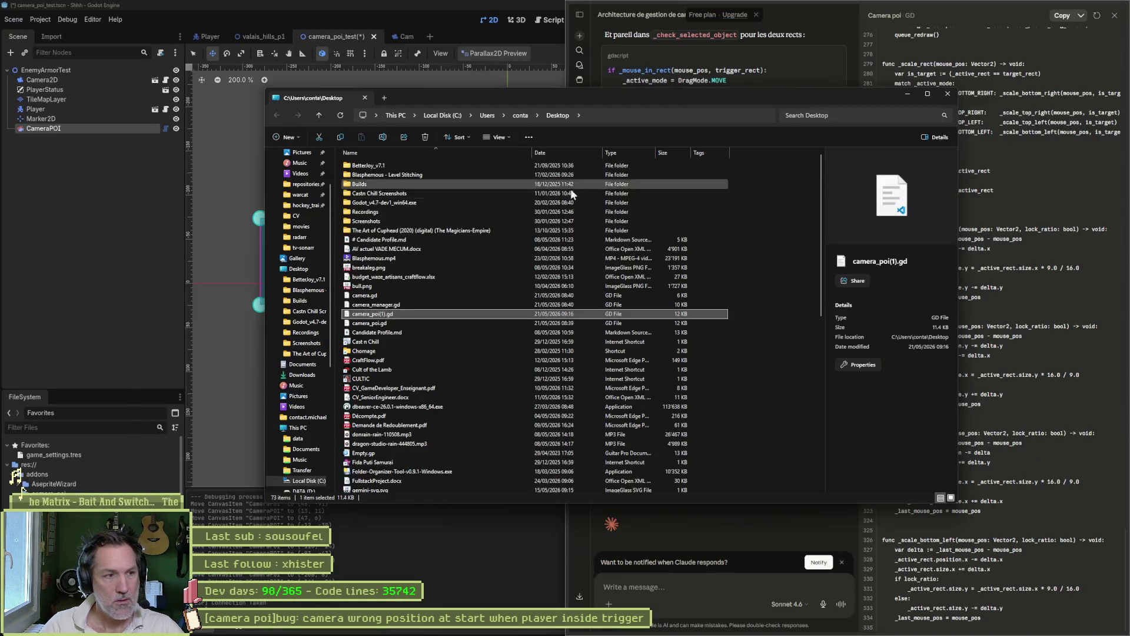
{"action": "left_click", "coordinate": [160, 247]}
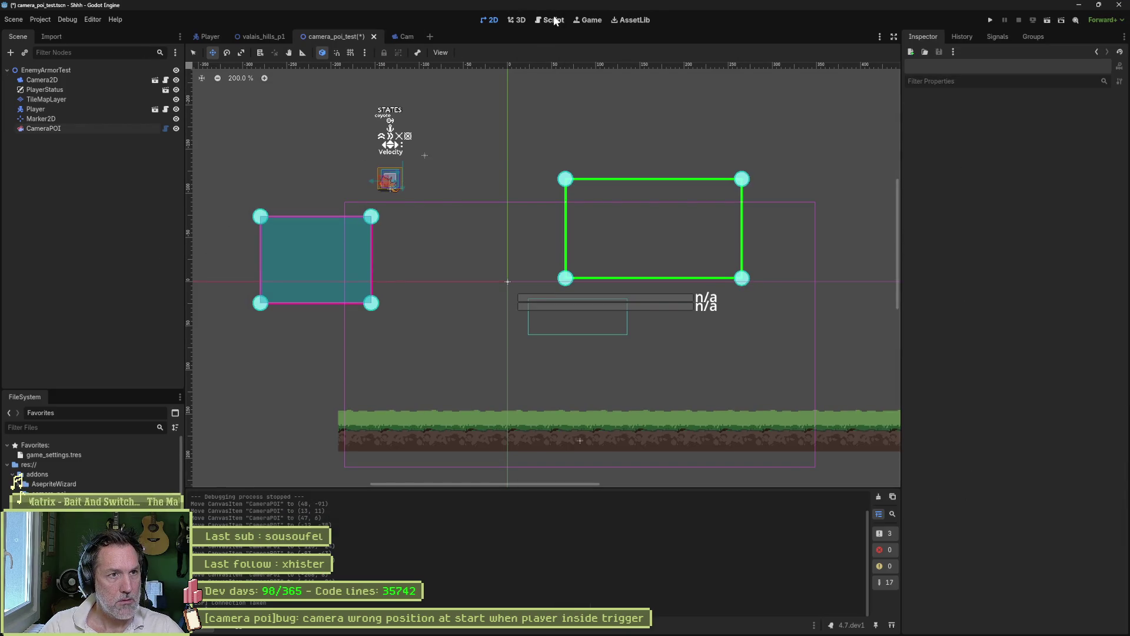
Declare is_target as ':bool' on line 280 and save the script.
{"action": "left_click", "coordinate": [553, 20]}
{"action": "left_click", "coordinate": [560, 479]}
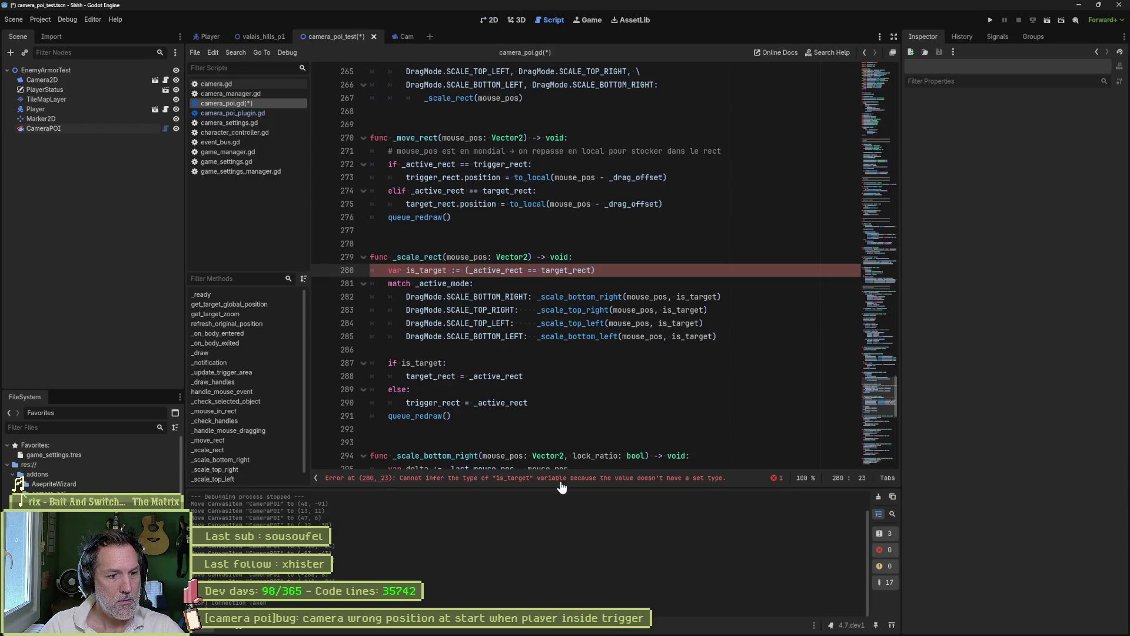
{"action": "type", "text": ":bool"}
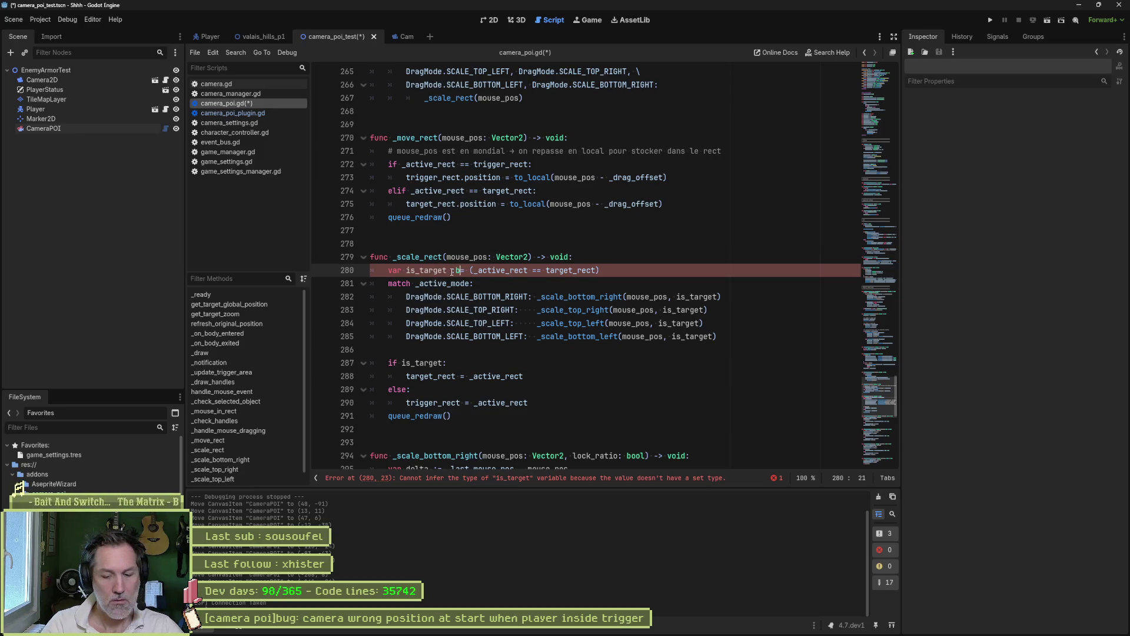
{"action": "key", "text": "ctrl+s"}
Move CameraPOI and resize its pink trigger and green target rectangles in the 2D view.
{"action": "left_click", "coordinate": [490, 20]}
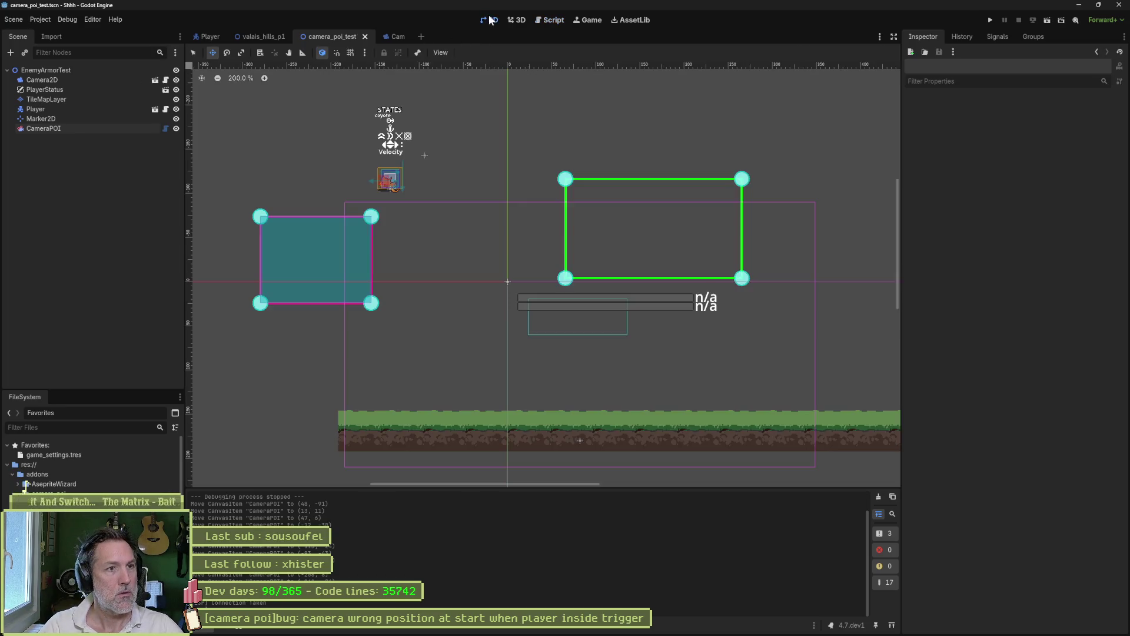
{"action": "left_click", "coordinate": [364, 311]}
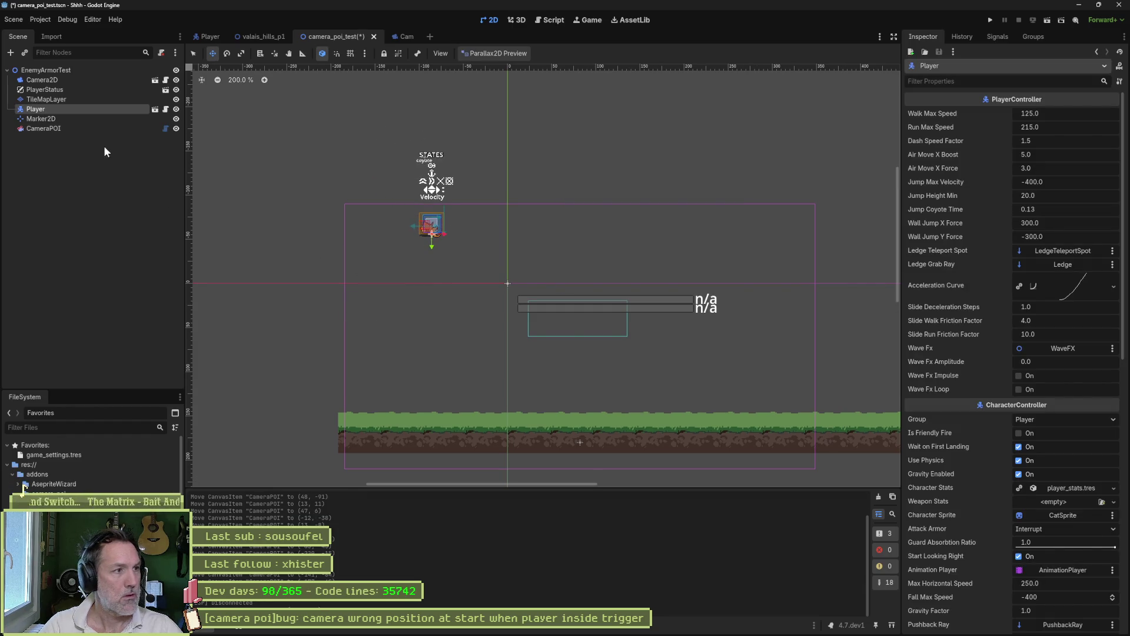
{"action": "left_click", "coordinate": [44, 129]}
{"action": "mouse_move", "coordinate": [681, 262]}
{"action": "left_mouse_down"}
{"action": "mouse_move", "coordinate": [694, 294]}
{"action": "mouse_move", "coordinate": [625, 273]}
{"action": "mouse_move", "coordinate": [736, 325]}
{"action": "mouse_move", "coordinate": [648, 240]}
{"action": "mouse_move", "coordinate": [659, 240]}
{"action": "mouse_move", "coordinate": [606, 232]}
{"action": "mouse_move", "coordinate": [611, 120]}
{"action": "left_mouse_up"}
{"action": "mouse_move", "coordinate": [600, 192]}
{"action": "left_mouse_down"}
{"action": "mouse_move", "coordinate": [378, 271]}
{"action": "mouse_move", "coordinate": [415, 200]}
{"action": "mouse_move", "coordinate": [550, 240]}
{"action": "mouse_move", "coordinate": [532, 228]}
{"action": "left_mouse_up"}
{"action": "mouse_move", "coordinate": [436, 283]}
{"action": "left_mouse_down"}
{"action": "mouse_move", "coordinate": [404, 312]}
{"action": "mouse_move", "coordinate": [423, 281]}
{"action": "left_mouse_up"}
{"action": "mouse_move", "coordinate": [625, 245]}
{"action": "left_mouse_down"}
{"action": "mouse_move", "coordinate": [622, 278]}
{"action": "mouse_move", "coordinate": [669, 298]}
{"action": "left_mouse_up"}
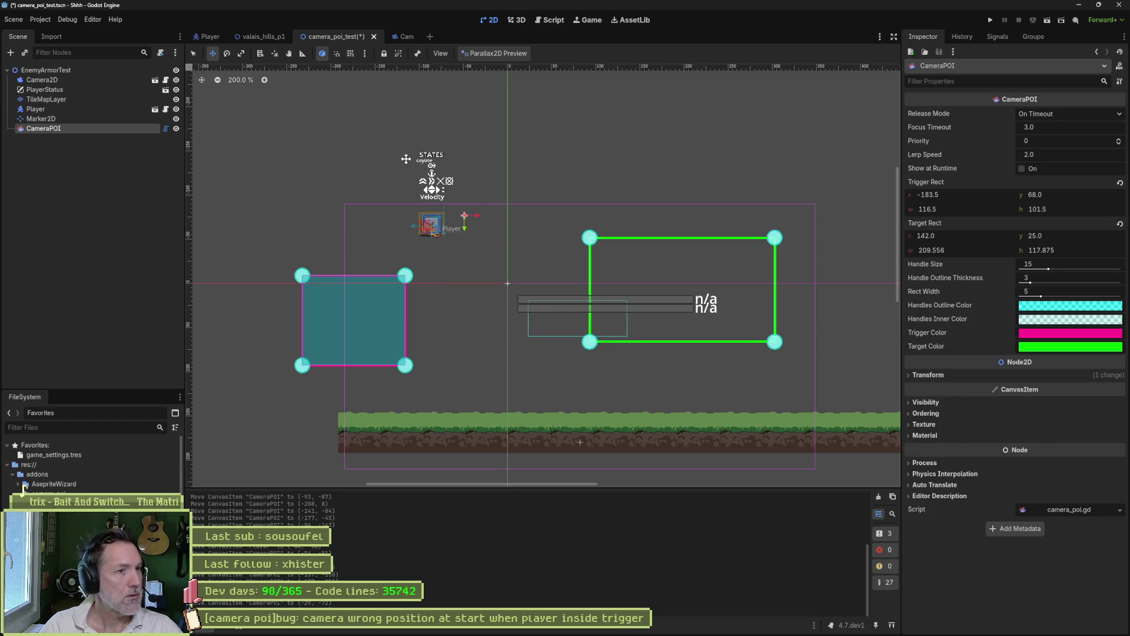
Bring Fork forward to review the uncommitted changes.
{"action": "mouse_move", "coordinate": [579, 632]}
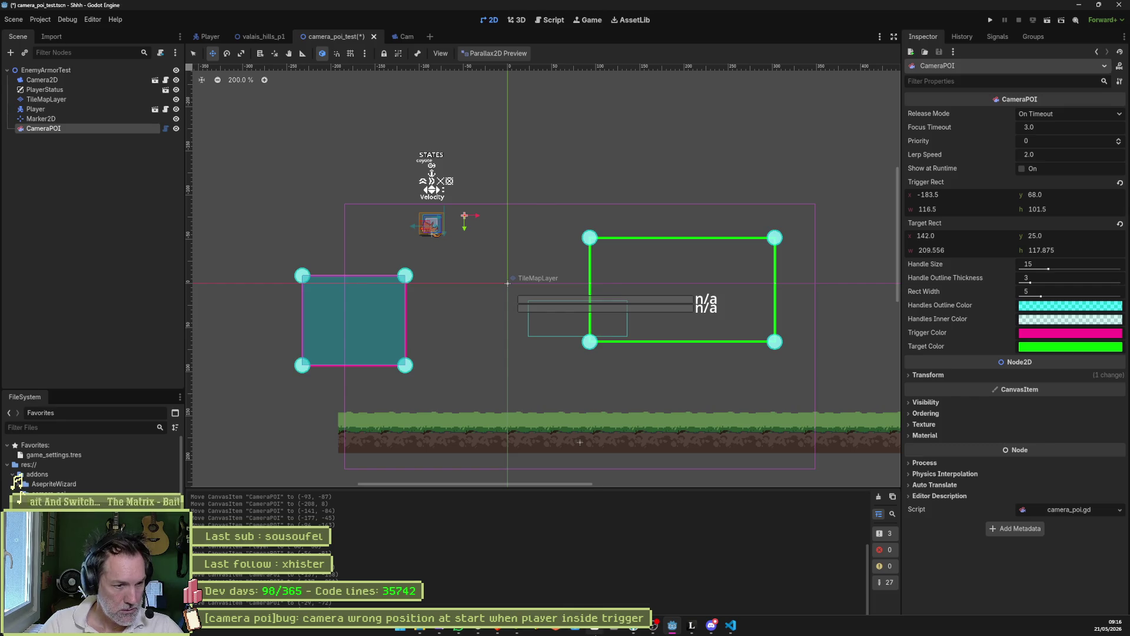
{"action": "mouse_move", "coordinate": [686, 632]}
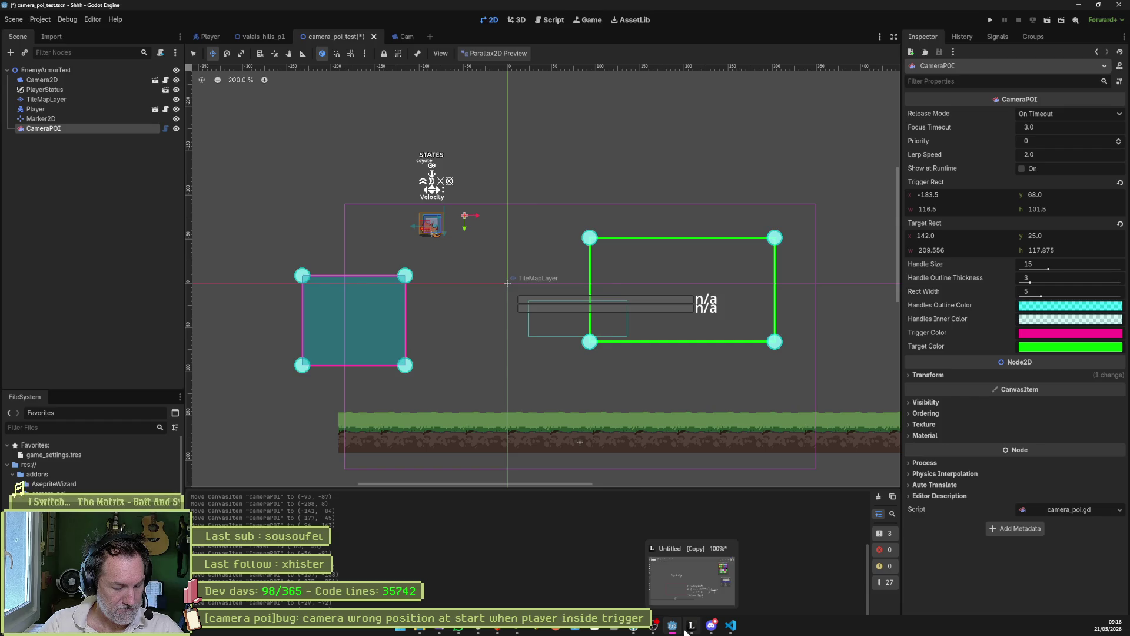
{"action": "left_click", "coordinate": [635, 628]}
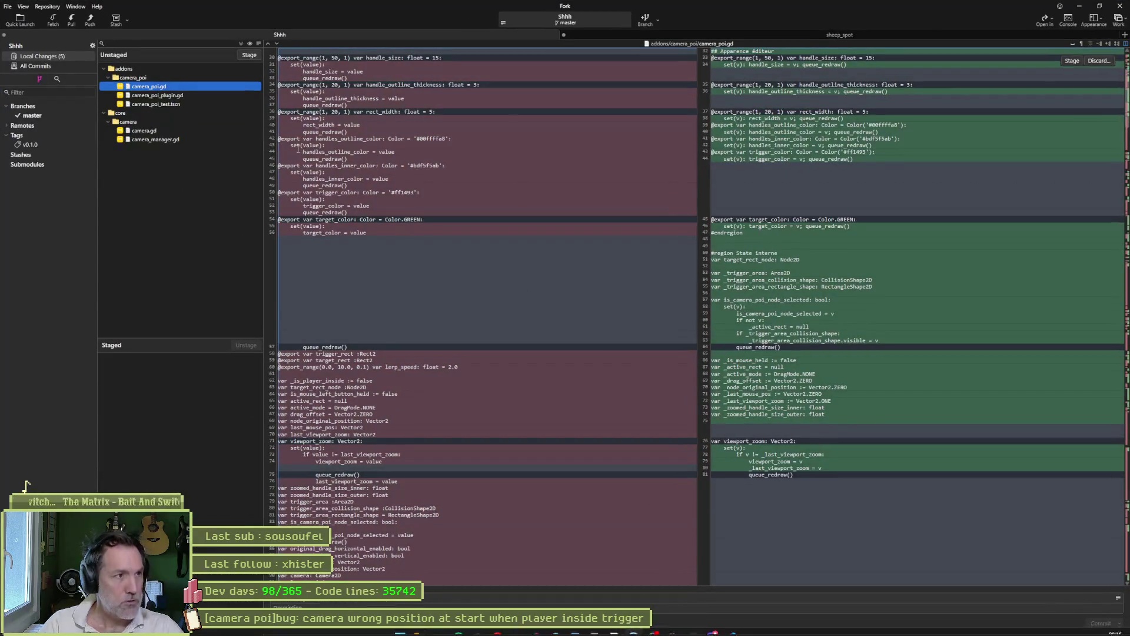
Discard the uncommitted changes to camera_poi.gd.
{"action": "left_click", "coordinate": [184, 95]}
{"action": "left_click", "coordinate": [179, 105]}
{"action": "left_click", "coordinate": [183, 86]}
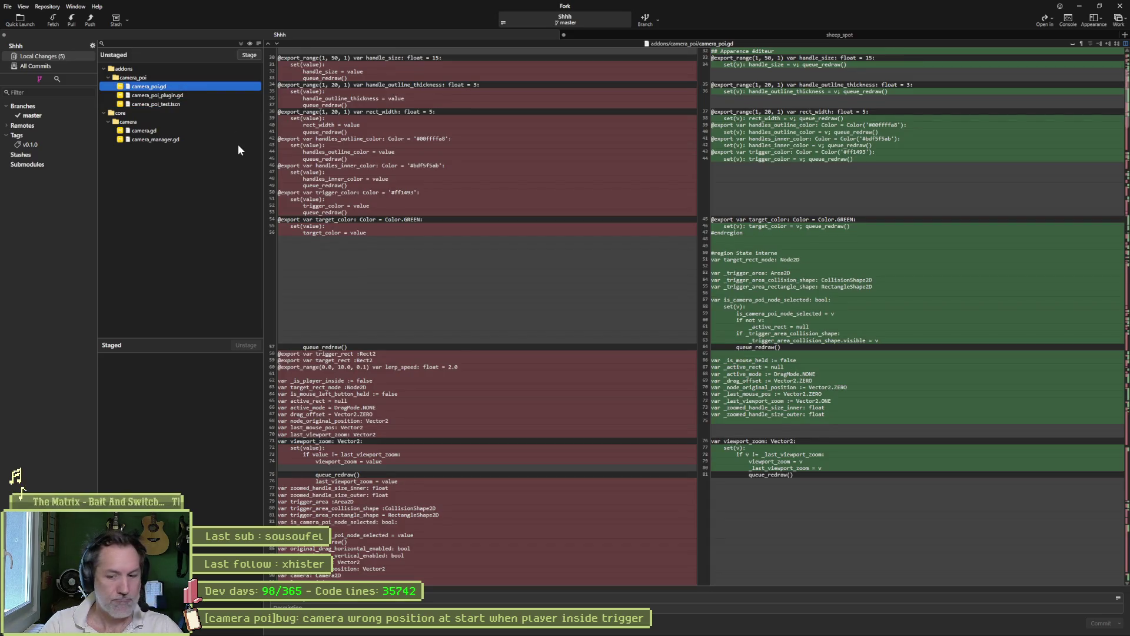
{"action": "key", "text": "Delete"}
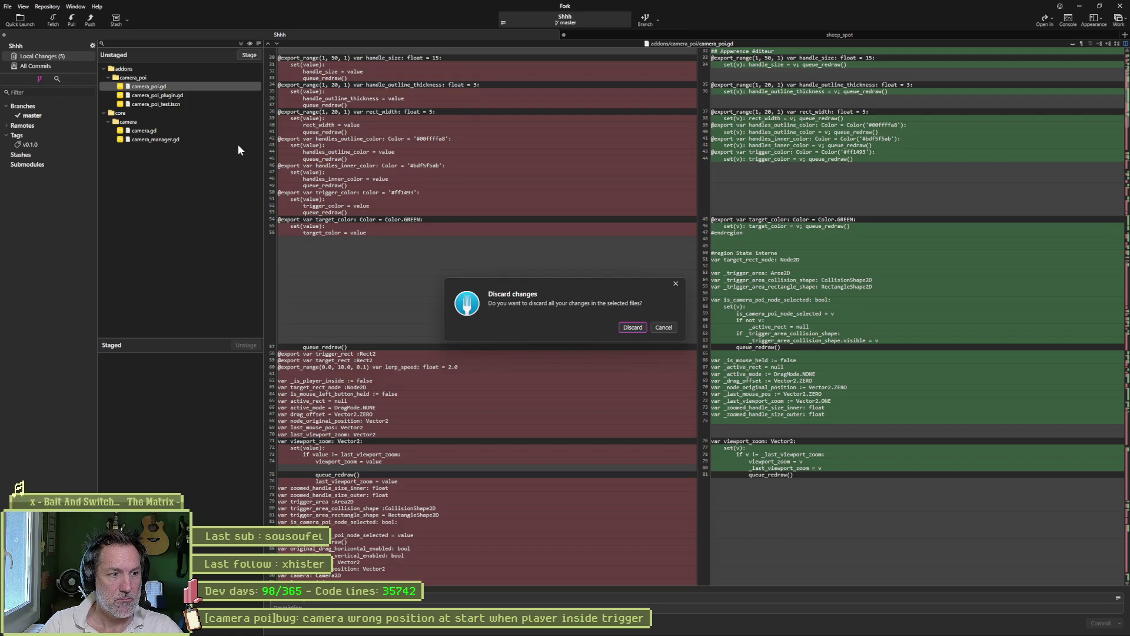
{"action": "key", "text": "Return"}
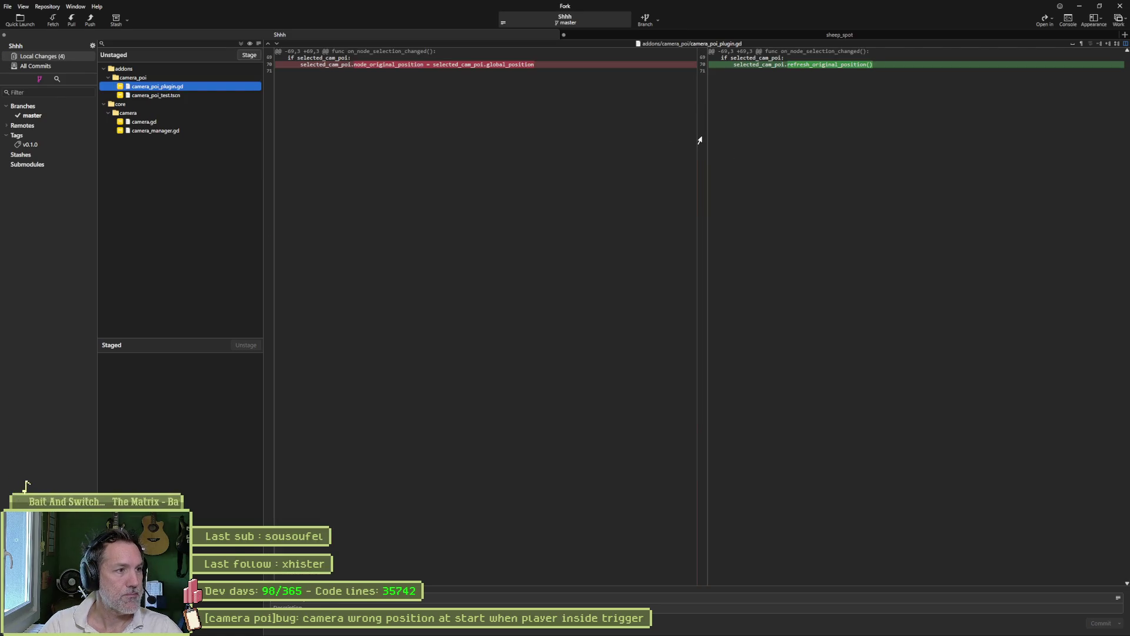
Review the camera.gd, camera_poi_plugin.gd and camera_manager.gd diffs.
{"action": "left_click", "coordinate": [167, 122]}
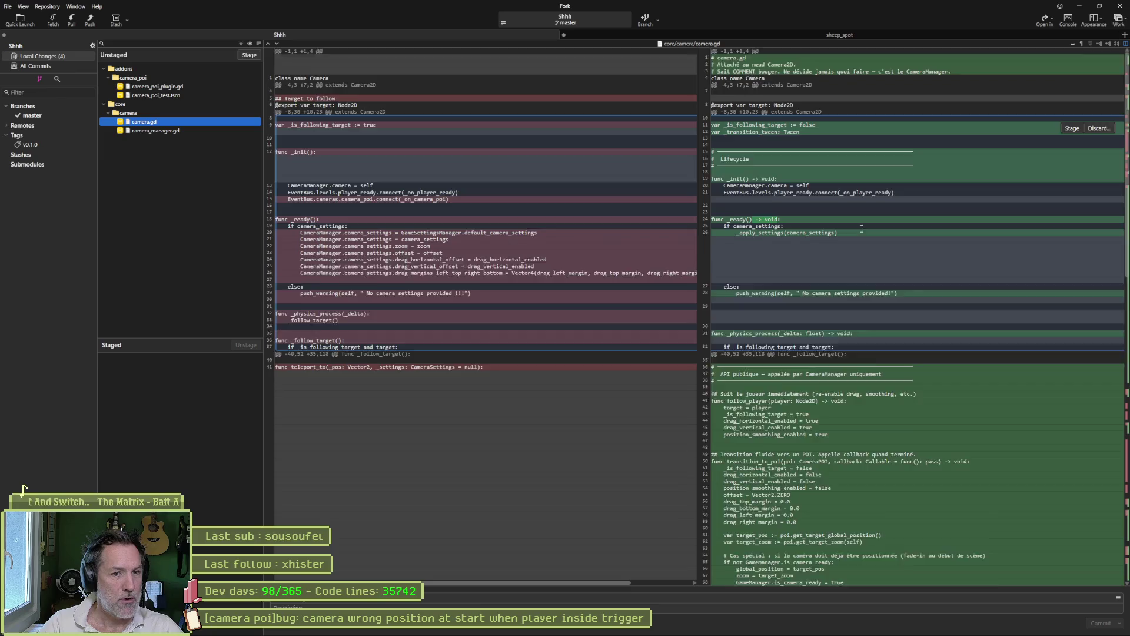
{"action": "scroll", "coordinate": [860, 228], "scroll_direction": "down", "scroll_amount": 15}
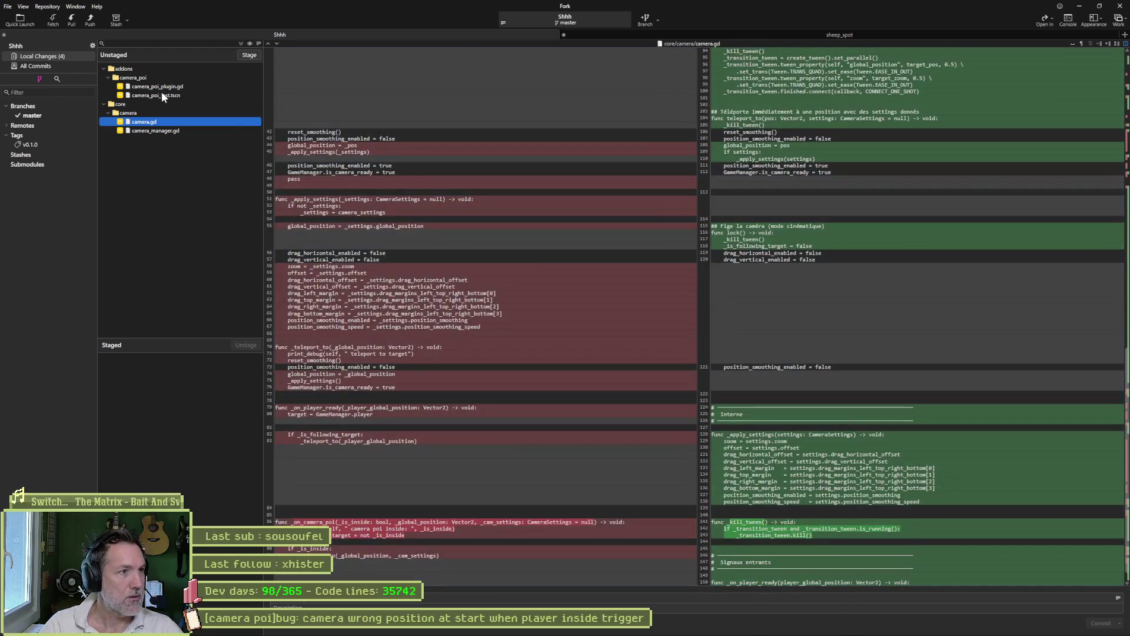
{"action": "left_click", "coordinate": [174, 87]}
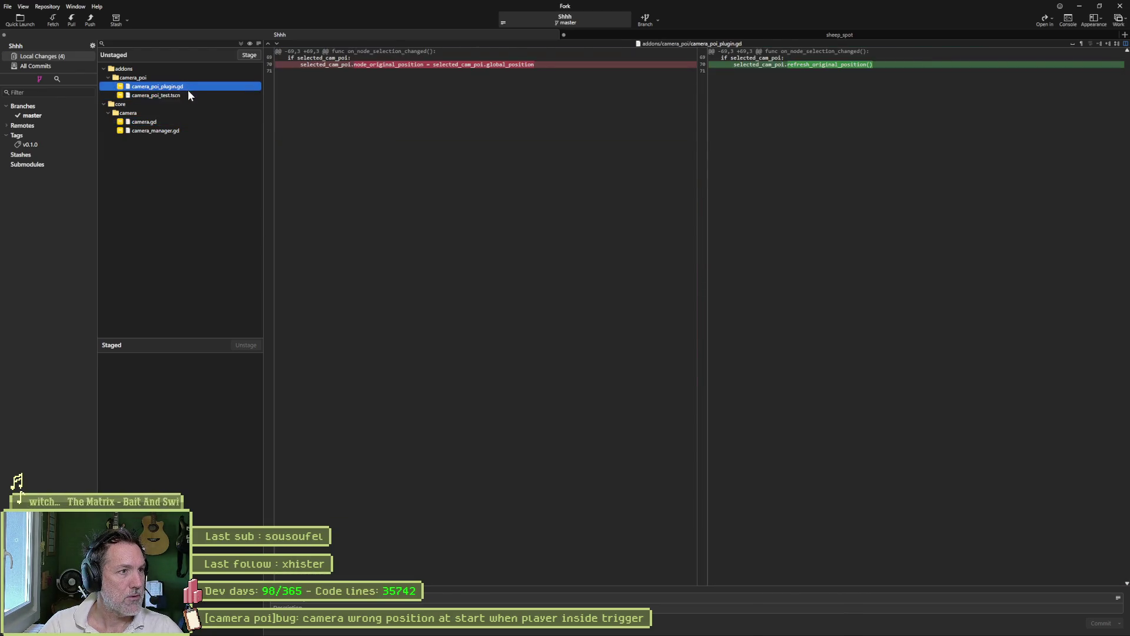
{"action": "left_click", "coordinate": [186, 130]}
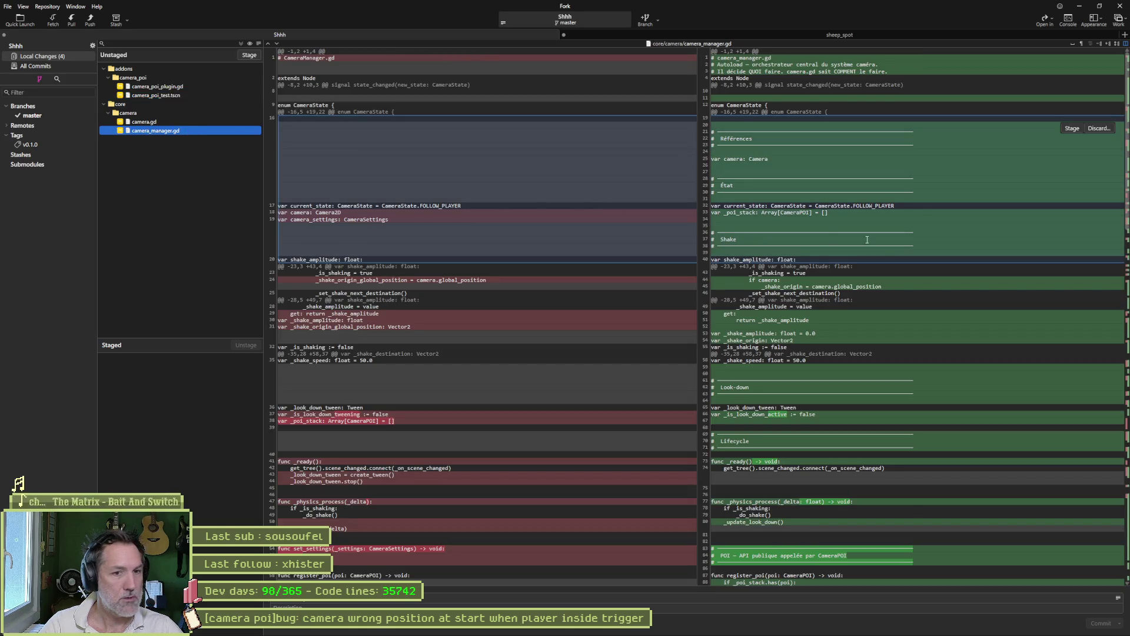
{"action": "scroll", "coordinate": [851, 239], "scroll_direction": "down", "scroll_amount": 5}
{"action": "left_click", "coordinate": [1099, 6]}
Move and resize CameraPOI's pink trigger and green target rectangles on the canvas.
{"action": "left_click", "coordinate": [1010, 72]}
{"action": "left_click_drag", "start_coordinate": [369, 384], "coordinate": [388, 323]}
{"action": "mouse_move", "coordinate": [731, 374]}
{"action": "left_mouse_down"}
{"action": "mouse_move", "coordinate": [721, 344]}
{"action": "mouse_move", "coordinate": [704, 343]}
{"action": "mouse_move", "coordinate": [613, 255]}
{"action": "mouse_move", "coordinate": [634, 301]}
{"action": "mouse_move", "coordinate": [714, 320]}
{"action": "mouse_move", "coordinate": [686, 335]}
{"action": "mouse_move", "coordinate": [743, 360]}
{"action": "mouse_move", "coordinate": [747, 331]}
{"action": "left_mouse_up"}
{"action": "mouse_move", "coordinate": [733, 269]}
{"action": "left_mouse_down"}
{"action": "mouse_move", "coordinate": [691, 298]}
{"action": "mouse_move", "coordinate": [704, 284]}
{"action": "left_mouse_up"}
{"action": "mouse_move", "coordinate": [659, 328]}
{"action": "left_mouse_down"}
{"action": "mouse_move", "coordinate": [694, 363]}
{"action": "mouse_move", "coordinate": [702, 347]}
{"action": "left_mouse_up"}
{"action": "mouse_move", "coordinate": [442, 330]}
{"action": "left_mouse_down"}
{"action": "mouse_move", "coordinate": [479, 320]}
{"action": "mouse_move", "coordinate": [485, 293]}
{"action": "left_mouse_up"}
{"action": "mouse_move", "coordinate": [391, 386]}
{"action": "left_mouse_down"}
{"action": "mouse_move", "coordinate": [447, 390]}
{"action": "mouse_move", "coordinate": [401, 329]}
{"action": "left_mouse_up"}
{"action": "mouse_move", "coordinate": [494, 330]}
{"action": "left_mouse_down"}
{"action": "mouse_move", "coordinate": [491, 383]}
{"action": "mouse_move", "coordinate": [420, 312]}
{"action": "mouse_move", "coordinate": [453, 324]}
{"action": "left_mouse_up"}
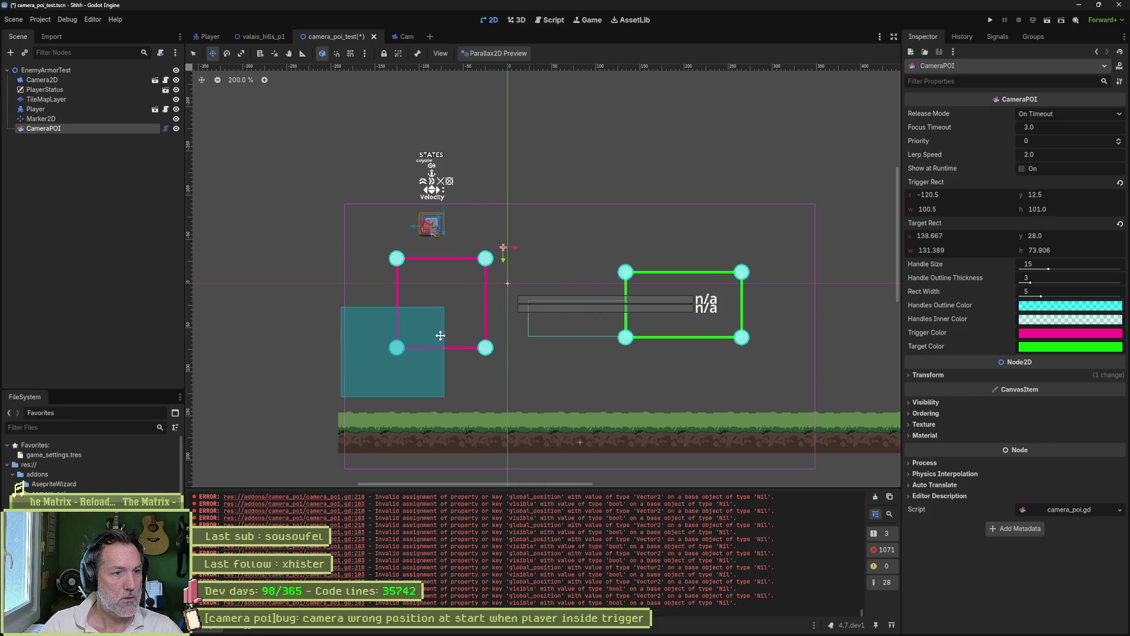
Open camera_poi.gd at line 218 from the error in the Output panel.
{"action": "left_click", "coordinate": [354, 498]}
{"action": "scroll", "coordinate": [643, 260], "scroll_direction": "up", "scroll_amount": 6}
{"action": "left_click", "coordinate": [643, 243]}
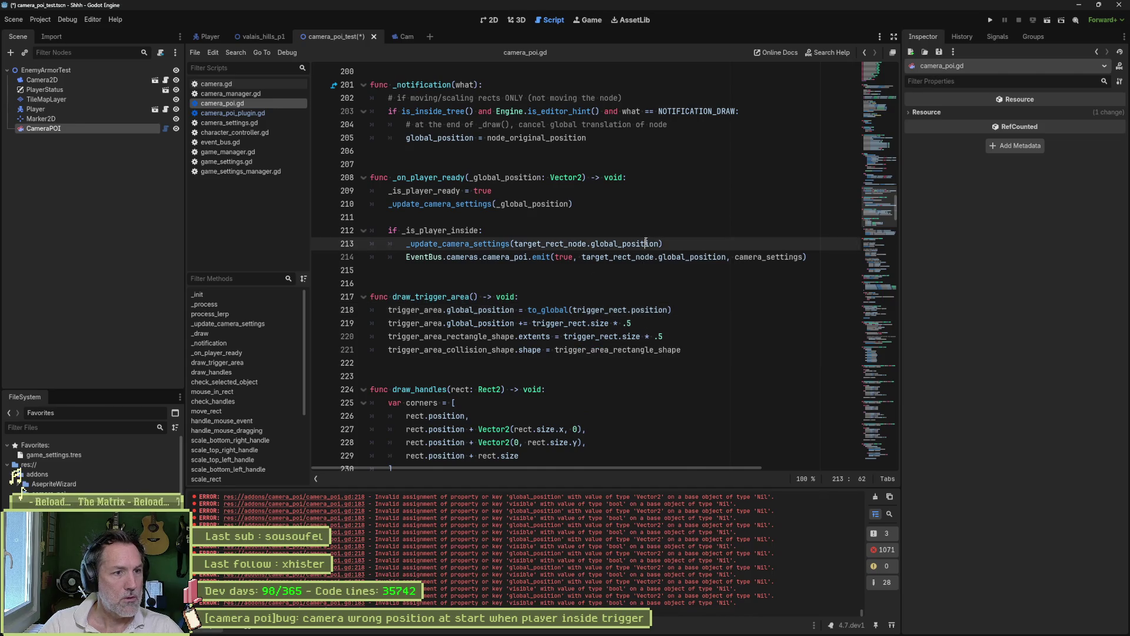
Collapse all functions in camera_poi.gd with Alt+0, then switch to camera_manager.gd.
{"action": "key", "text": "alt+0"}
{"action": "scroll", "coordinate": [630, 288], "scroll_direction": "down", "scroll_amount": 10}
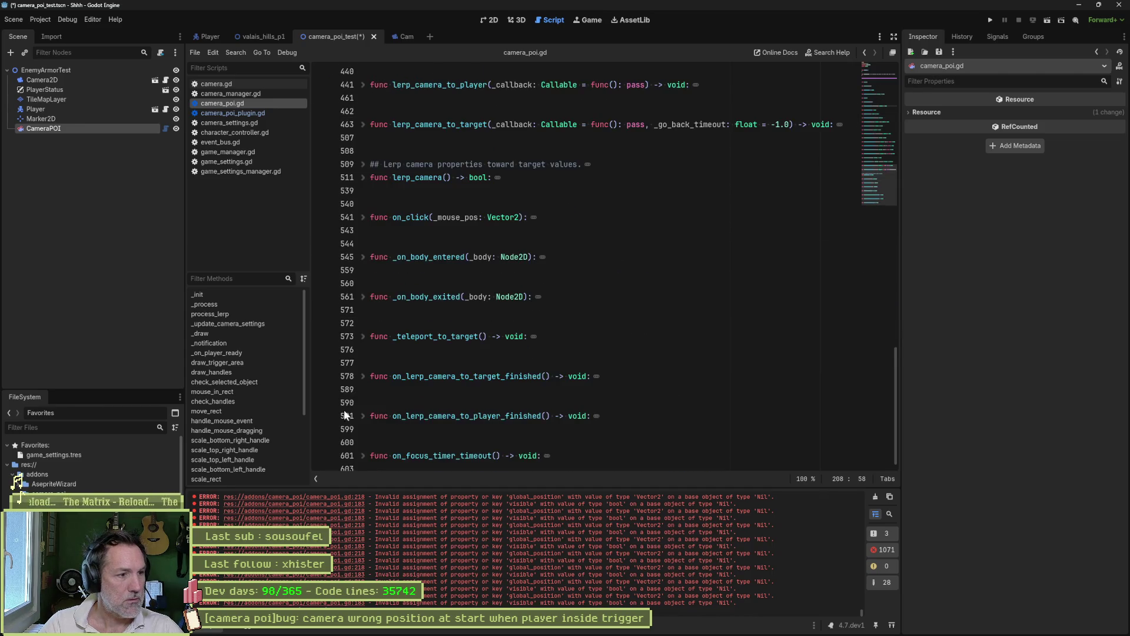
{"action": "scroll", "coordinate": [239, 463], "scroll_direction": "down", "scroll_amount": 3}
{"action": "scroll", "coordinate": [238, 467], "scroll_direction": "down", "scroll_amount": 2}
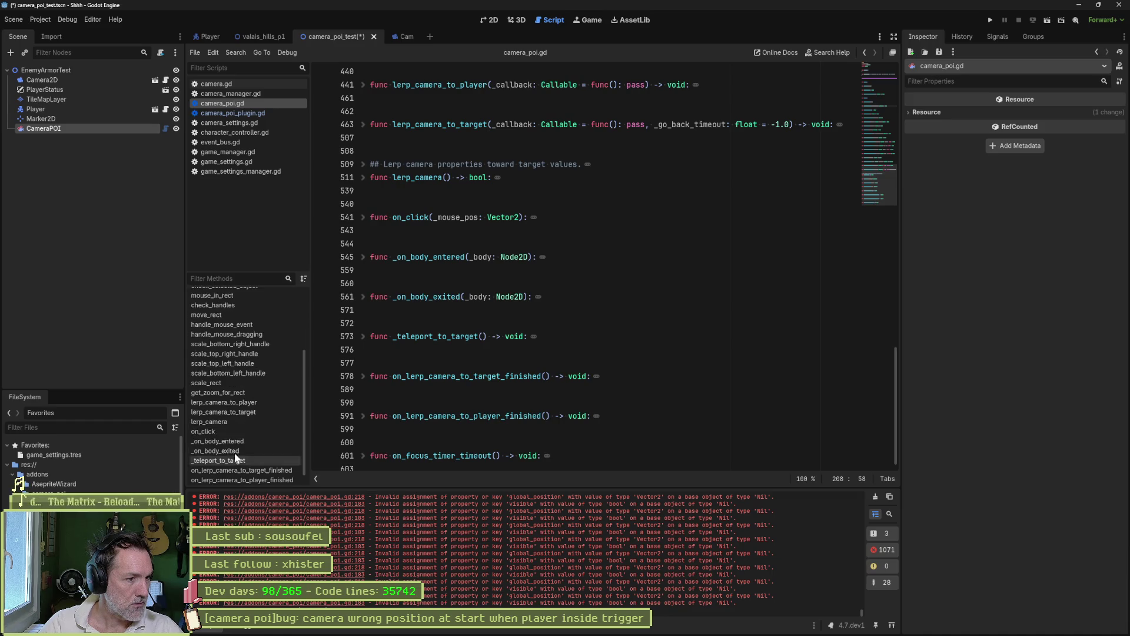
{"action": "scroll", "coordinate": [233, 447], "scroll_direction": "up", "scroll_amount": 5}
{"action": "scroll", "coordinate": [231, 437], "scroll_direction": "up", "scroll_amount": 1}
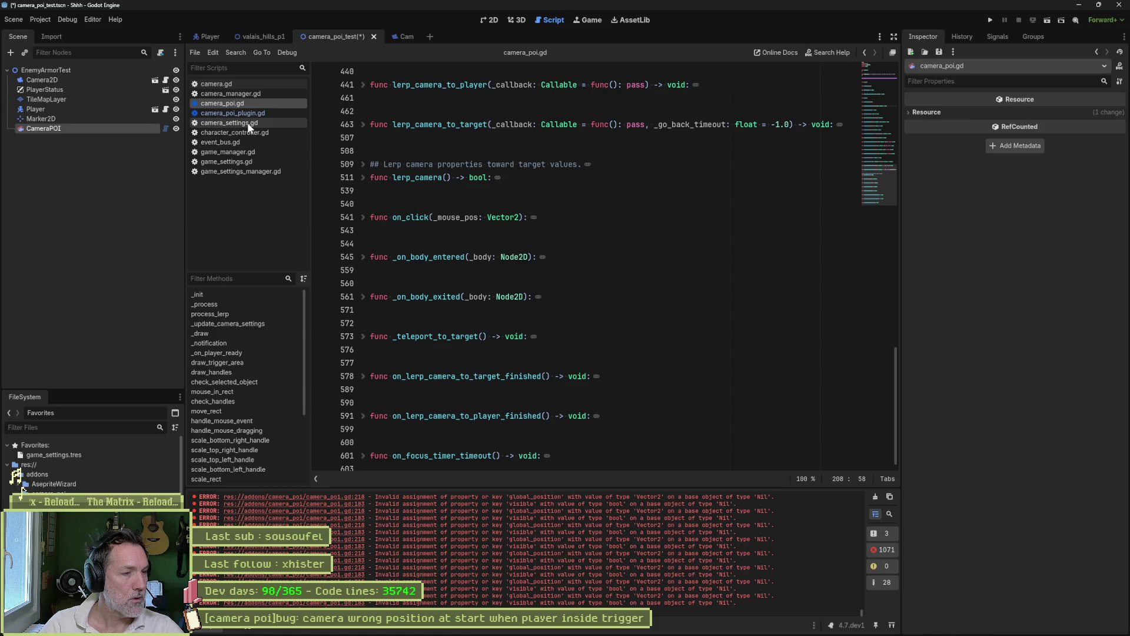
{"action": "left_click", "coordinate": [250, 93]}
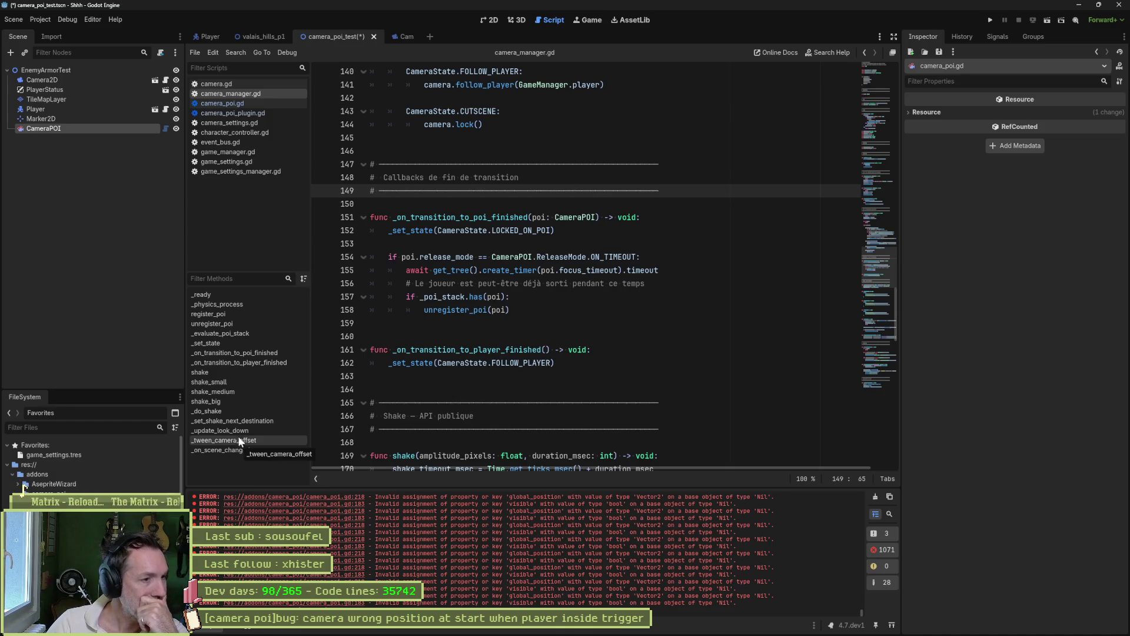
Inspect camera.gd's teleport_to and transition_to_player functions, selecting the callback parameter.
{"action": "left_click", "coordinate": [247, 85]}
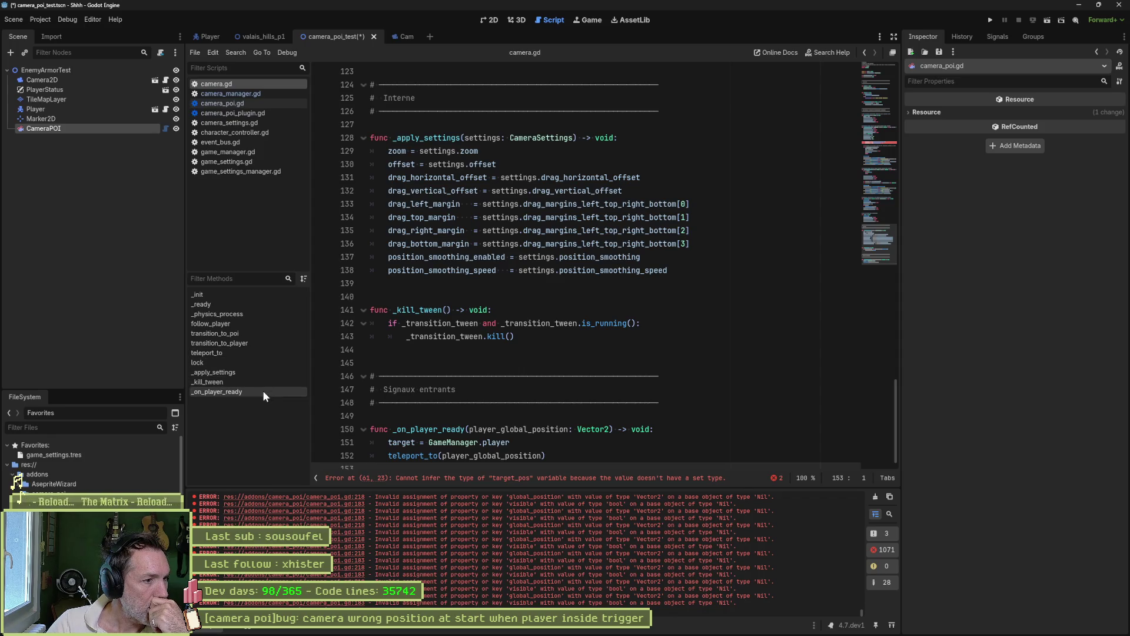
{"action": "left_click", "coordinate": [250, 355]}
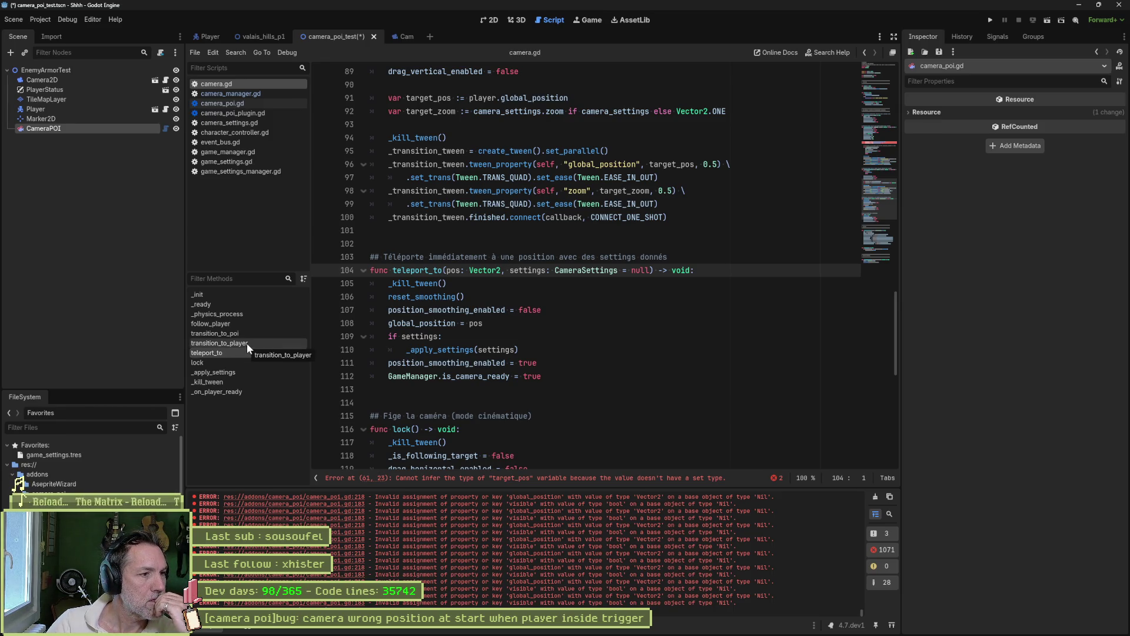
{"action": "left_click", "coordinate": [246, 344]}
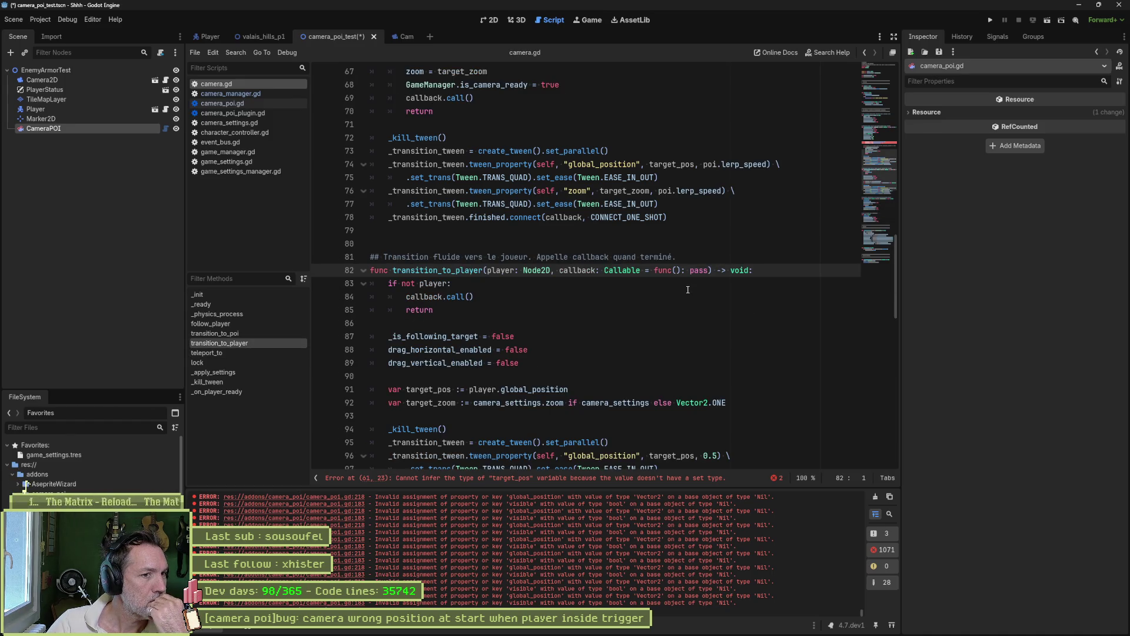
{"action": "scroll", "coordinate": [688, 290], "scroll_direction": "down", "scroll_amount": 3}
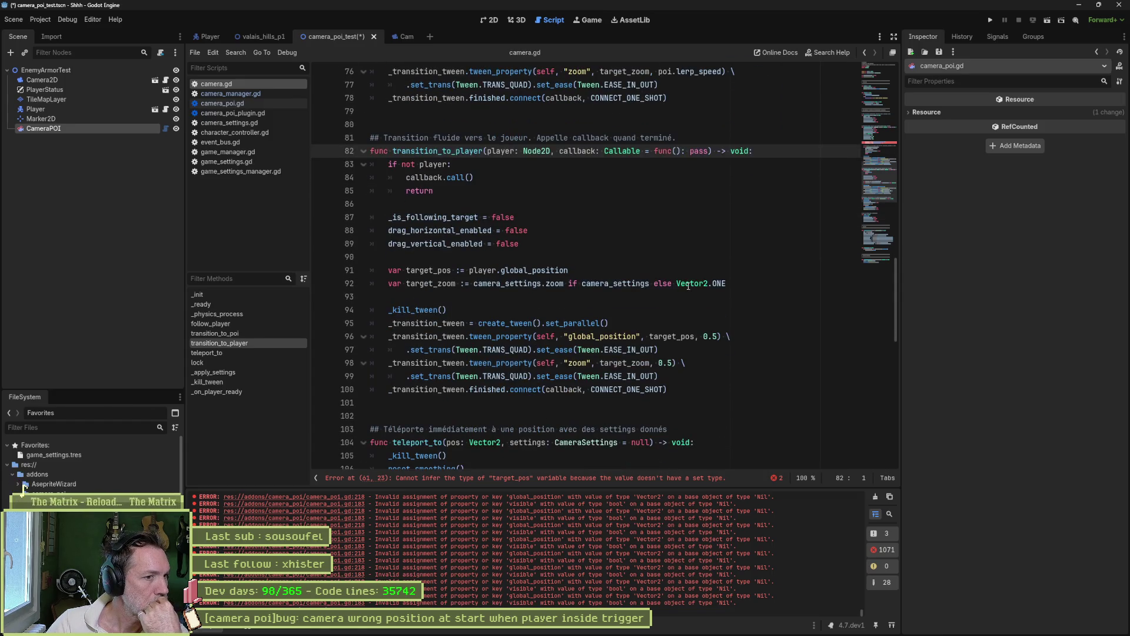
{"action": "scroll", "coordinate": [630, 327], "scroll_direction": "down", "scroll_amount": 1}
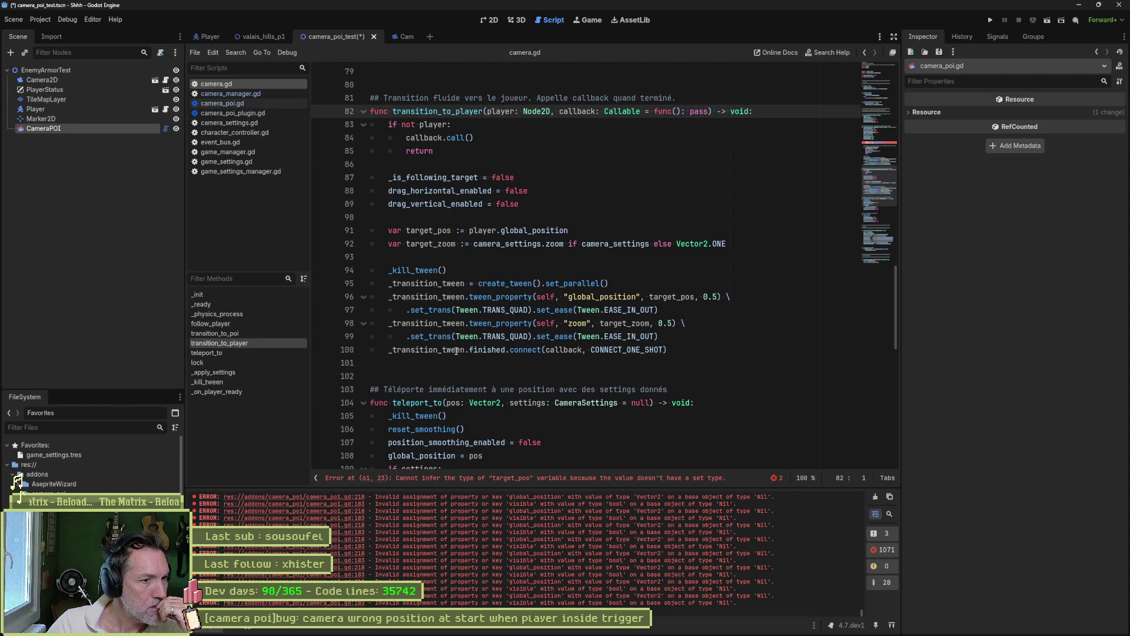
{"action": "triple_click", "coordinate": [581, 110]}
{"action": "double_click", "coordinate": [579, 111]}
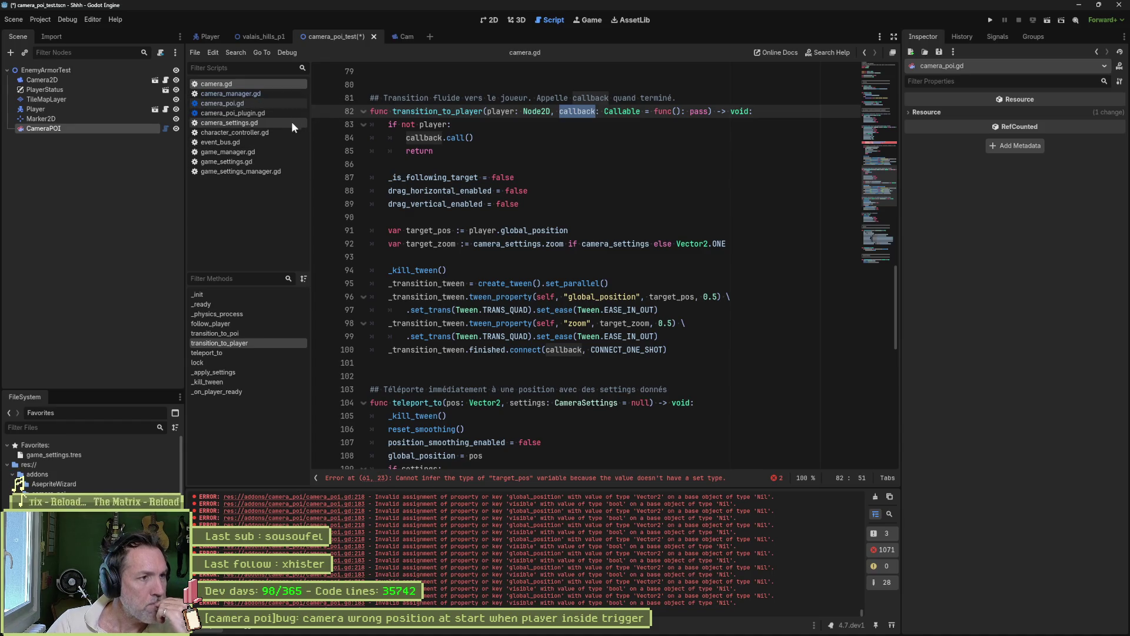
Select all of camera_poi.gd's code and bring up the Claude chat.
{"action": "mouse_move", "coordinate": [568, 628]}
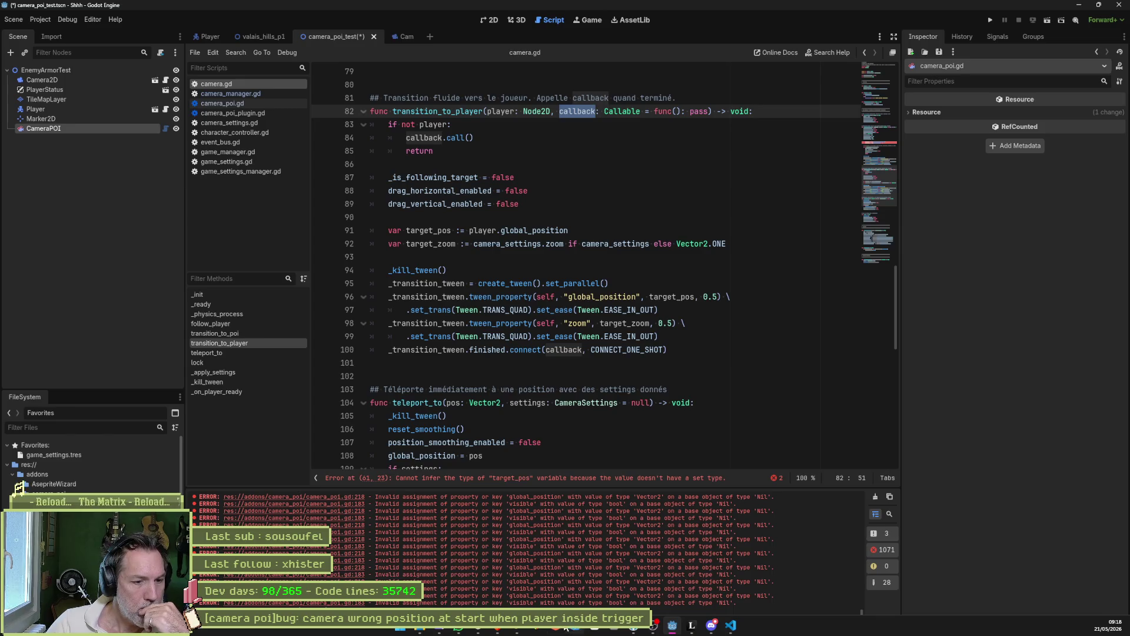
{"action": "left_click", "coordinate": [248, 102]}
{"action": "left_click", "coordinate": [653, 244]}
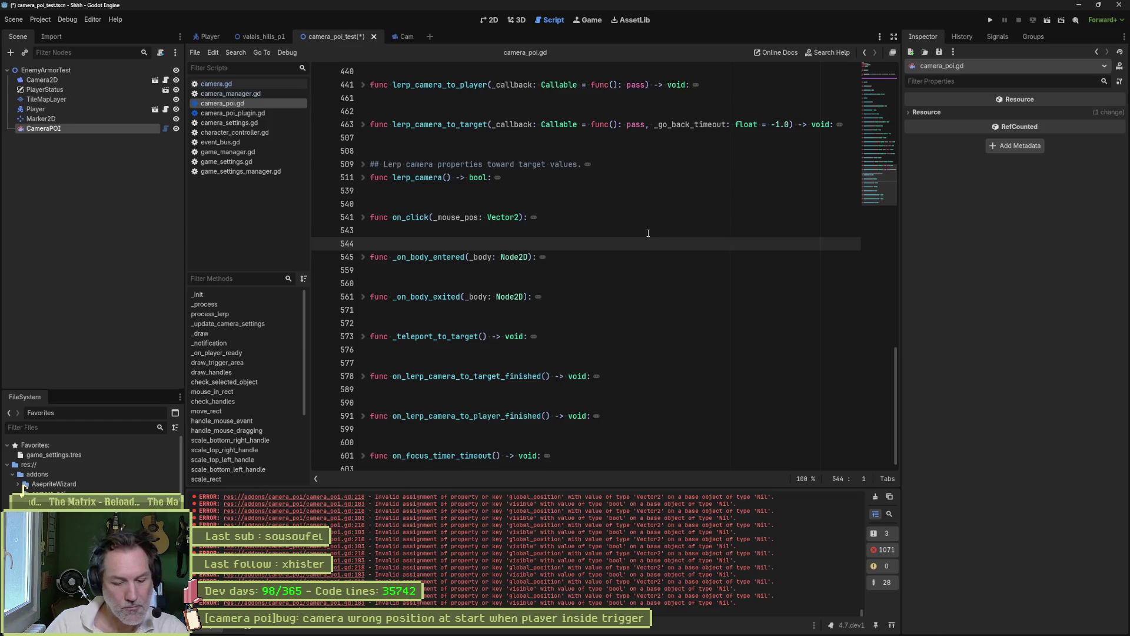
{"action": "key", "text": "ctrl+a"}
{"action": "mouse_move", "coordinate": [648, 630]}
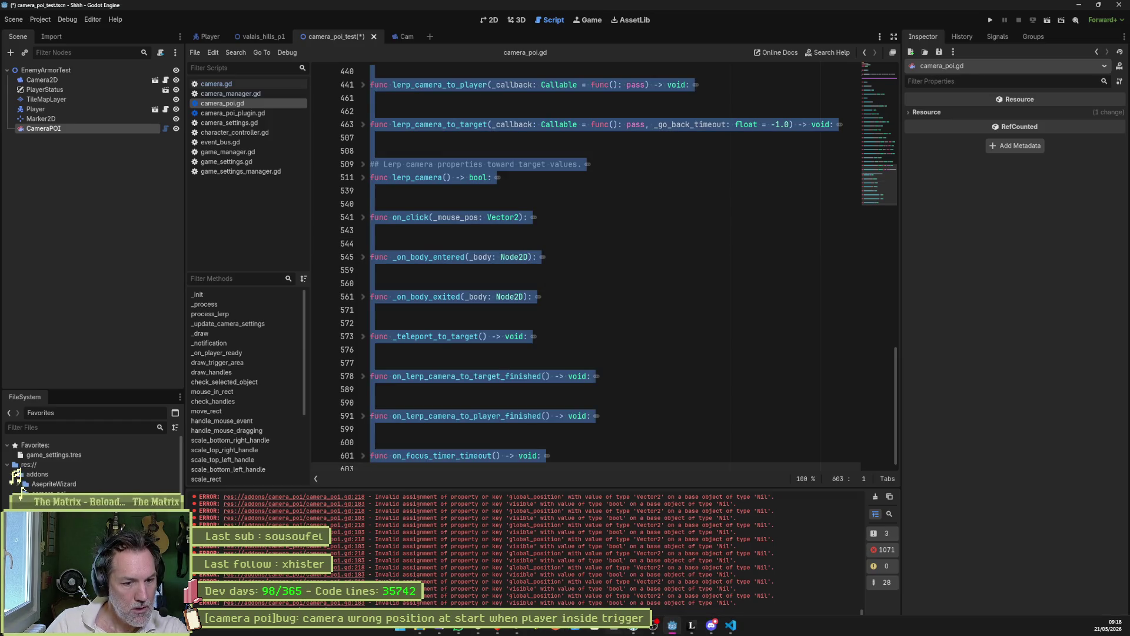
{"action": "left_click", "coordinate": [479, 629]}
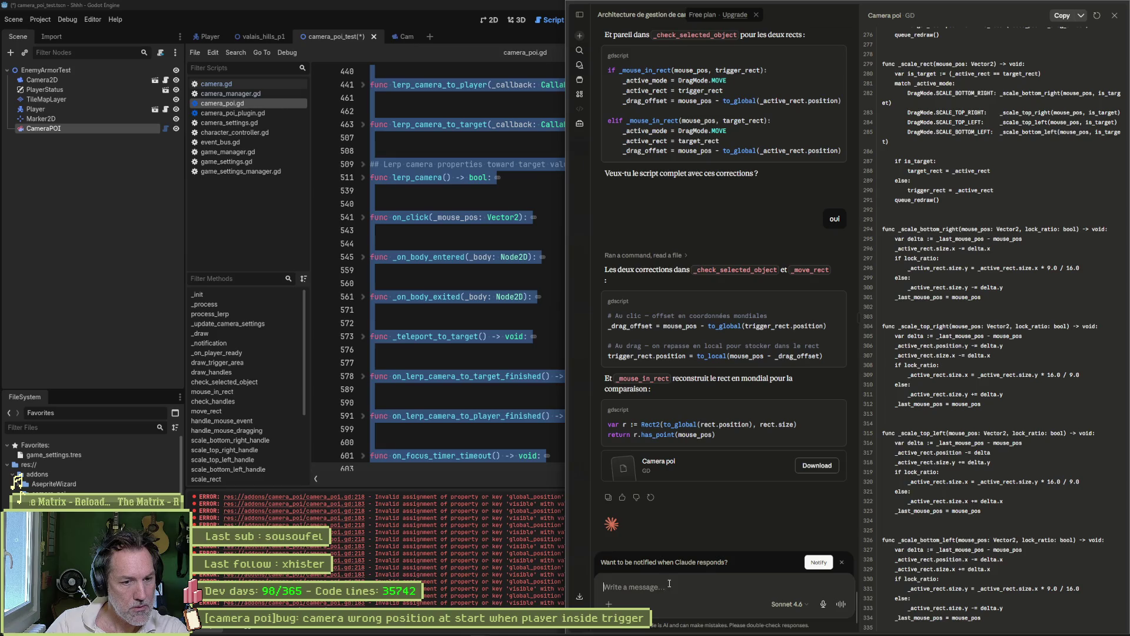
Ask Claude which camera_poi functions duplicate camera or camera_manager, with the script pasted below.
{"action": "type", "text": "quelles fonctions je dois enlever"}
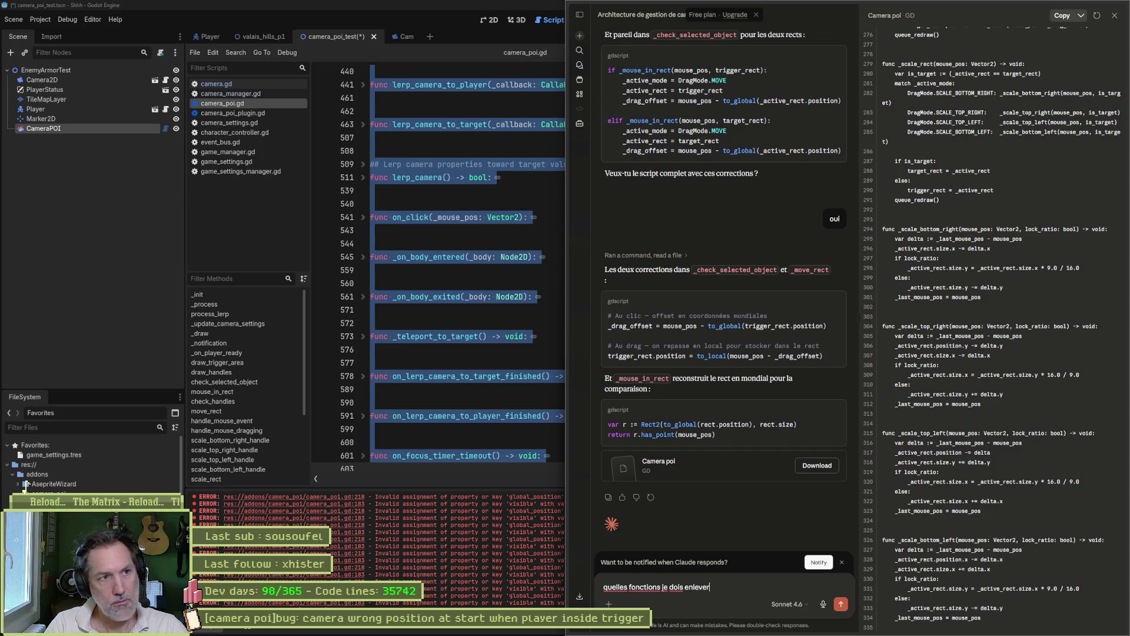
{"action": "type", "text": " du camera_poi c"}
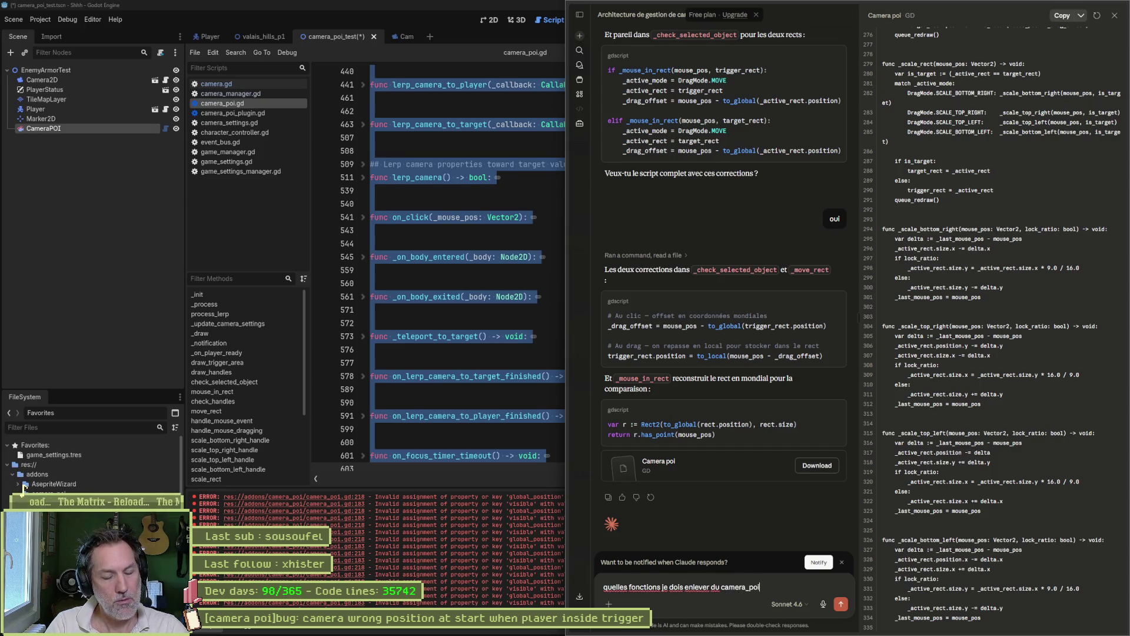
{"action": "type", "text": "ar deja dan"}
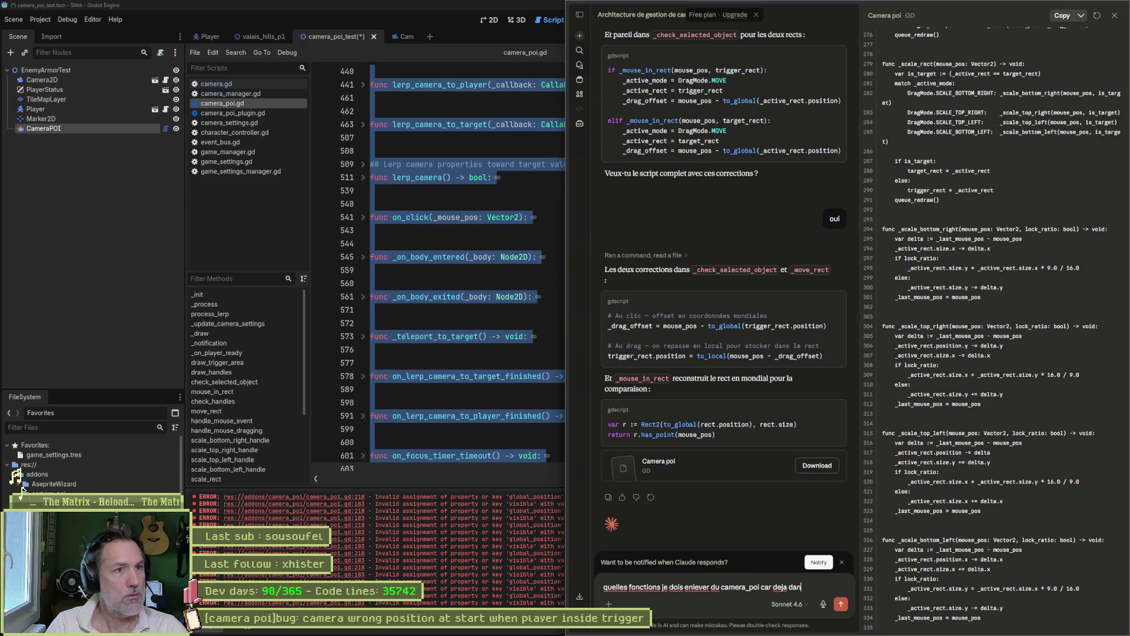
{"action": "type", "text": "s camera ou camera_manager>"}
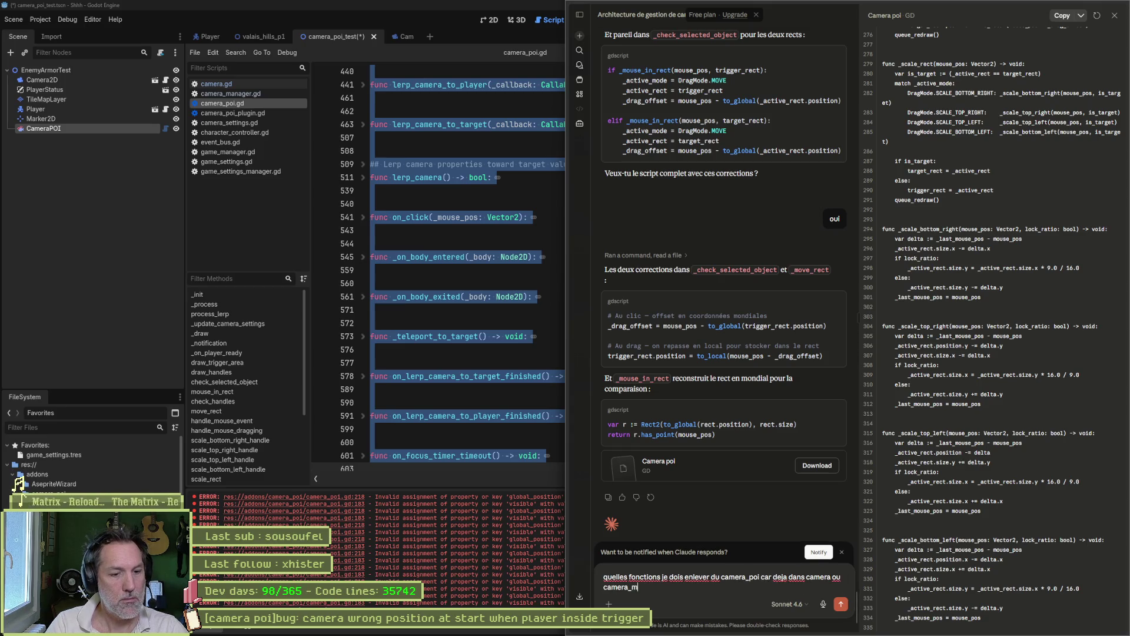
{"action": "key", "text": "shift+Return"}
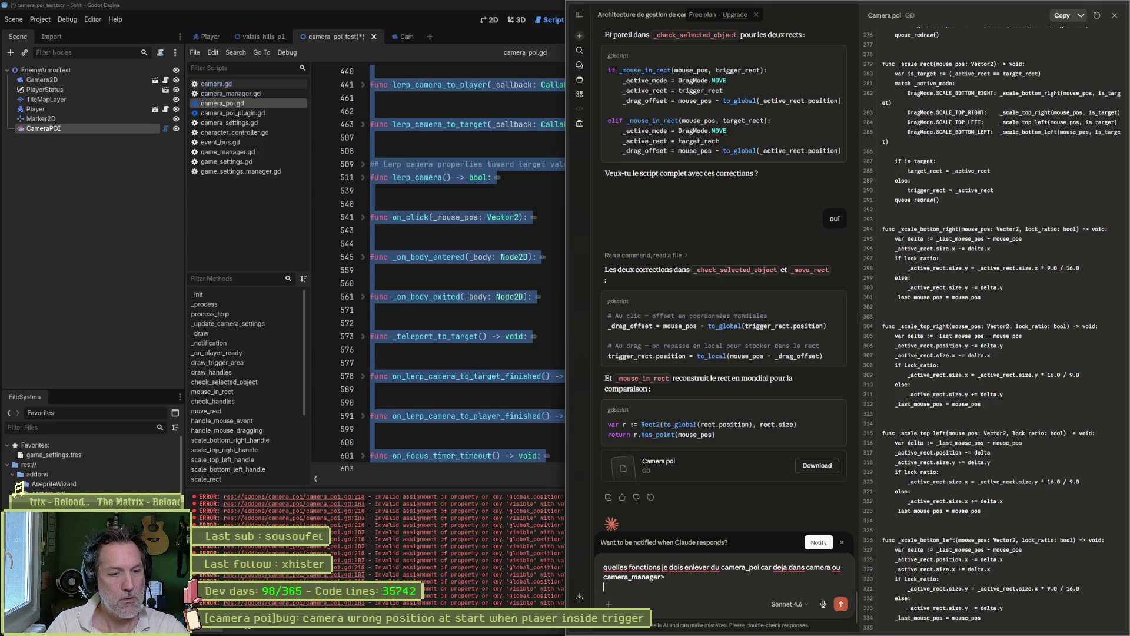
{"action": "key", "text": "ctrl+v"}
{"action": "key", "text": "Return"}
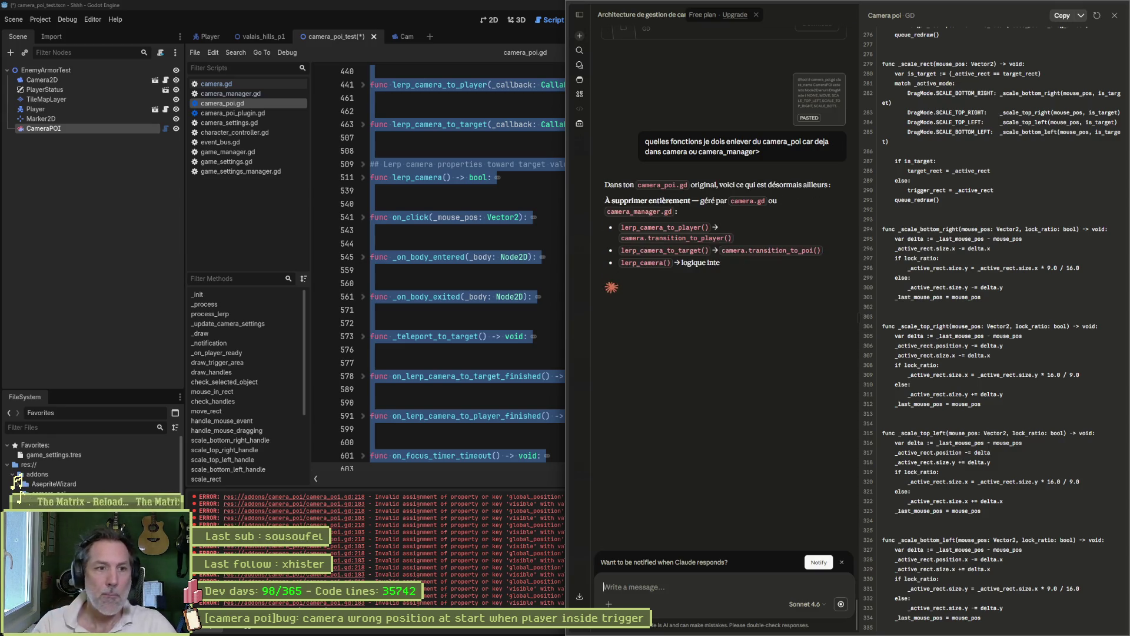
{"action": "left_click", "coordinate": [510, 241]}
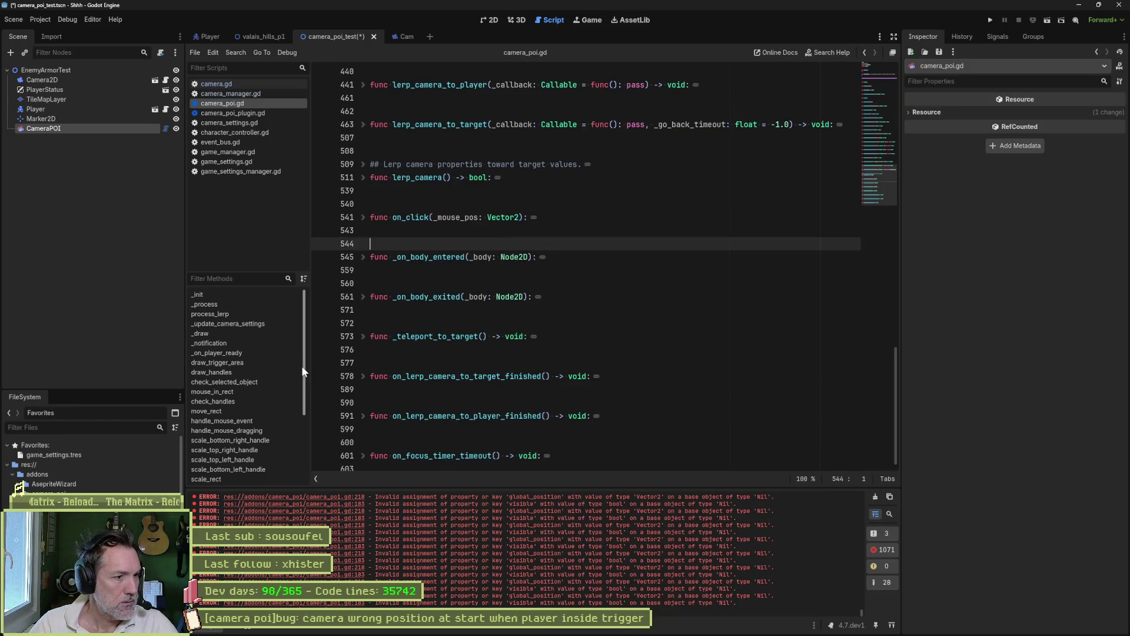
Restore Godot to half-screen in distraction-free mode and read Claude's list of functions to remove.
{"action": "double_click", "coordinate": [888, 5]}
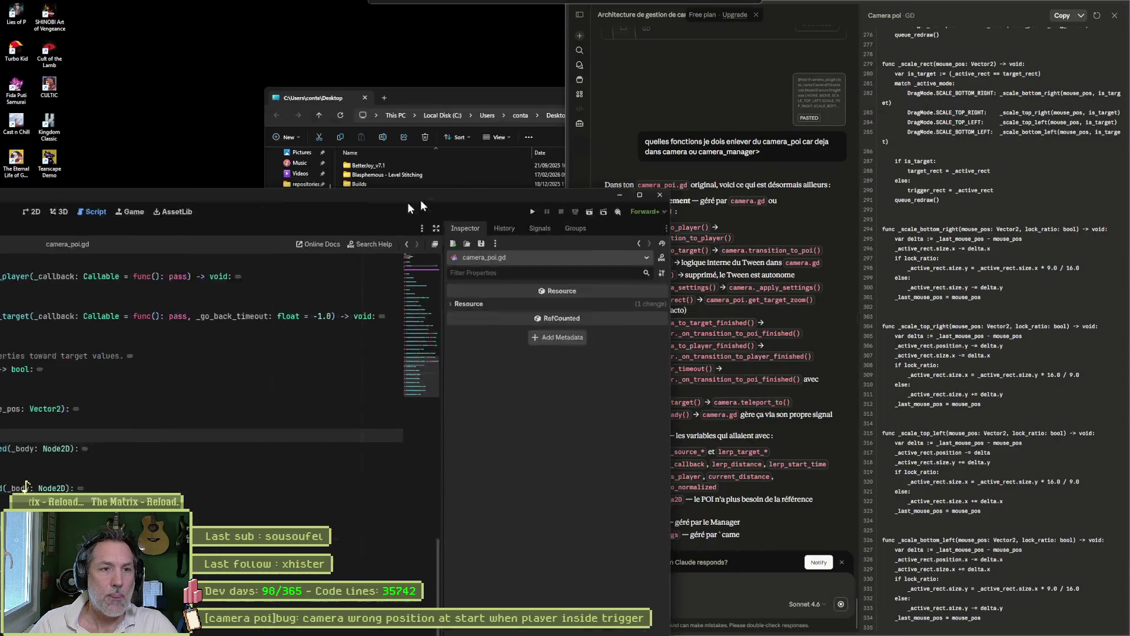
{"action": "left_click", "coordinate": [453, 56]}
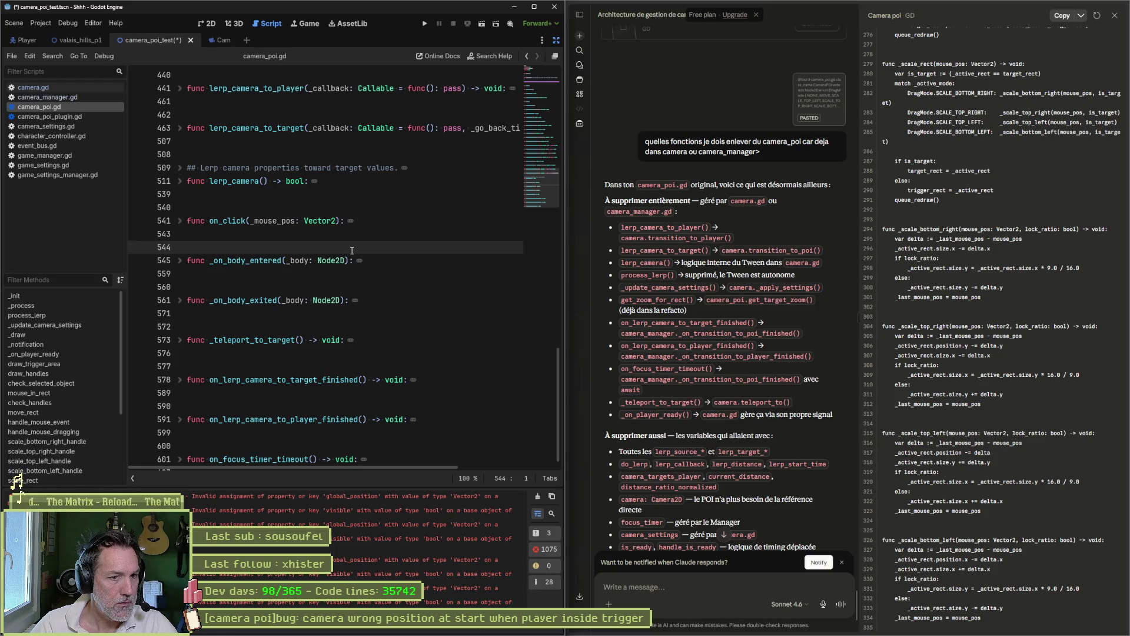
{"action": "scroll", "coordinate": [700, 337], "scroll_direction": "down", "scroll_amount": 3}
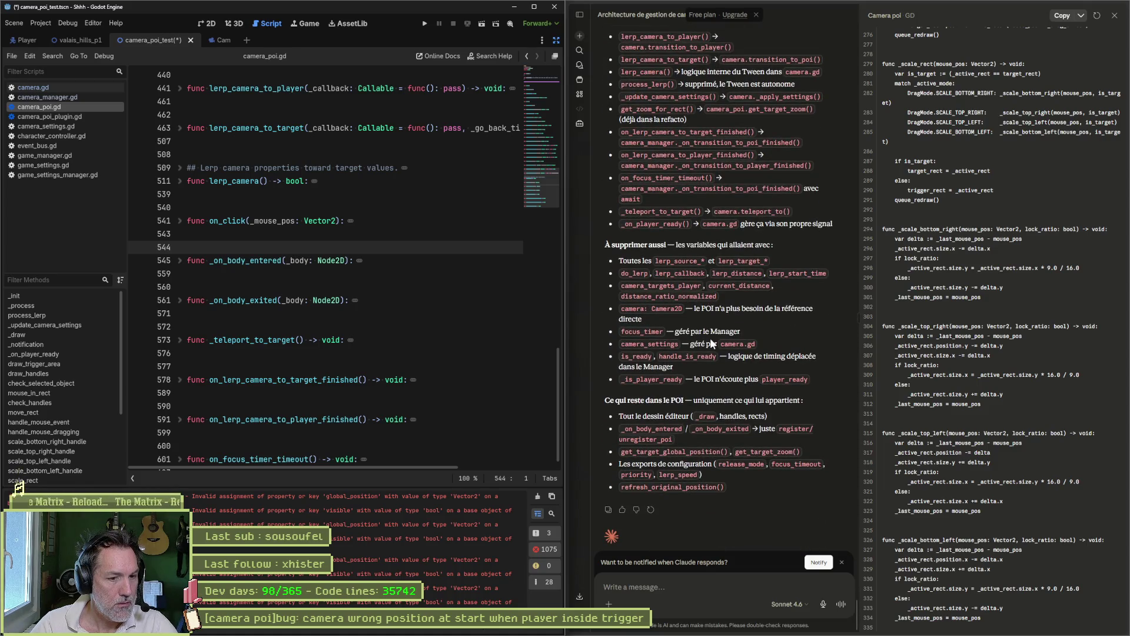
{"action": "scroll", "coordinate": [711, 339], "scroll_direction": "down", "scroll_amount": 1}
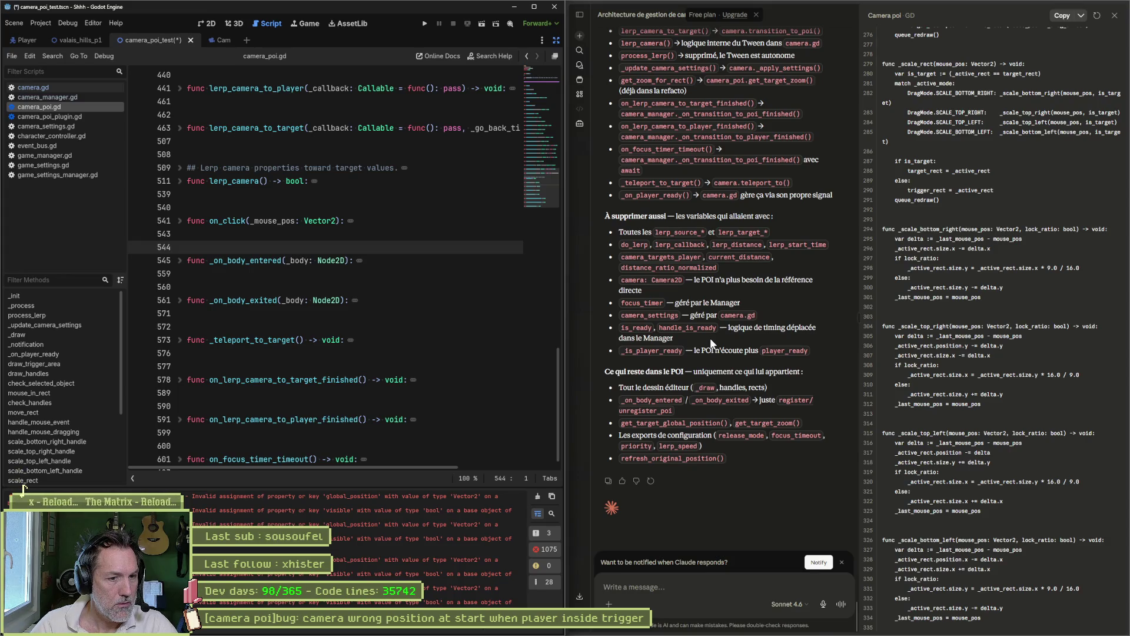
{"action": "scroll", "coordinate": [722, 341], "scroll_direction": "up", "scroll_amount": 1}
{"action": "scroll", "coordinate": [722, 342], "scroll_direction": "up", "scroll_amount": 3}
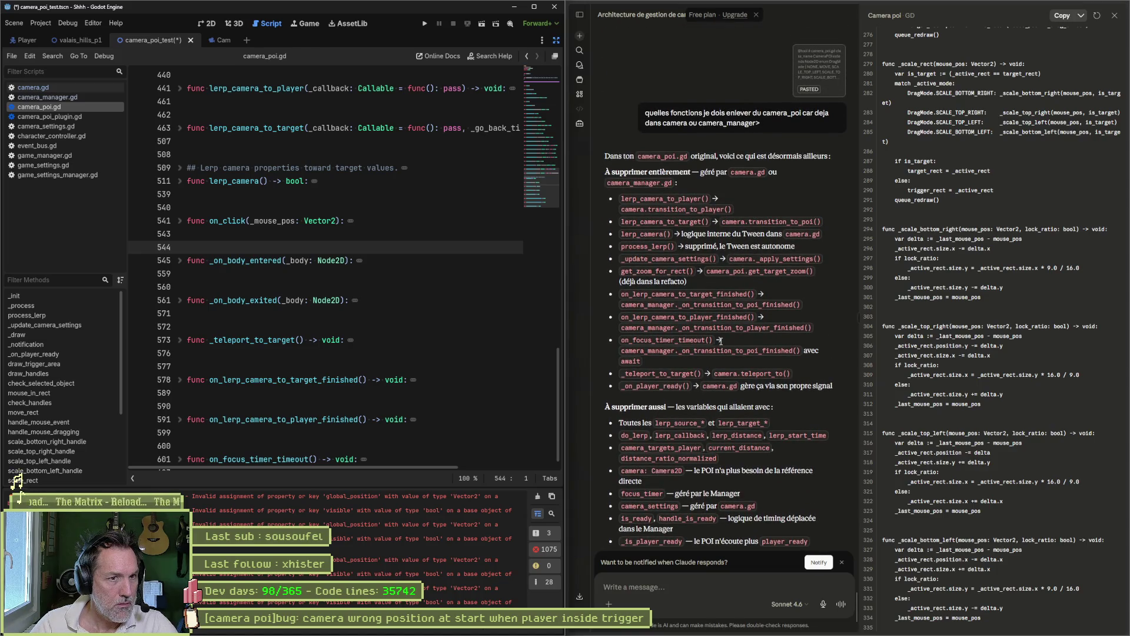
{"action": "mouse_move", "coordinate": [580, 294]}
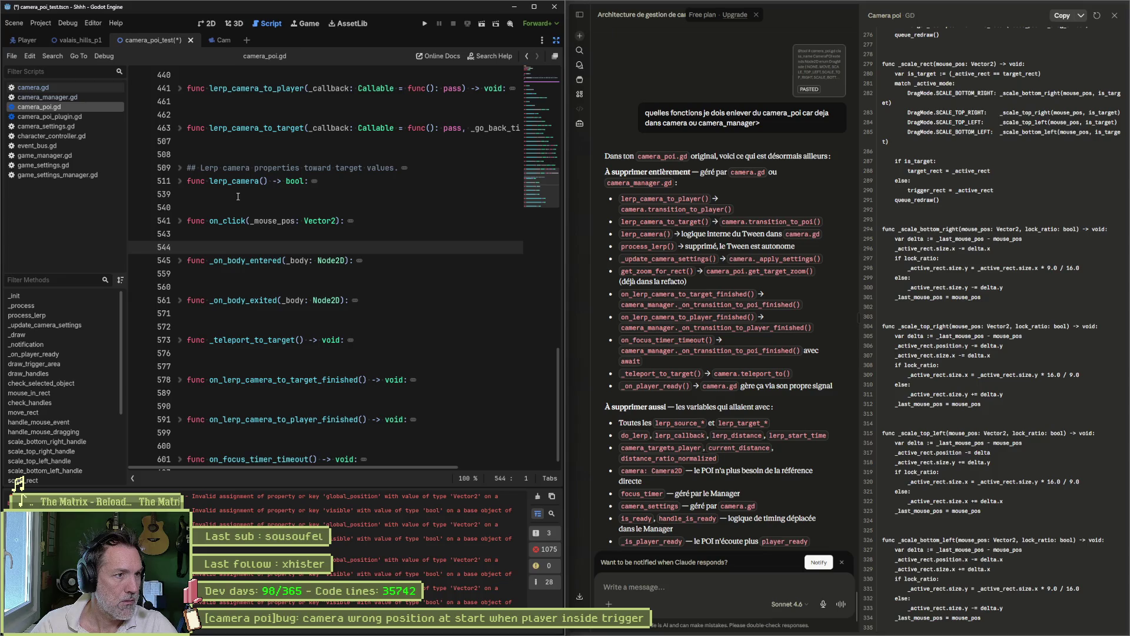
{"action": "scroll", "coordinate": [248, 199], "scroll_direction": "up", "scroll_amount": 3}
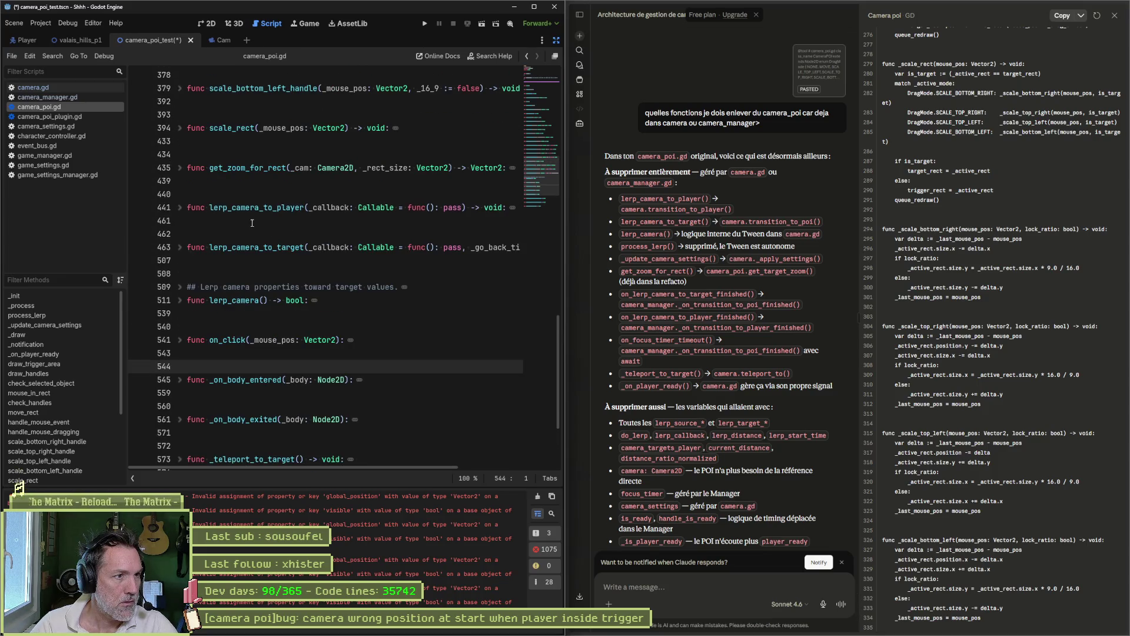
Delete the lerp_camera_to_player function and its leftover blank lines.
{"action": "left_click", "coordinate": [180, 208]}
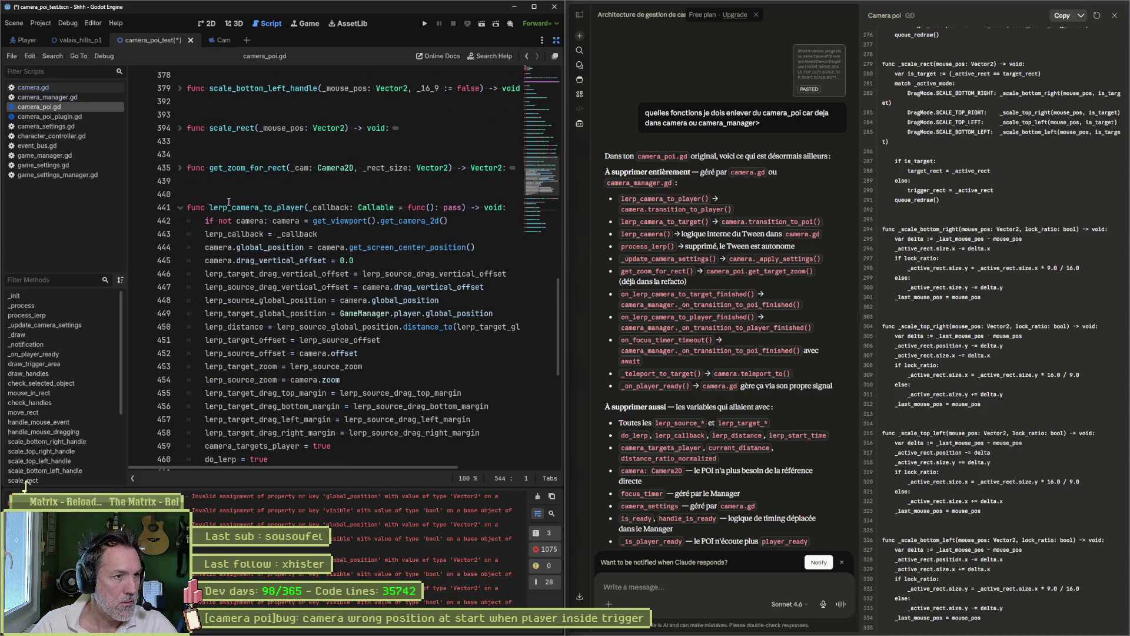
{"action": "scroll", "coordinate": [249, 248], "scroll_direction": "down", "scroll_amount": 2}
{"action": "mouse_move", "coordinate": [278, 376]}
{"action": "left_mouse_down"}
{"action": "mouse_move", "coordinate": [164, 379]}
{"action": "mouse_move", "coordinate": [156, 120]}
{"action": "left_mouse_up"}
{"action": "key", "text": "Delete"}
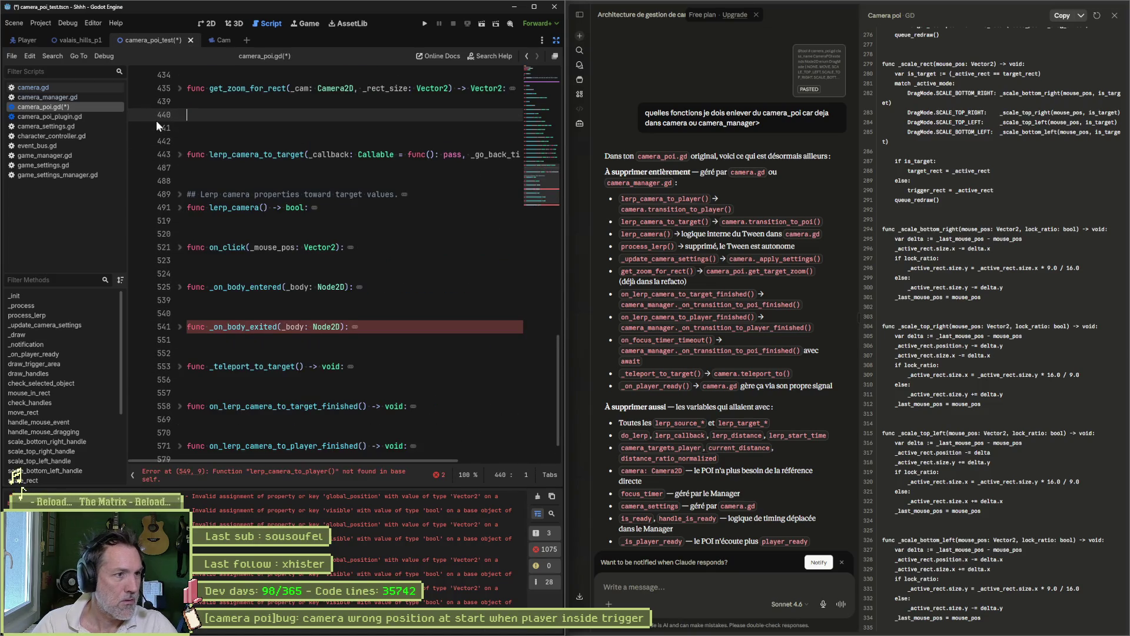
{"action": "key", "text": "Delete"}
{"action": "key", "text": "Delete"}
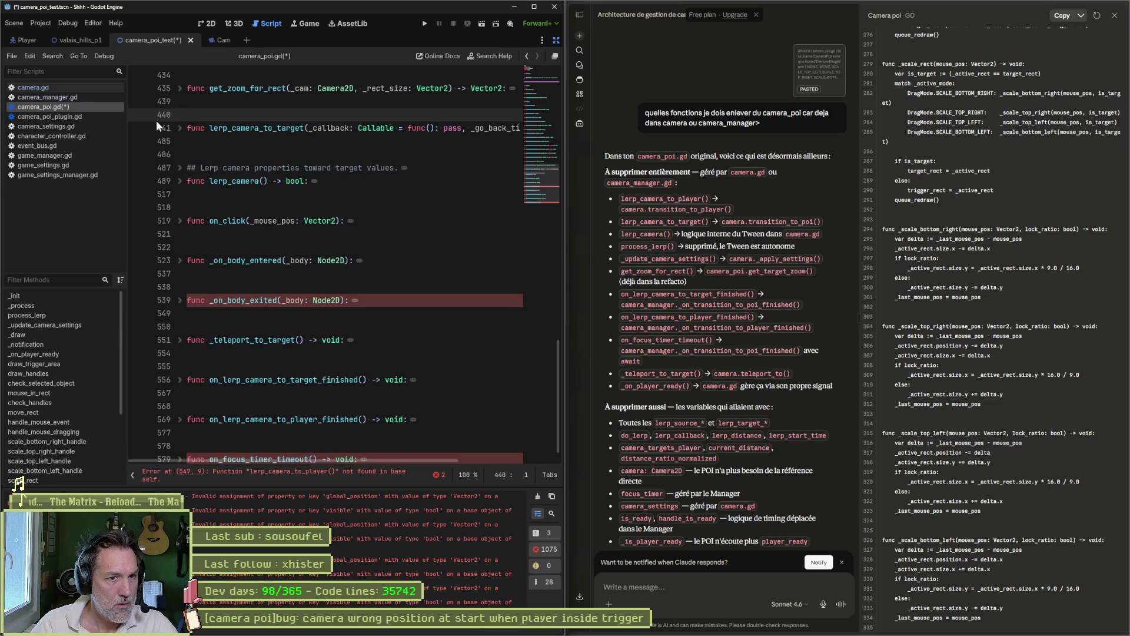
Delete lerp_camera_to_target and the lerp_camera function with its ## Lerp comment.
{"action": "left_click_drag", "start_coordinate": [216, 145], "coordinate": [173, 123]}
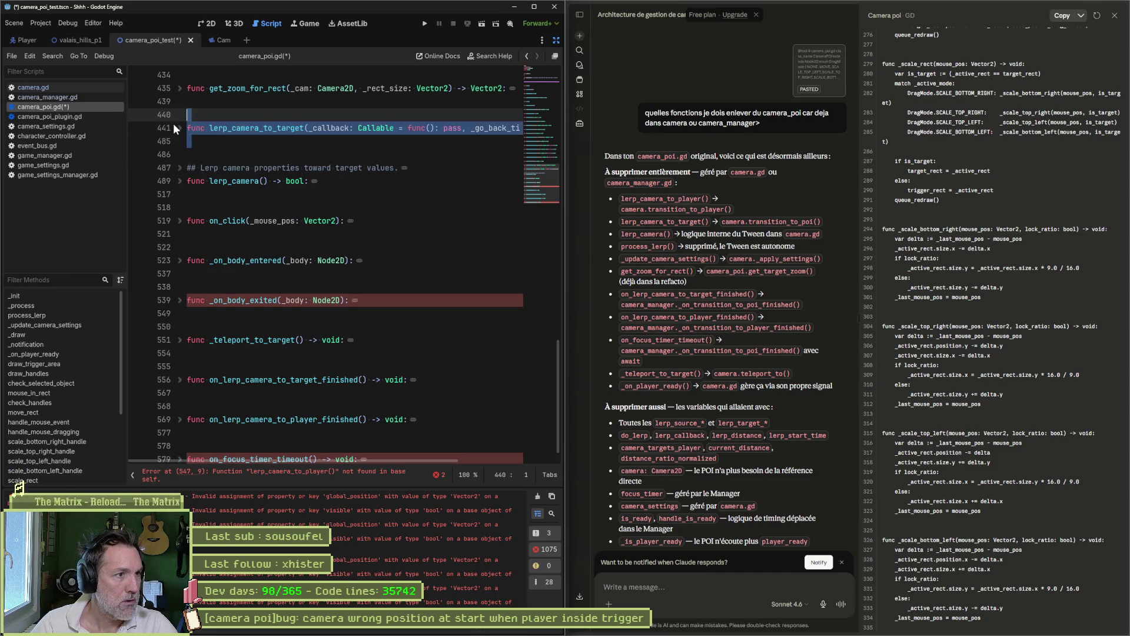
{"action": "key", "text": "Delete"}
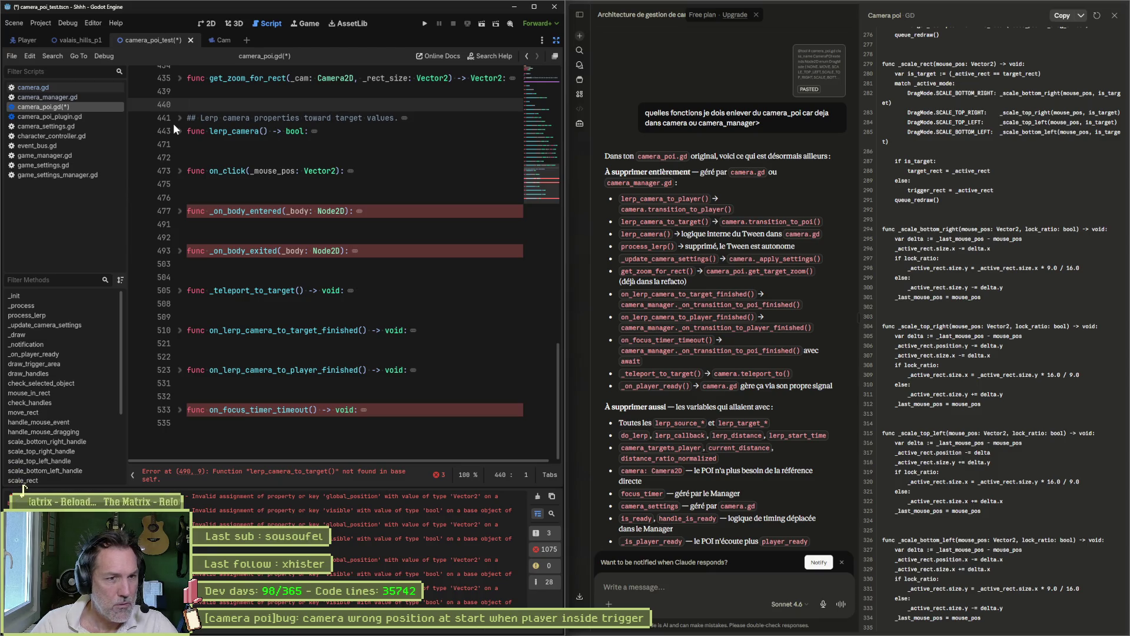
{"action": "left_click_drag", "start_coordinate": [318, 131], "coordinate": [173, 125]}
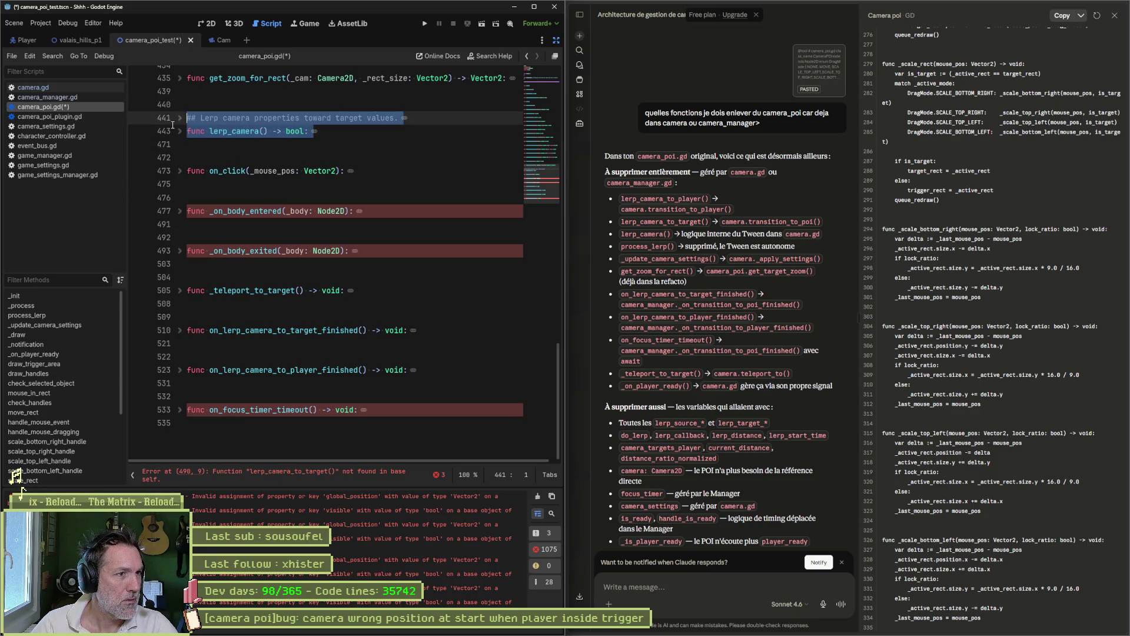
{"action": "key", "text": "Delete"}
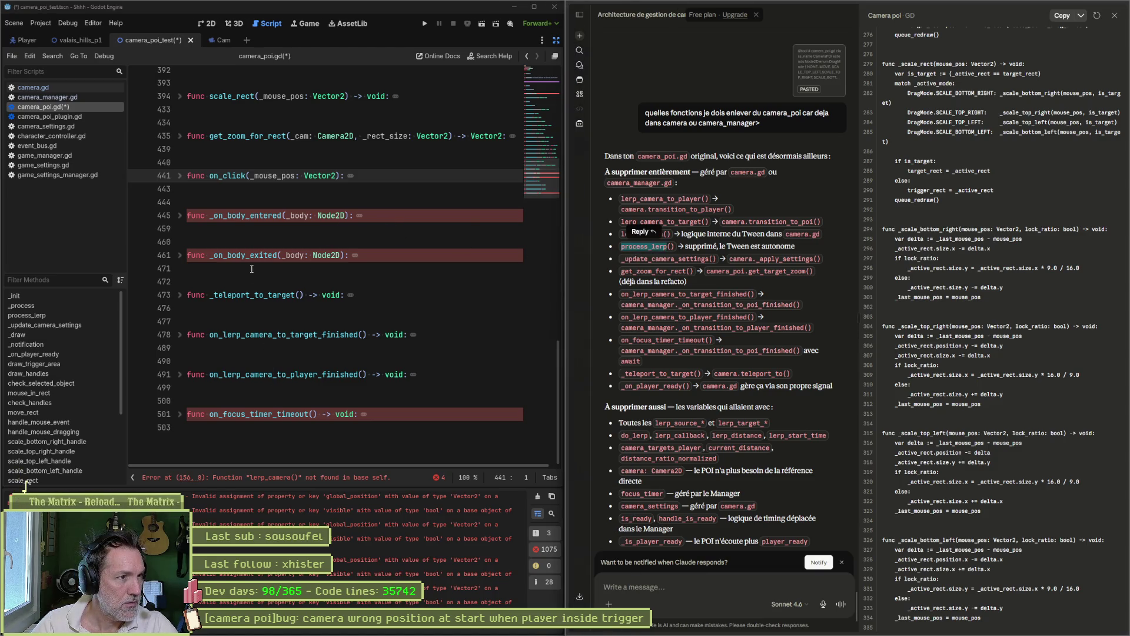
Delete the process_lerp and _update_camera_settings functions.
{"action": "scroll", "coordinate": [251, 268], "scroll_direction": "up", "scroll_amount": 15}
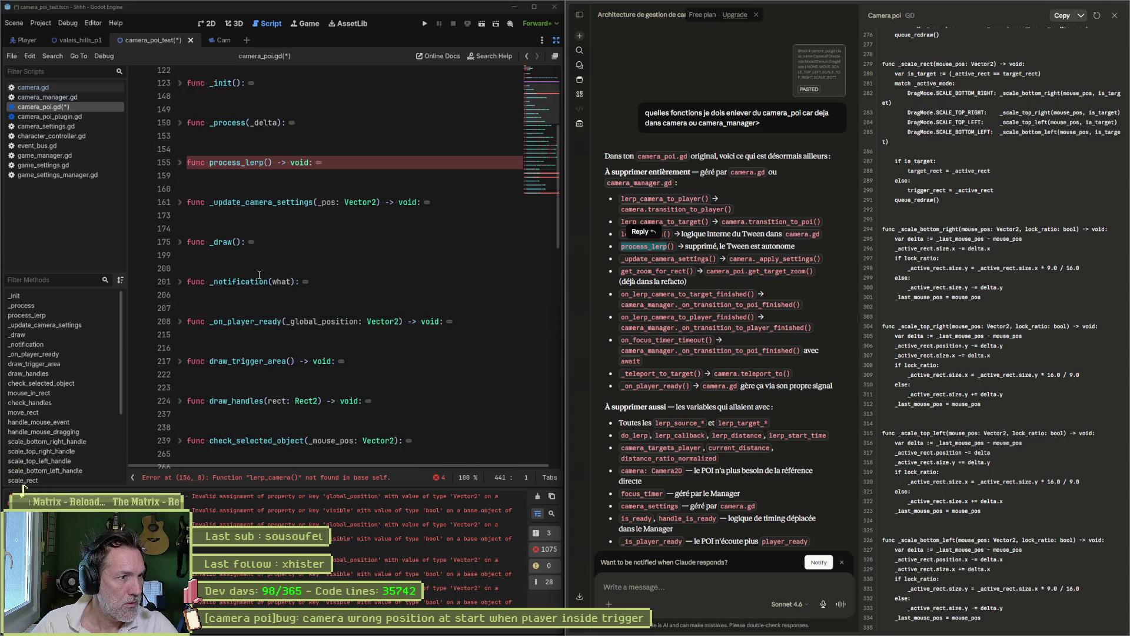
{"action": "left_click_drag", "start_coordinate": [265, 189], "coordinate": [182, 153]}
{"action": "key", "text": "Delete"}
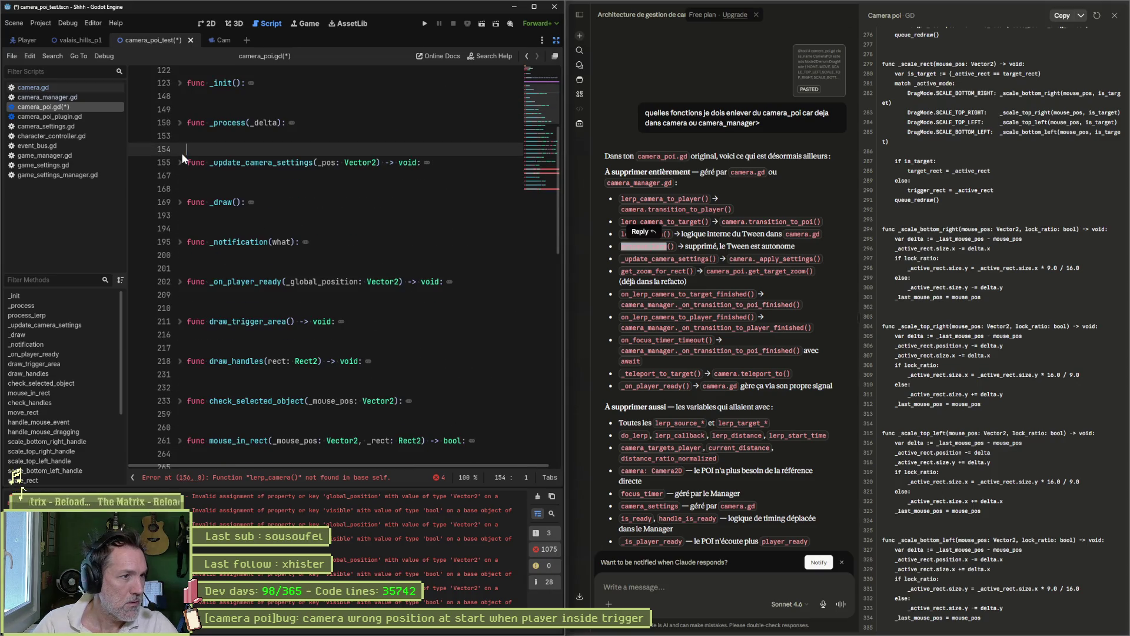
{"action": "left_click", "coordinate": [640, 270]}
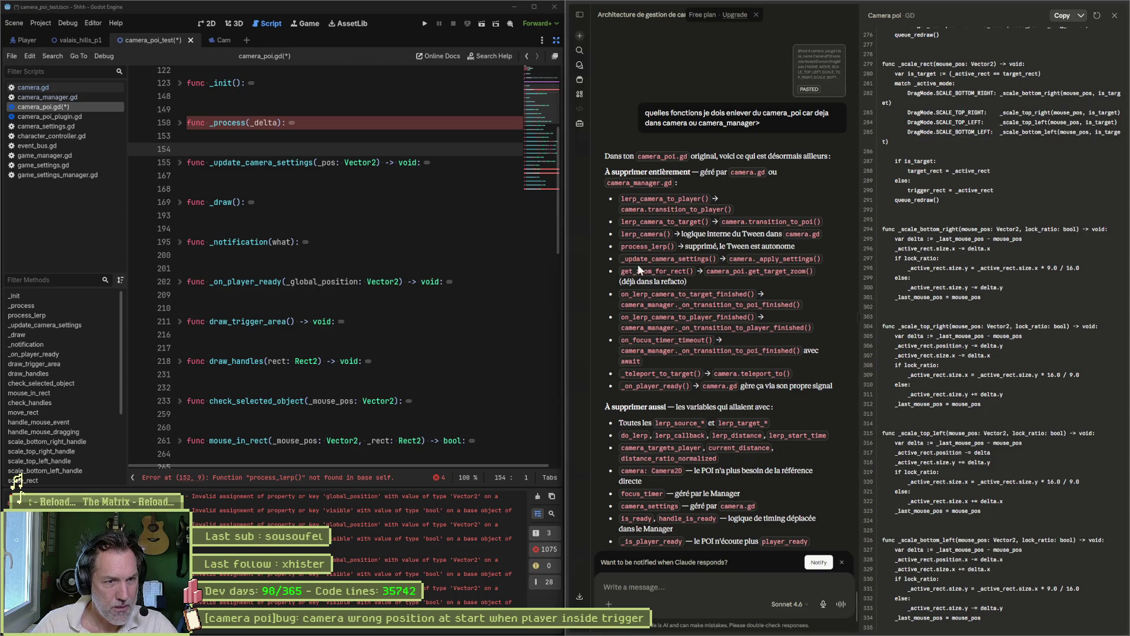
{"action": "left_click_drag", "start_coordinate": [621, 259], "coordinate": [722, 259]}
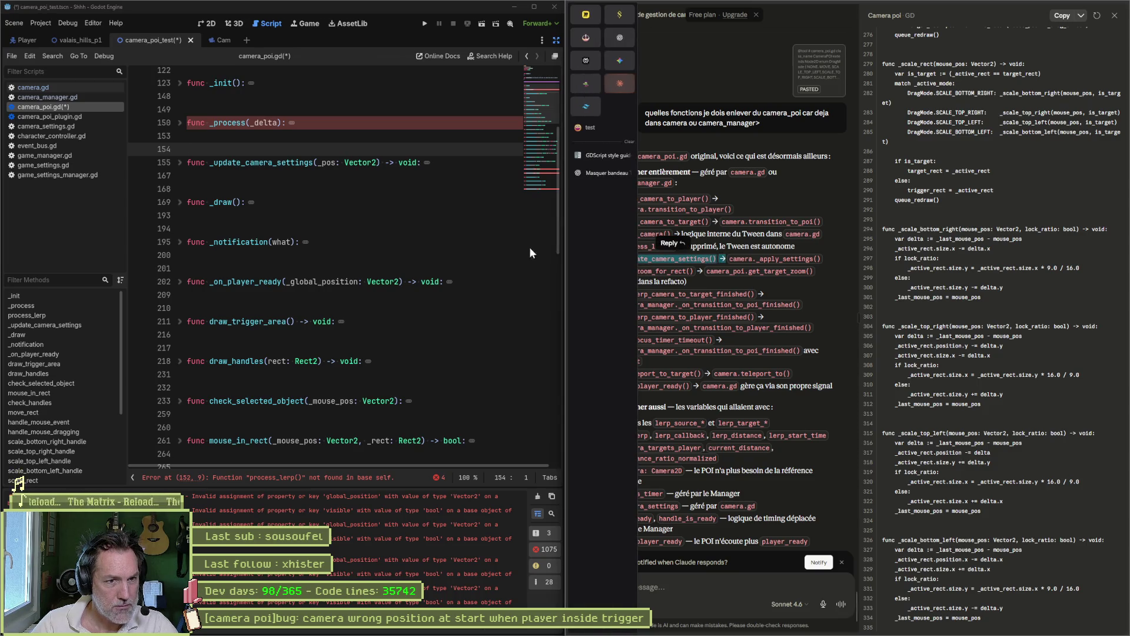
{"action": "left_click_drag", "start_coordinate": [428, 162], "coordinate": [186, 150]}
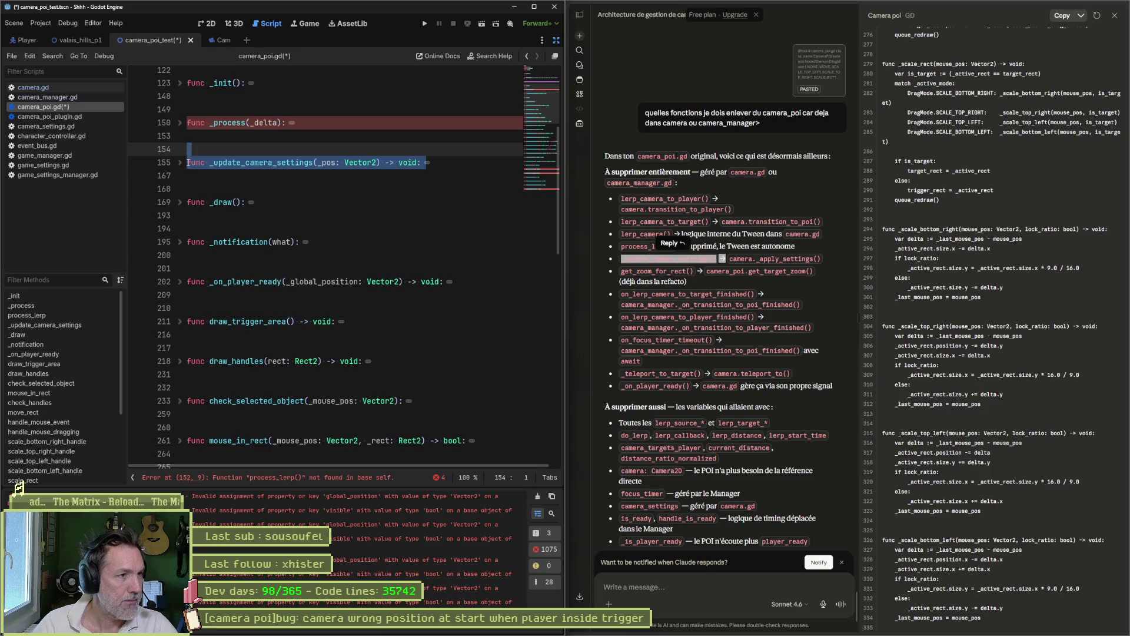
{"action": "key", "text": "Delete"}
Delete the get_zoom_for_rect function.
{"action": "left_click_drag", "start_coordinate": [622, 273], "coordinate": [694, 273]}
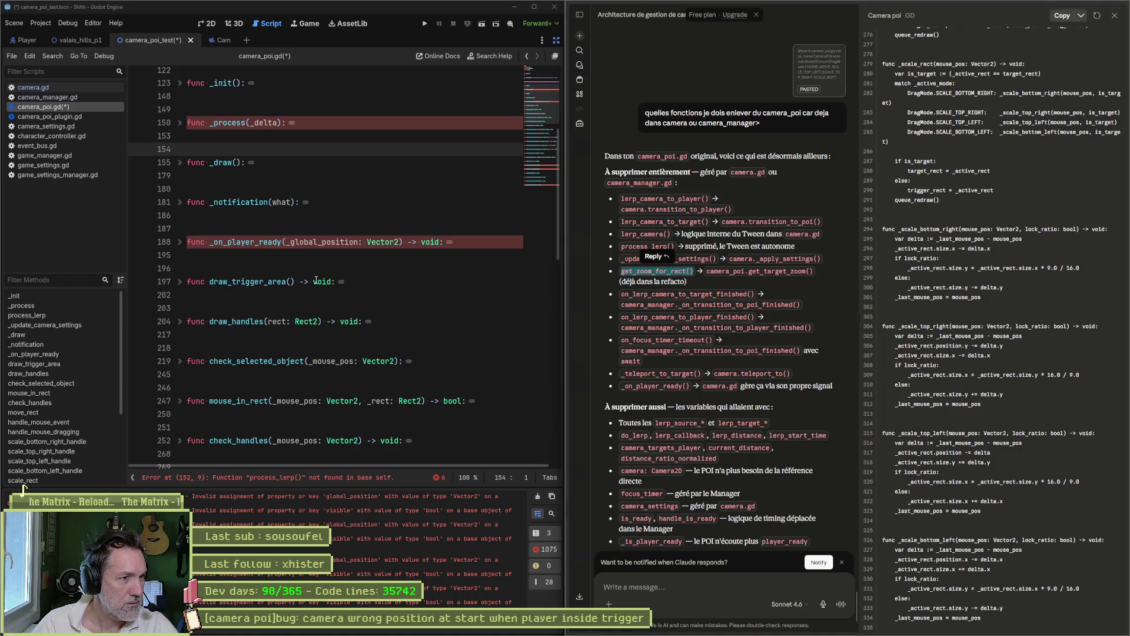
{"action": "scroll", "coordinate": [316, 281], "scroll_direction": "down", "scroll_amount": 7}
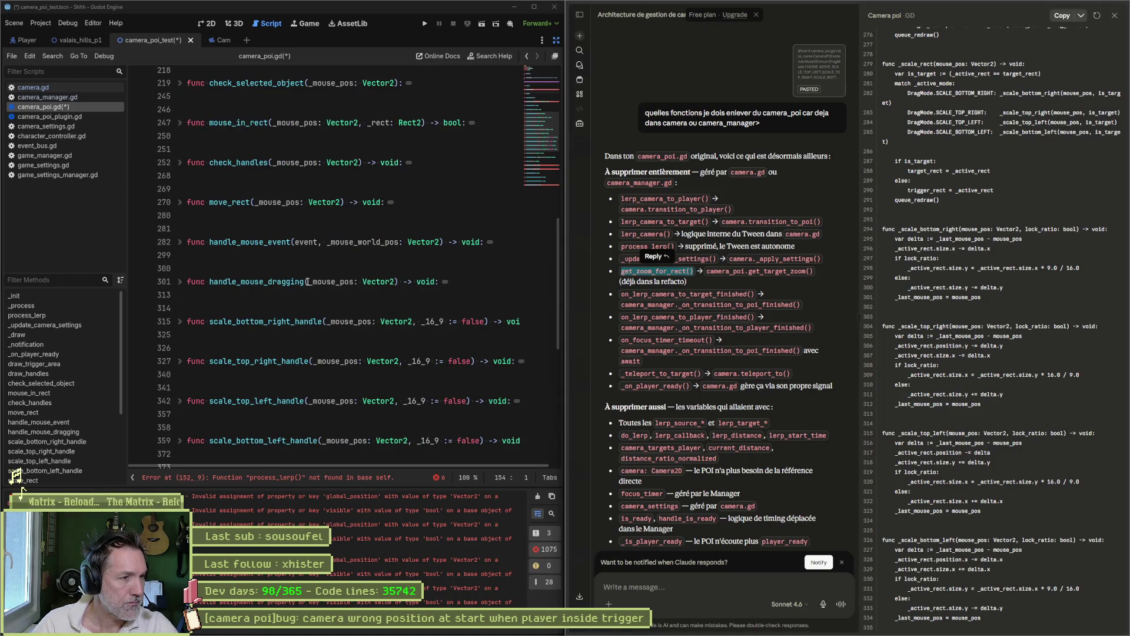
{"action": "scroll", "coordinate": [301, 286], "scroll_direction": "down", "scroll_amount": 5}
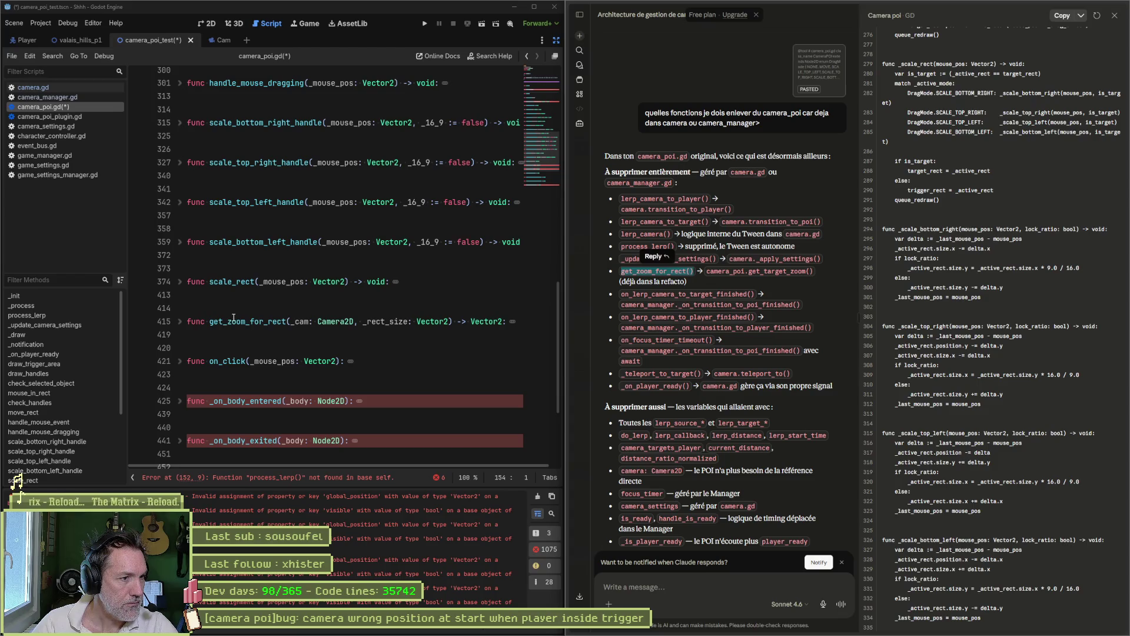
{"action": "left_click_drag", "start_coordinate": [193, 337], "coordinate": [164, 307]}
{"action": "key", "text": "Delete"}
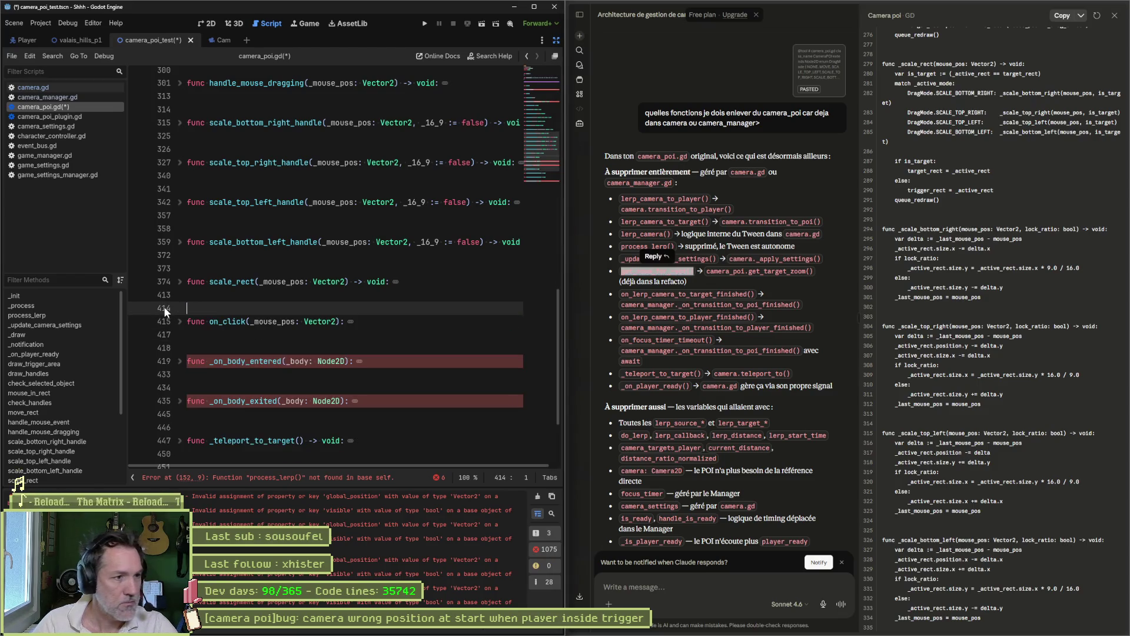
Delete the on_lerp_camera_to_target_finished and on_lerp_camera_to_player_finished callbacks.
{"action": "double_click", "coordinate": [682, 293]}
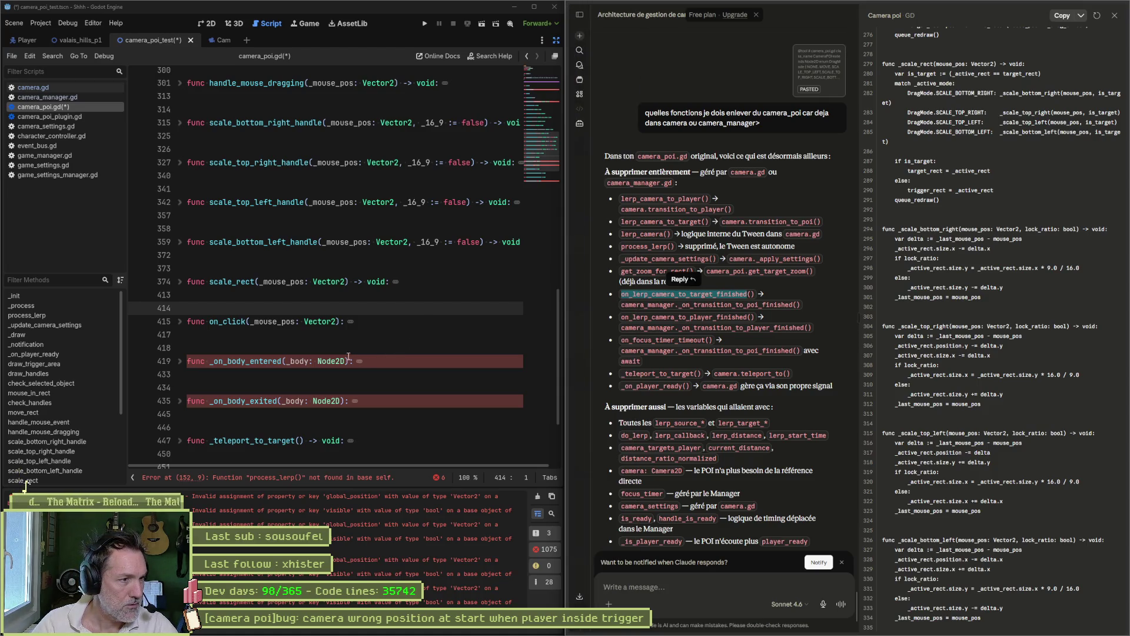
{"action": "scroll", "coordinate": [322, 353], "scroll_direction": "up", "scroll_amount": 15}
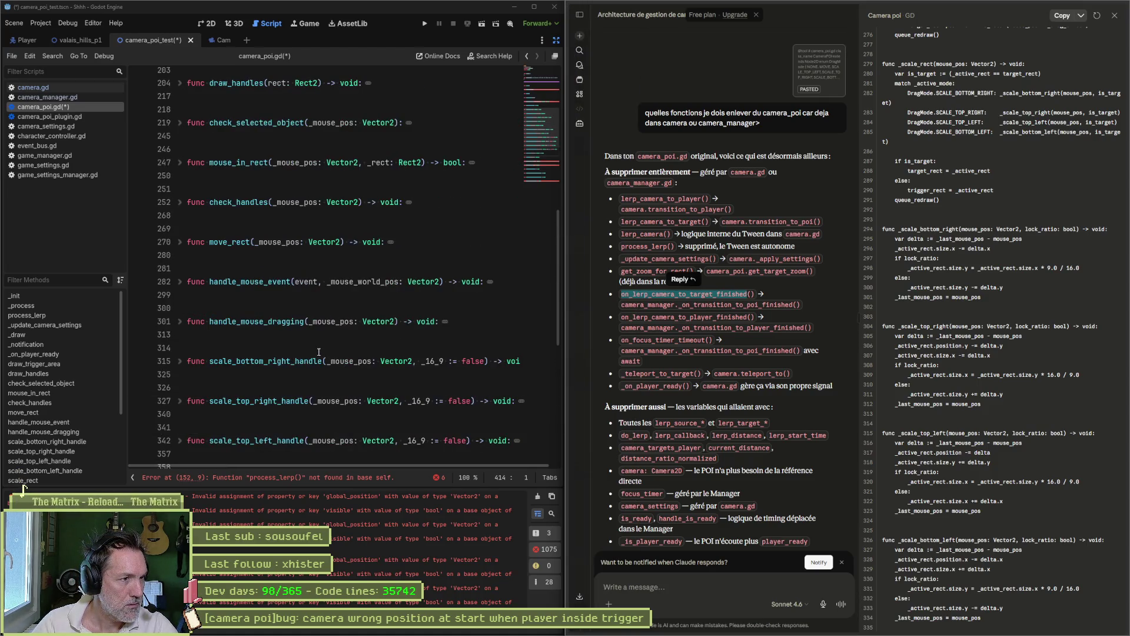
{"action": "scroll", "coordinate": [316, 351], "scroll_direction": "up", "scroll_amount": 4}
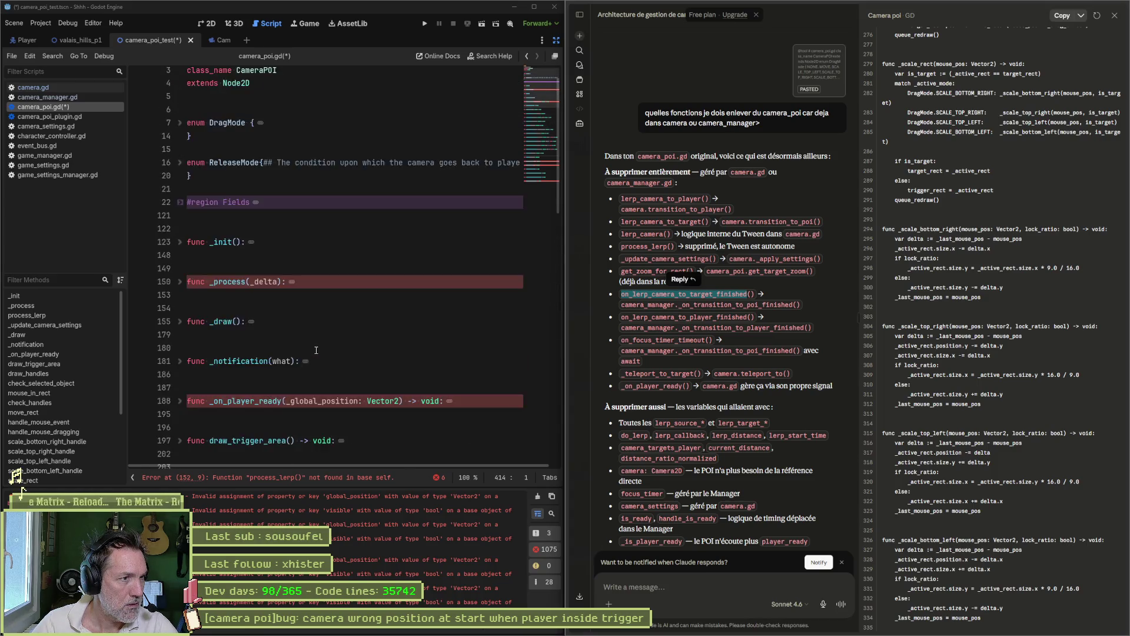
{"action": "scroll", "coordinate": [316, 351], "scroll_direction": "down", "scroll_amount": 18}
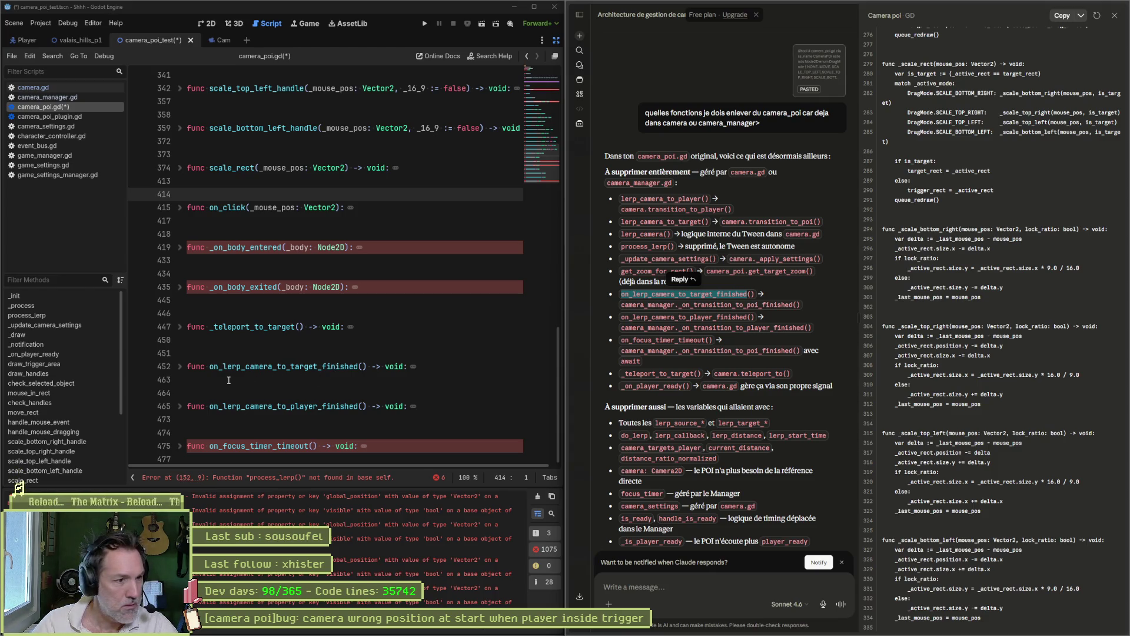
{"action": "left_click_drag", "start_coordinate": [227, 378], "coordinate": [173, 353]}
{"action": "key", "text": "BackSpace"}
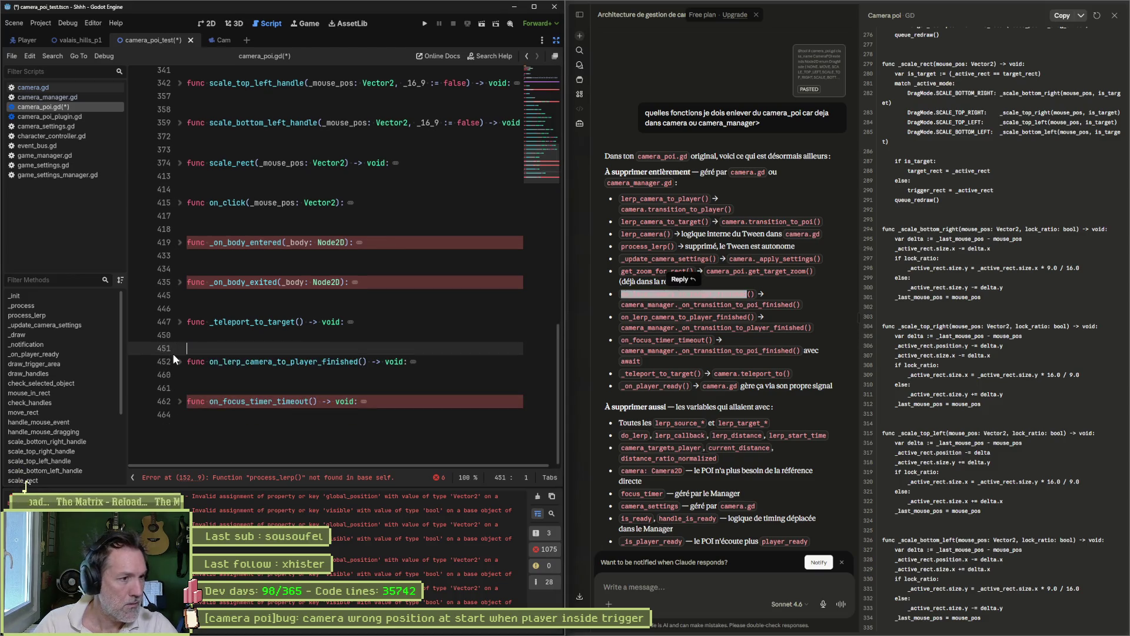
{"action": "double_click", "coordinate": [640, 317]}
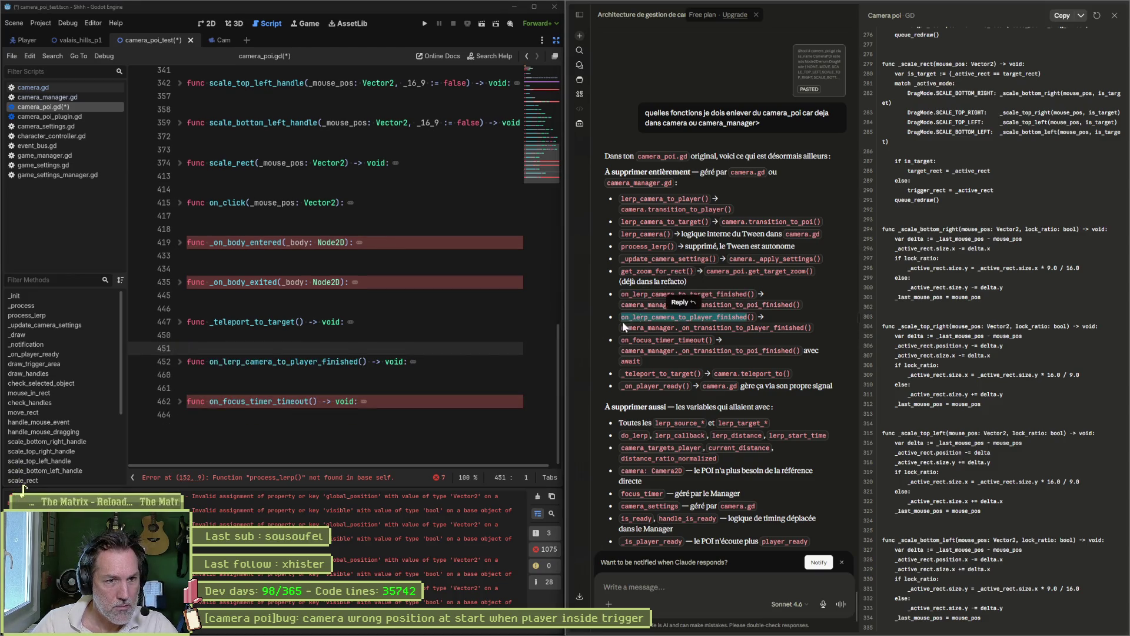
{"action": "left_click_drag", "start_coordinate": [418, 362], "coordinate": [182, 368]}
{"action": "key", "text": "BackSpace"}
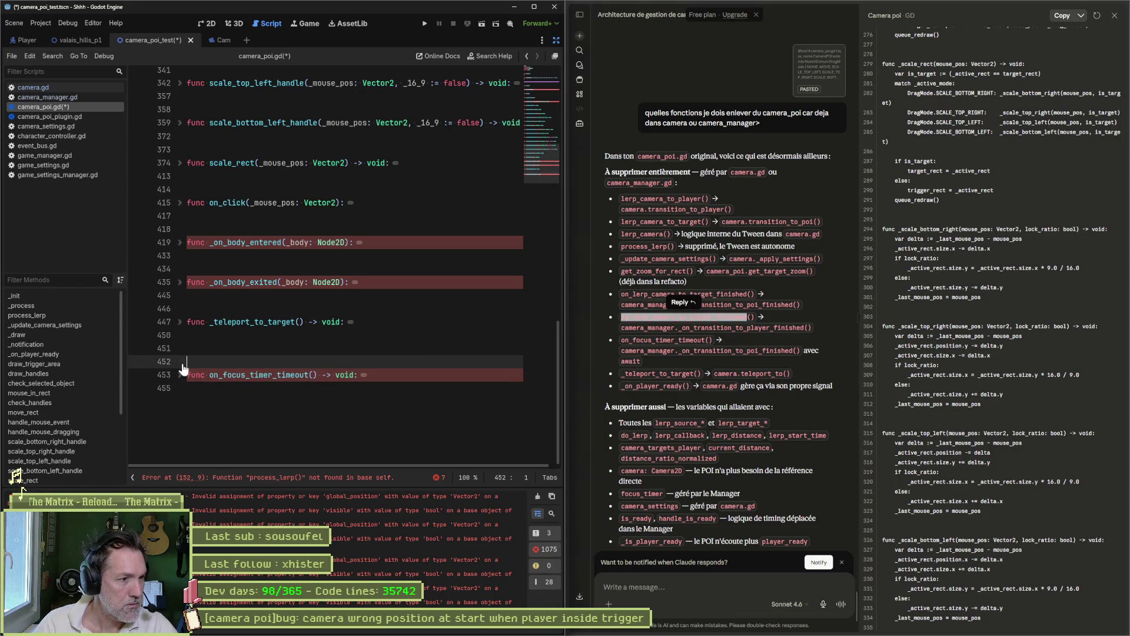
{"action": "key", "text": "Delete"}
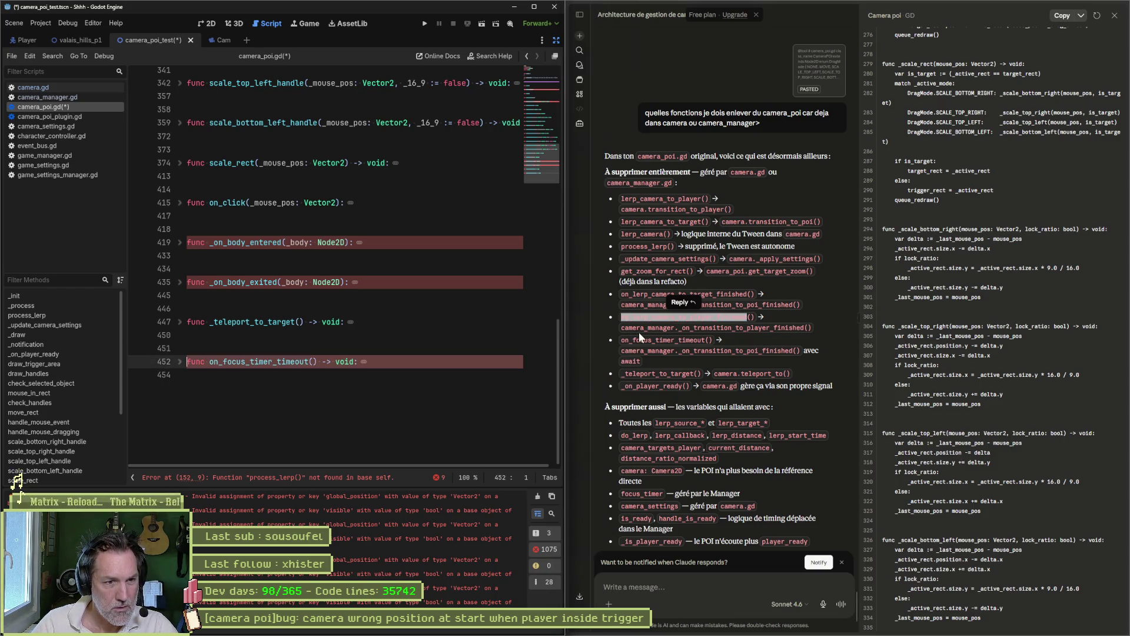
Delete the on_focus_timer_timeout and _teleport_to_target functions.
{"action": "double_click", "coordinate": [654, 340]}
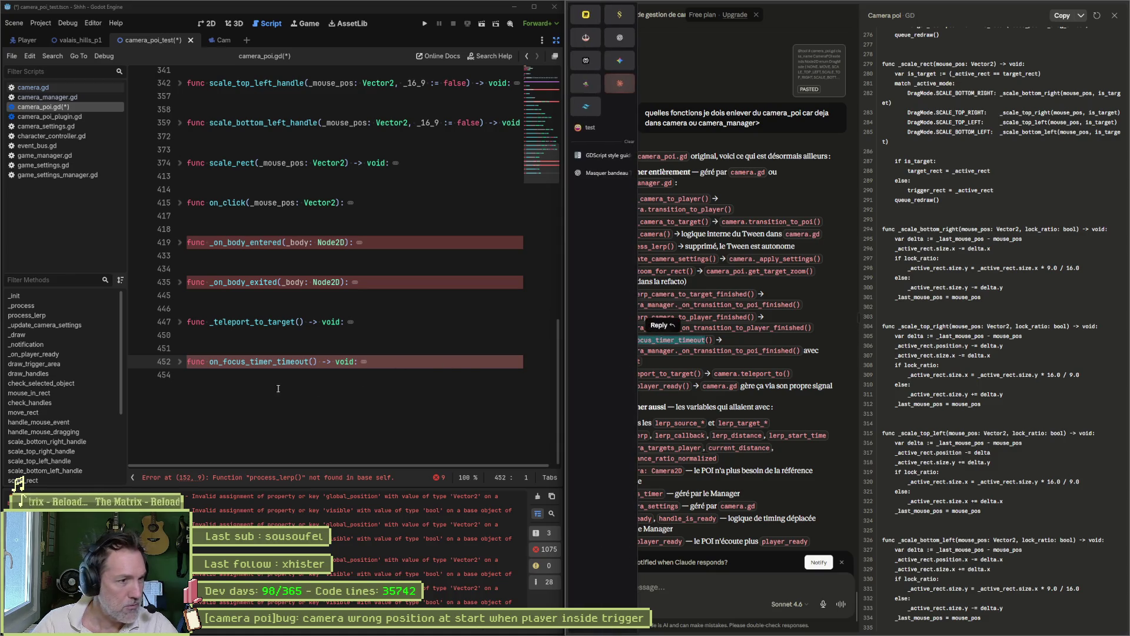
{"action": "left_click_drag", "start_coordinate": [368, 362], "coordinate": [185, 349]}
{"action": "key", "text": "BackSpace"}
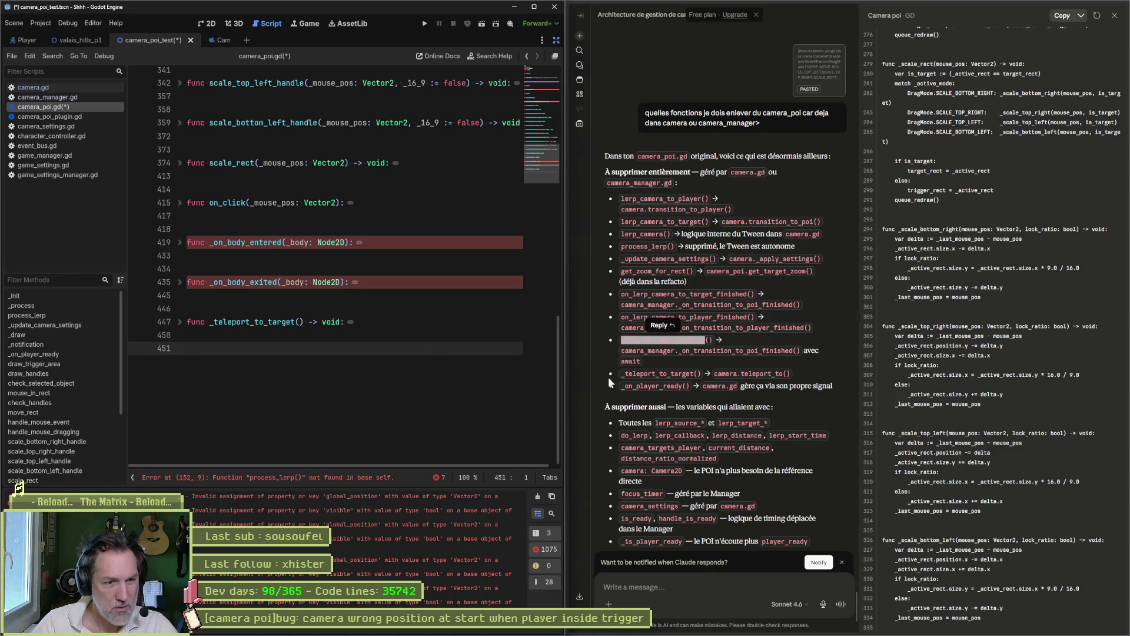
{"action": "left_click_drag", "start_coordinate": [294, 349], "coordinate": [175, 307]}
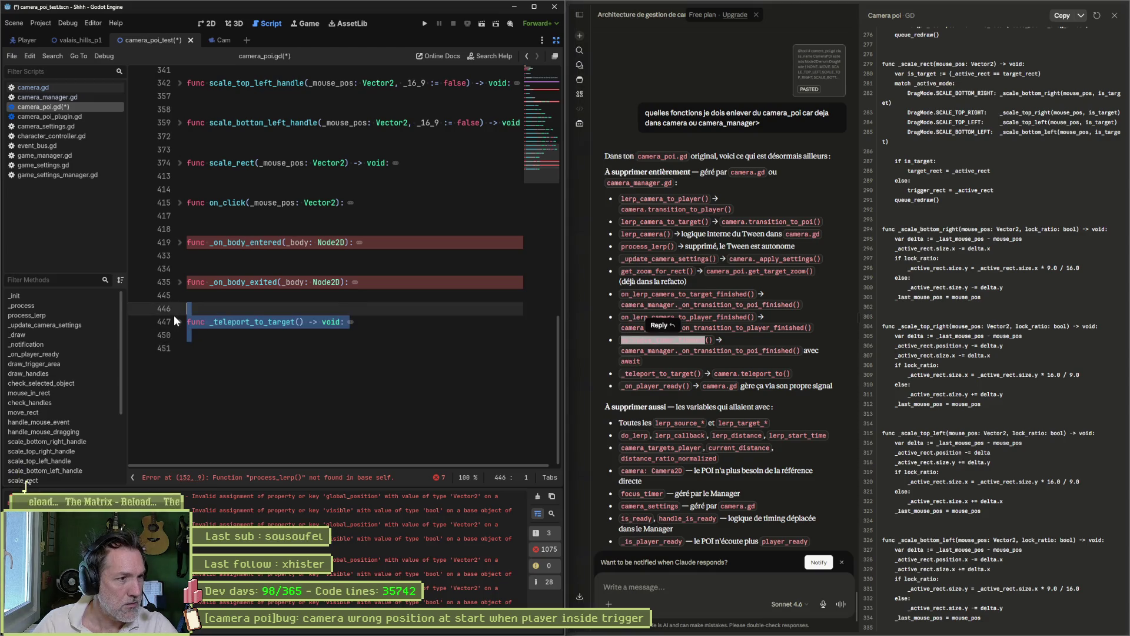
{"action": "key", "text": "BackSpace"}
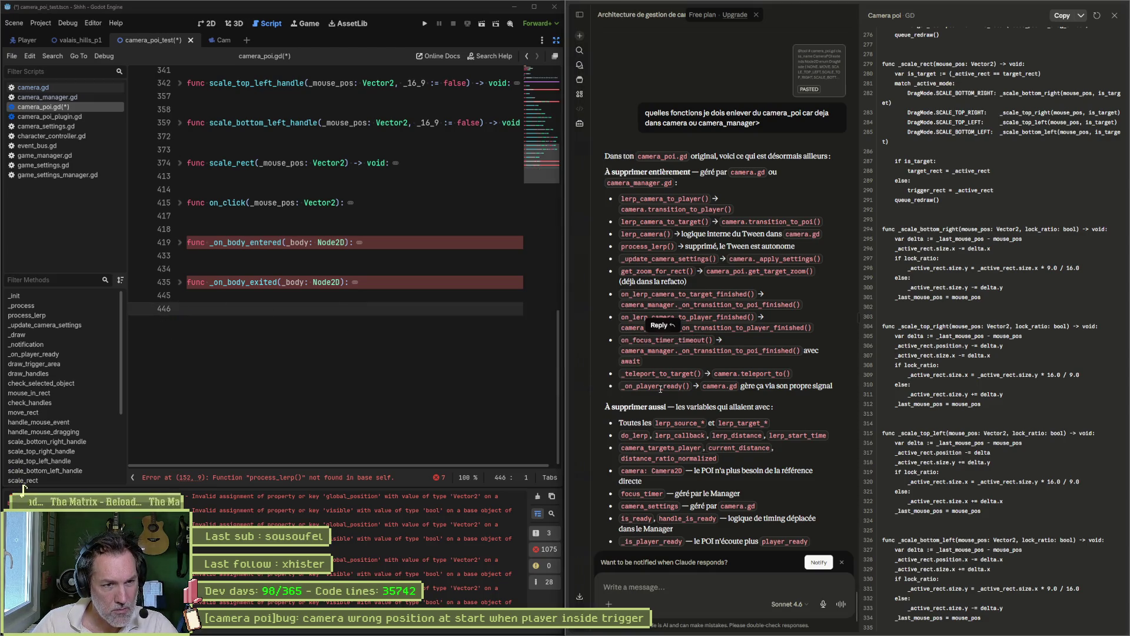
Delete the _on_player_ready function.
{"action": "scroll", "coordinate": [334, 308], "scroll_direction": "up", "scroll_amount": 5}
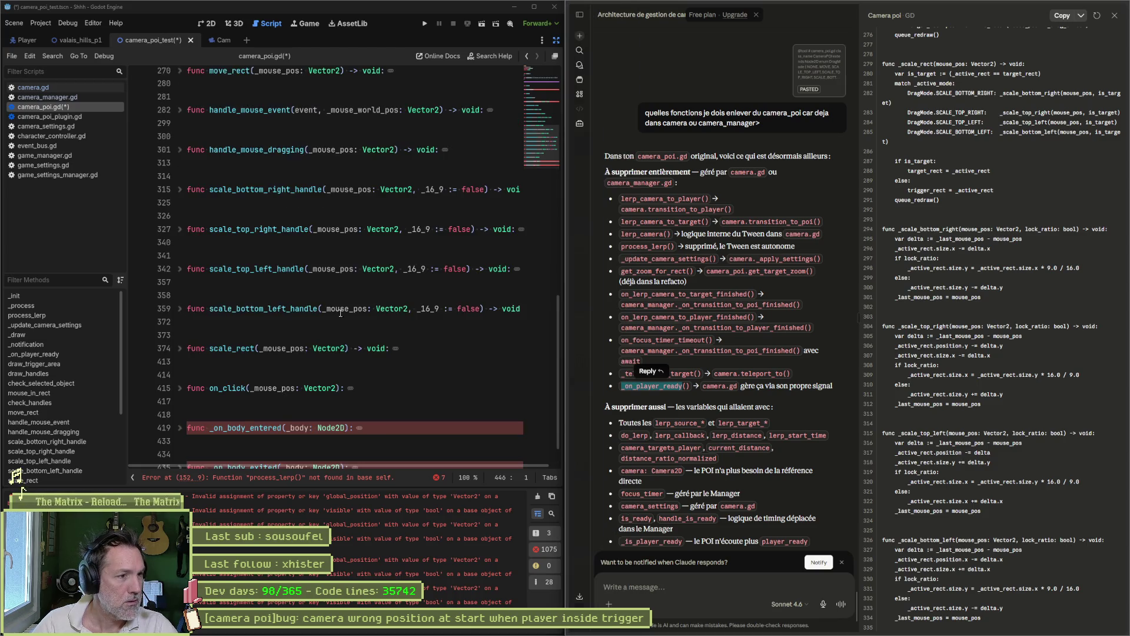
{"action": "scroll", "coordinate": [337, 349], "scroll_direction": "up", "scroll_amount": 5}
{"action": "scroll", "coordinate": [336, 349], "scroll_direction": "up", "scroll_amount": 3}
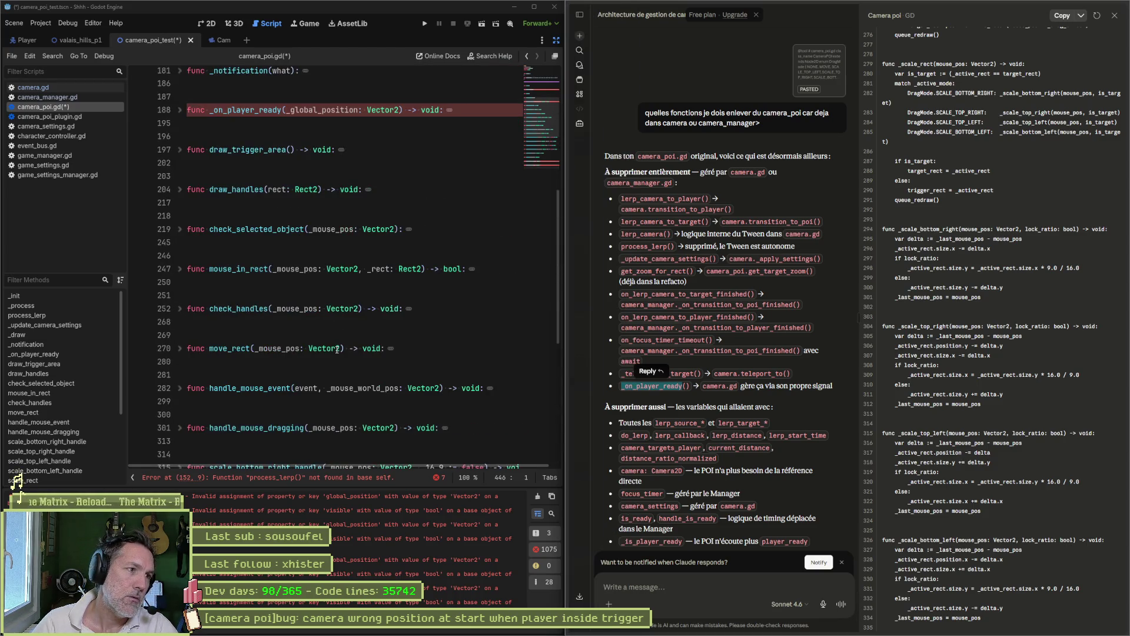
{"action": "left_click_drag", "start_coordinate": [207, 247], "coordinate": [182, 223]}
{"action": "key", "text": "BackSpace"}
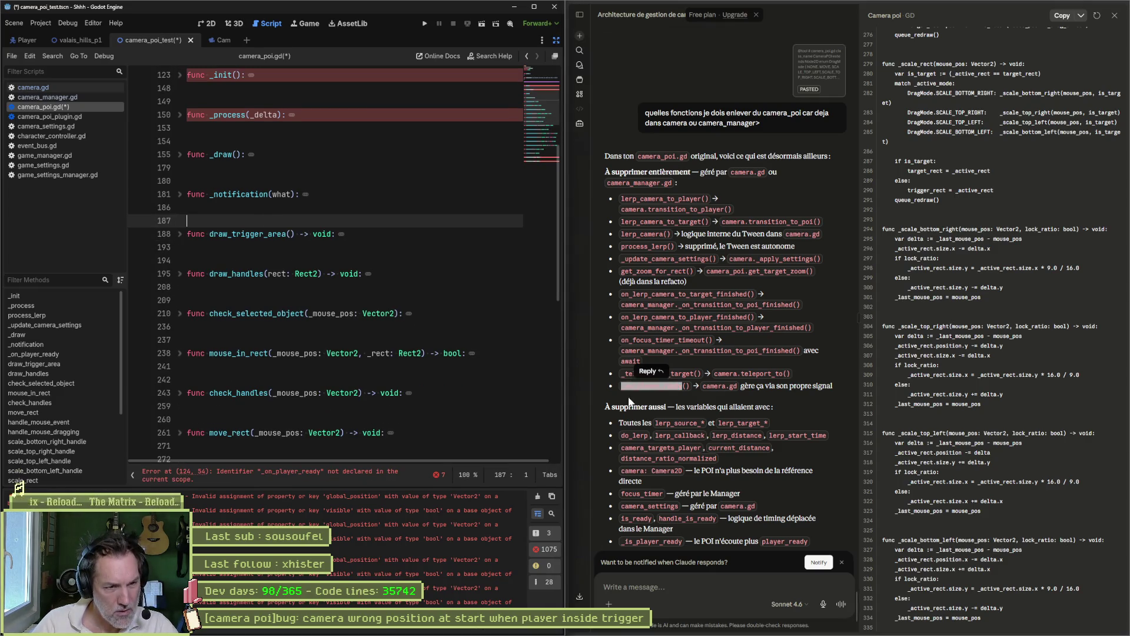
{"action": "scroll", "coordinate": [520, 406], "scroll_direction": "down", "scroll_amount": 10}
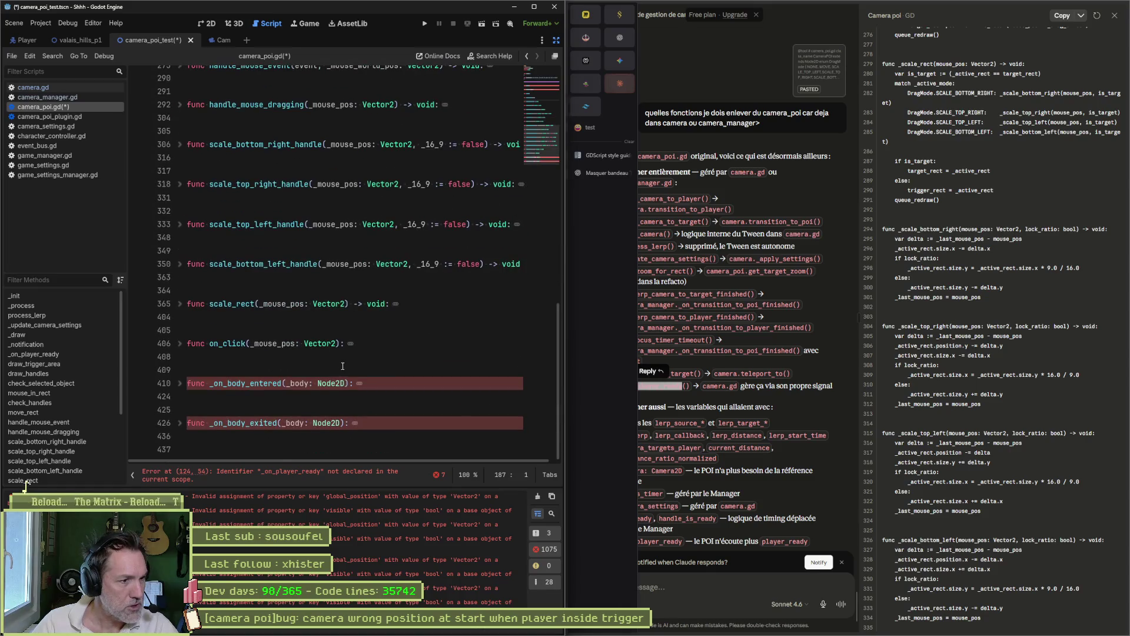
Remove the lerp camera calls from _on_body_exited and _on_body_entered.
{"action": "left_click", "coordinate": [180, 384]}
{"action": "scroll", "coordinate": [268, 398], "scroll_direction": "down", "scroll_amount": 4}
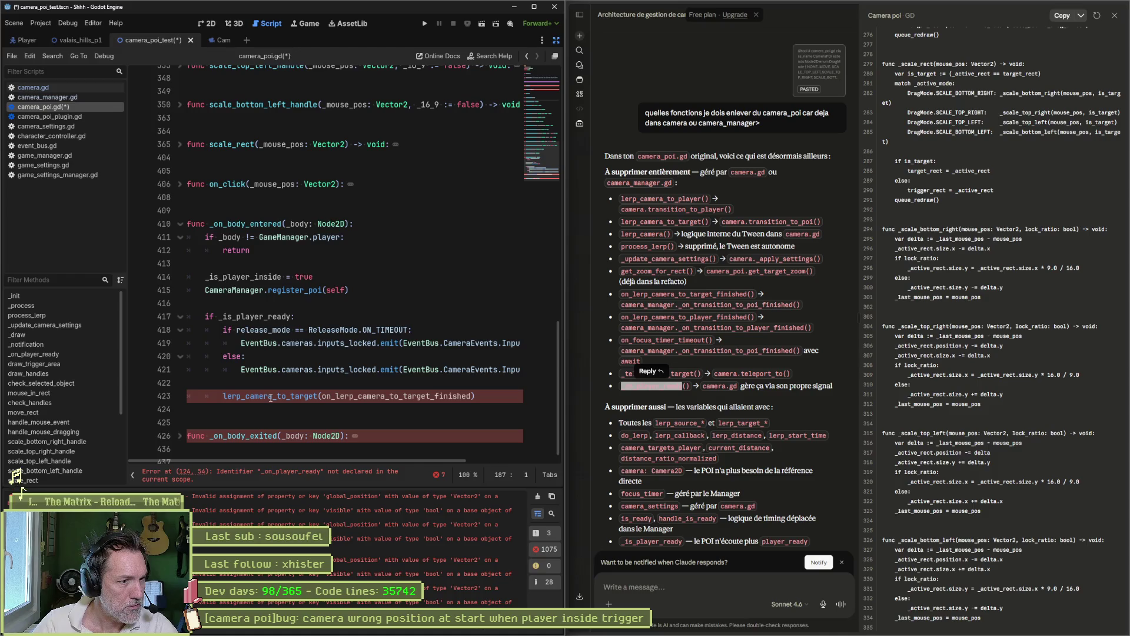
{"action": "left_click", "coordinate": [179, 422]}
{"action": "scroll", "coordinate": [365, 412], "scroll_direction": "down", "scroll_amount": 3}
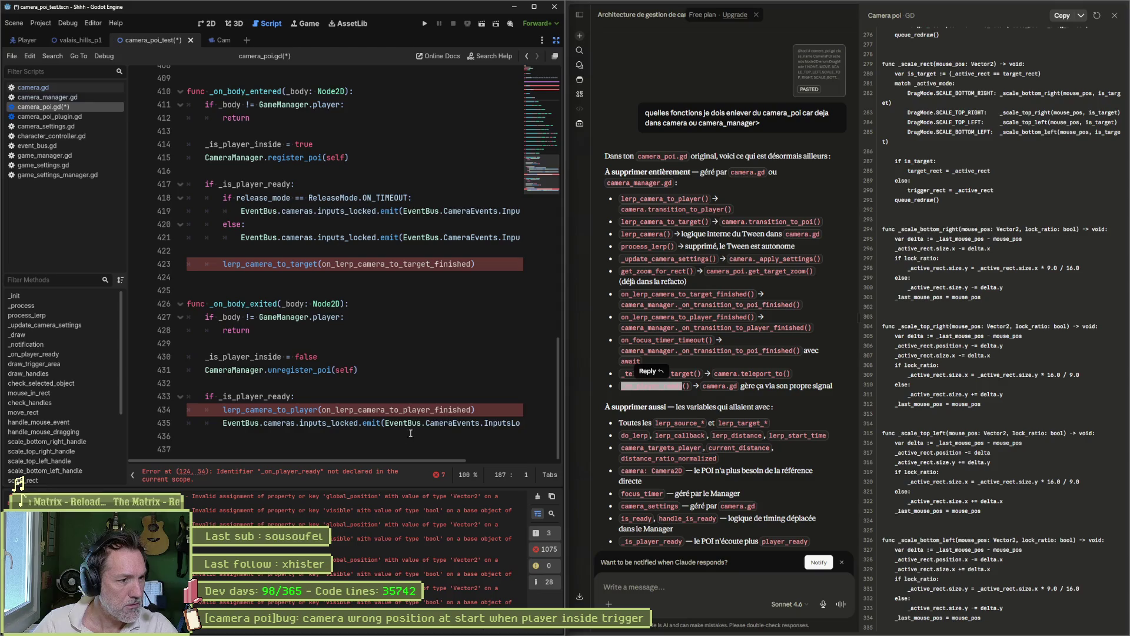
{"action": "left_click_drag", "start_coordinate": [393, 451], "coordinate": [409, 376]}
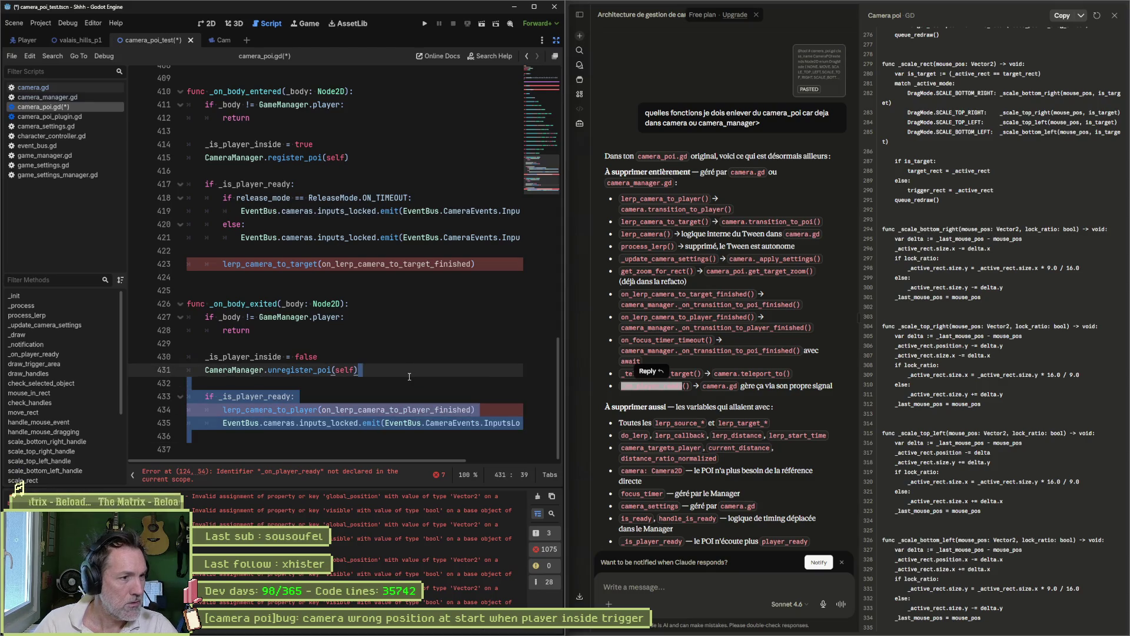
{"action": "key", "text": "Delete"}
{"action": "mouse_move", "coordinate": [258, 290]}
{"action": "left_mouse_down"}
{"action": "mouse_move", "coordinate": [194, 276]}
{"action": "mouse_move", "coordinate": [150, 247]}
{"action": "left_mouse_up"}
{"action": "key", "text": "Delete"}
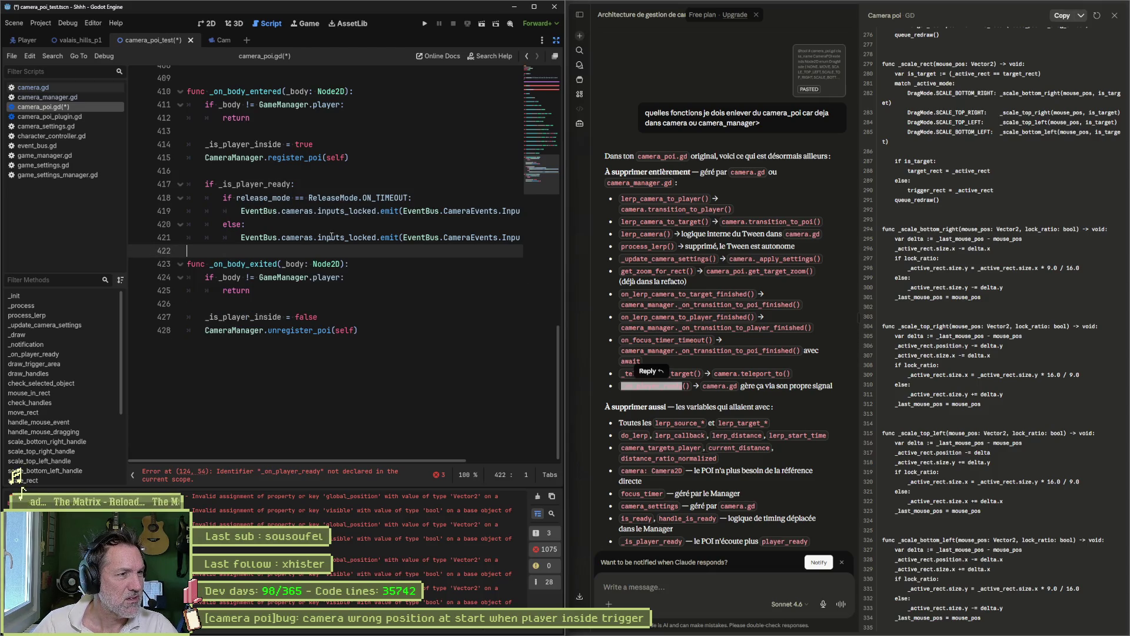
Remove the player_ready signal connection from _init.
{"action": "scroll", "coordinate": [318, 234], "scroll_direction": "up", "scroll_amount": 20}
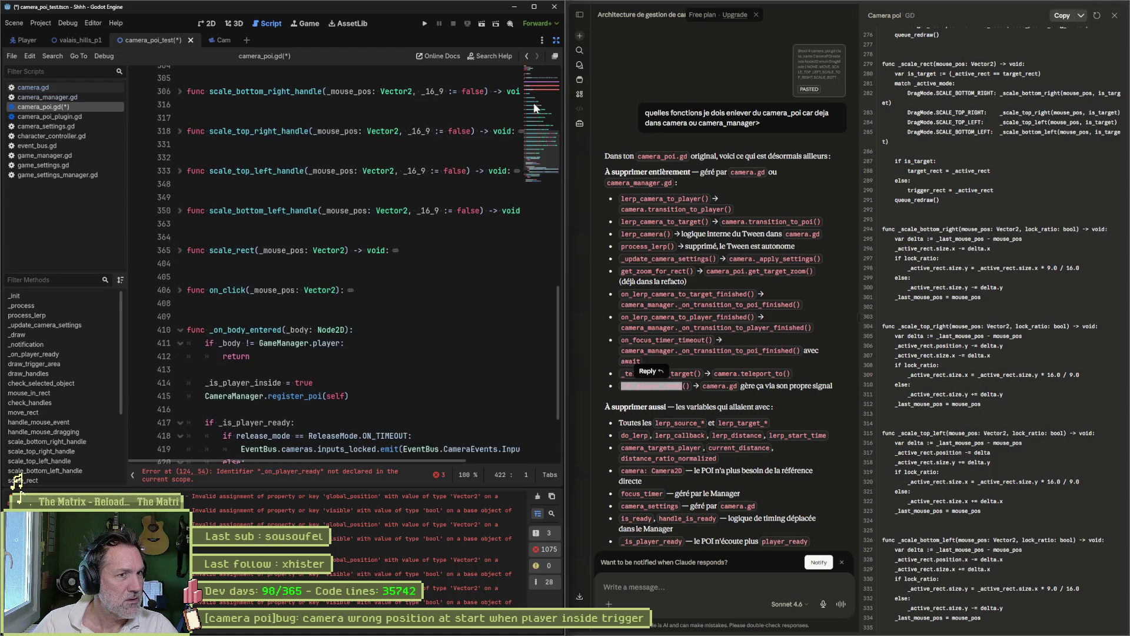
{"action": "left_click", "coordinate": [181, 248]}
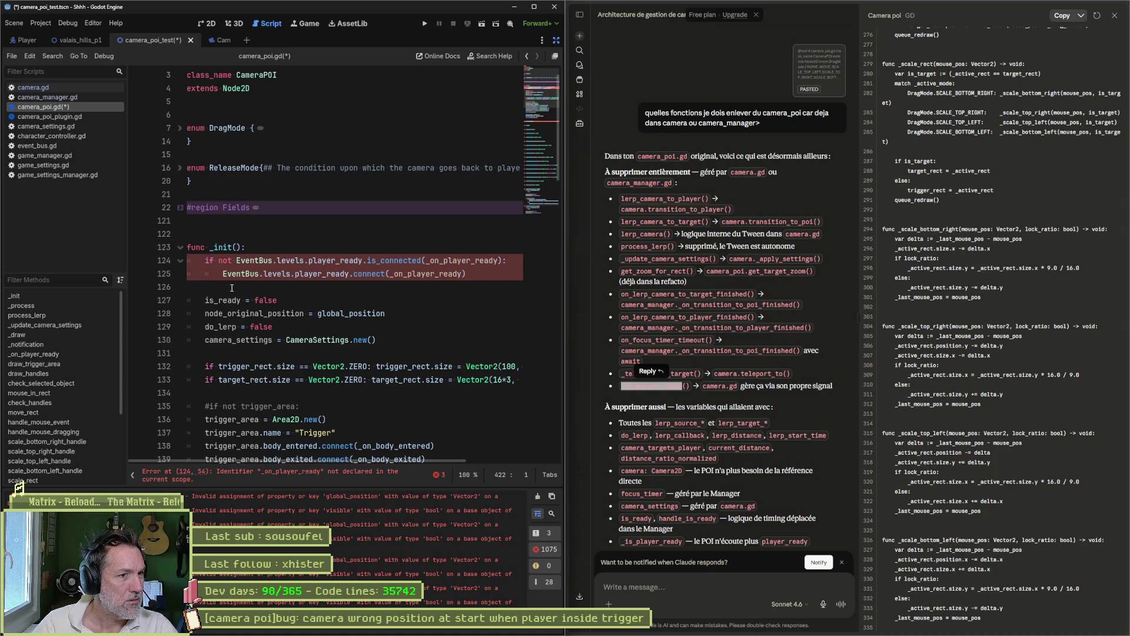
{"action": "left_click_drag", "start_coordinate": [232, 288], "coordinate": [141, 257]}
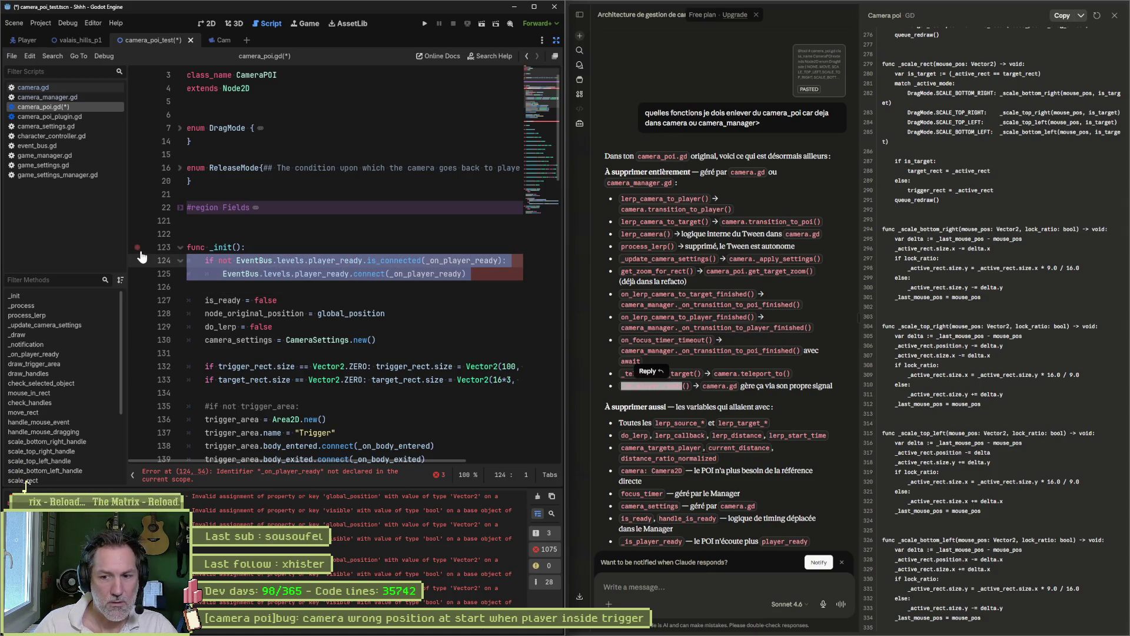
{"action": "key", "text": "Delete"}
Delete the whole _process function with its do_lerp block.
{"action": "scroll", "coordinate": [318, 260], "scroll_direction": "down", "scroll_amount": 1}
{"action": "scroll", "coordinate": [317, 260], "scroll_direction": "down", "scroll_amount": 6}
{"action": "left_click", "coordinate": [180, 300]}
{"action": "left_click_drag", "start_coordinate": [278, 334], "coordinate": [165, 263]}
{"action": "key", "text": "Delete"}
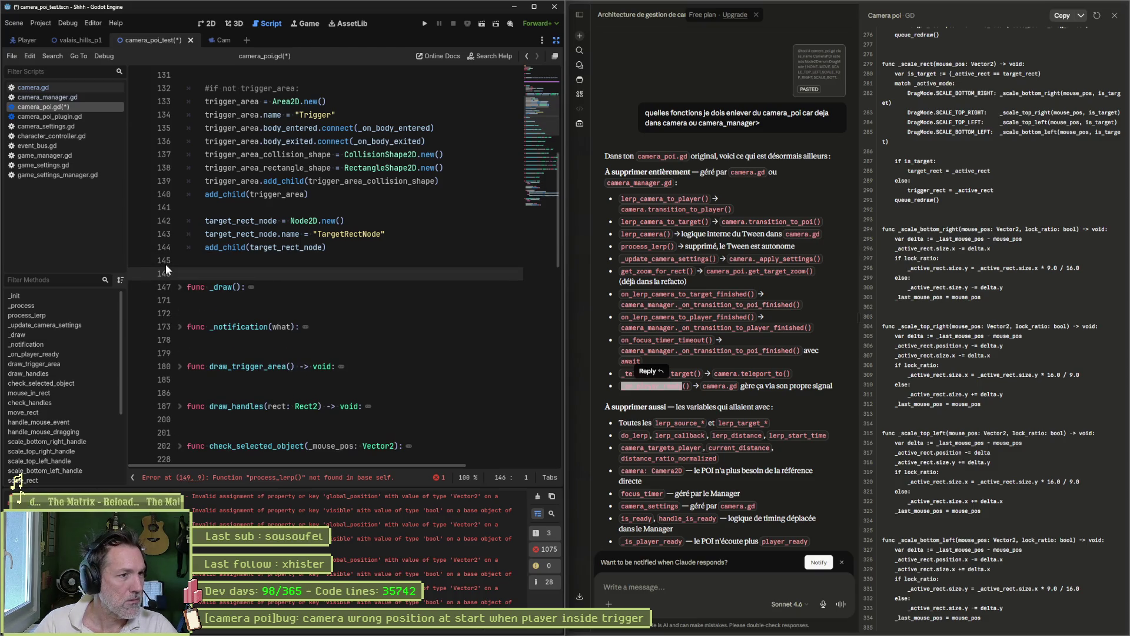
{"action": "scroll", "coordinate": [259, 241], "scroll_direction": "up", "scroll_amount": 8}
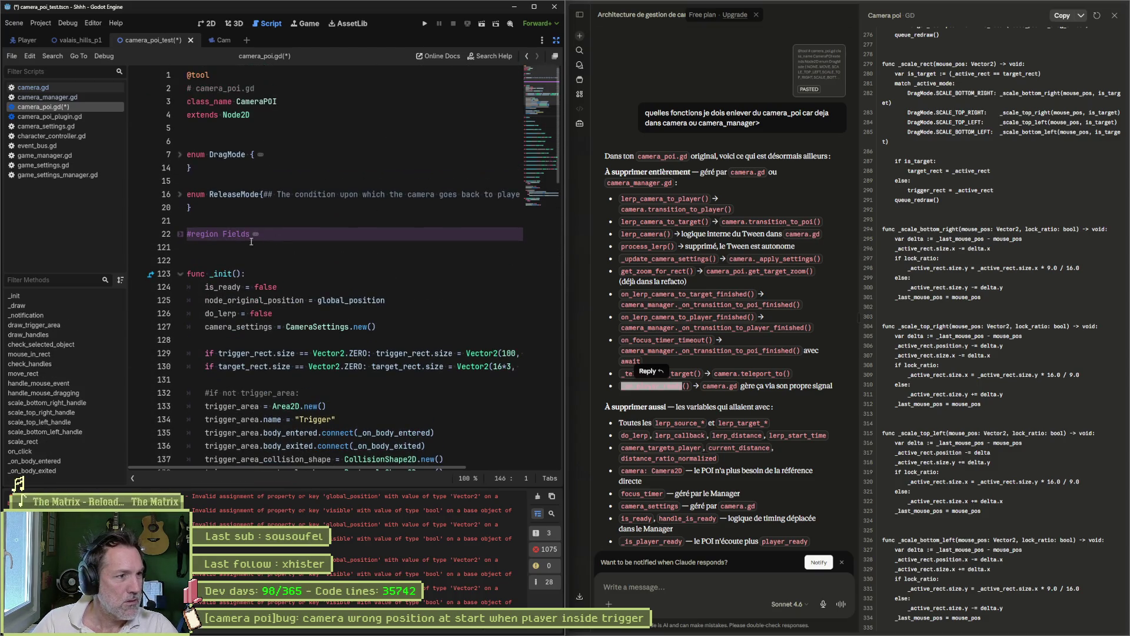
{"action": "left_click", "coordinate": [256, 234]}
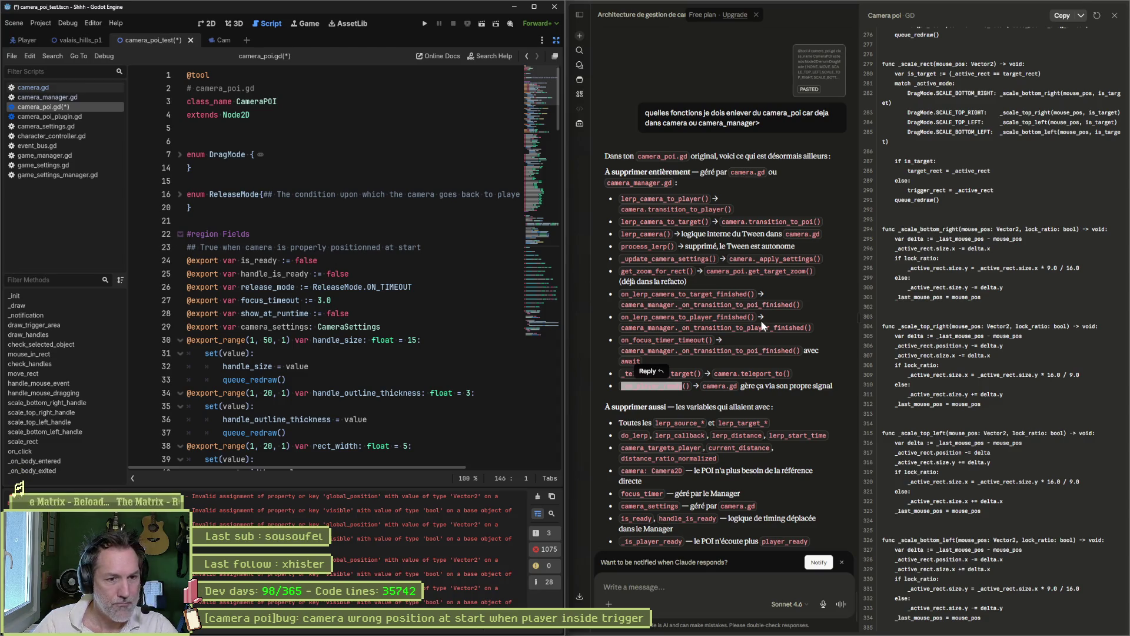
Delete the block of lerp variable declarations in the Fields region.
{"action": "scroll", "coordinate": [754, 319], "scroll_direction": "down", "scroll_amount": 3}
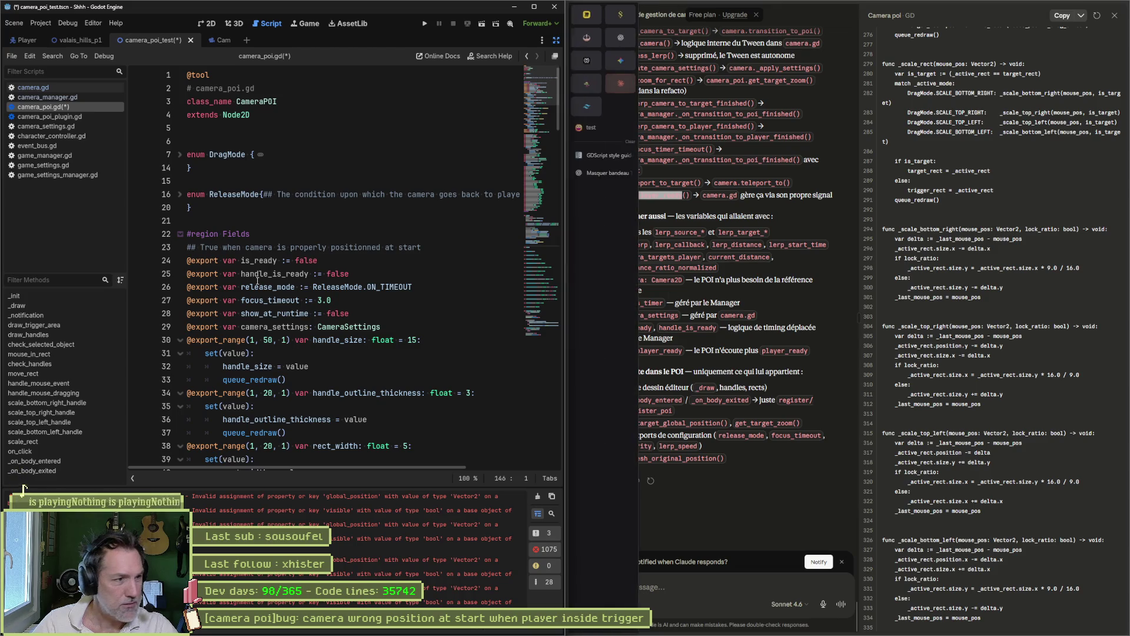
{"action": "scroll", "coordinate": [293, 278], "scroll_direction": "down", "scroll_amount": 2}
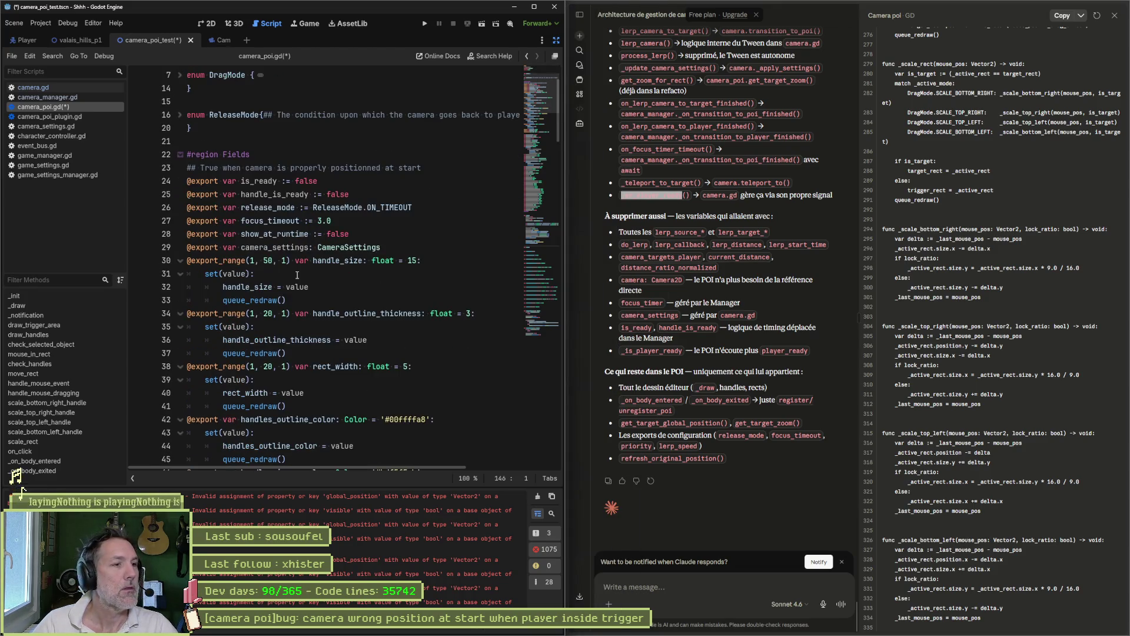
{"action": "scroll", "coordinate": [297, 278], "scroll_direction": "down", "scroll_amount": 5}
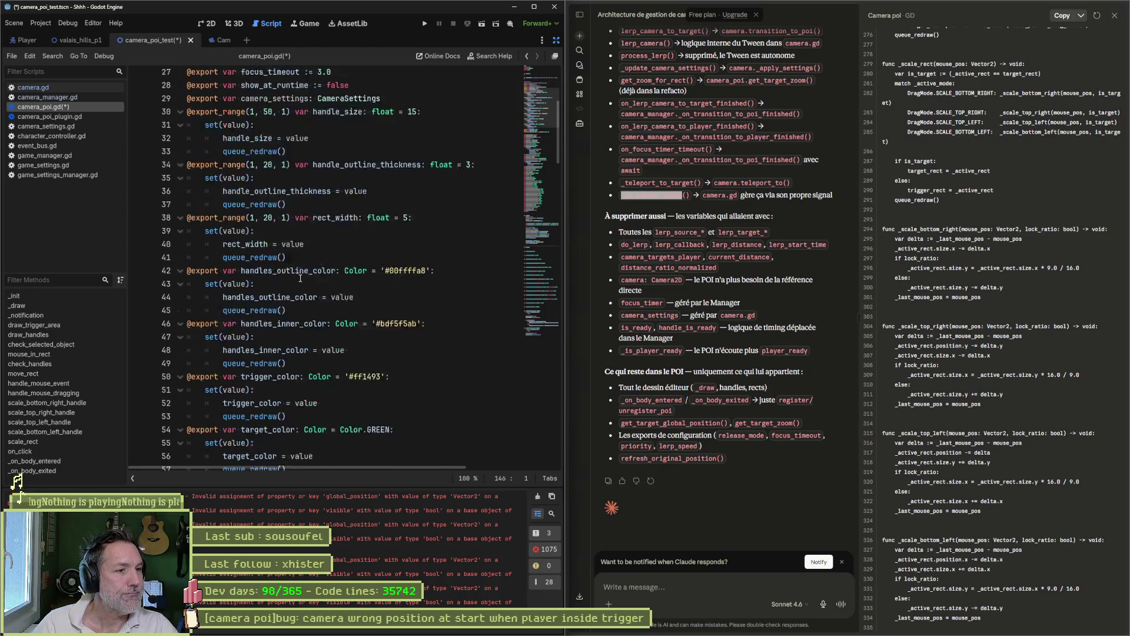
{"action": "scroll", "coordinate": [300, 279], "scroll_direction": "down", "scroll_amount": 4}
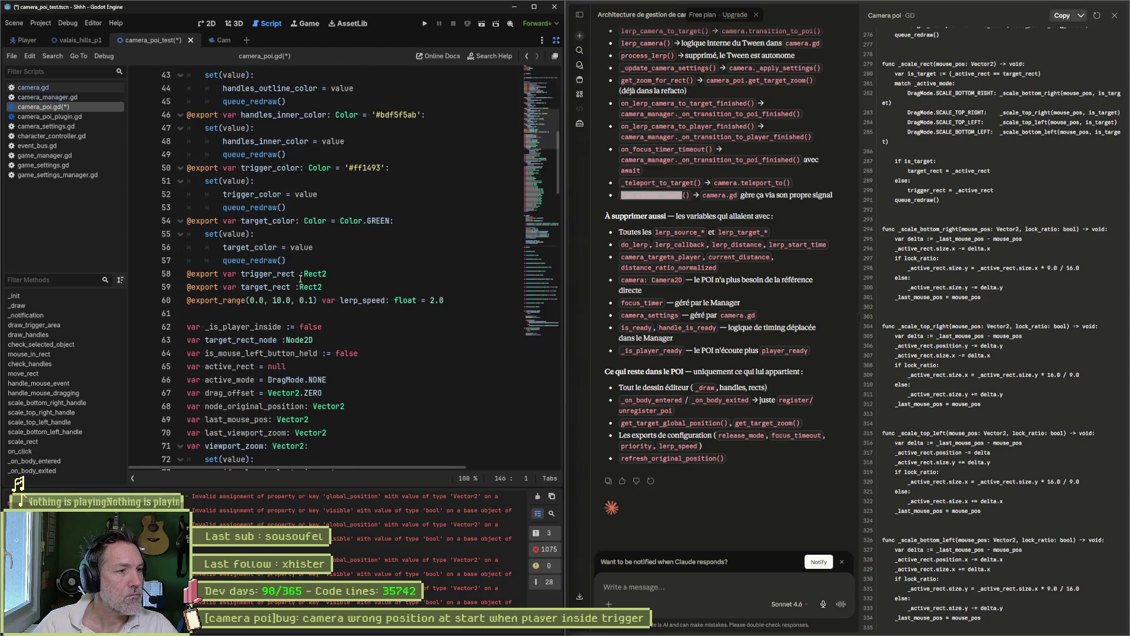
{"action": "scroll", "coordinate": [300, 279], "scroll_direction": "down", "scroll_amount": 3}
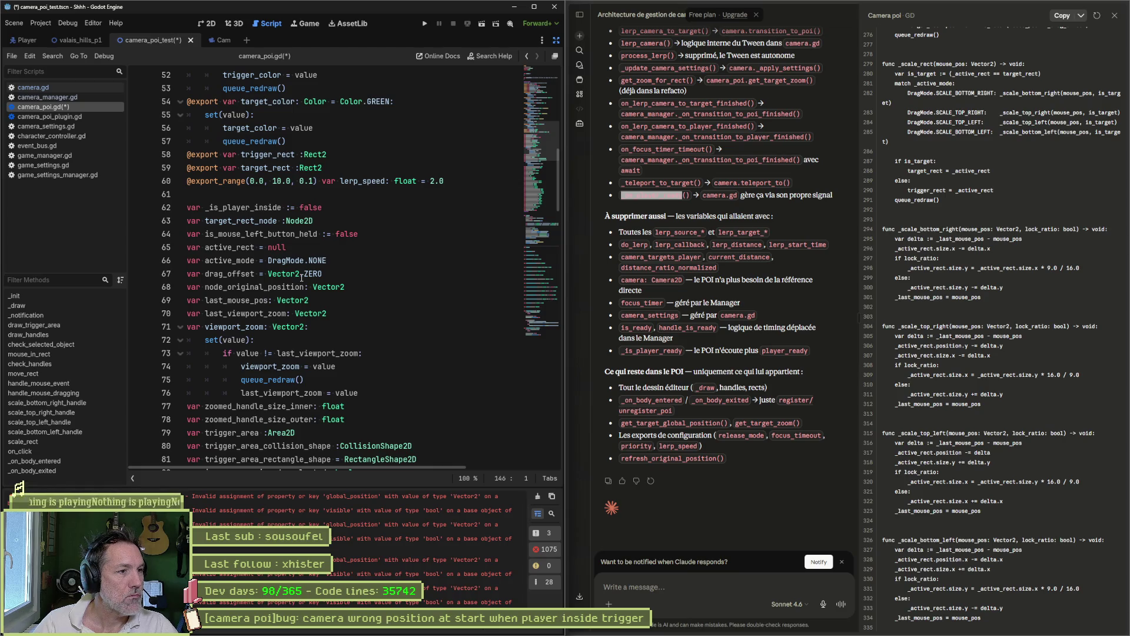
{"action": "scroll", "coordinate": [302, 277], "scroll_direction": "down", "scroll_amount": 1}
{"action": "scroll", "coordinate": [394, 281], "scroll_direction": "down", "scroll_amount": 3}
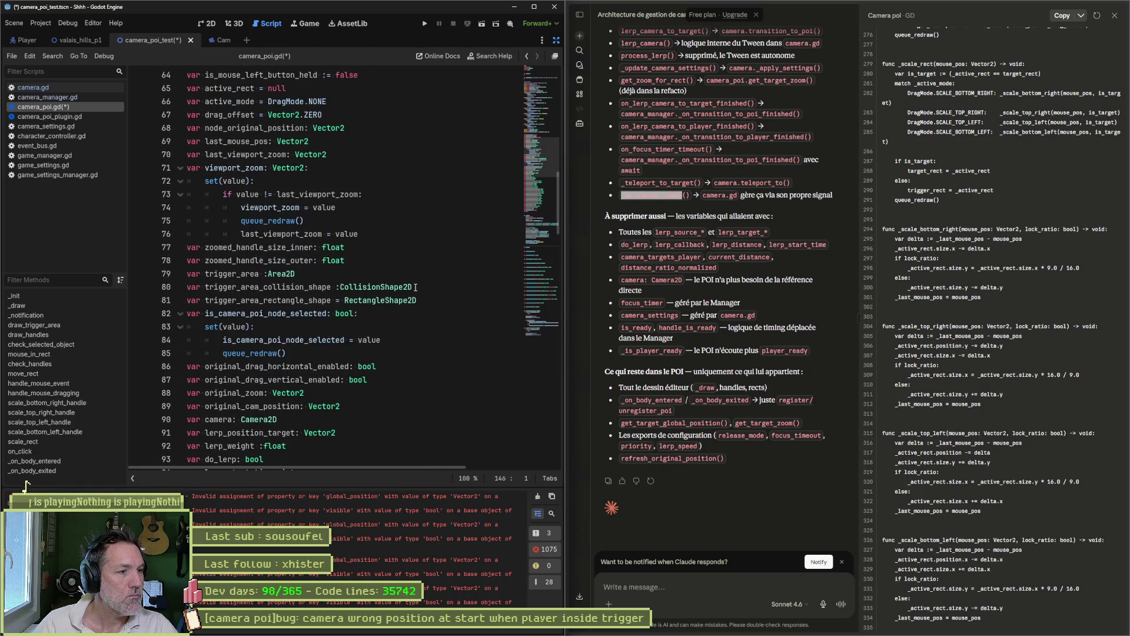
{"action": "scroll", "coordinate": [394, 294], "scroll_direction": "down", "scroll_amount": 4}
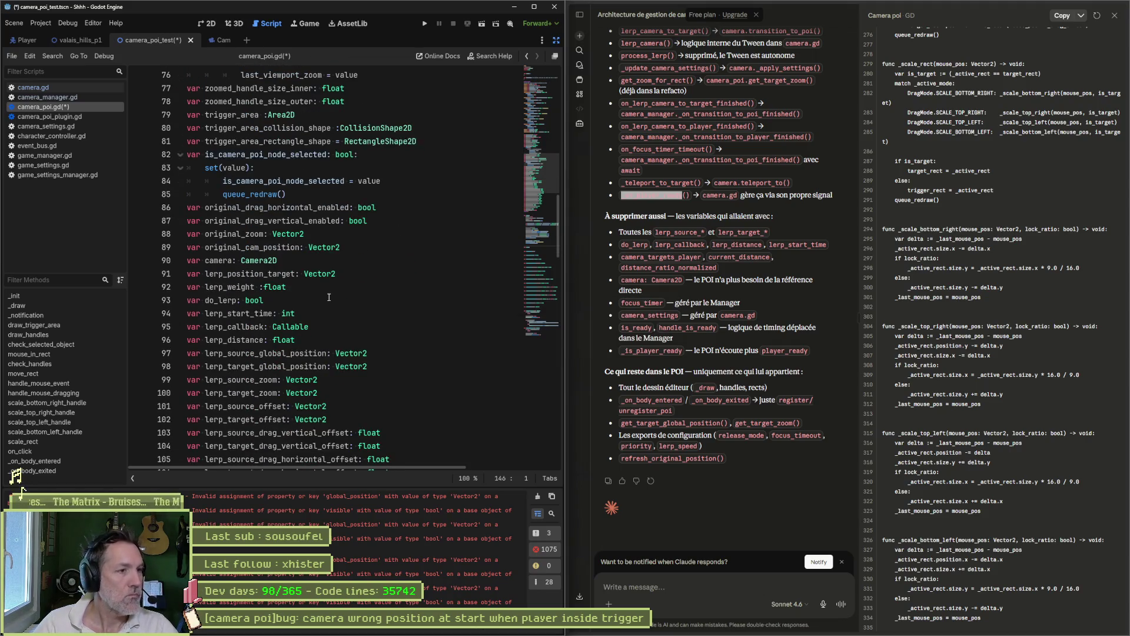
{"action": "left_click", "coordinate": [269, 274]}
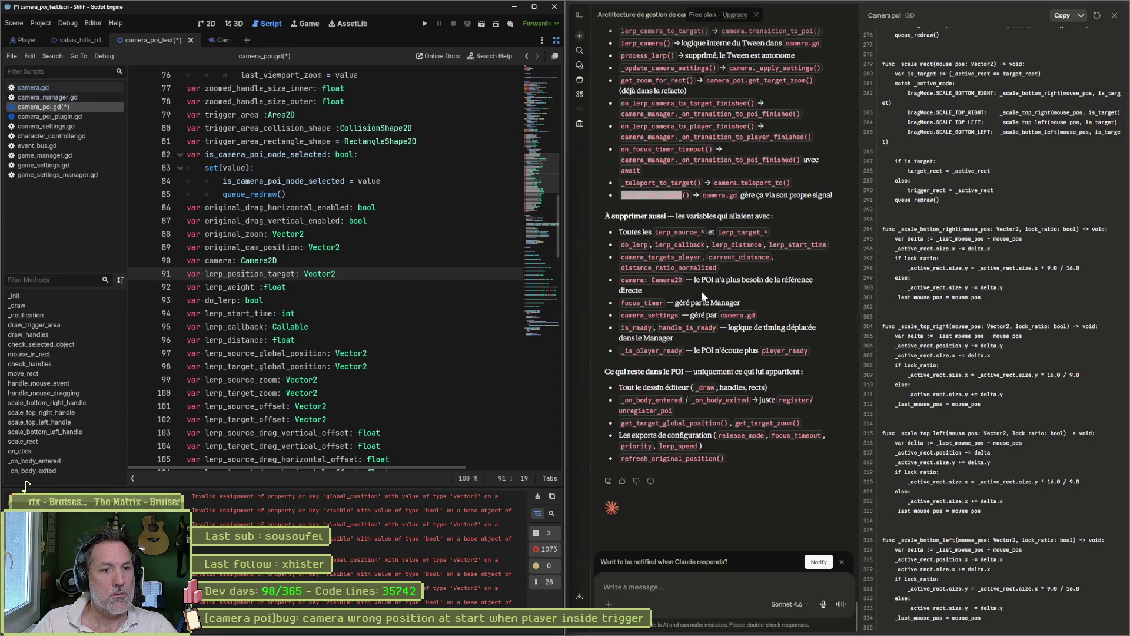
{"action": "key", "text": "ctrl+shift+k"}
{"action": "key", "text": "ctrl+shift+k"}
{"action": "key", "text": "ctrl+shift+k"}
{"action": "key", "text": "ctrl+shift+k"}
{"action": "key", "text": "ctrl+shift+k"}
{"action": "key", "text": "ctrl+shift+k"}
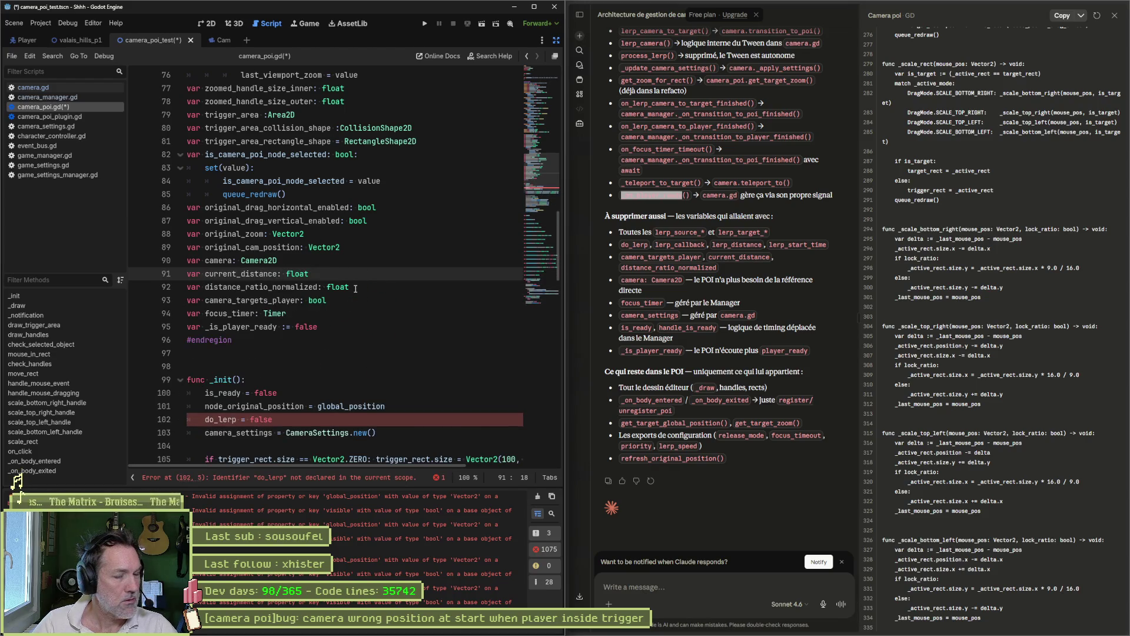
Remove the do_lerp = false line from _init and clear the Output panel.
{"action": "left_click", "coordinate": [294, 419]}
{"action": "key", "text": "ctrl+shift+k"}
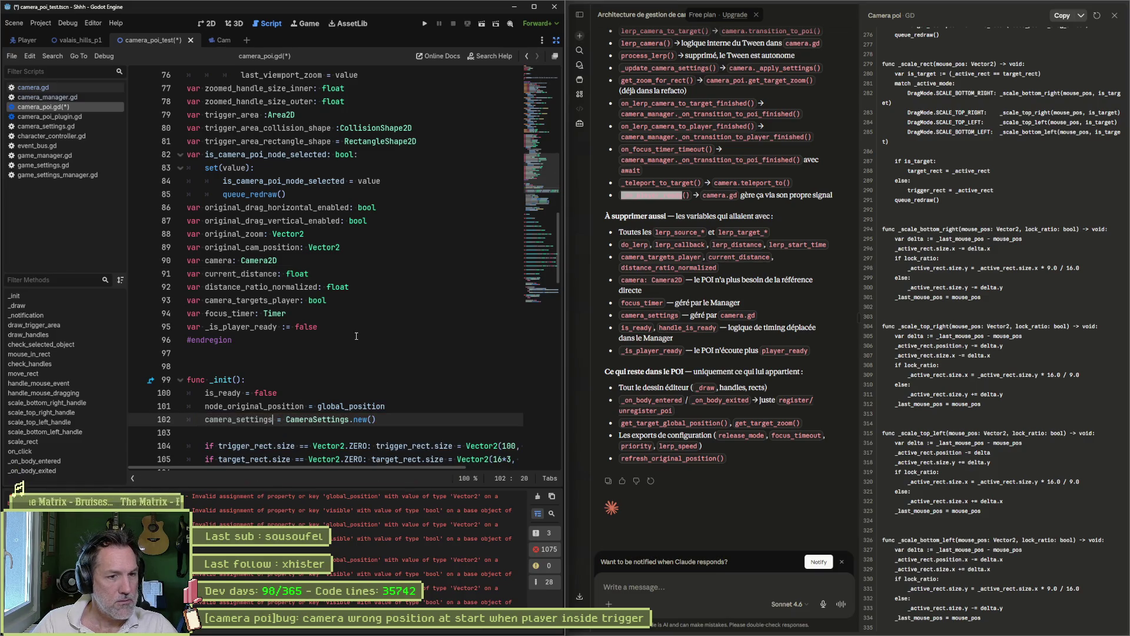
{"action": "left_click", "coordinate": [532, 497]}
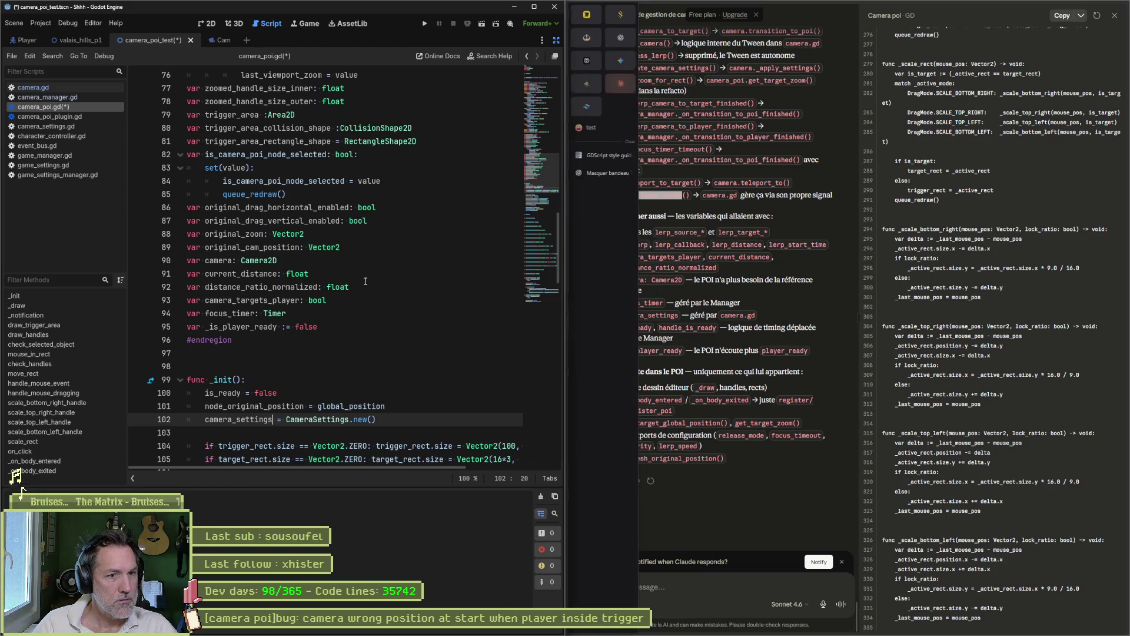
Delete the current_distance and distance_ratio_normalized variables.
{"action": "left_click", "coordinate": [239, 276]}
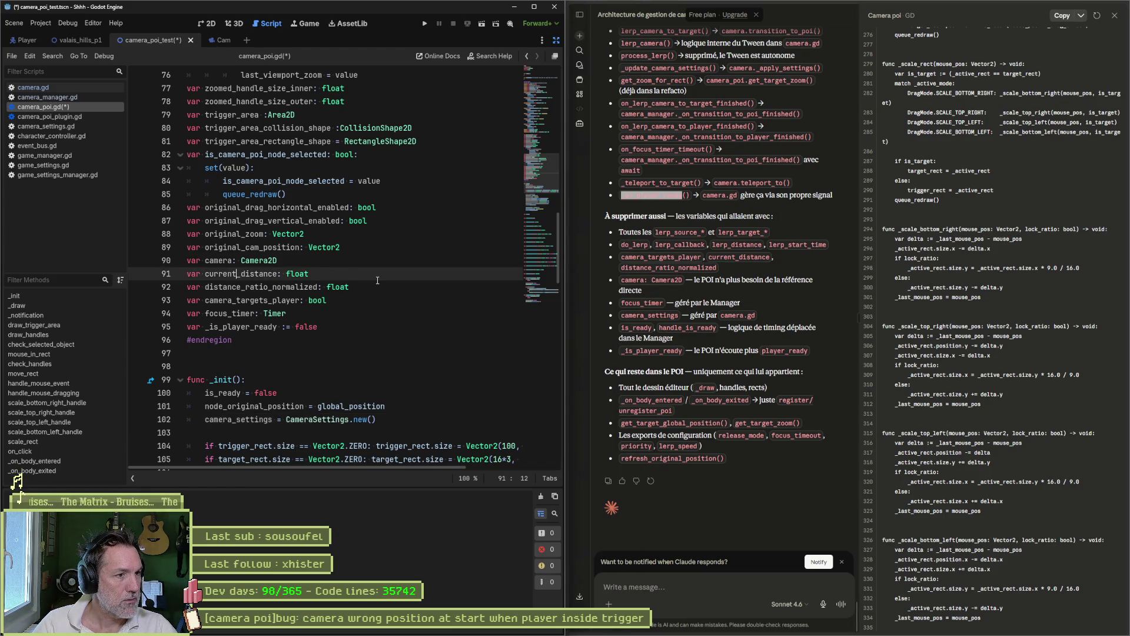
{"action": "key", "text": "ctrl+shift+k"}
{"action": "key", "text": "ctrl+shift+k"}
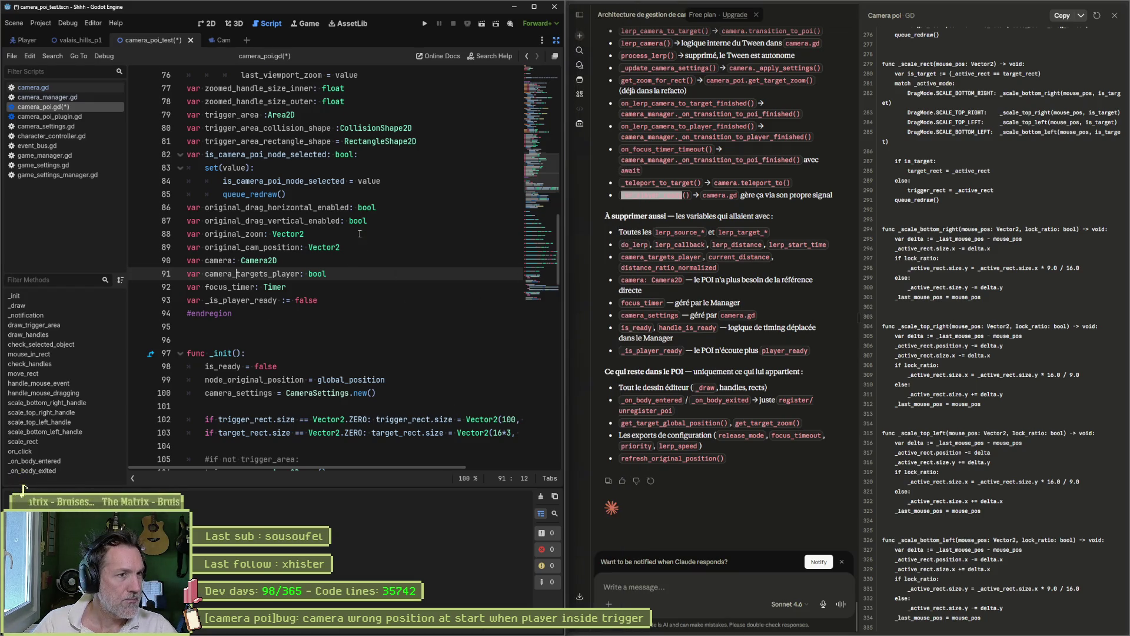
{"action": "scroll", "coordinate": [356, 239], "scroll_direction": "up", "scroll_amount": 2}
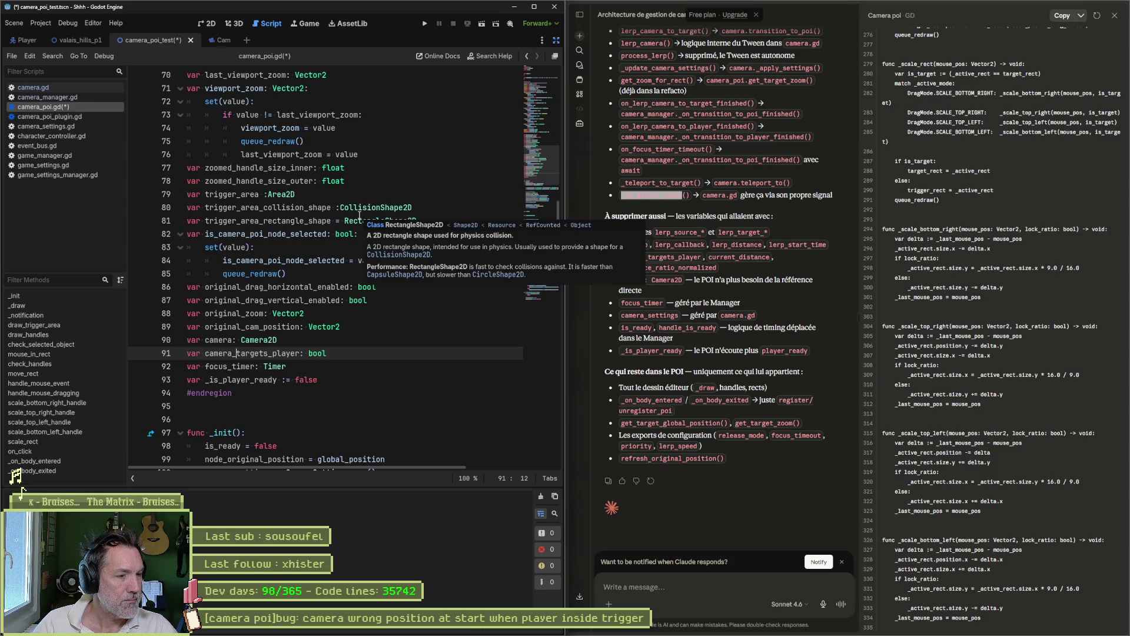
{"action": "scroll", "coordinate": [359, 216], "scroll_direction": "up", "scroll_amount": 5}
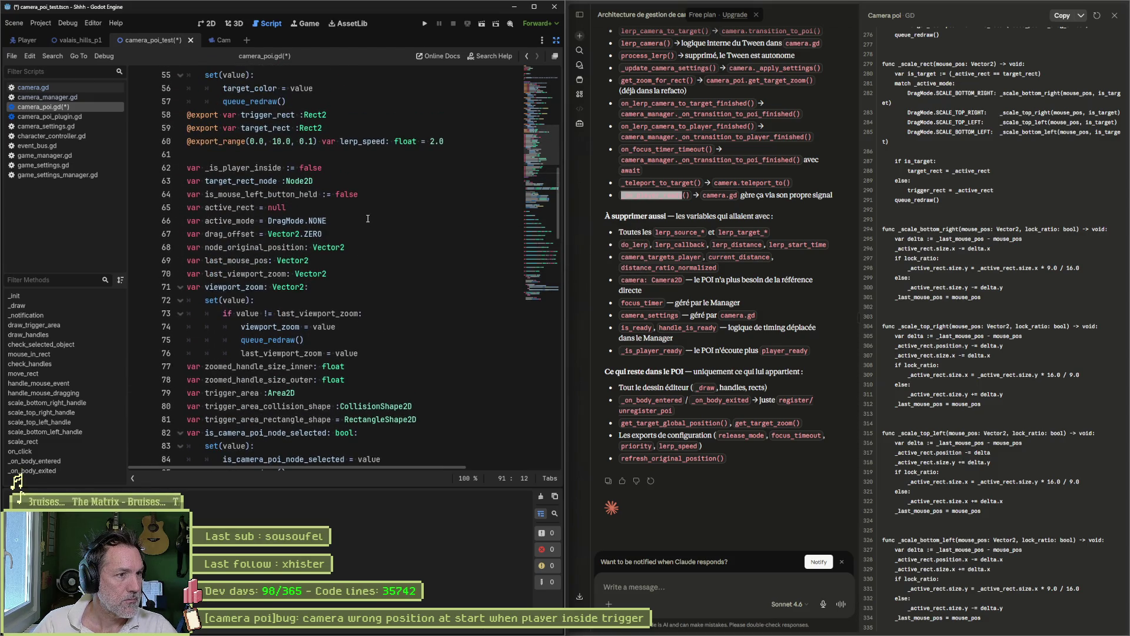
{"action": "scroll", "coordinate": [380, 227], "scroll_direction": "up", "scroll_amount": 18}
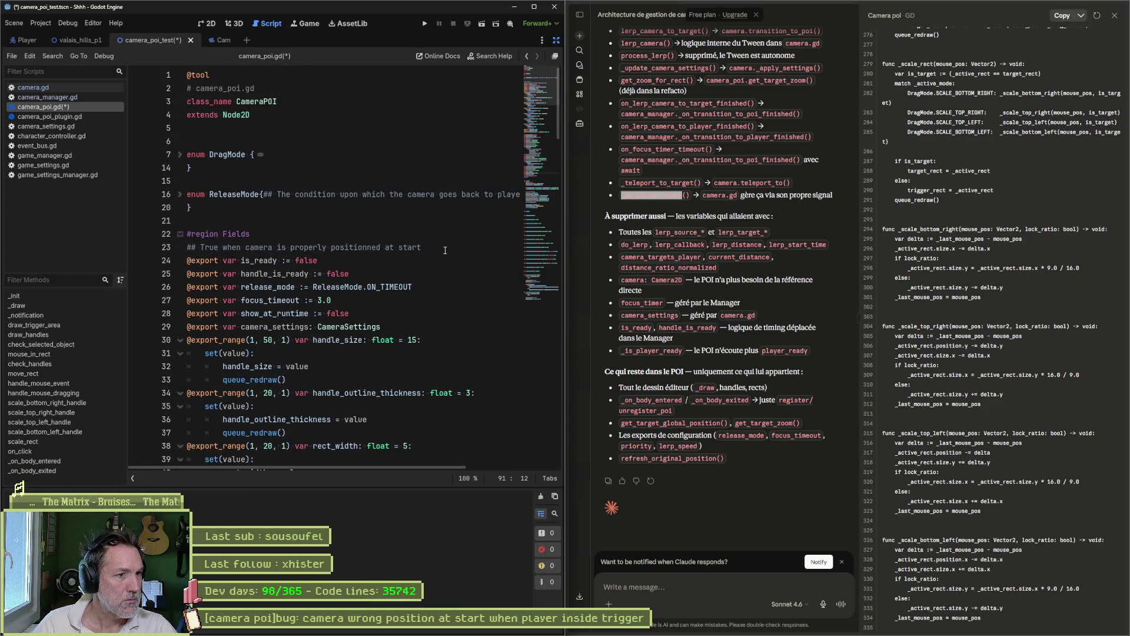
Fold the seven export setters, from handle_size to target_color.
{"action": "left_click", "coordinate": [181, 340]}
{"action": "left_click", "coordinate": [180, 352]}
{"action": "left_click", "coordinate": [180, 367]}
{"action": "left_click", "coordinate": [180, 380]}
{"action": "left_click", "coordinate": [180, 393]}
{"action": "left_click", "coordinate": [180, 406]}
{"action": "left_click", "coordinate": [180, 419]}
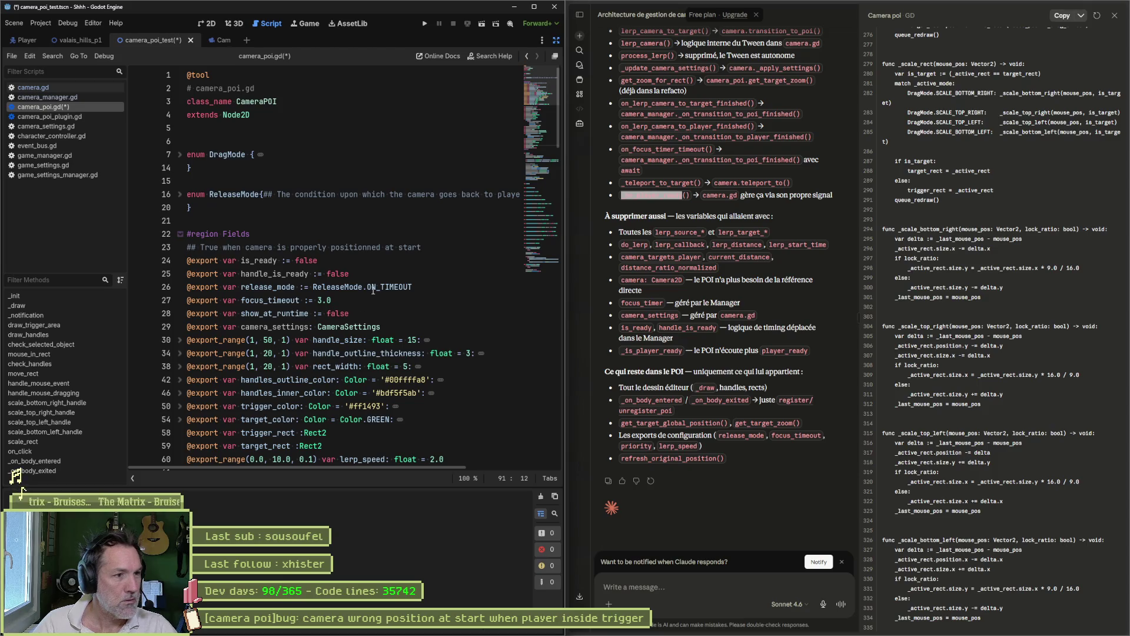
Keep the camera_settings export on line 29 and save camera_poi.gd.
{"action": "left_click", "coordinate": [441, 323]}
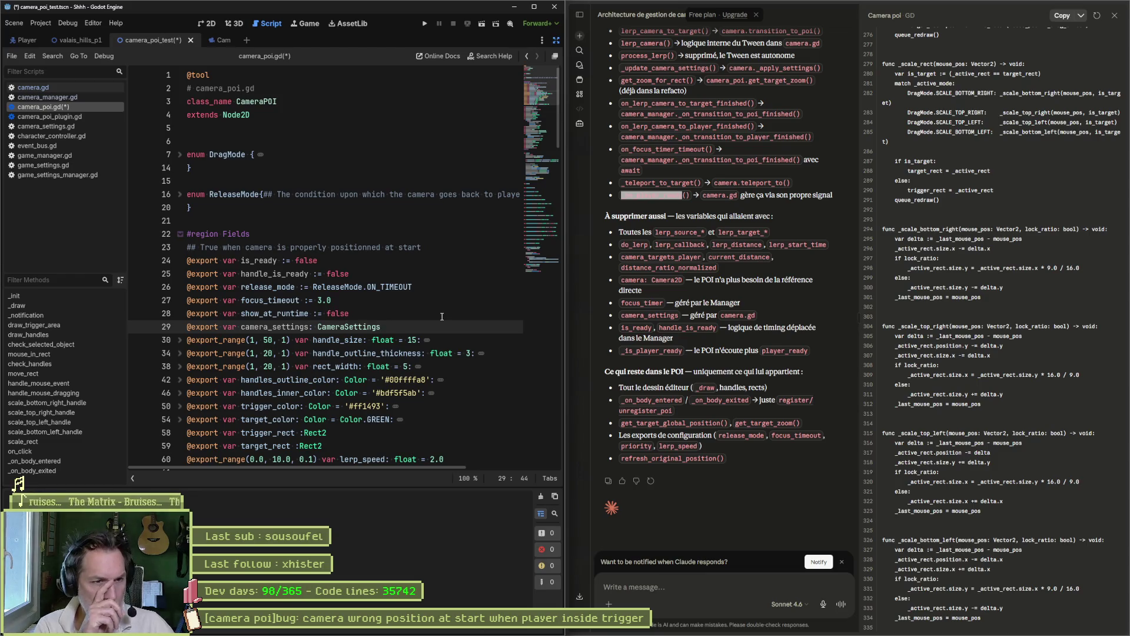
{"action": "key", "text": "ctrl+x"}
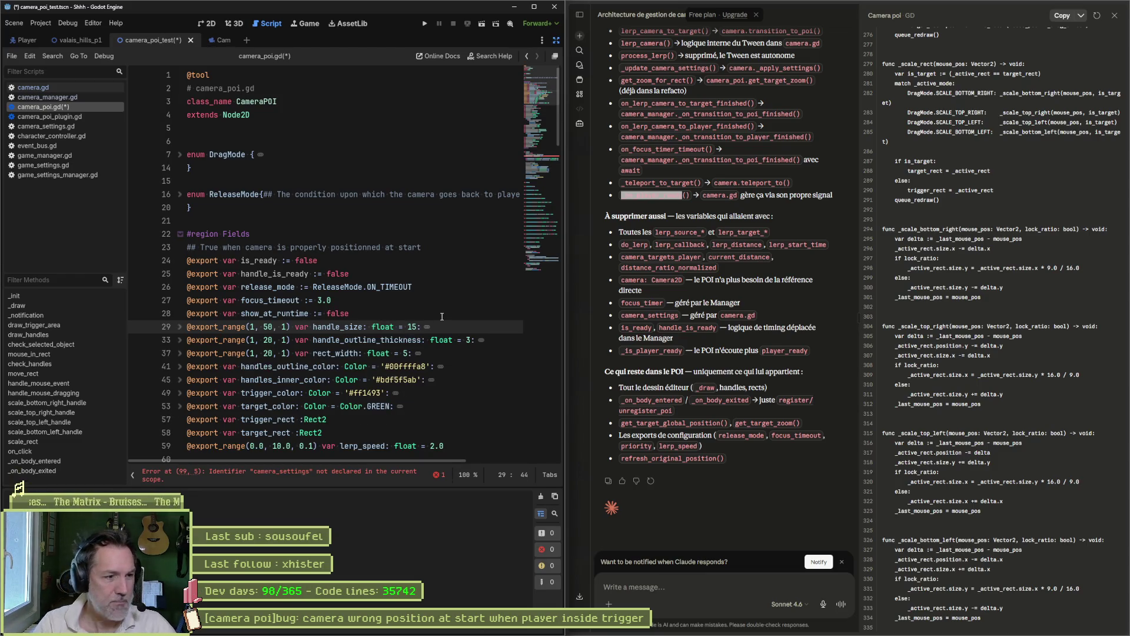
{"action": "left_click", "coordinate": [277, 474]}
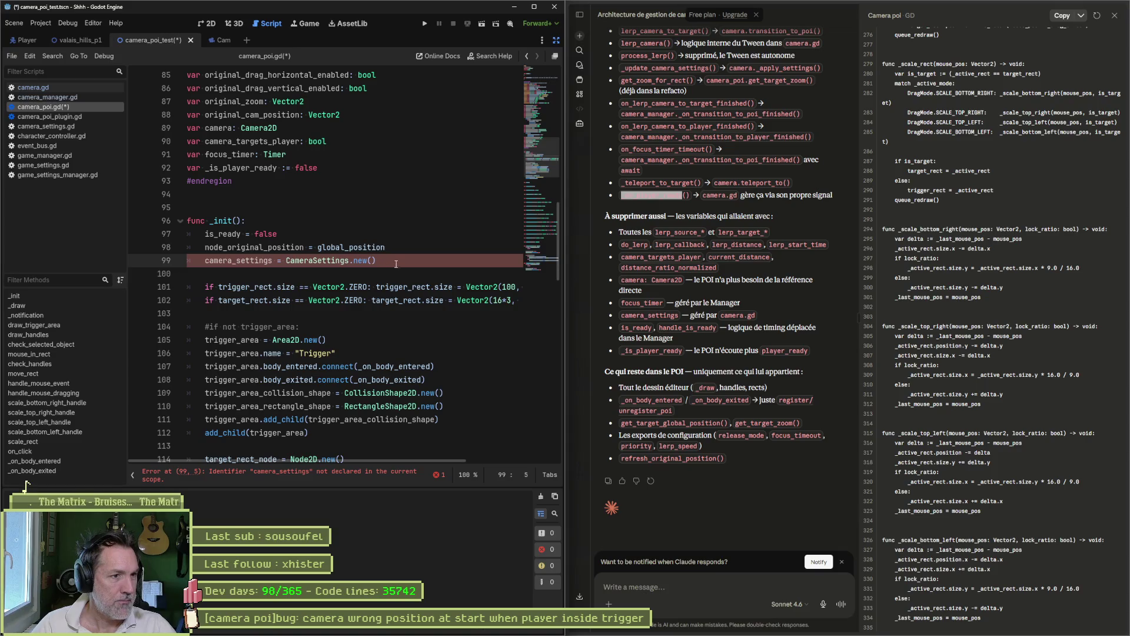
{"action": "left_click", "coordinate": [423, 265]}
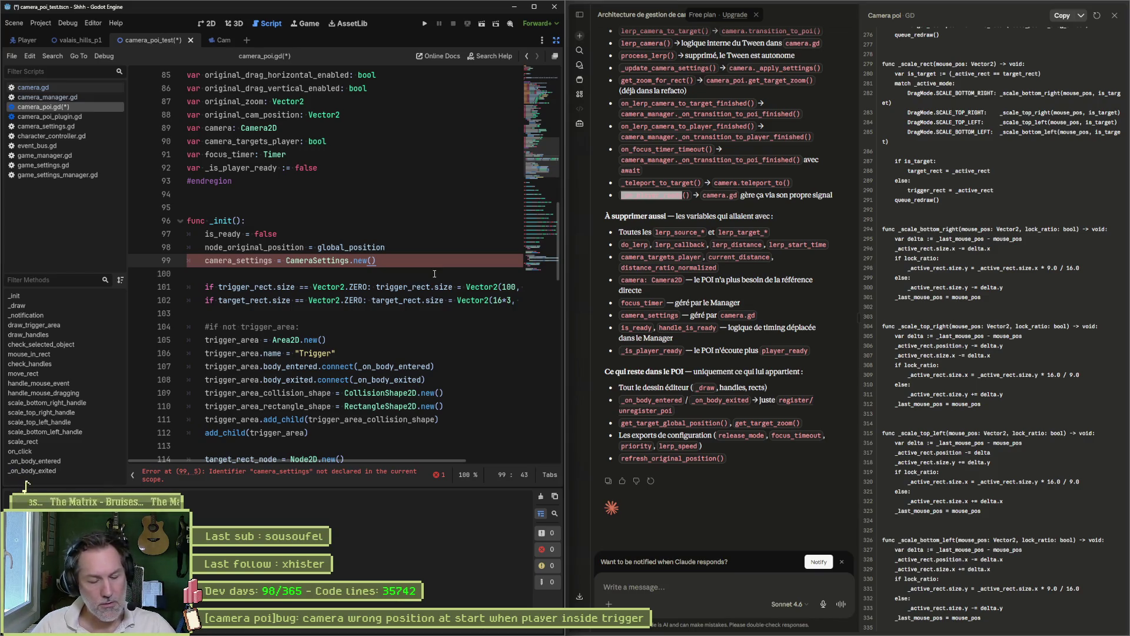
{"action": "key", "text": "ctrl+z"}
{"action": "scroll", "coordinate": [434, 273], "scroll_direction": "up", "scroll_amount": 2}
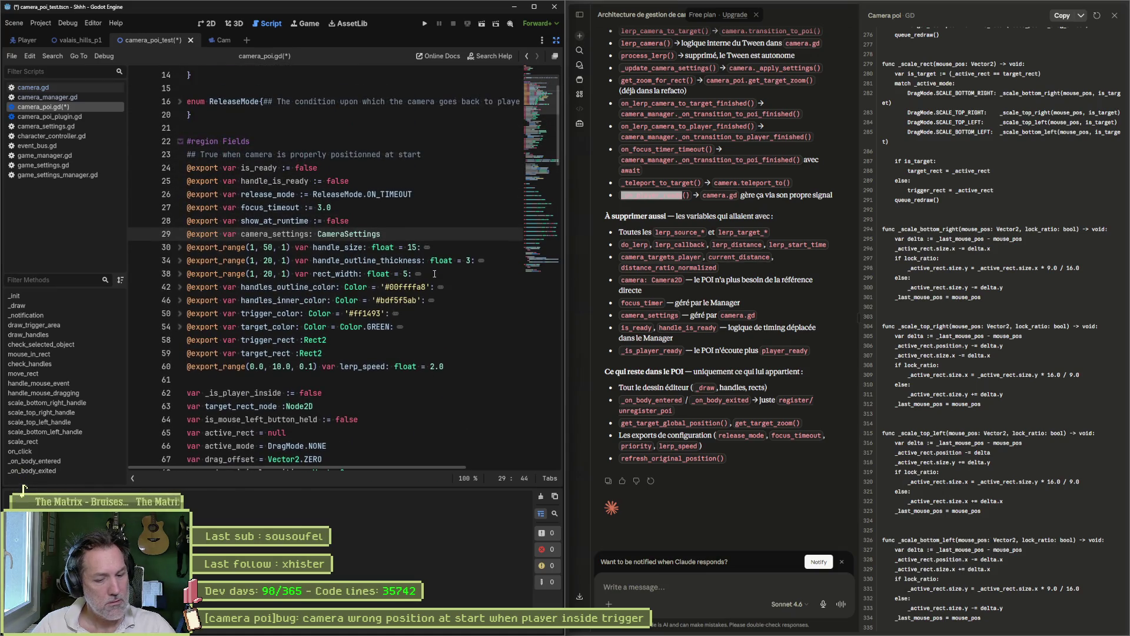
{"action": "key", "text": "ctrl+s"}
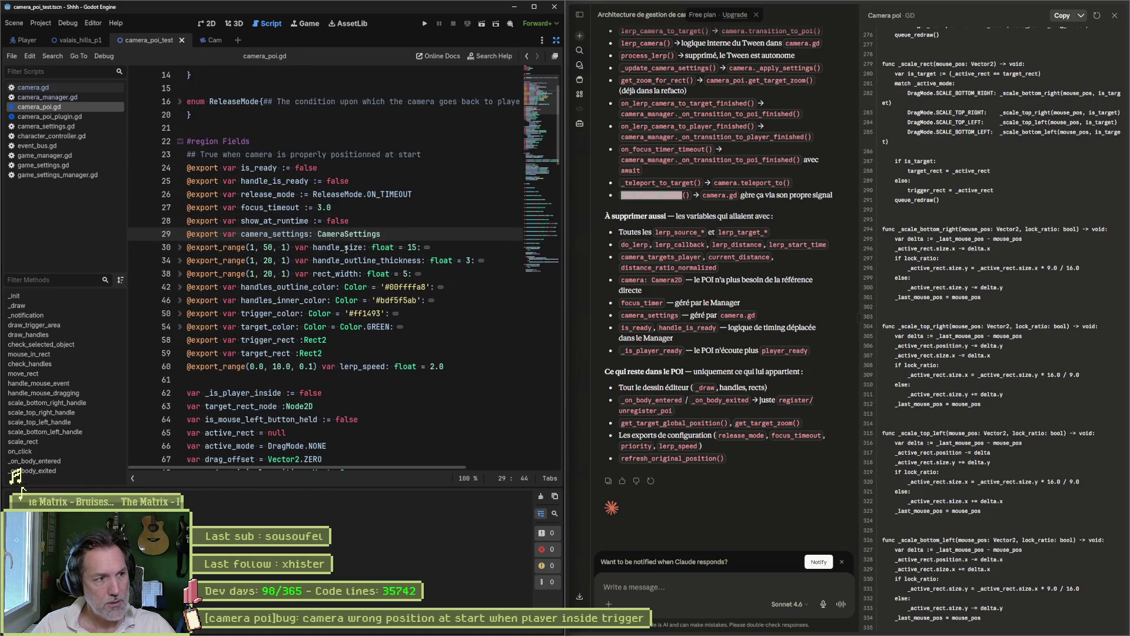
{"action": "left_click_drag", "start_coordinate": [224, 233], "coordinate": [192, 234]}
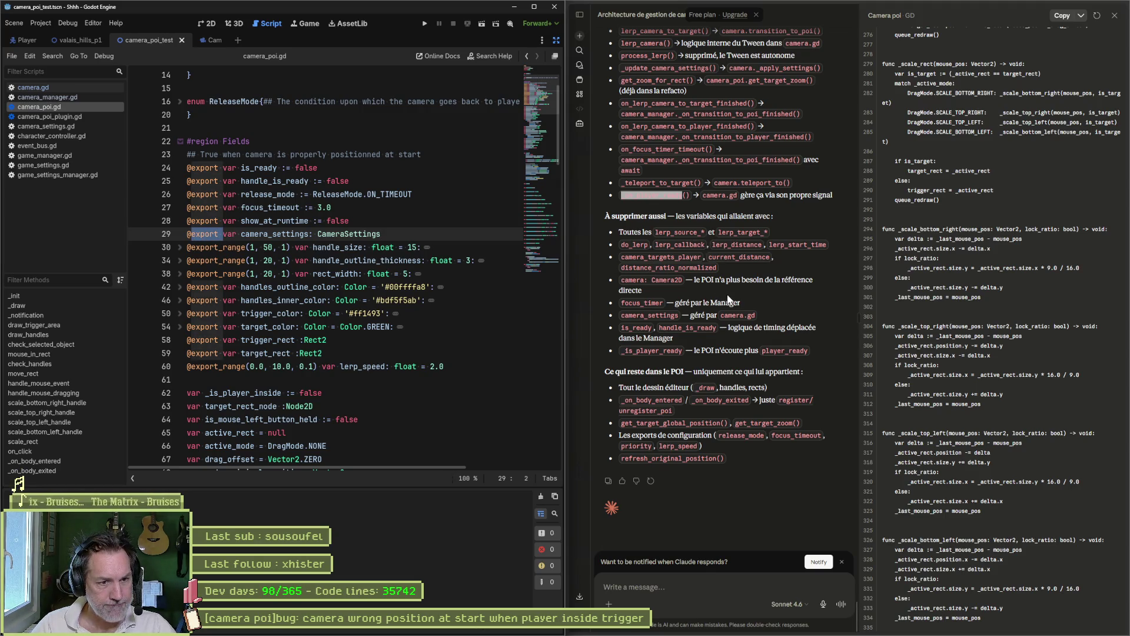
{"action": "left_click", "coordinate": [779, 375]}
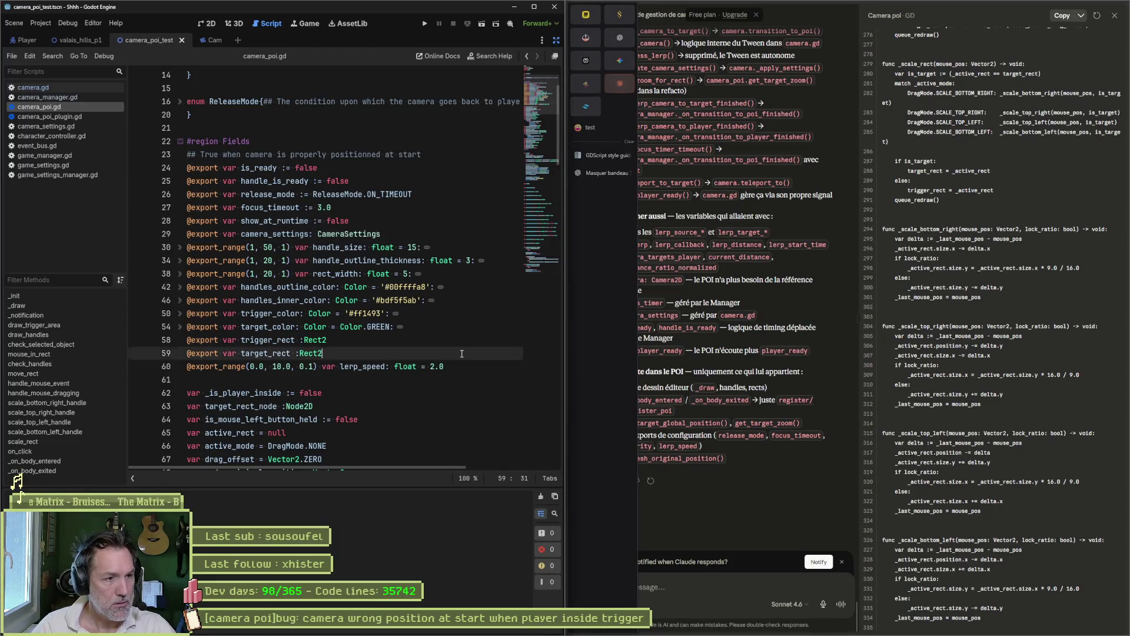
Send Claude the full camera_poi.gd script with the question 'c0omme ca'.
{"action": "key", "text": "ctrl+a"}
{"action": "left_click", "coordinate": [679, 585]}
{"action": "type", "text": "c0omme ca"}
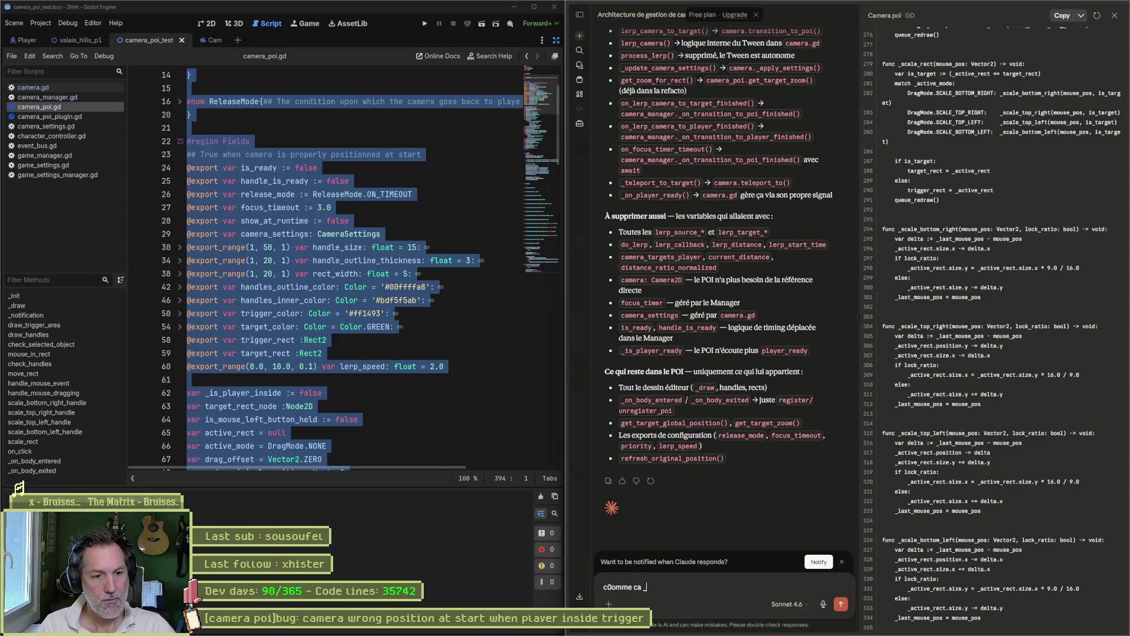
{"action": "key", "text": "ctrl+v"}
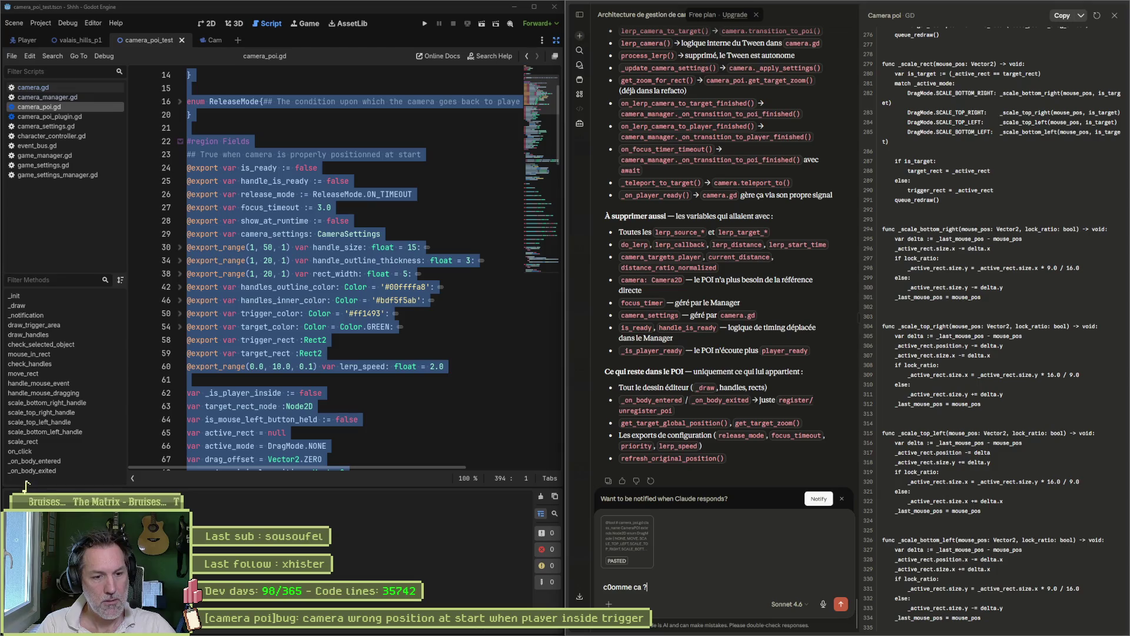
{"action": "key", "text": "Return"}
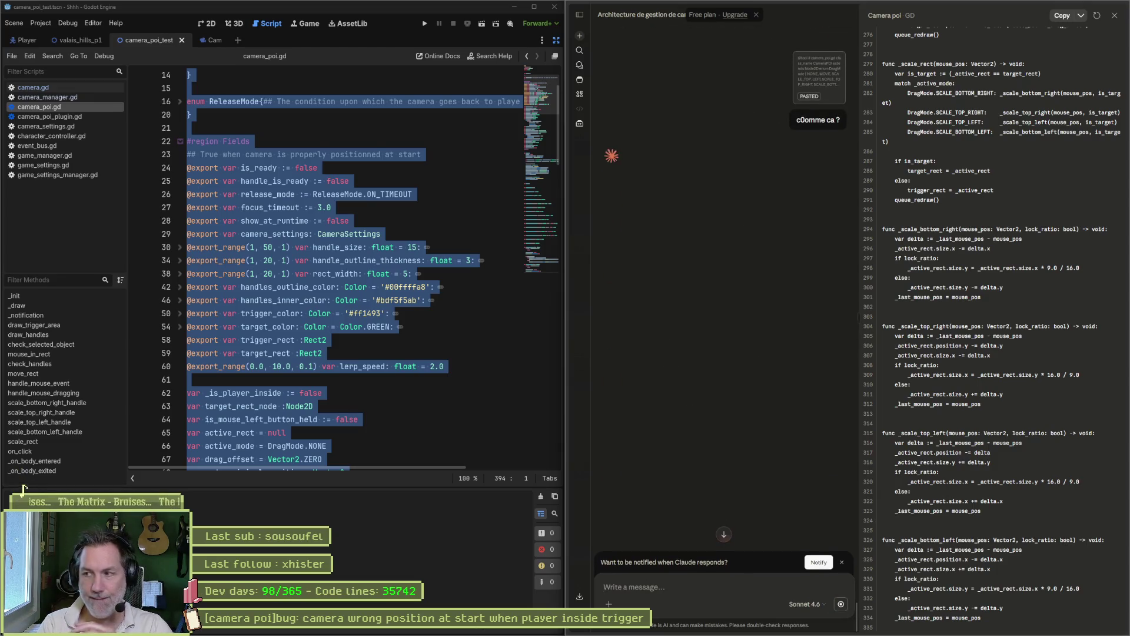
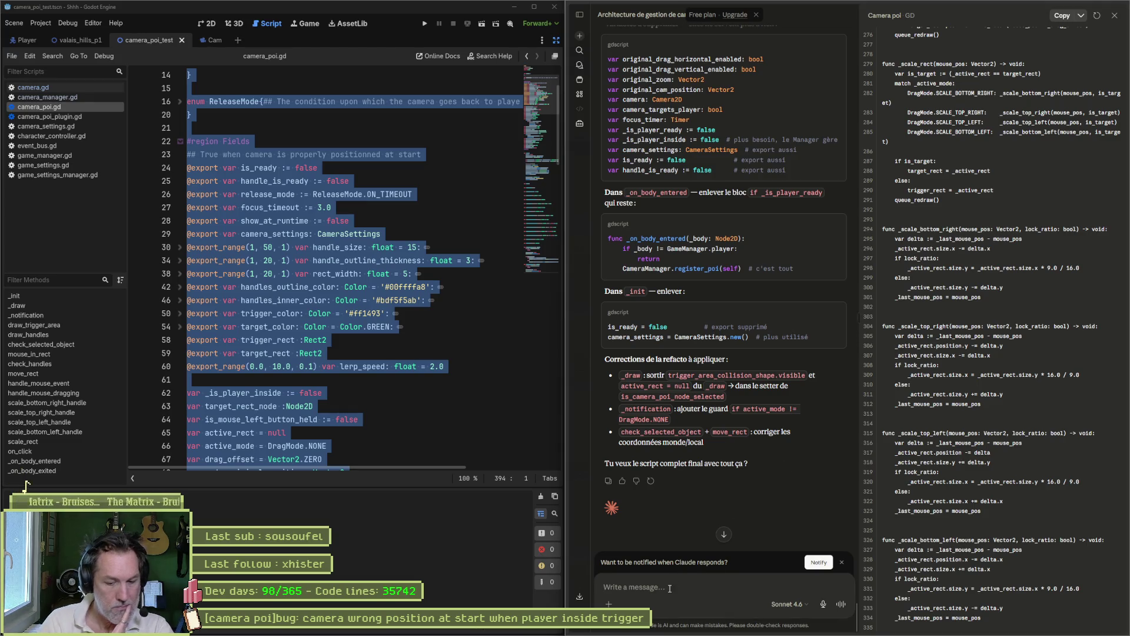
Reply 'oui' to Claude to accept the suggested refactor corrections.
{"action": "type", "text": "oui"}
{"action": "key", "text": "Return"}
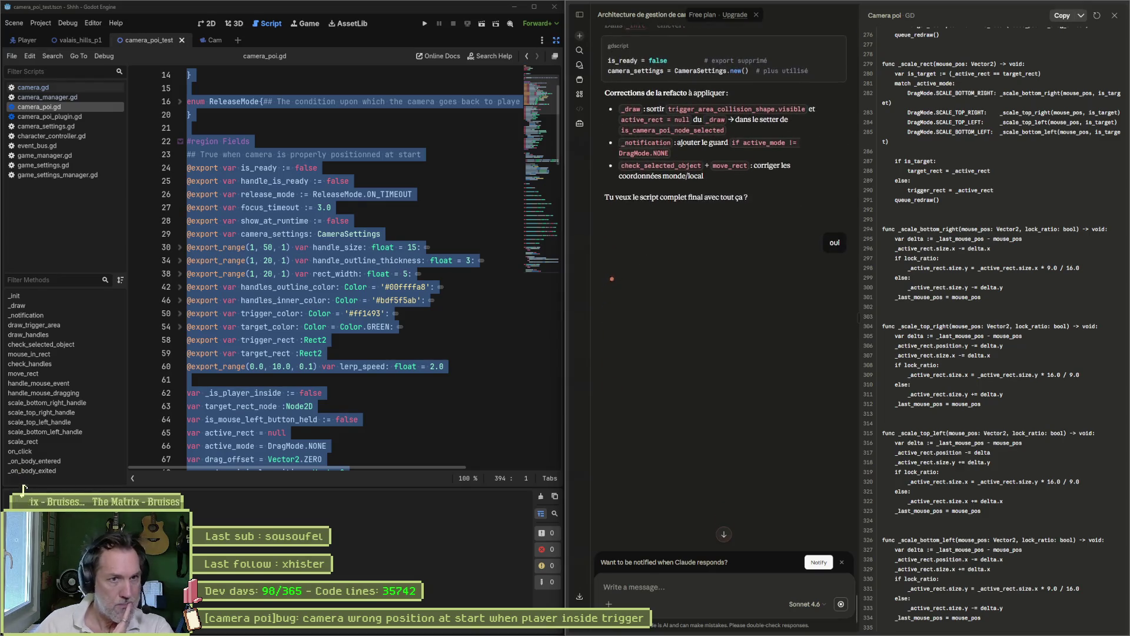
{"action": "scroll", "coordinate": [722, 356], "scroll_direction": "up", "scroll_amount": 5}
{"action": "scroll", "coordinate": [722, 356], "scroll_direction": "up", "scroll_amount": 2}
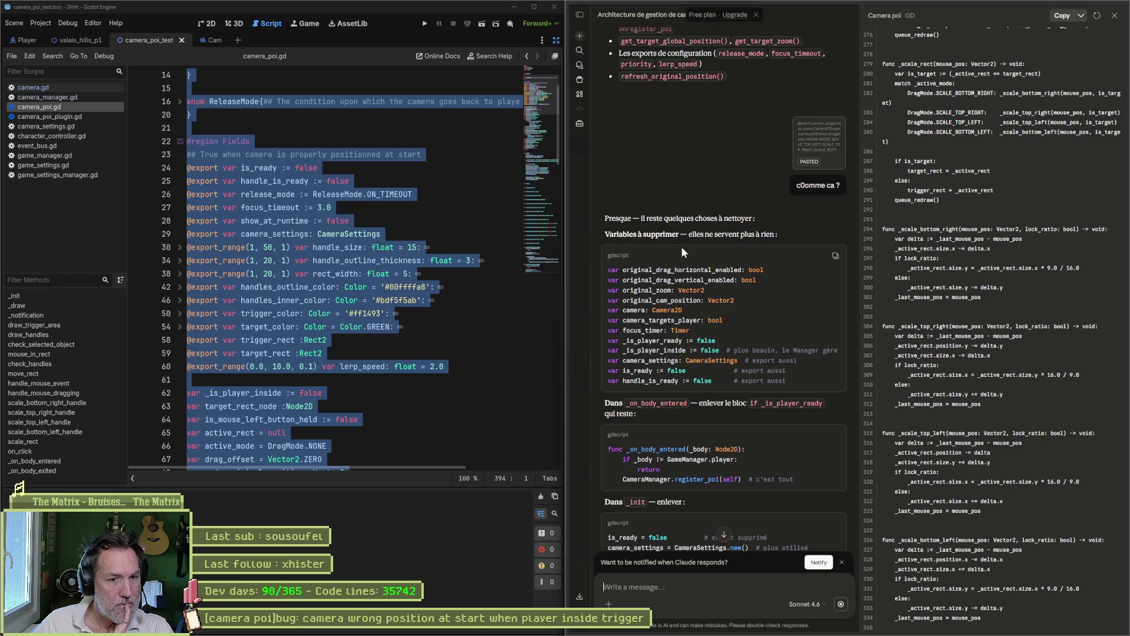
{"action": "scroll", "coordinate": [680, 246], "scroll_direction": "down", "scroll_amount": 3}
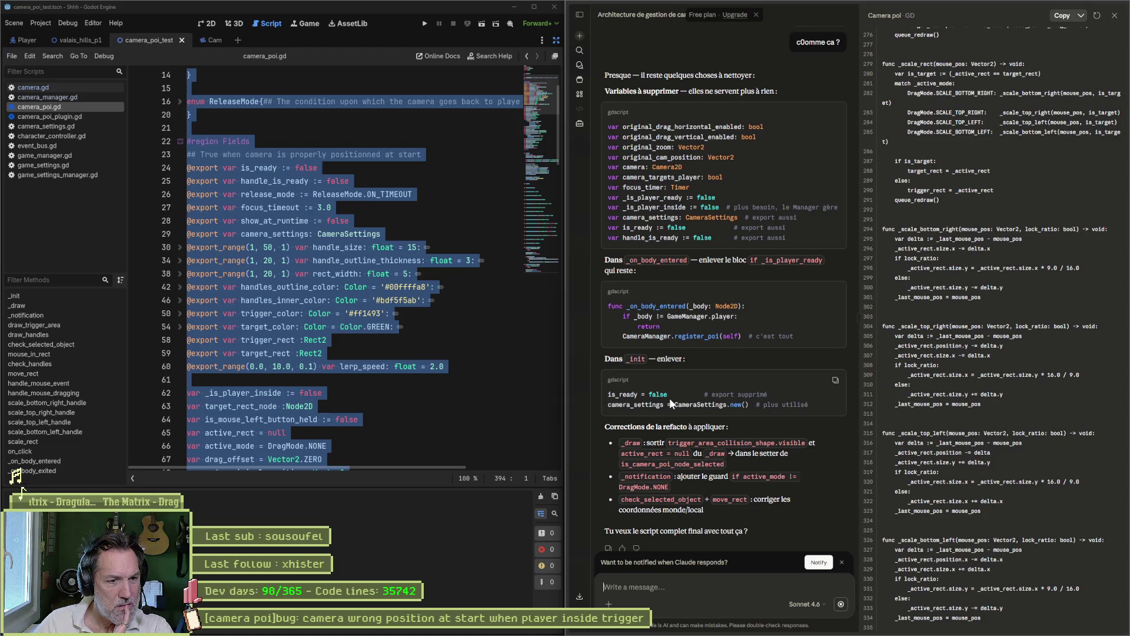
Reply 'oui' again to request the complete final script, then deselect the code in camera_poi.gd.
{"action": "type", "text": "oui"}
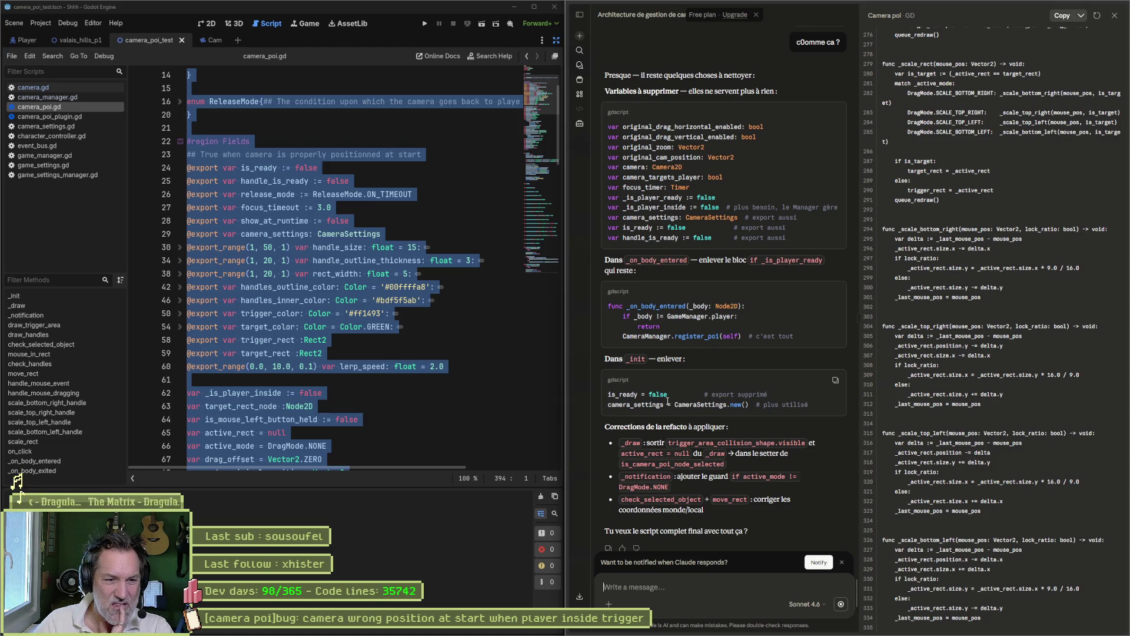
{"action": "key", "text": "Return"}
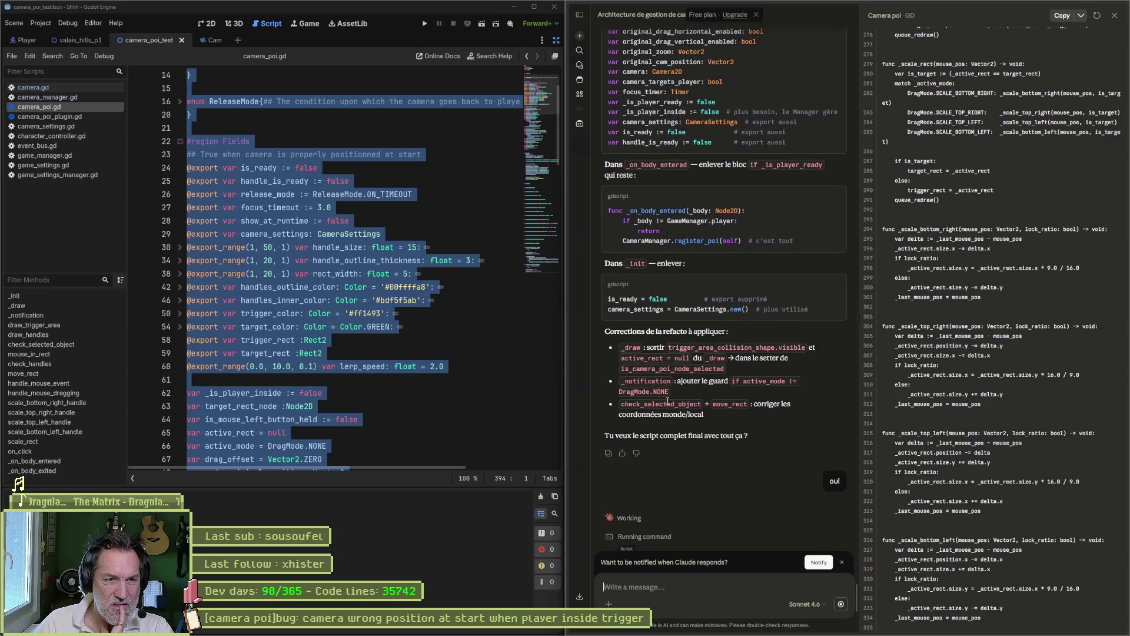
{"action": "scroll", "coordinate": [677, 394], "scroll_direction": "up", "scroll_amount": 5}
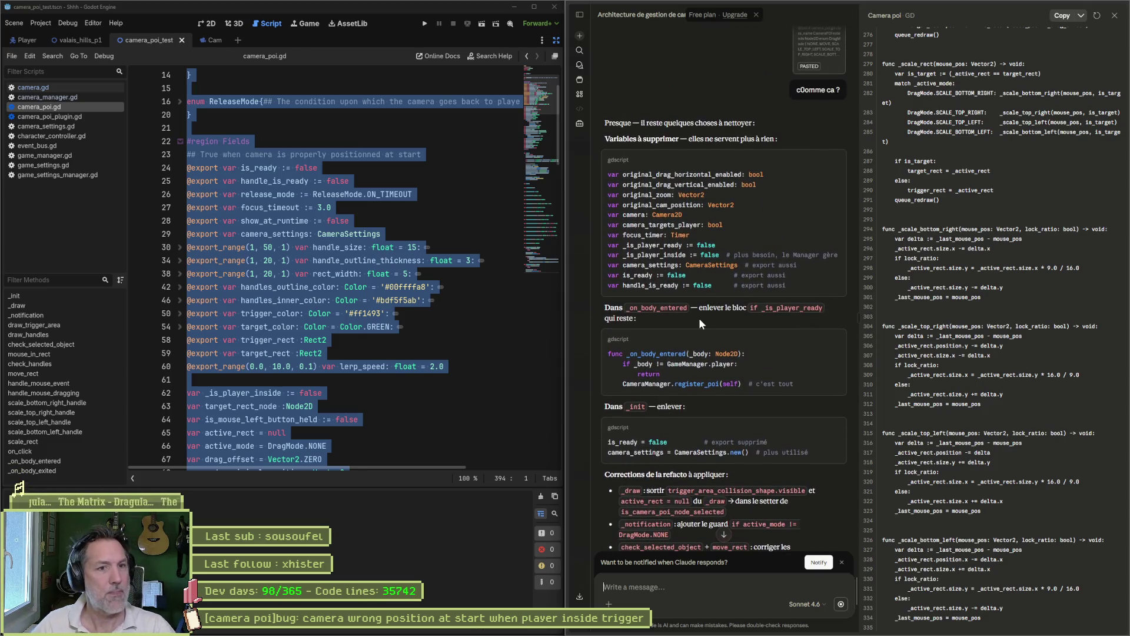
{"action": "mouse_move", "coordinate": [583, 259]}
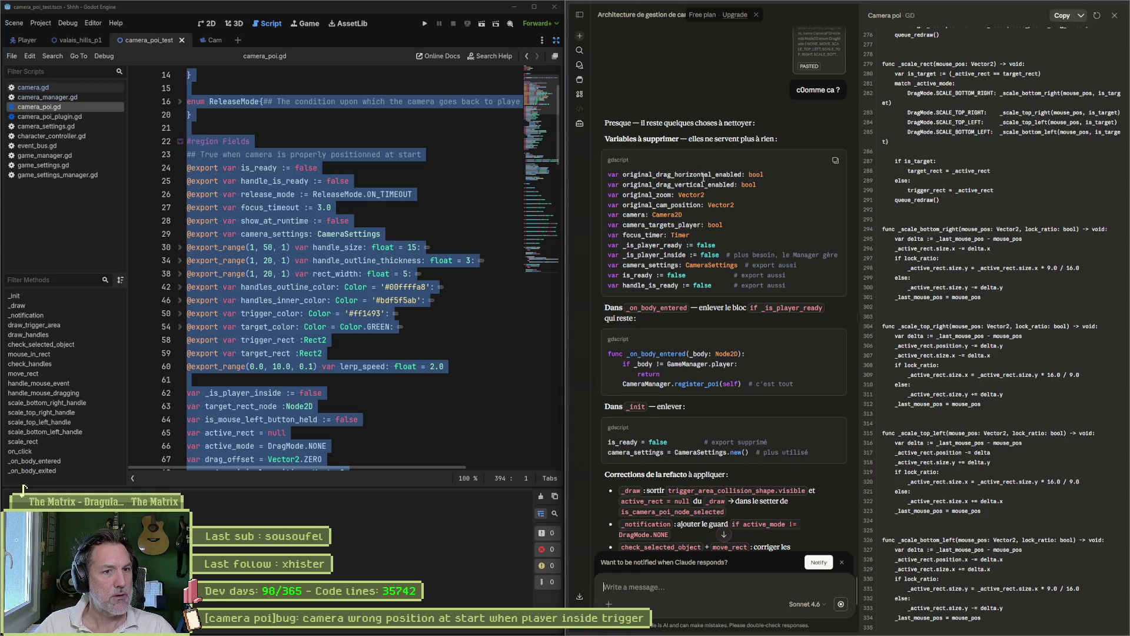
{"action": "left_click", "coordinate": [328, 220]}
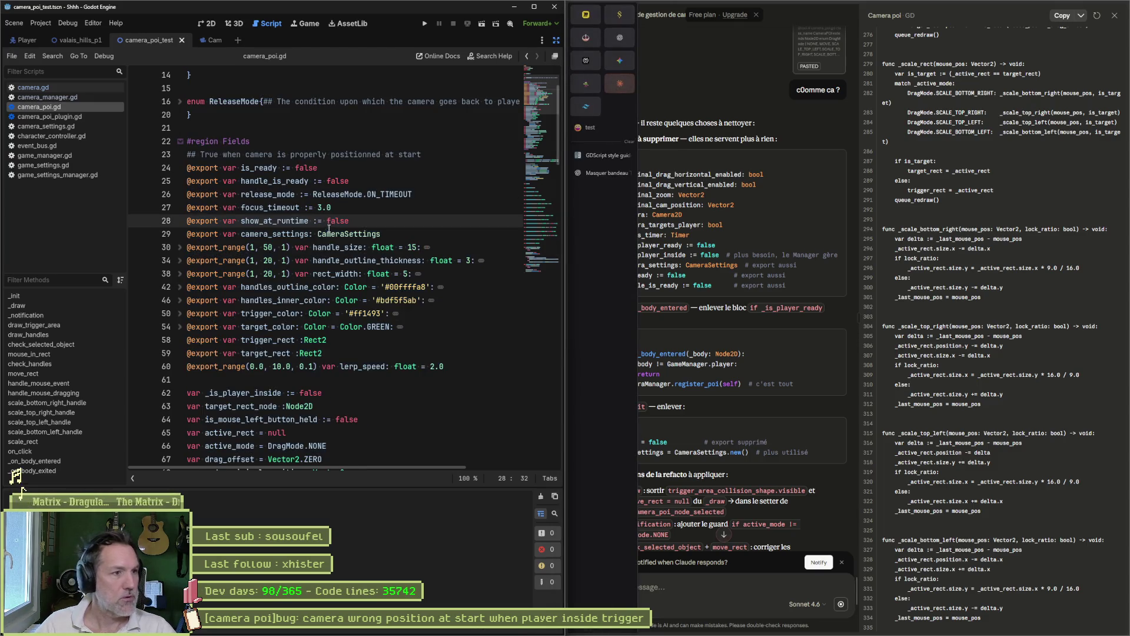
Delete the original_drag_horizontal_enabled, original_drag_vertical_enabled, original_cam_position and camera declarations.
{"action": "scroll", "coordinate": [335, 292], "scroll_direction": "down", "scroll_amount": 4}
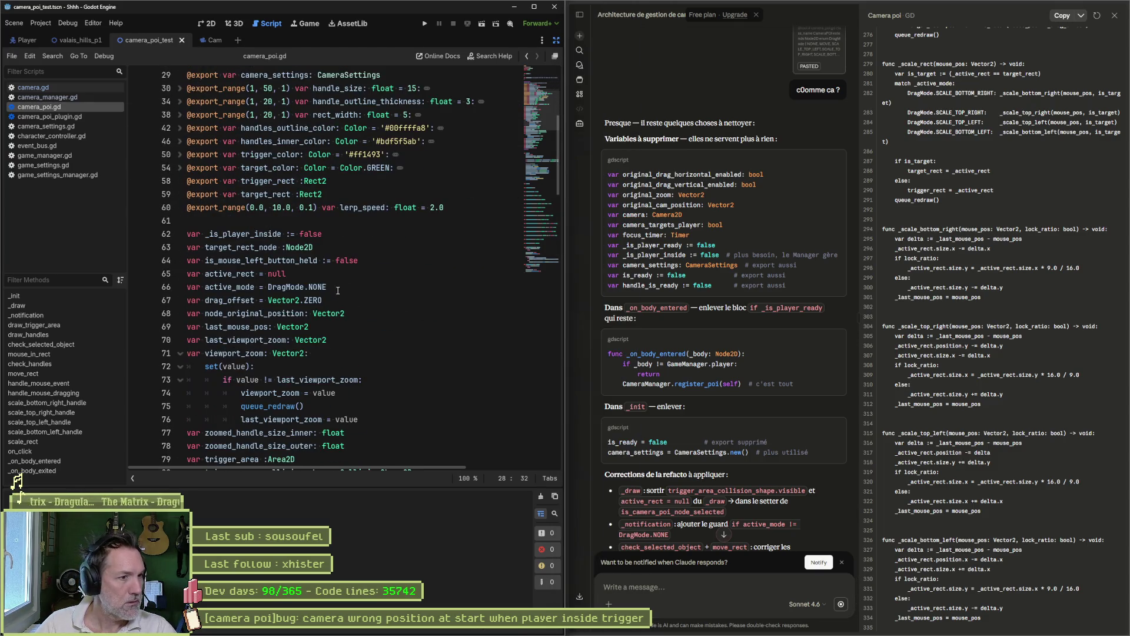
{"action": "scroll", "coordinate": [346, 297], "scroll_direction": "down", "scroll_amount": 4}
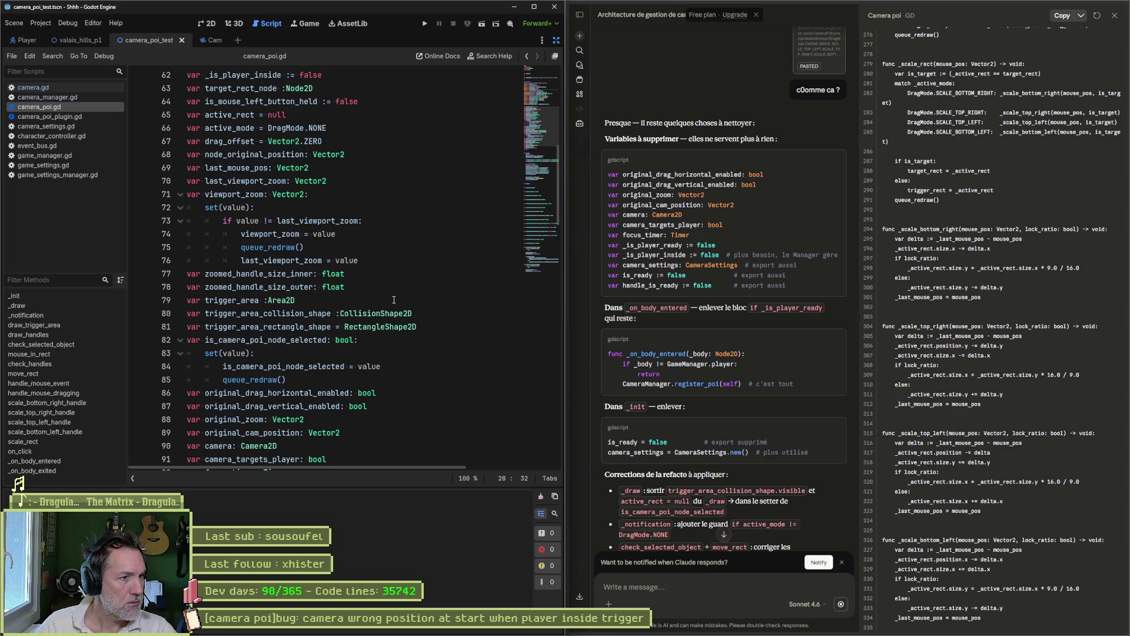
{"action": "scroll", "coordinate": [393, 301], "scroll_direction": "down", "scroll_amount": 1}
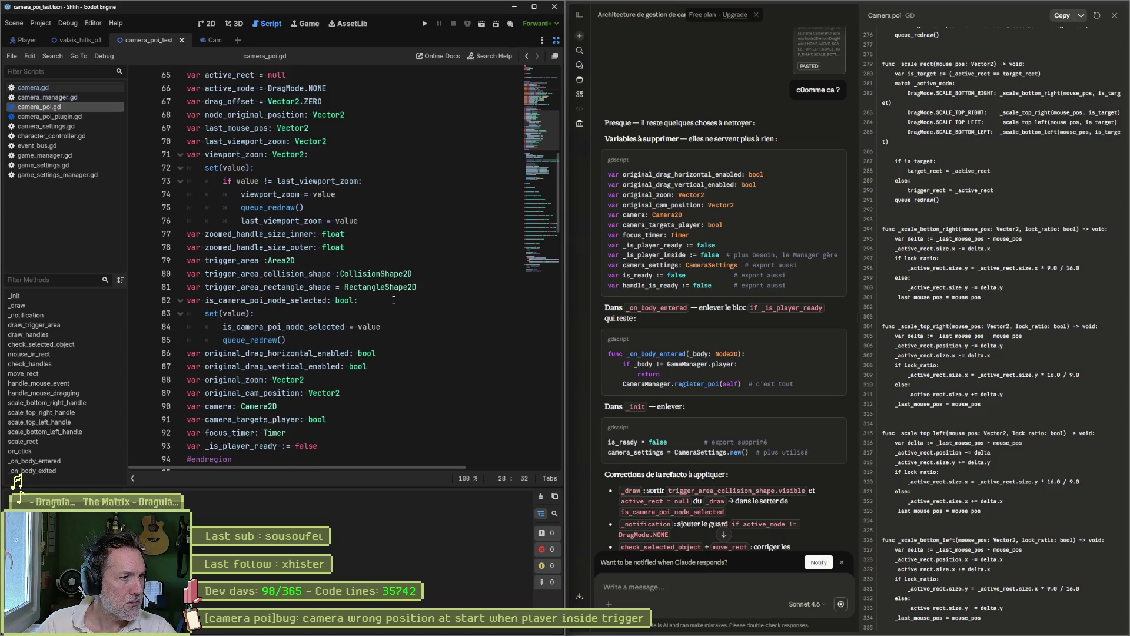
{"action": "left_click", "coordinate": [386, 351]}
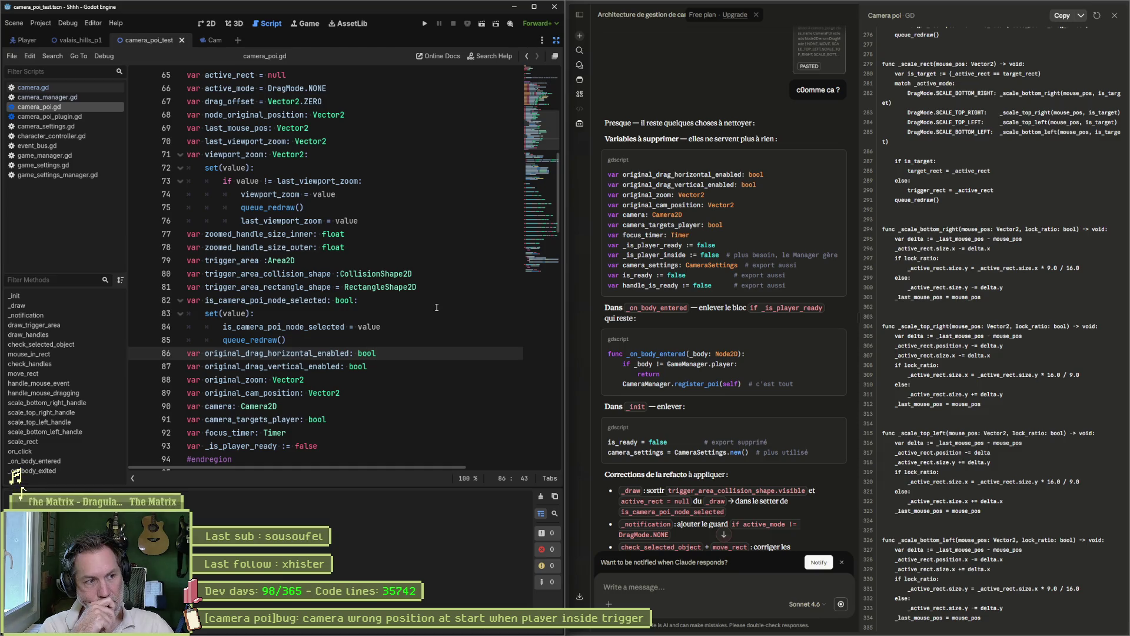
{"action": "key", "text": "ctrl+shift+k"}
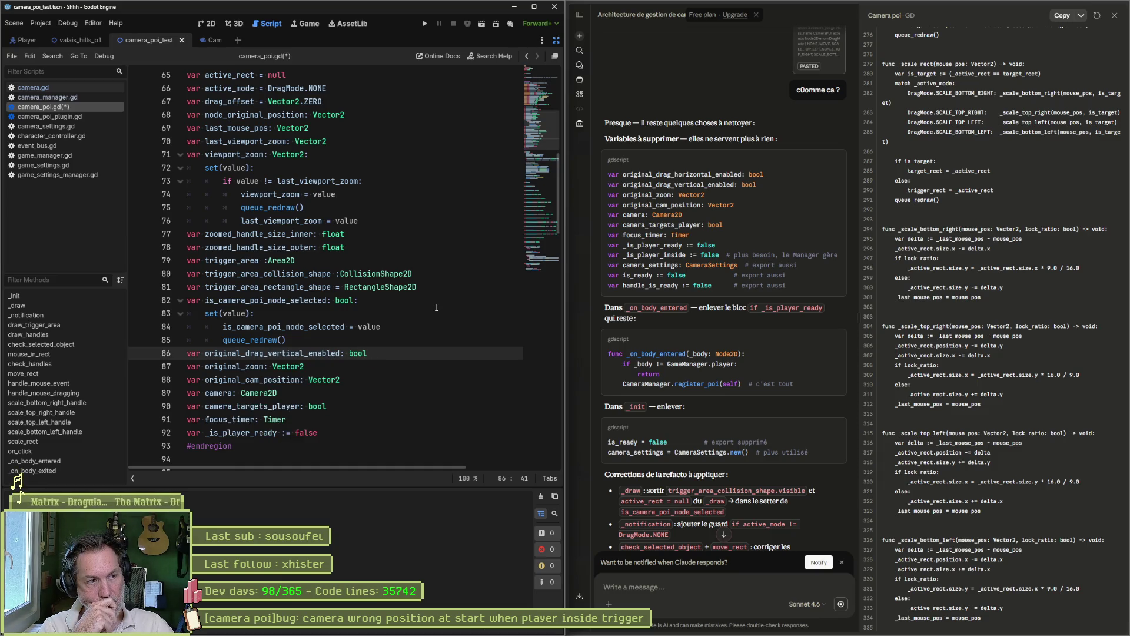
{"action": "key", "text": "ctrl+shift+k"}
{"action": "key", "text": "ctrl+shift+k"}
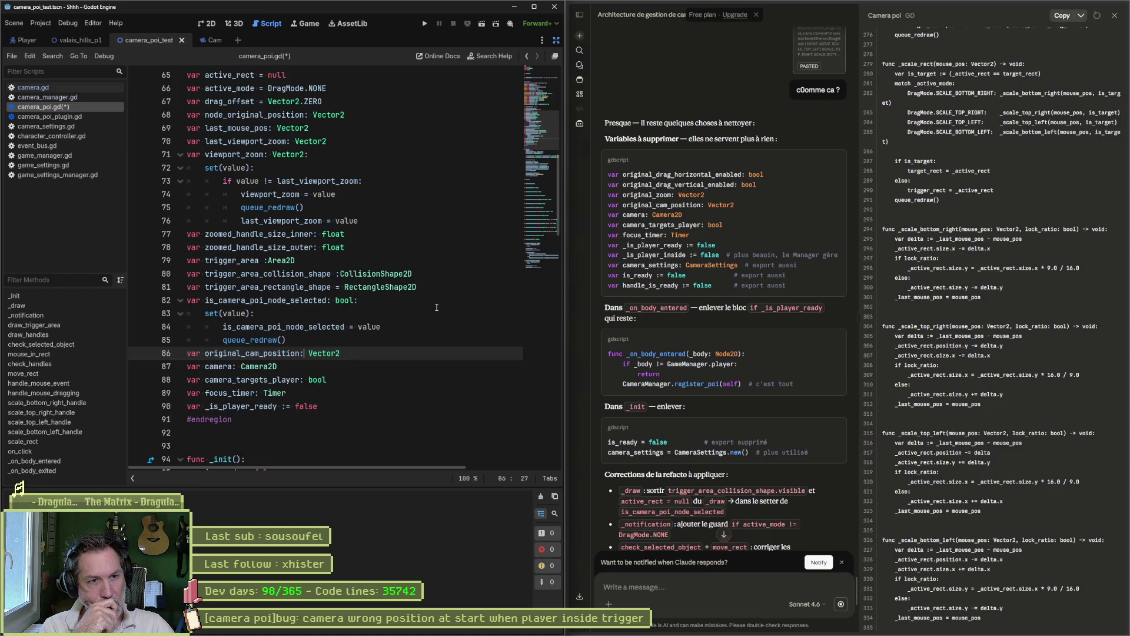
{"action": "key", "text": "ctrl+shift+k"}
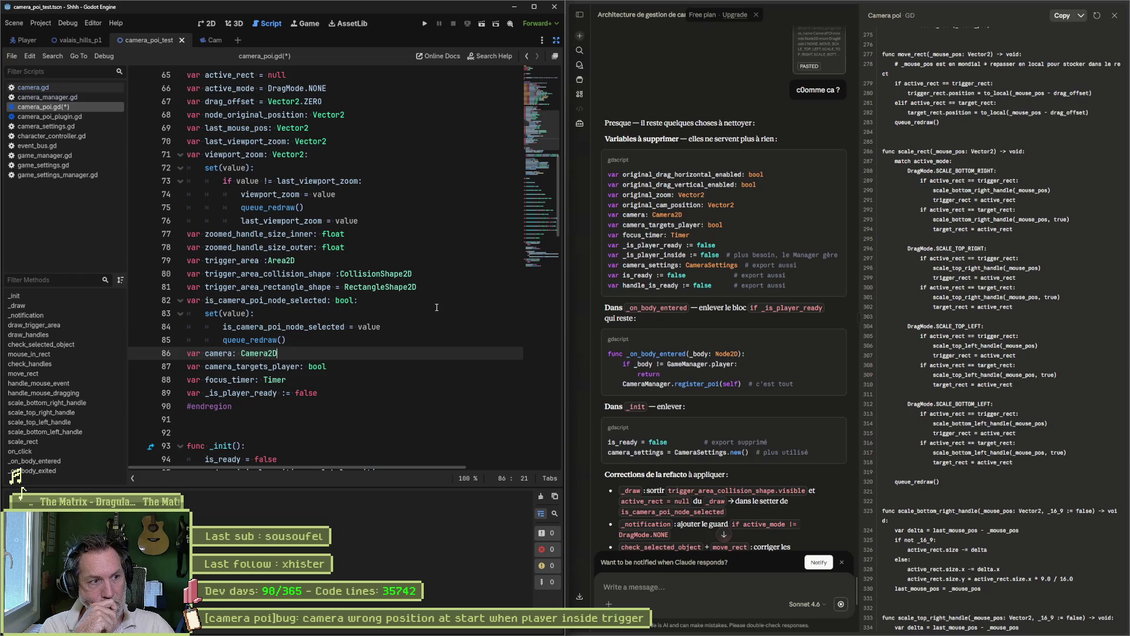
{"action": "key", "text": "ctrl+shift+k"}
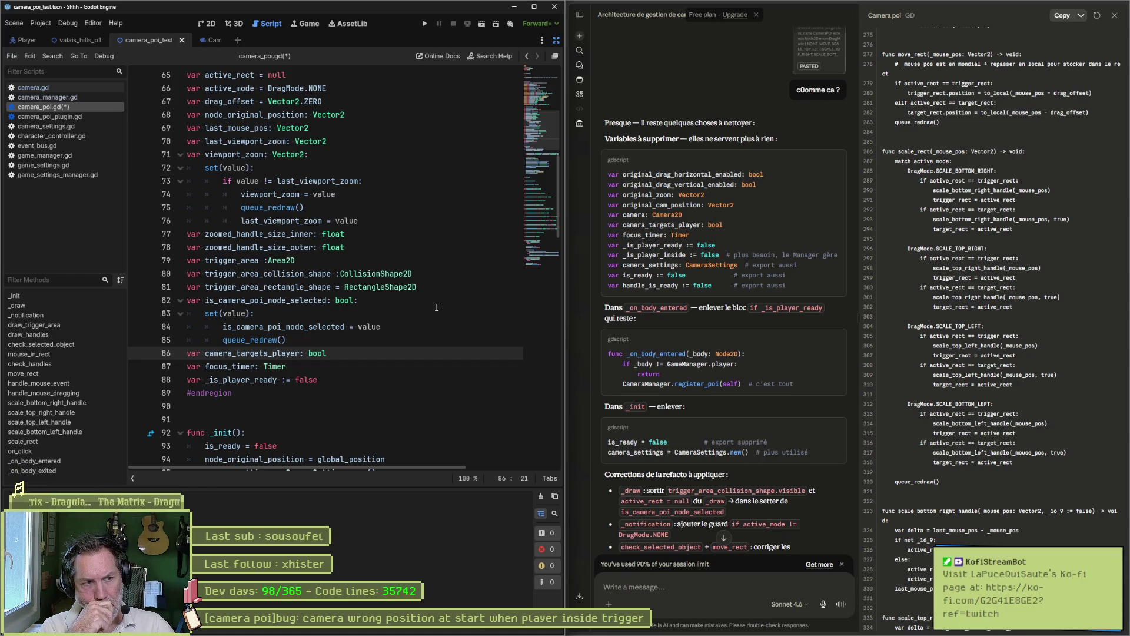
Delete camera_targets_player, focus_timer and _is_player_ready, then jump to the resulting error at line 374.
{"action": "key", "text": "ctrl+shift+k"}
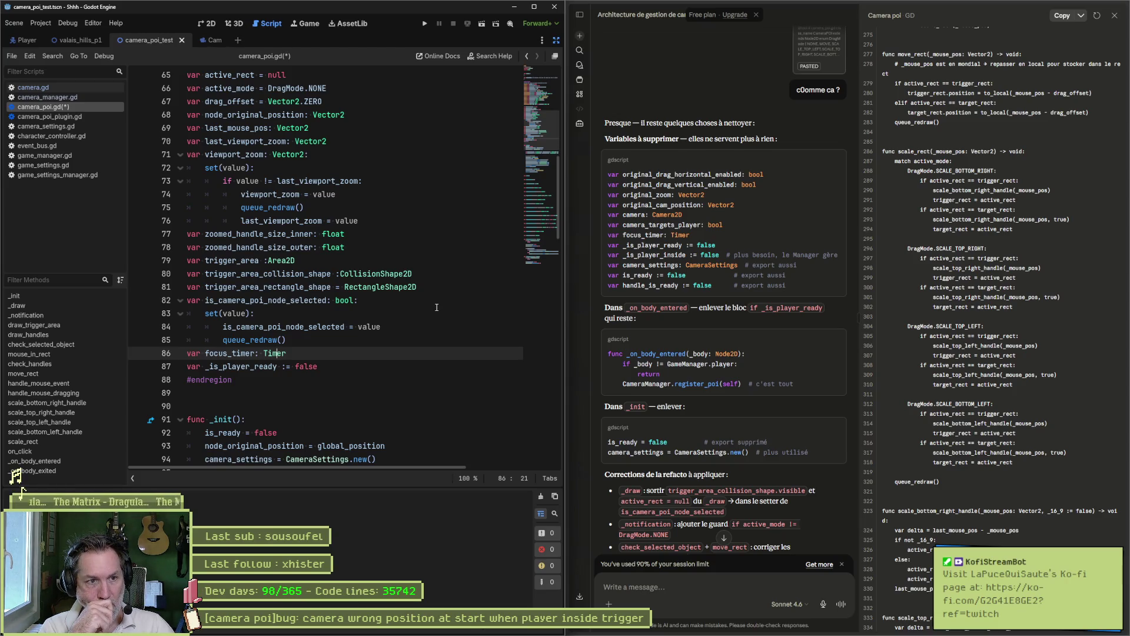
{"action": "key", "text": "ctrl+shift+k"}
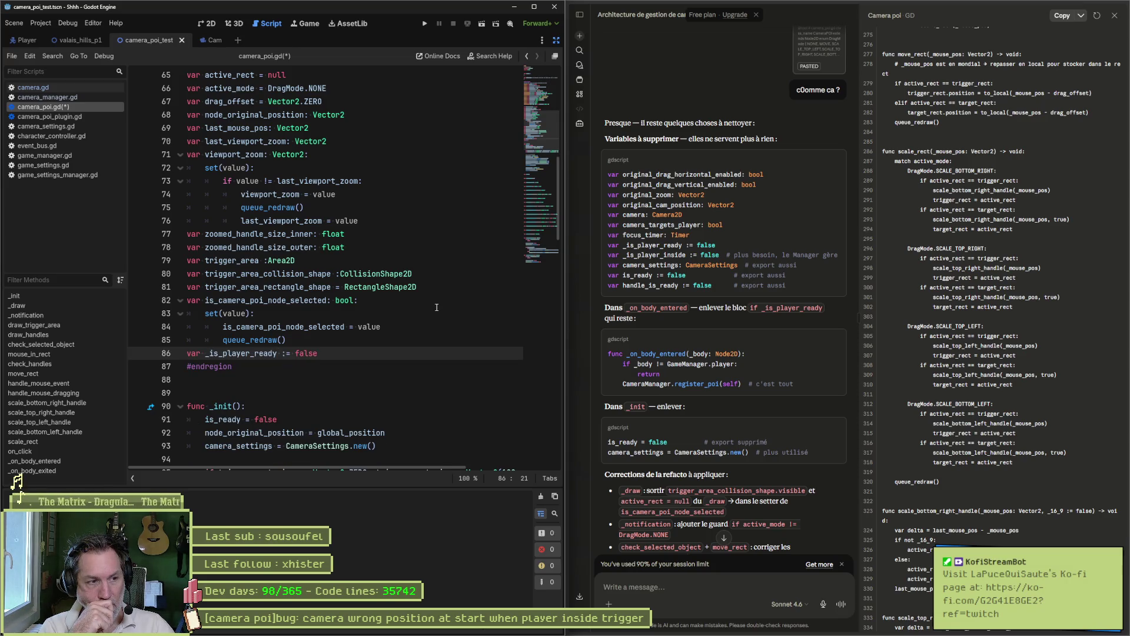
{"action": "key", "text": "ctrl+shift+k"}
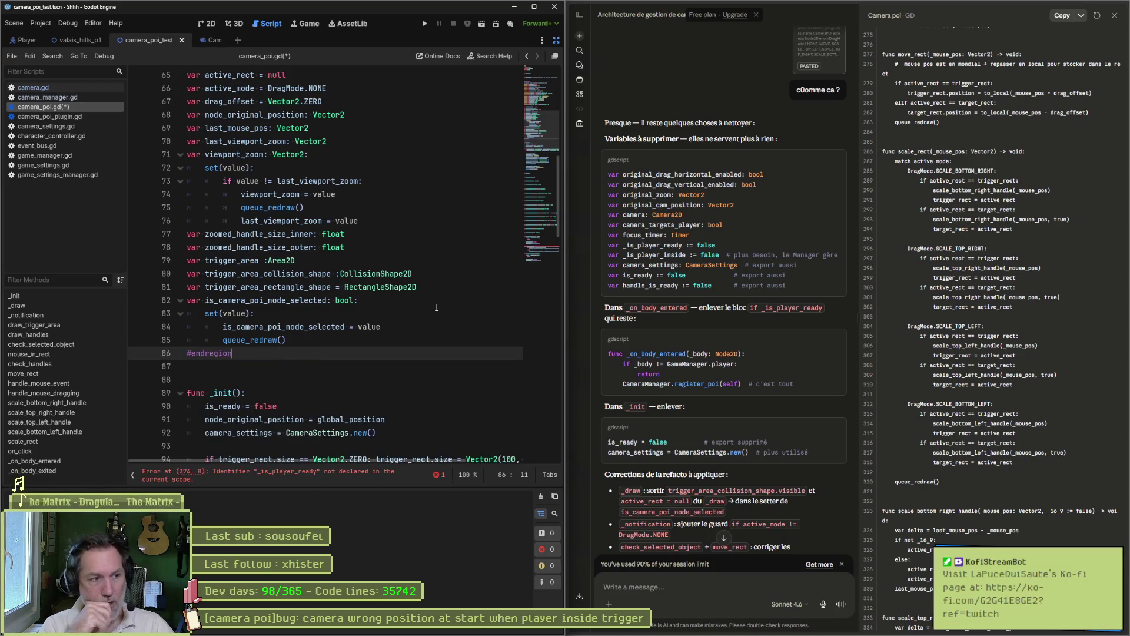
{"action": "left_click", "coordinate": [356, 474]}
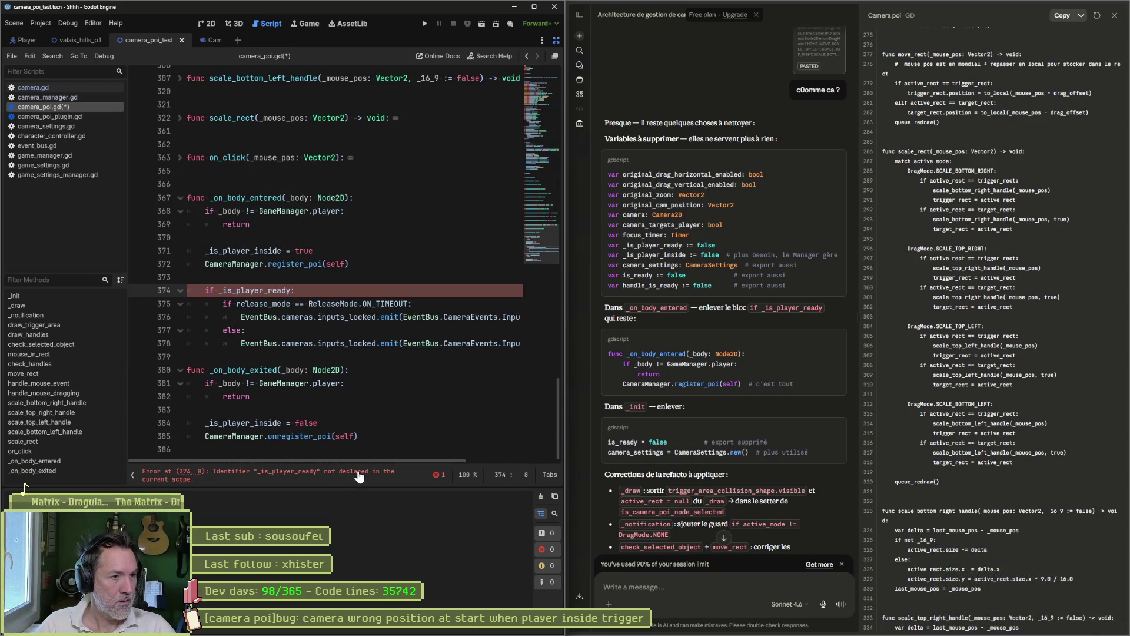
Delete the if _is_player_ready block and the _is_player_inside = true/false lines from the body handlers.
{"action": "left_click", "coordinate": [338, 284]}
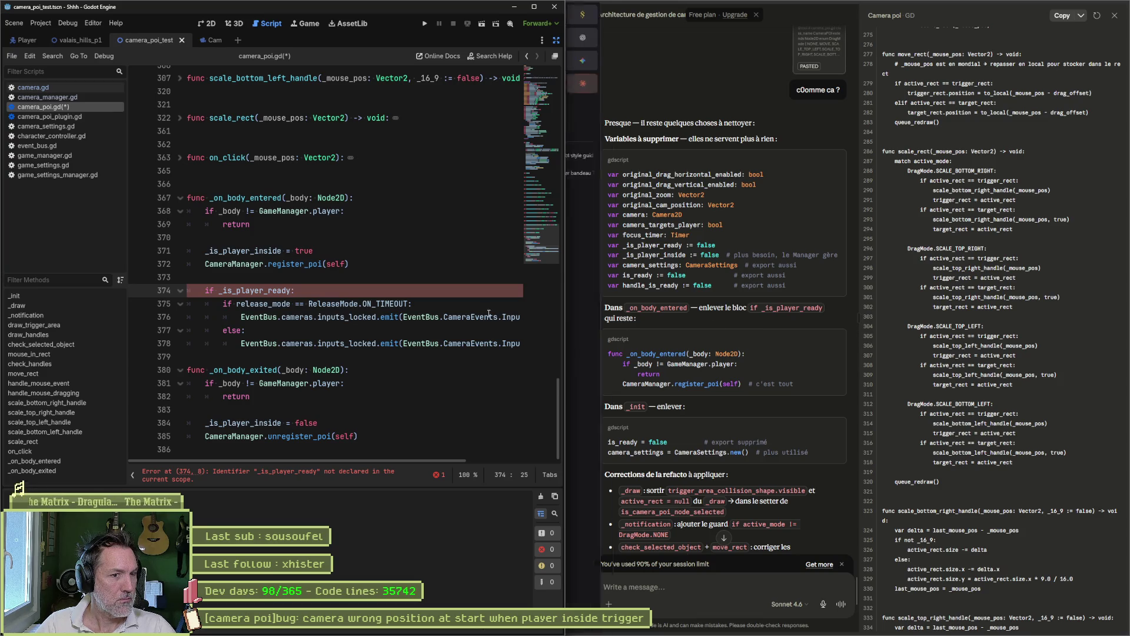
{"action": "key", "text": "ctrl+shift+k"}
{"action": "key", "text": "ctrl+shift+k"}
{"action": "key", "text": "ctrl+shift+k"}
{"action": "key", "text": "ctrl+shift+k"}
{"action": "key", "text": "ctrl+shift+k"}
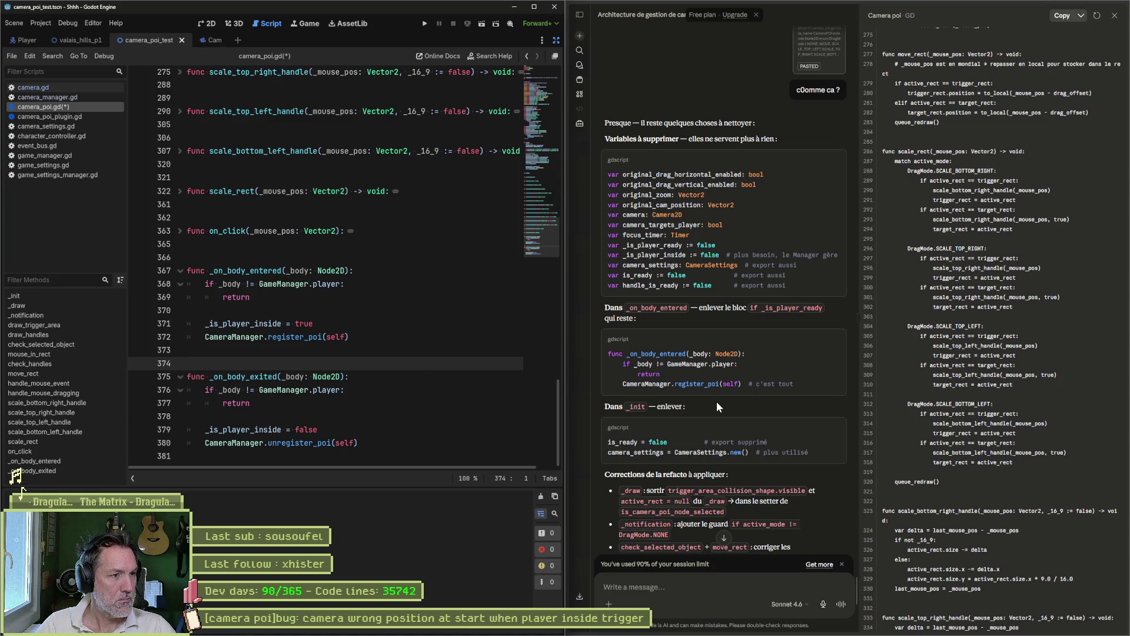
{"action": "left_click", "coordinate": [391, 325]}
{"action": "key", "text": "ctrl+shift+k"}
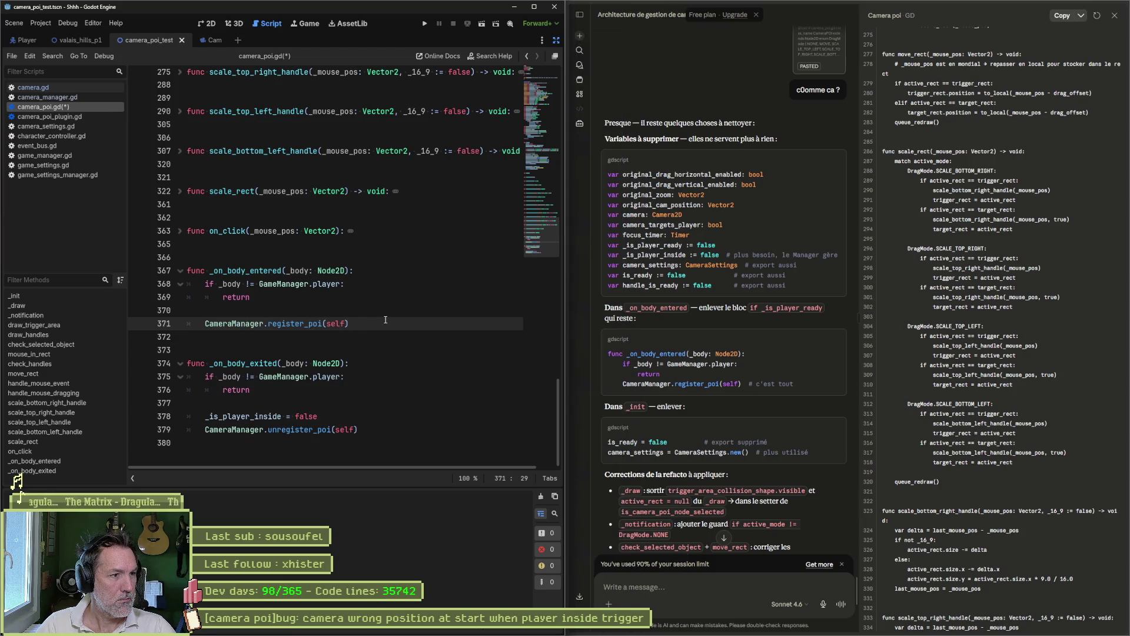
{"action": "left_click", "coordinate": [400, 416]}
{"action": "key", "text": "ctrl+shift+k"}
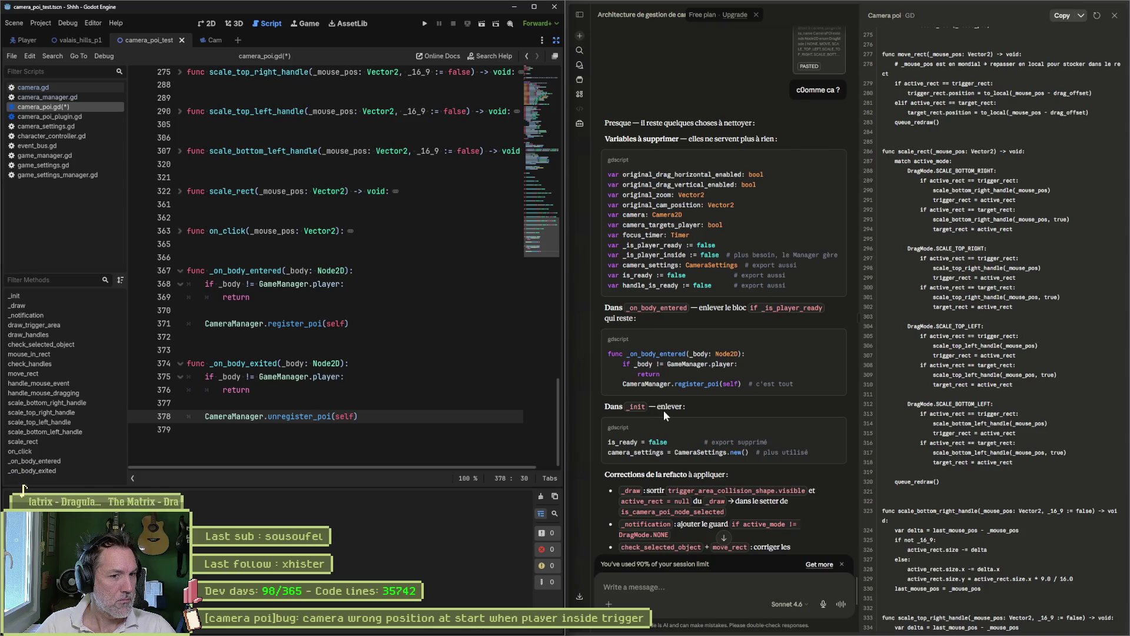
{"action": "mouse_move", "coordinate": [539, 232]}
{"action": "left_mouse_down"}
{"action": "mouse_move", "coordinate": [549, 130]}
{"action": "mouse_move", "coordinate": [542, 162]}
{"action": "left_mouse_up"}
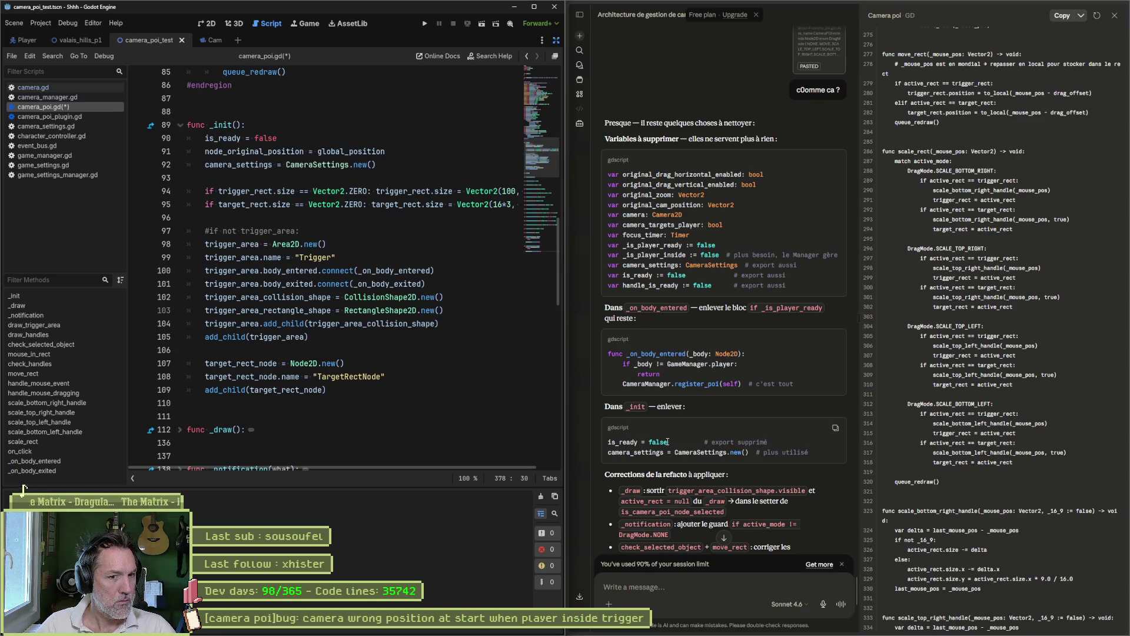
Delete the is_ready = false line from _init.
{"action": "mouse_move", "coordinate": [580, 371]}
{"action": "left_click", "coordinate": [305, 138]}
{"action": "key", "text": "ctrl+shift+k"}
{"action": "left_click_drag", "start_coordinate": [550, 166], "coordinate": [542, 125]}
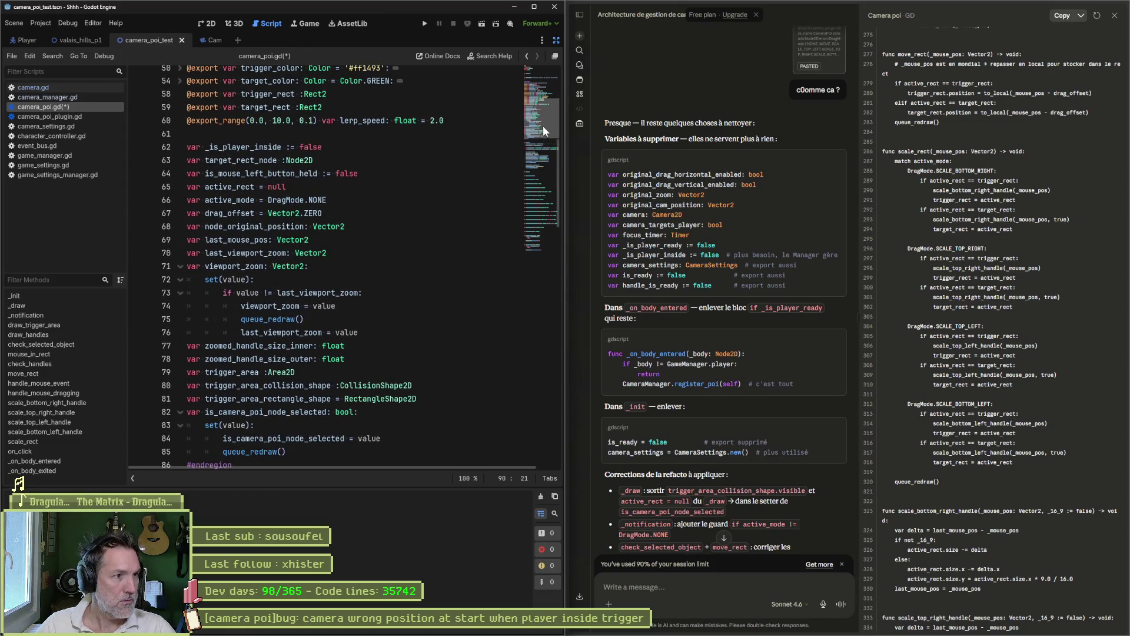
{"action": "left_click_drag", "start_coordinate": [542, 126], "coordinate": [546, 102]}
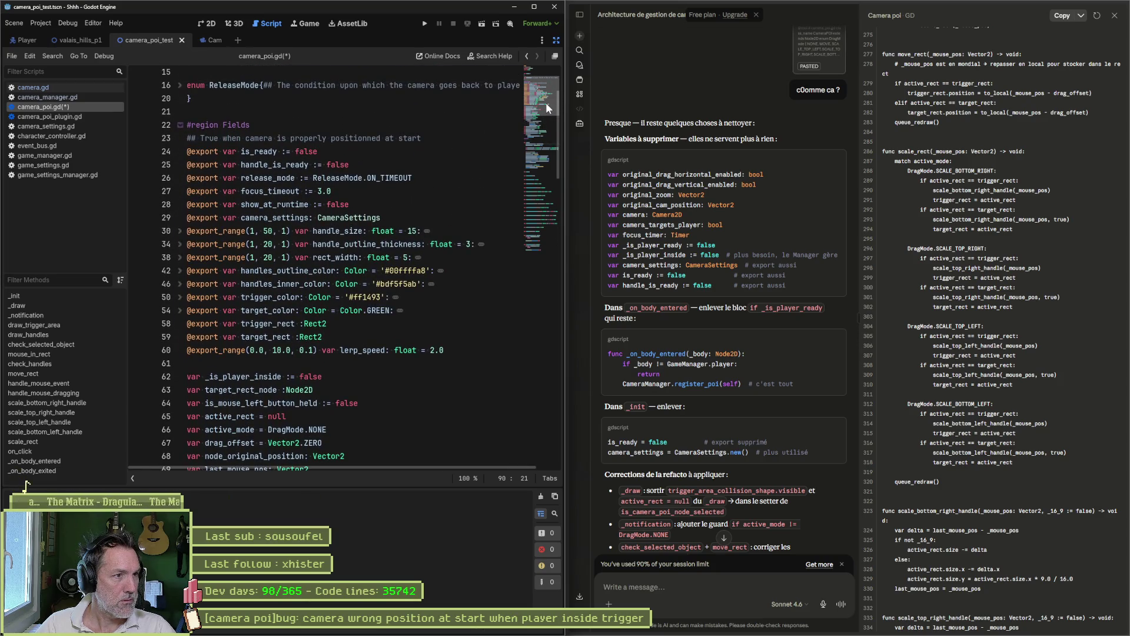
Delete the exported is_ready field and select the chat's camera_settings line.
{"action": "left_click", "coordinate": [355, 151]}
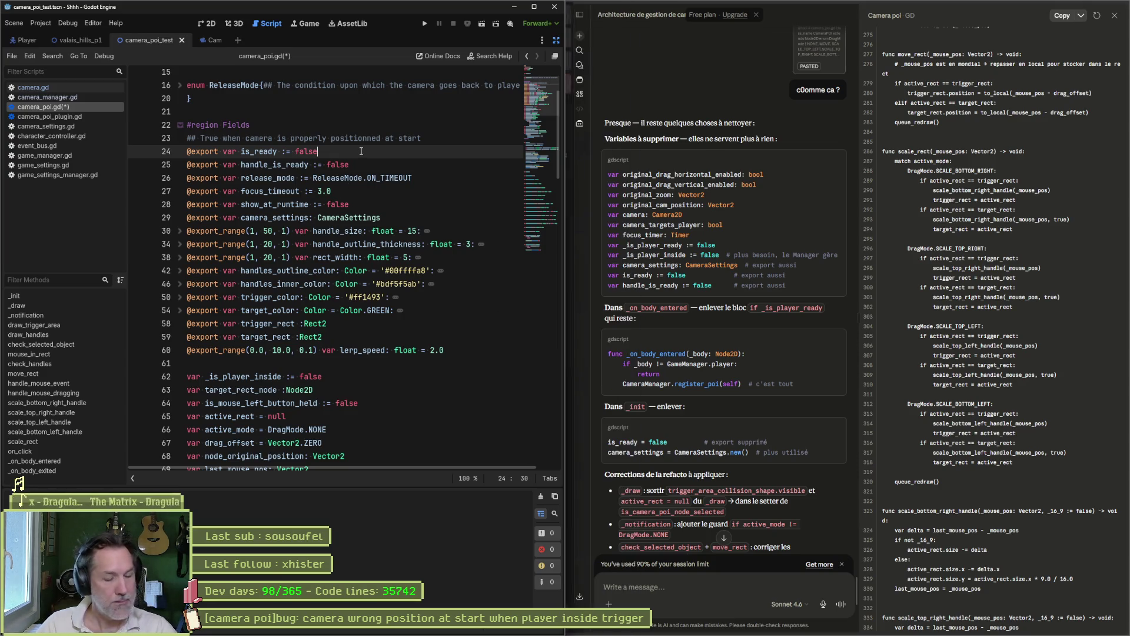
{"action": "key", "text": "ctrl+shift+k"}
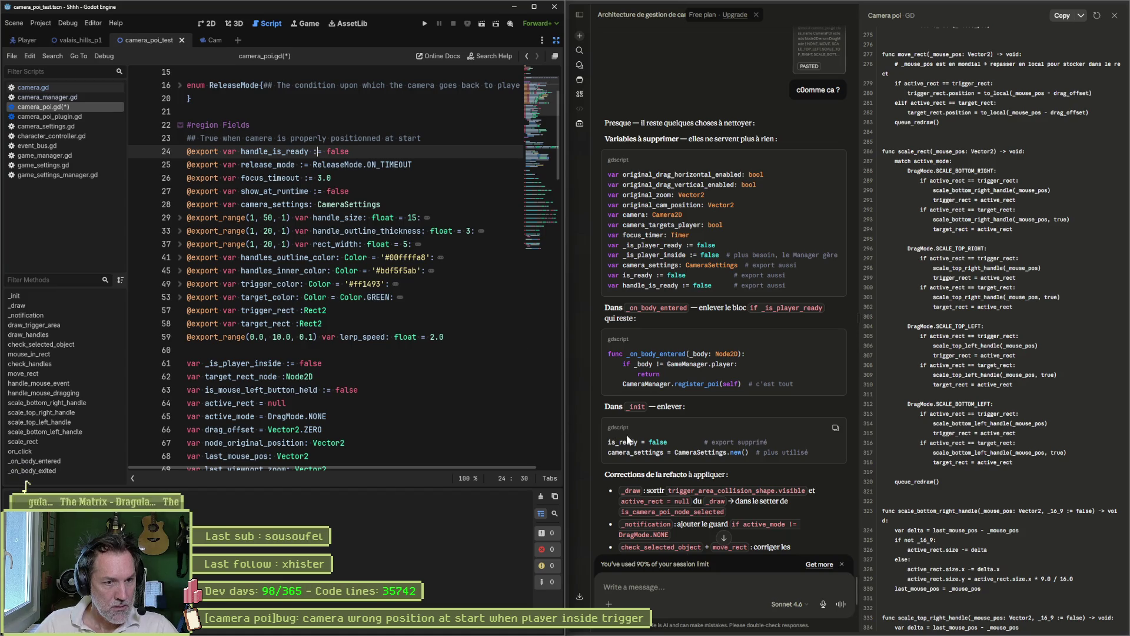
{"action": "scroll", "coordinate": [659, 376], "scroll_direction": "down", "scroll_amount": 3}
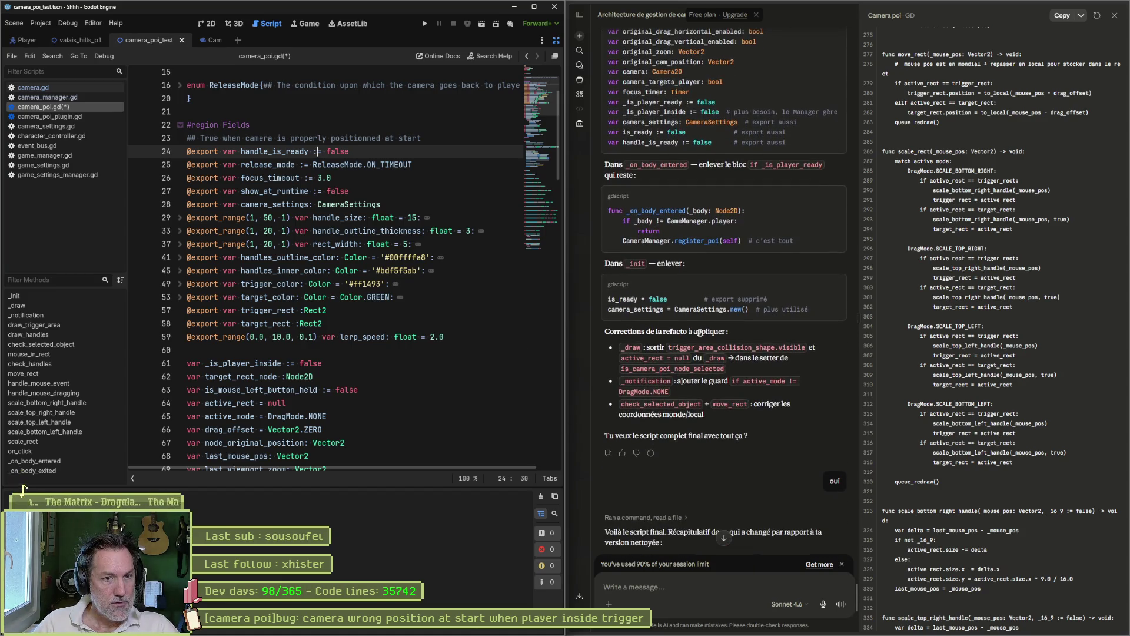
{"action": "left_click_drag", "start_coordinate": [753, 310], "coordinate": [607, 310]}
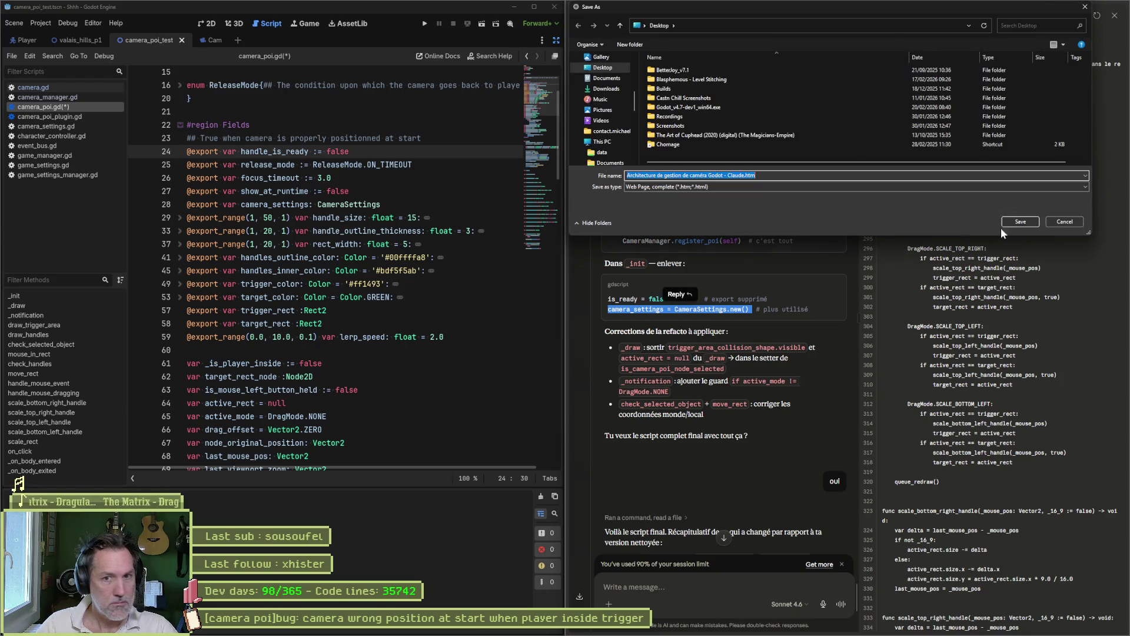
Cancel the browser's Save As dialog and save camera_poi.gd.
{"action": "left_click", "coordinate": [515, 367]}
{"action": "key", "text": "ctrl+s"}
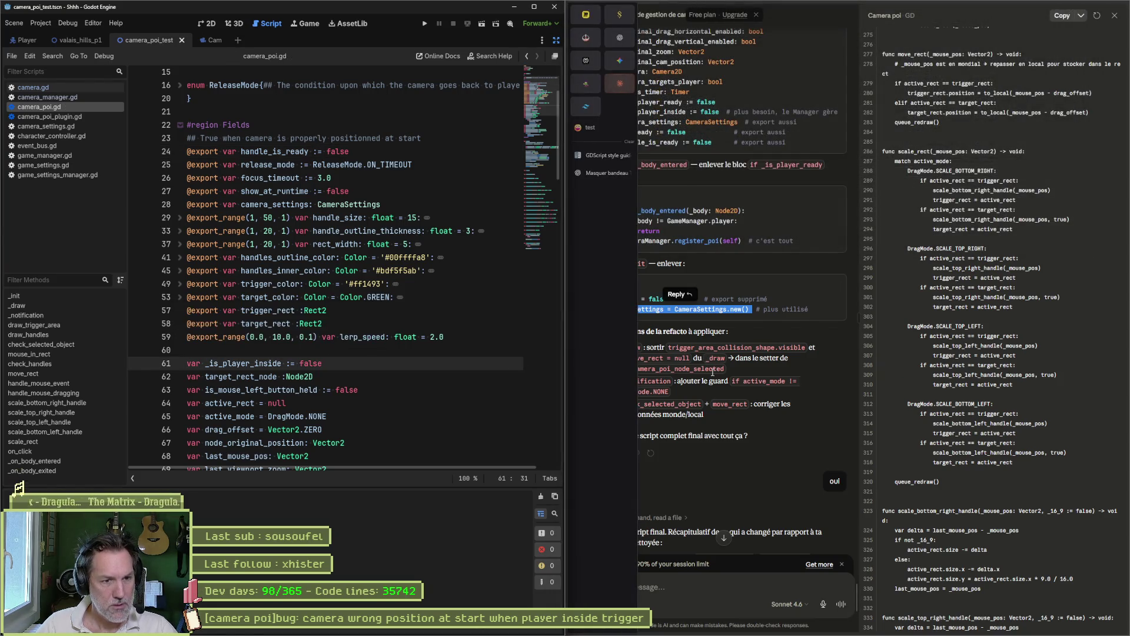
{"action": "left_click", "coordinate": [758, 380]}
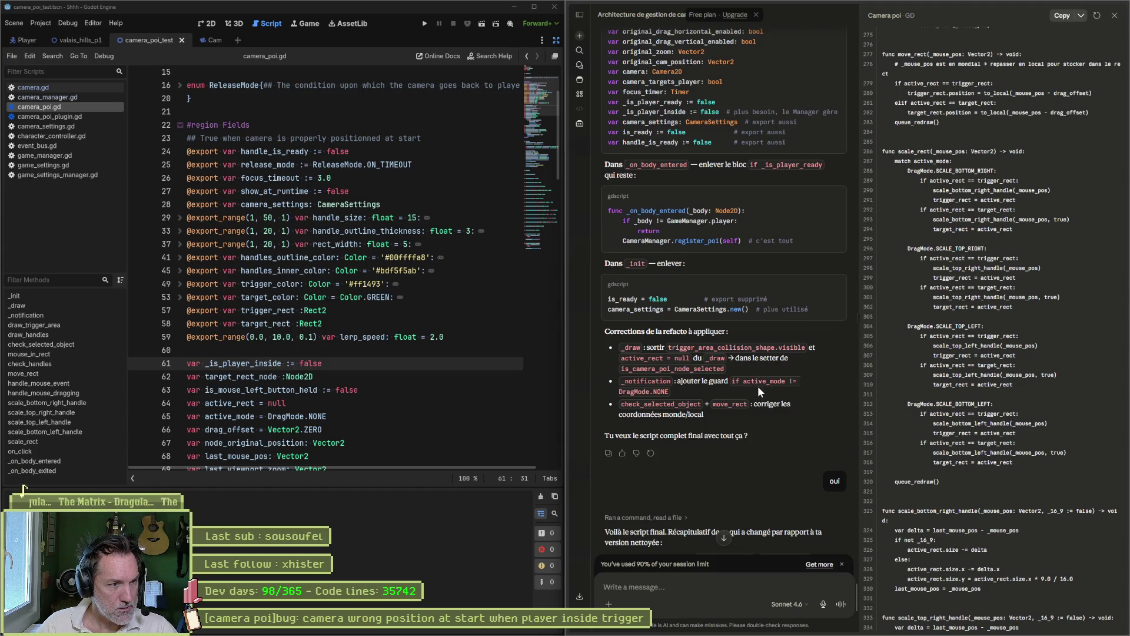
Jump to _draw and select its trigger_area_collision_shape visibility line.
{"action": "left_click", "coordinate": [71, 307]}
{"action": "scroll", "coordinate": [452, 361], "scroll_direction": "down", "scroll_amount": 2}
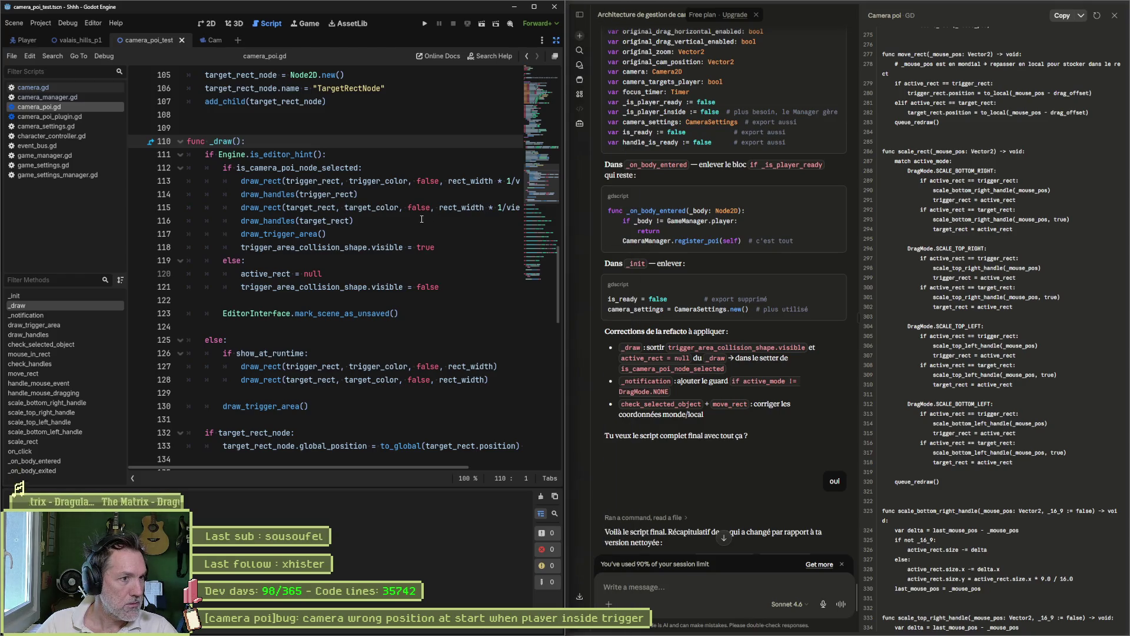
{"action": "left_click_drag", "start_coordinate": [452, 248], "coordinate": [453, 239]}
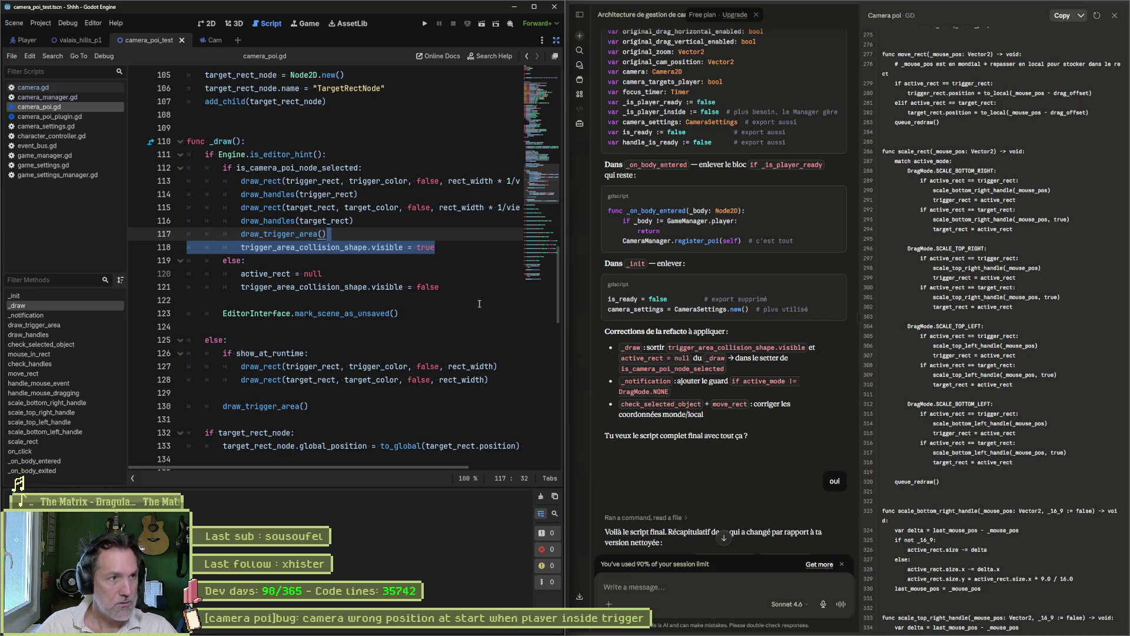
In the test scene's 2D view, shrink the green target rectangle and enlarge the magenta trigger rectangle.
{"action": "left_click", "coordinate": [209, 24]}
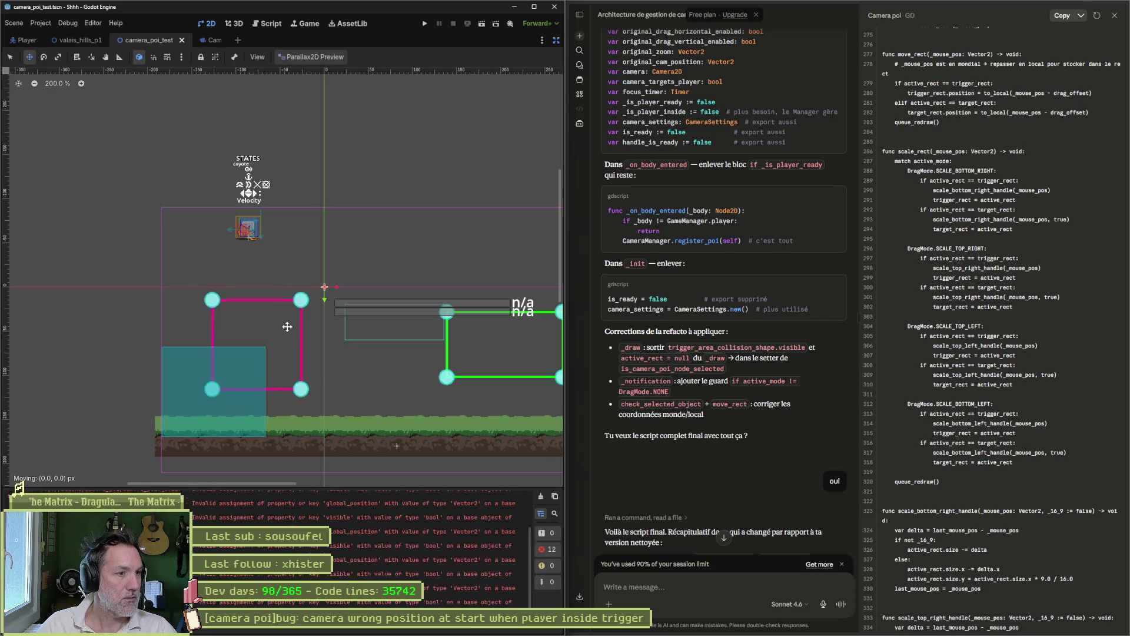
{"action": "mouse_move", "coordinate": [370, 312]}
{"action": "left_mouse_down"}
{"action": "mouse_move", "coordinate": [396, 305]}
{"action": "mouse_move", "coordinate": [371, 290]}
{"action": "mouse_move", "coordinate": [373, 263]}
{"action": "left_mouse_up"}
{"action": "left_click_drag", "start_coordinate": [296, 362], "coordinate": [332, 413]}
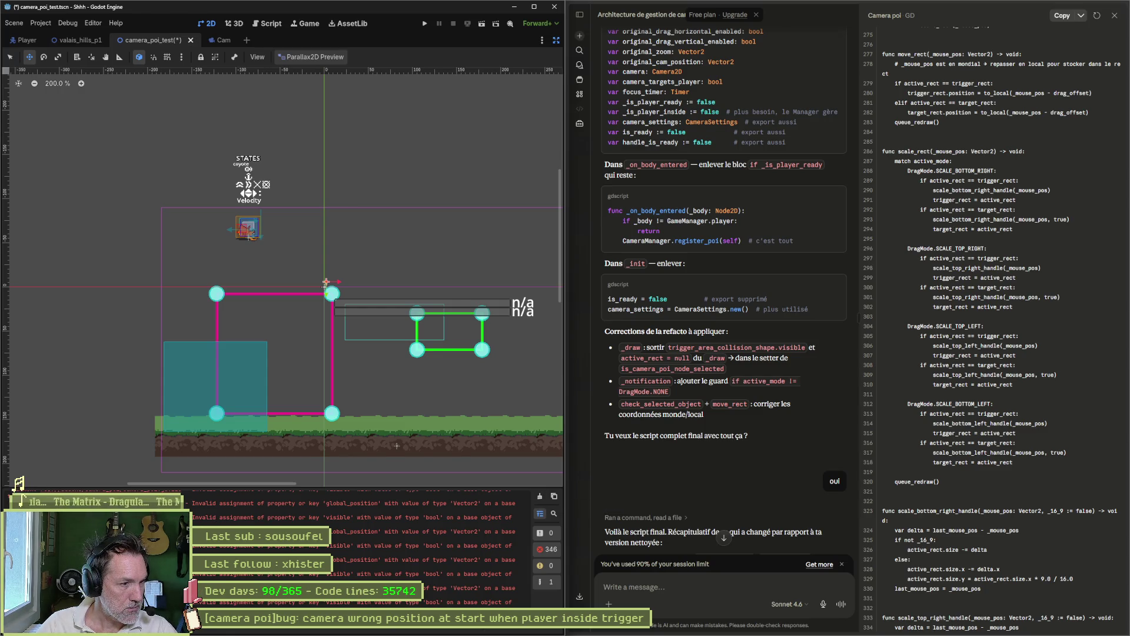
{"action": "key", "text": "ctrl+F3"}
{"action": "scroll", "coordinate": [356, 392], "scroll_direction": "down", "scroll_amount": 2}
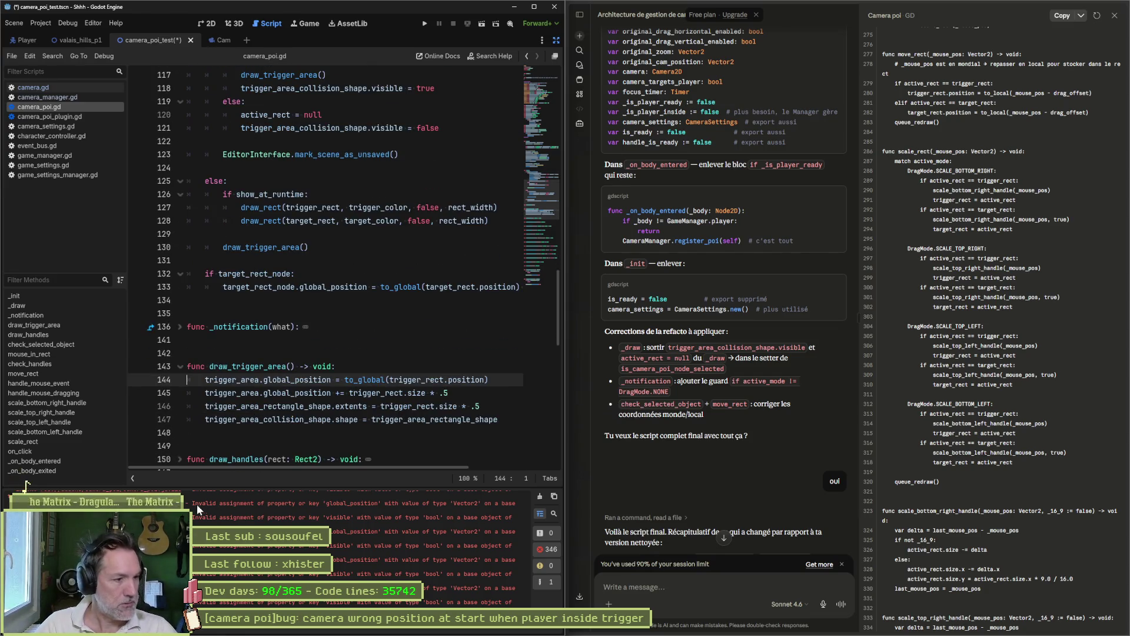
{"action": "left_click", "coordinate": [188, 89]}
{"action": "scroll", "coordinate": [347, 299], "scroll_direction": "up", "scroll_amount": 2}
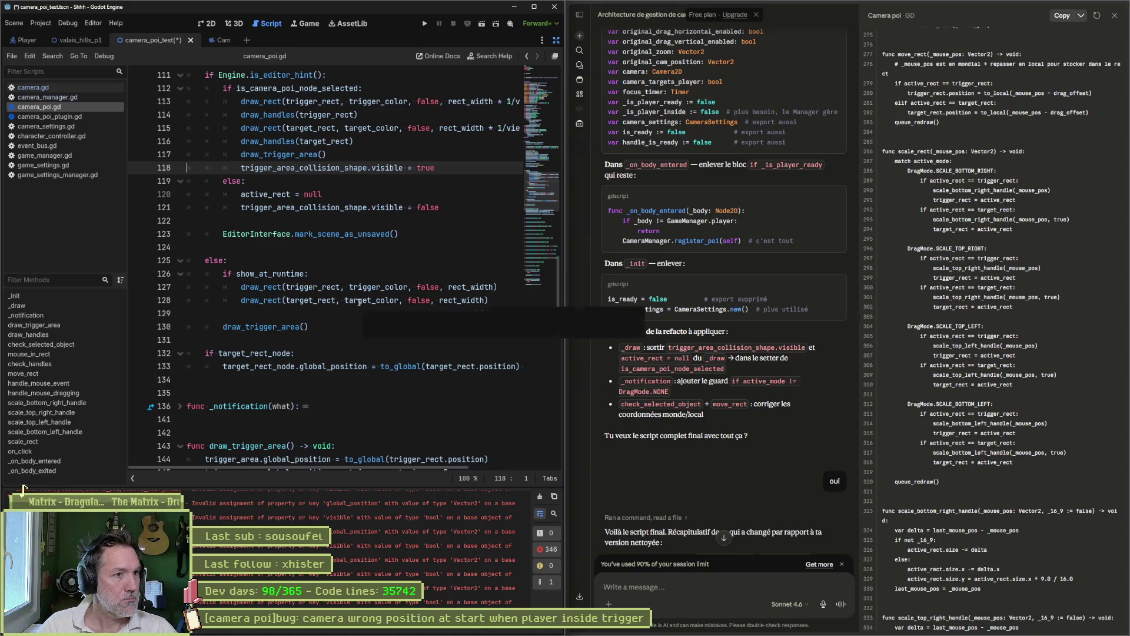
{"action": "scroll", "coordinate": [359, 302], "scroll_direction": "up", "scroll_amount": 2}
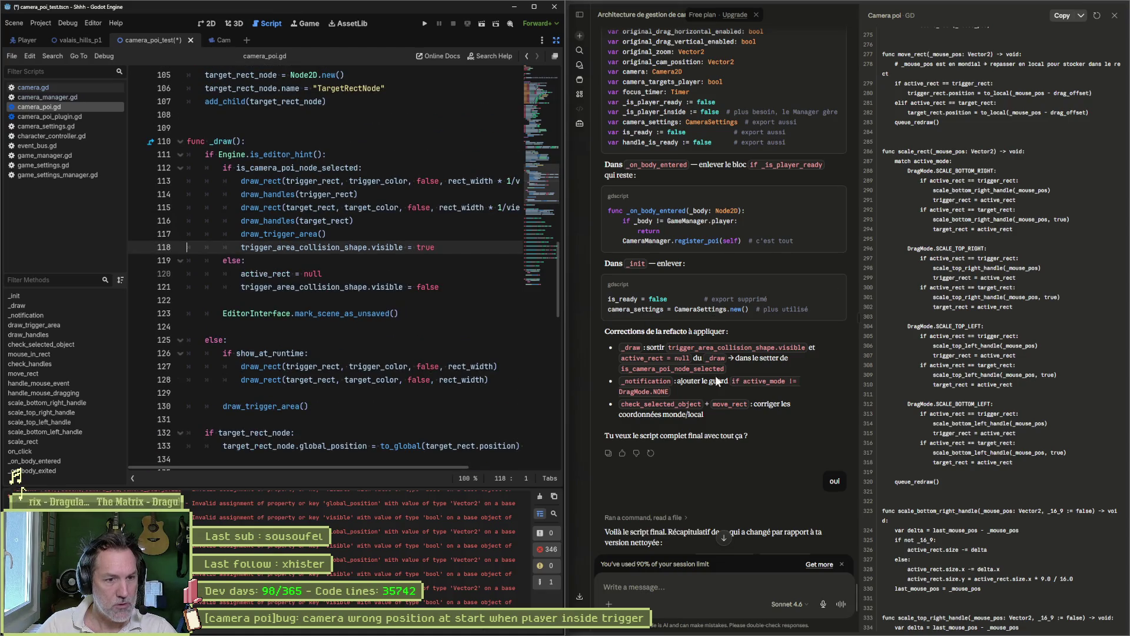
{"action": "scroll", "coordinate": [977, 279], "scroll_direction": "up", "scroll_amount": 5}
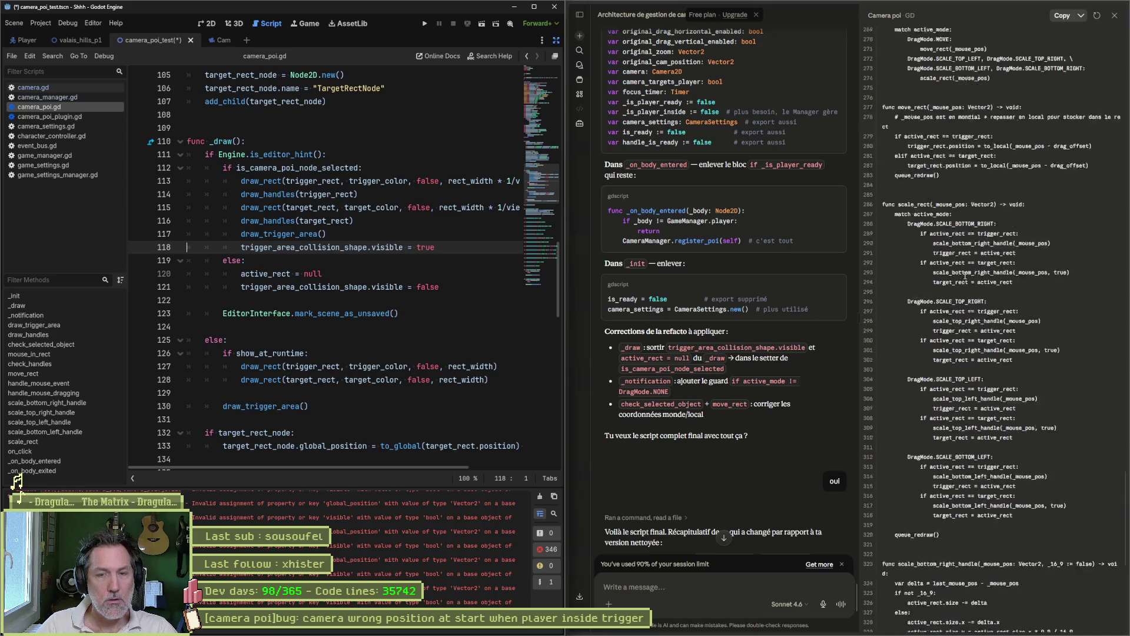
{"action": "scroll", "coordinate": [980, 279], "scroll_direction": "up", "scroll_amount": 10}
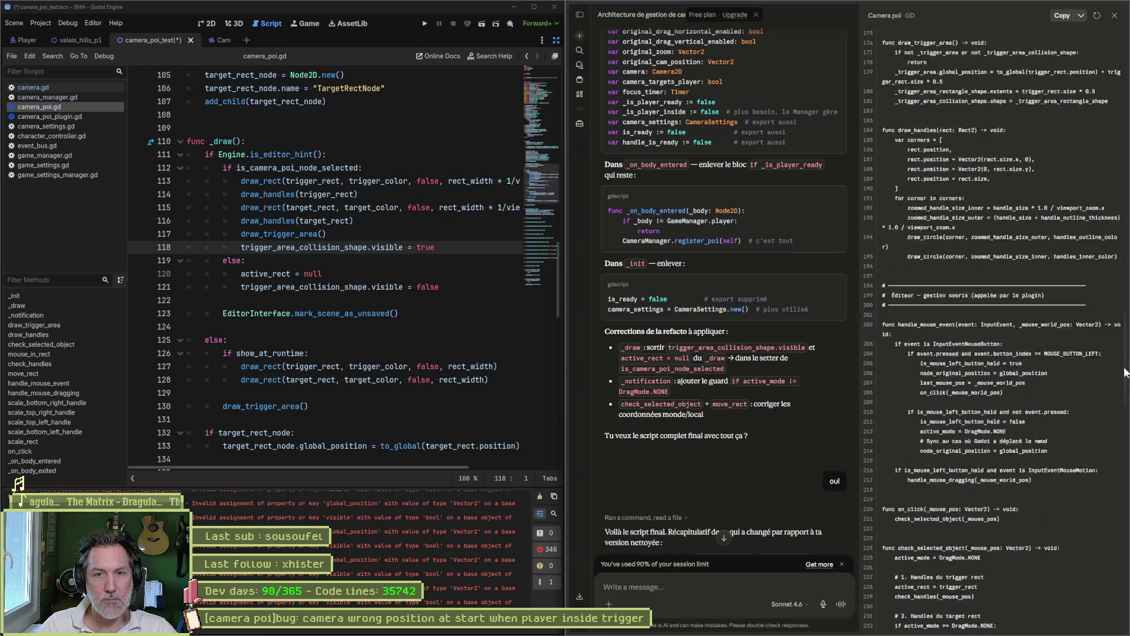
{"action": "scroll", "coordinate": [1105, 73], "scroll_direction": "up", "scroll_amount": 20}
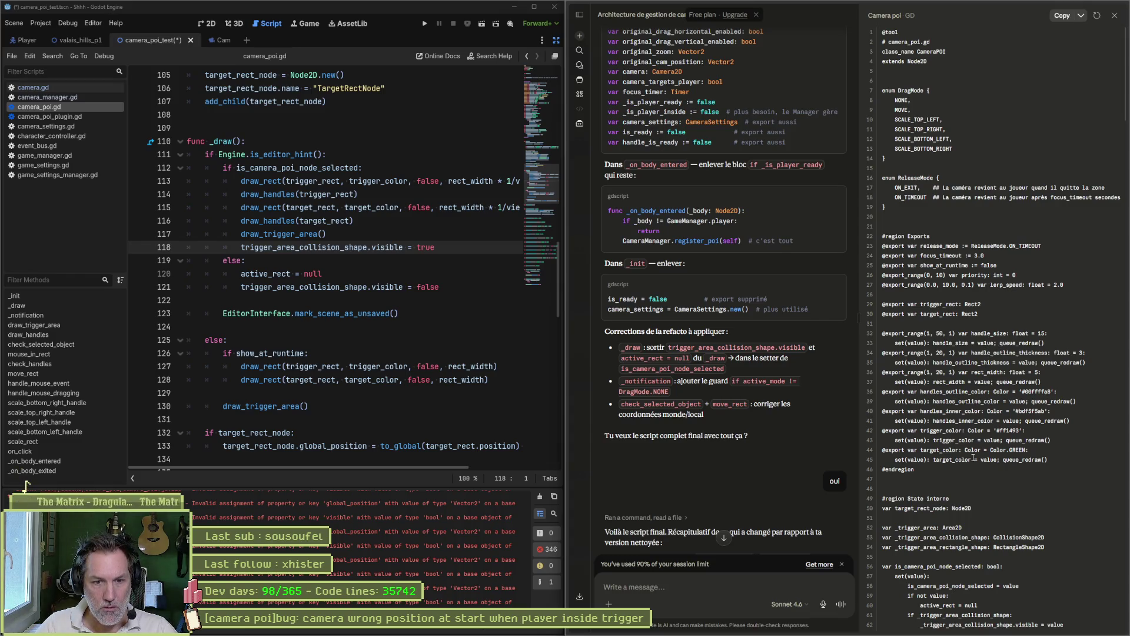
{"action": "scroll", "coordinate": [969, 463], "scroll_direction": "down", "scroll_amount": 8}
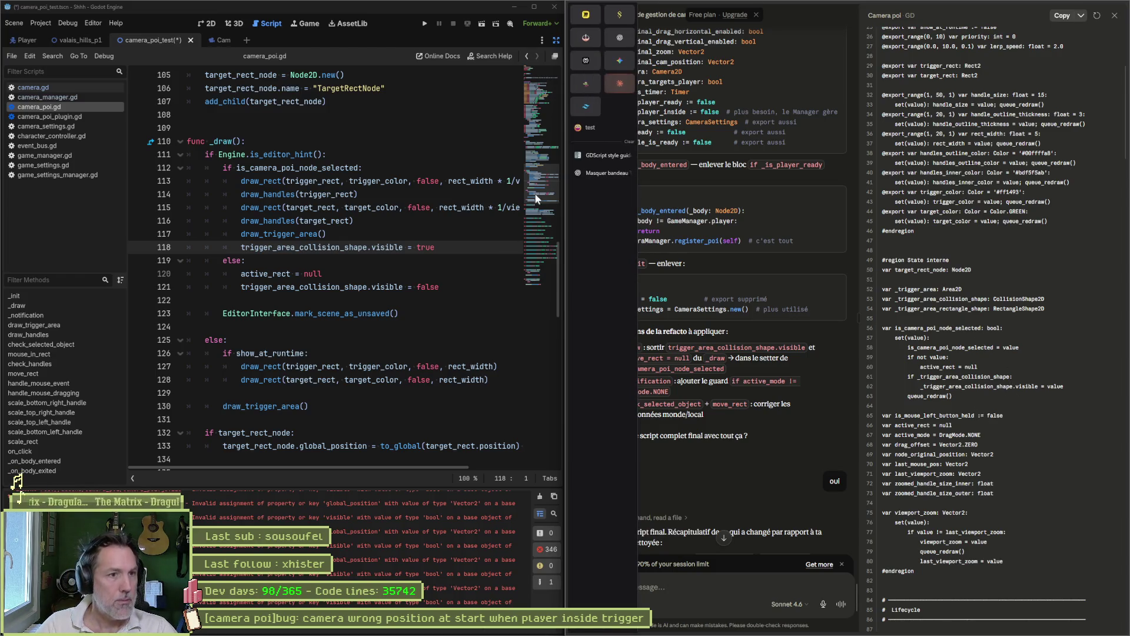
{"action": "left_click", "coordinate": [531, 120]}
{"action": "mouse_move", "coordinate": [530, 120]}
{"action": "left_mouse_down"}
{"action": "mouse_move", "coordinate": [545, 81]}
{"action": "mouse_move", "coordinate": [542, 127]}
{"action": "left_mouse_up"}
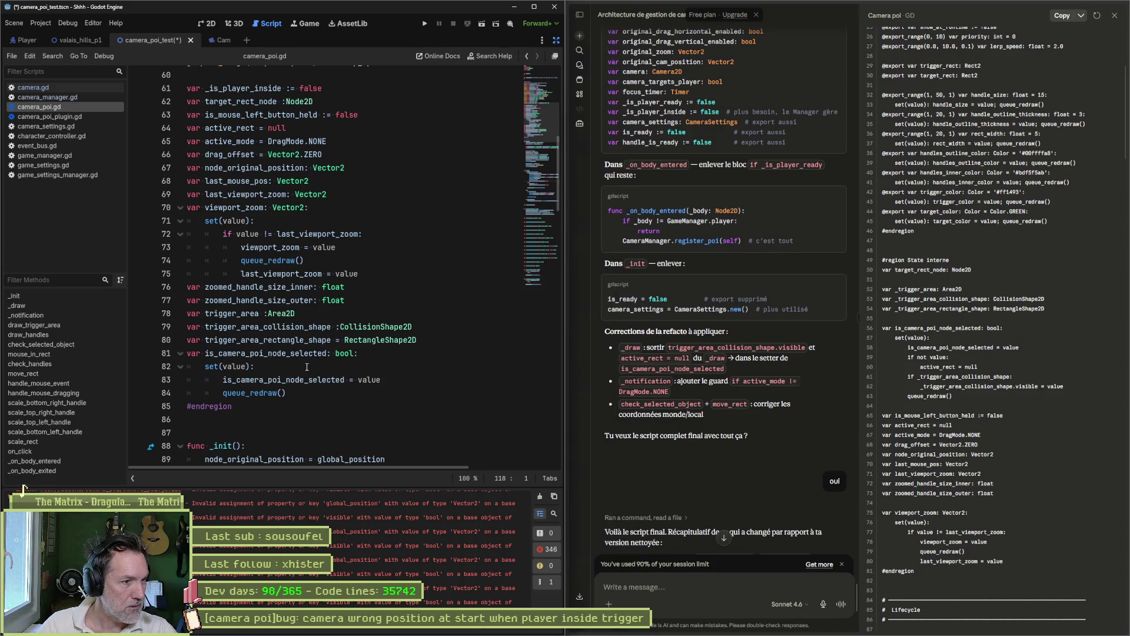
Replace the is_camera_poi_node_selected setter body with the chat's version and fix its line break.
{"action": "left_click", "coordinate": [329, 392]}
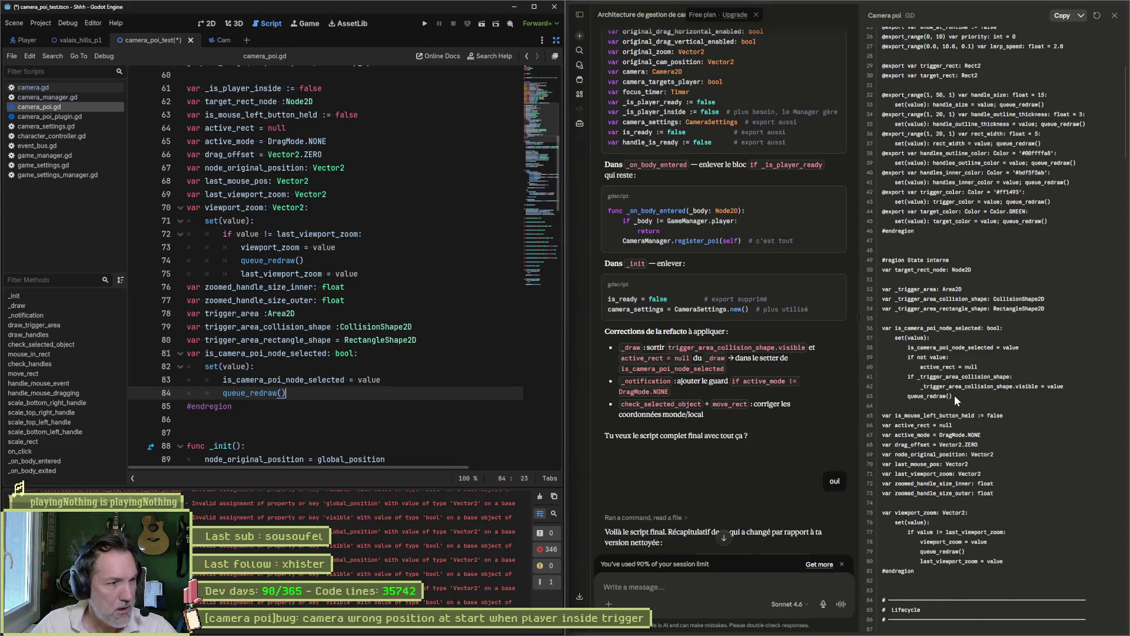
{"action": "left_click_drag", "start_coordinate": [954, 394], "coordinate": [874, 340]}
{"action": "key", "text": "ctrl+c"}
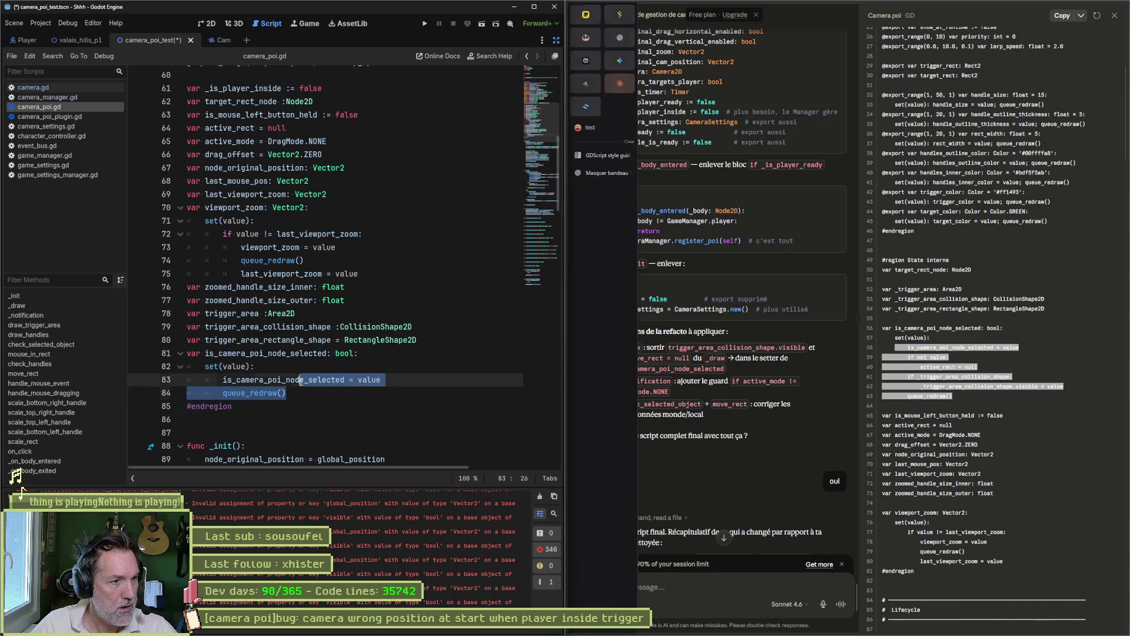
{"action": "left_click_drag", "start_coordinate": [294, 393], "coordinate": [295, 366]}
{"action": "key", "text": "ctrl+v"}
{"action": "left_click", "coordinate": [277, 379]}
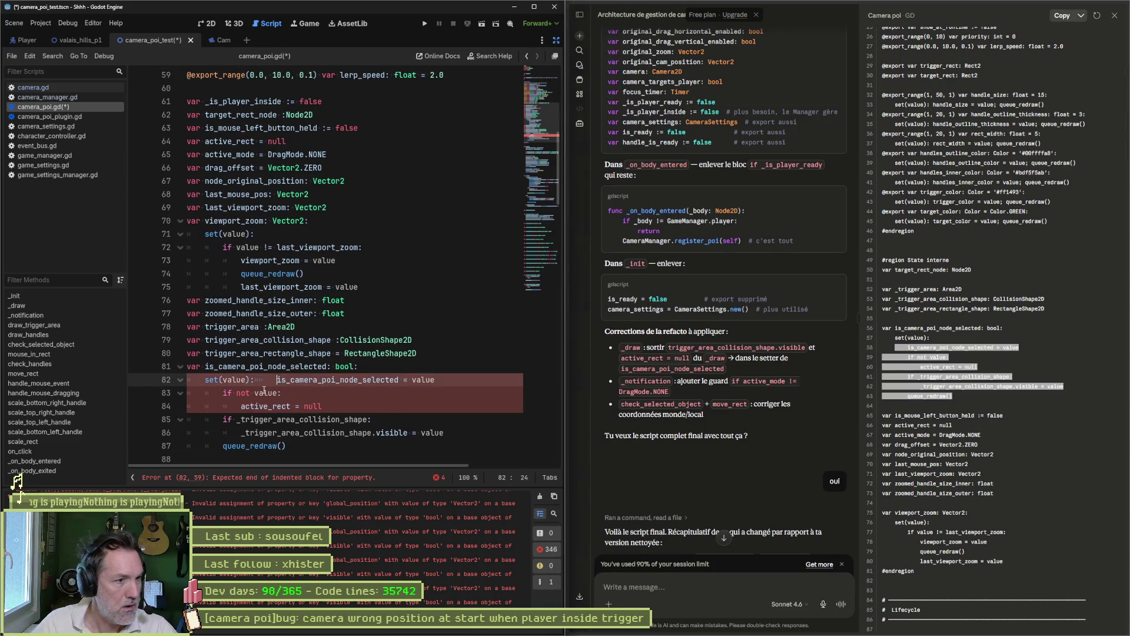
{"action": "key", "text": "Return"}
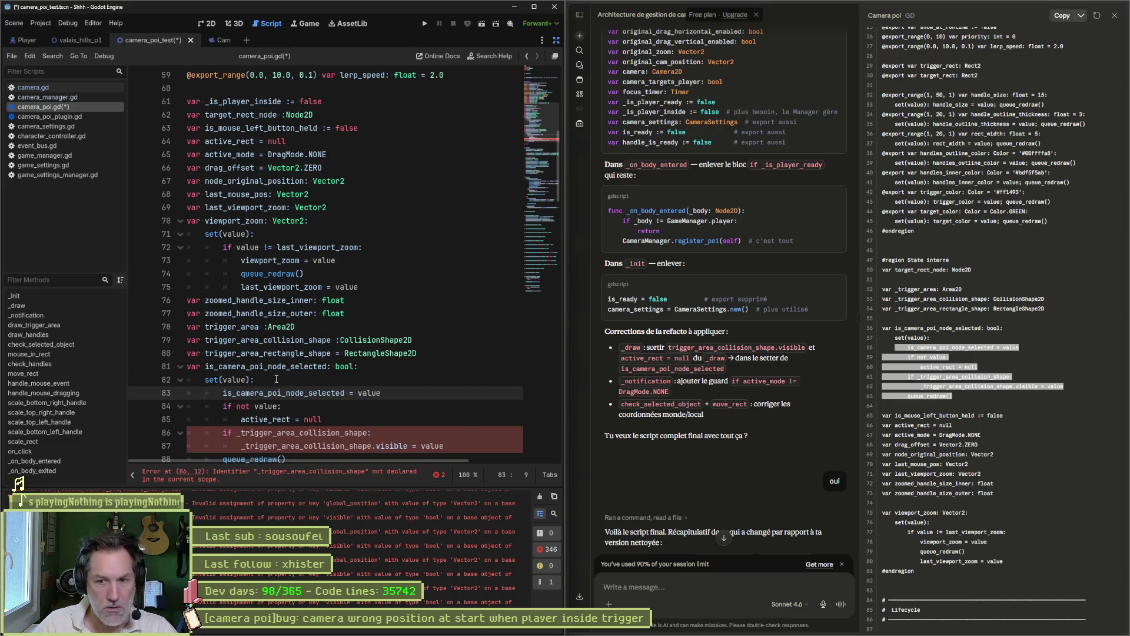
{"action": "scroll", "coordinate": [272, 379], "scroll_direction": "down", "scroll_amount": 2}
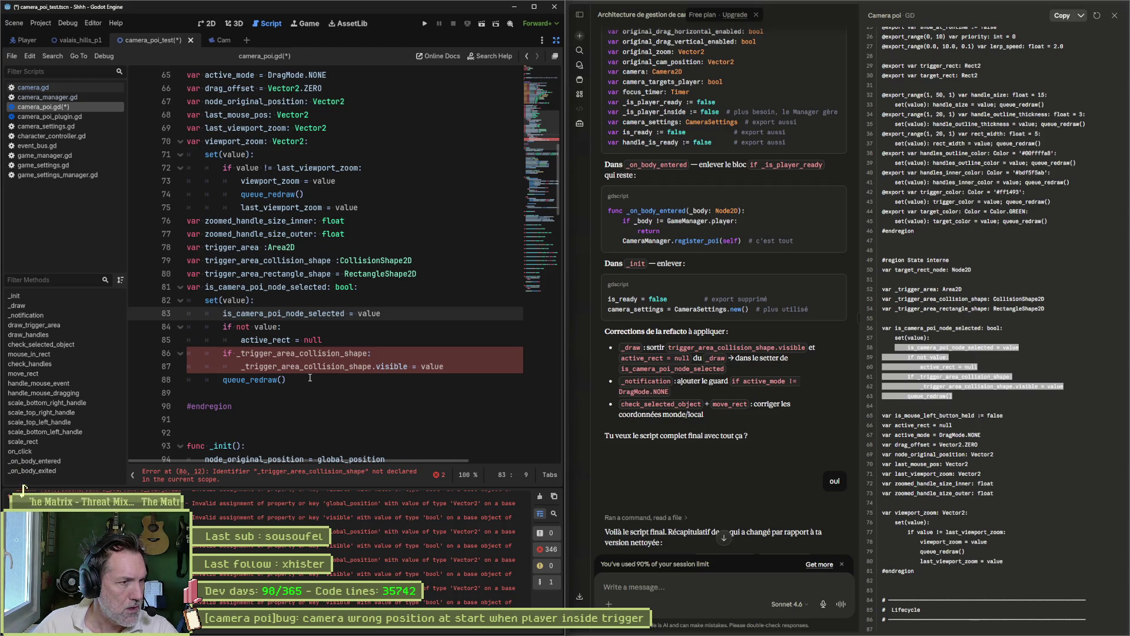
Rename the collision-shape declaration to _trigger_area_collision_shape and save the script.
{"action": "double_click", "coordinate": [322, 353]}
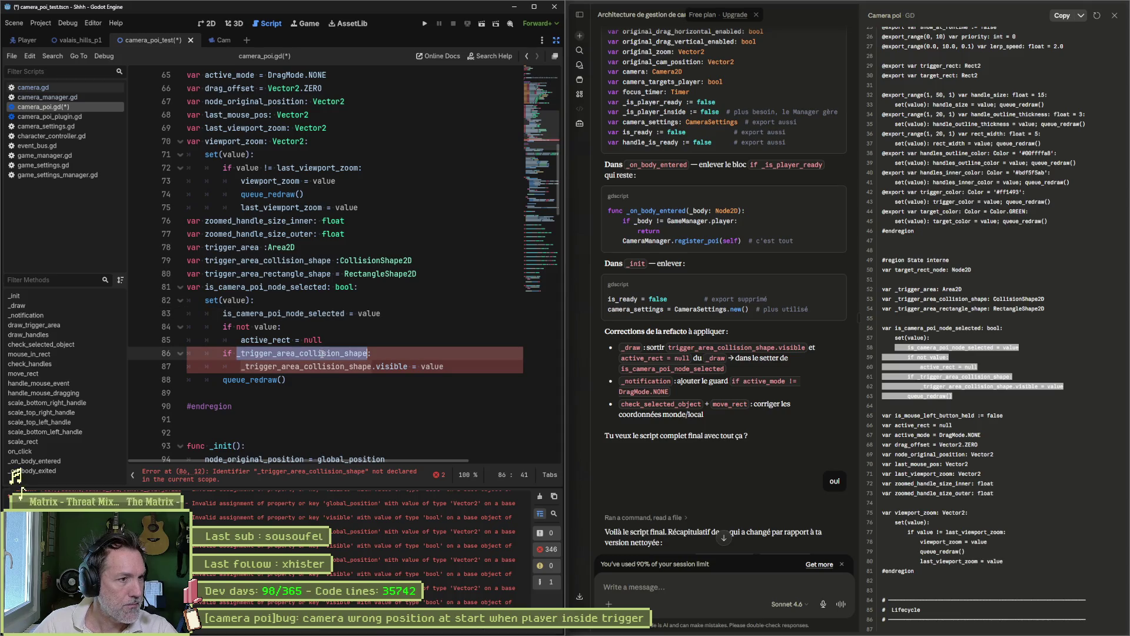
{"action": "left_click_drag", "start_coordinate": [241, 353], "coordinate": [368, 353]}
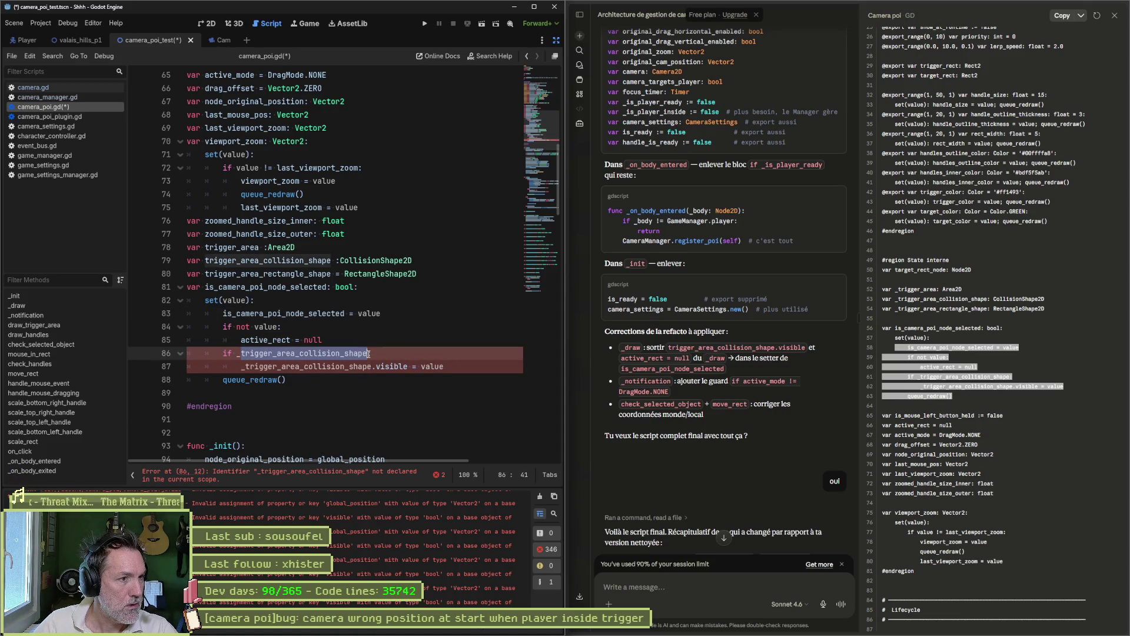
{"action": "left_click", "coordinate": [203, 260]}
{"action": "type", "text": "_"}
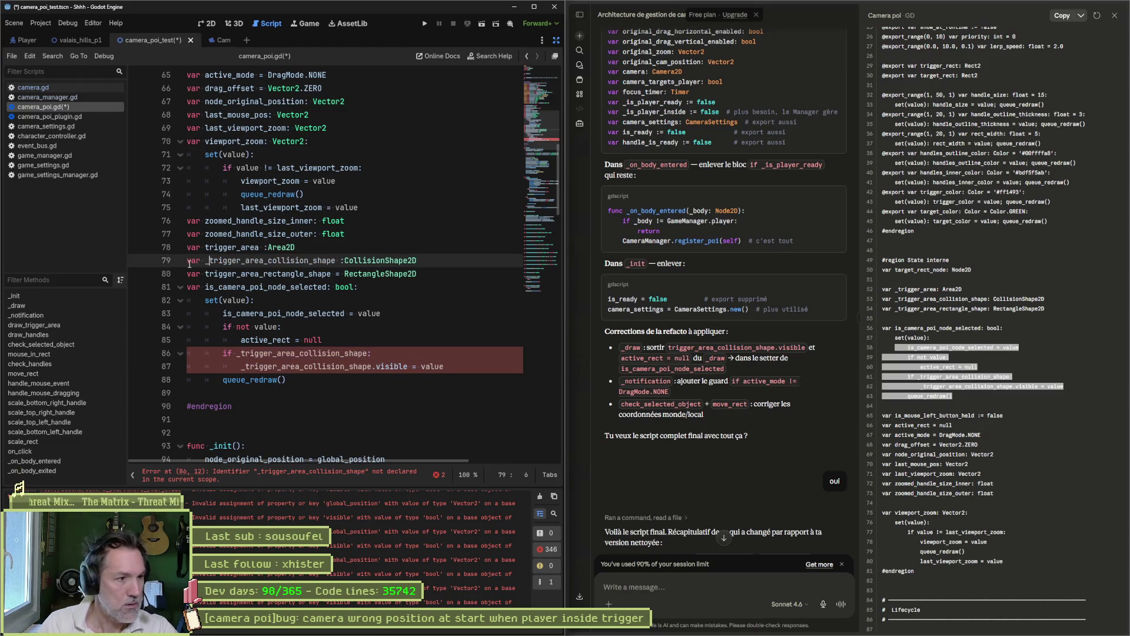
{"action": "key", "text": "ctrl+s"}
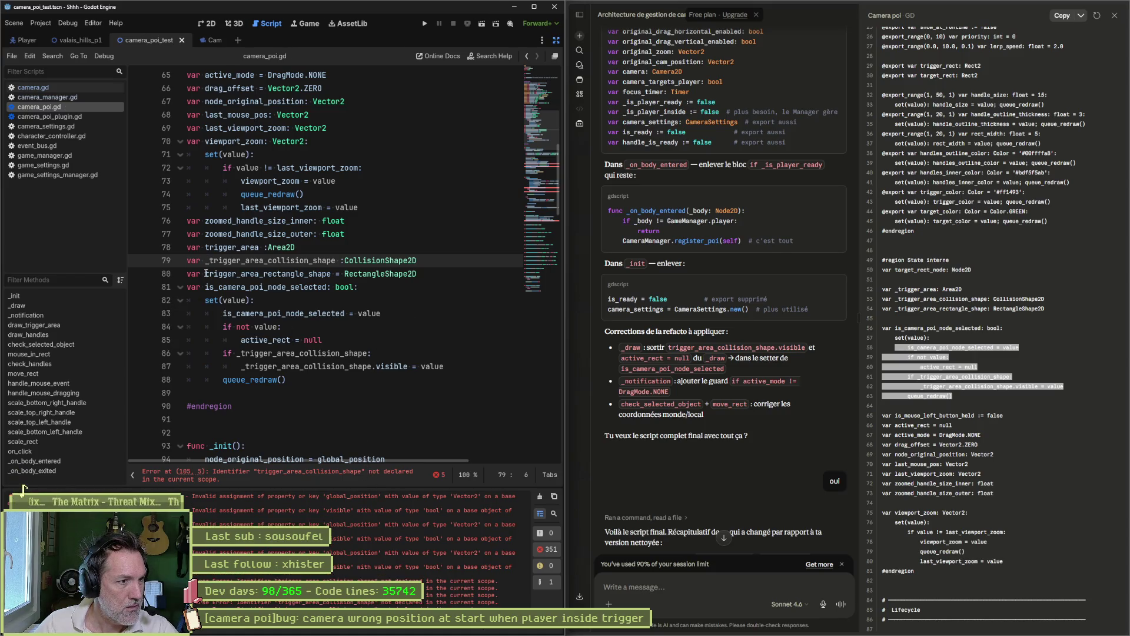
Prefix the rectangle shape declaration with an underscore and save, revealing an error at line 101.
{"action": "left_click", "coordinate": [206, 274]}
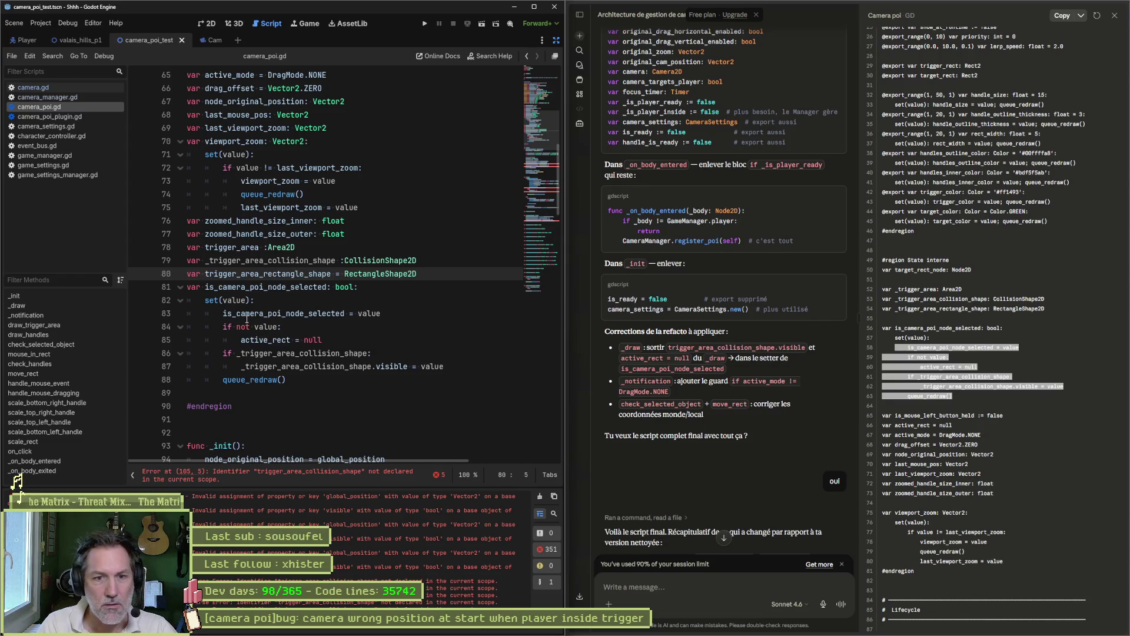
{"action": "type", "text": "_"}
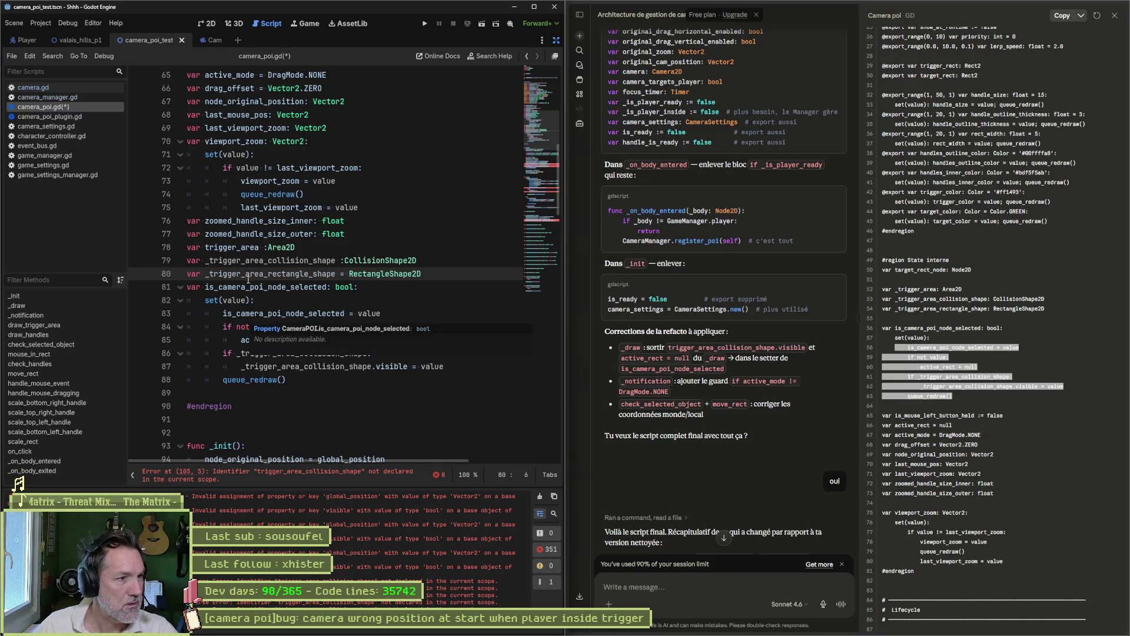
{"action": "left_click", "coordinate": [207, 250]}
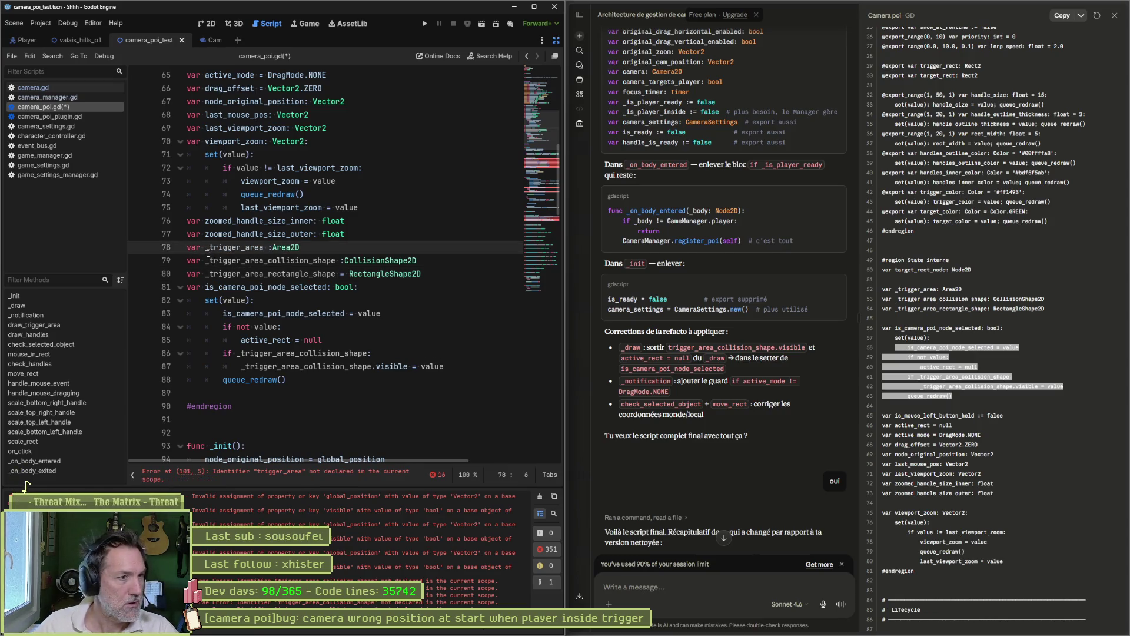
{"action": "key", "text": "ctrl+s"}
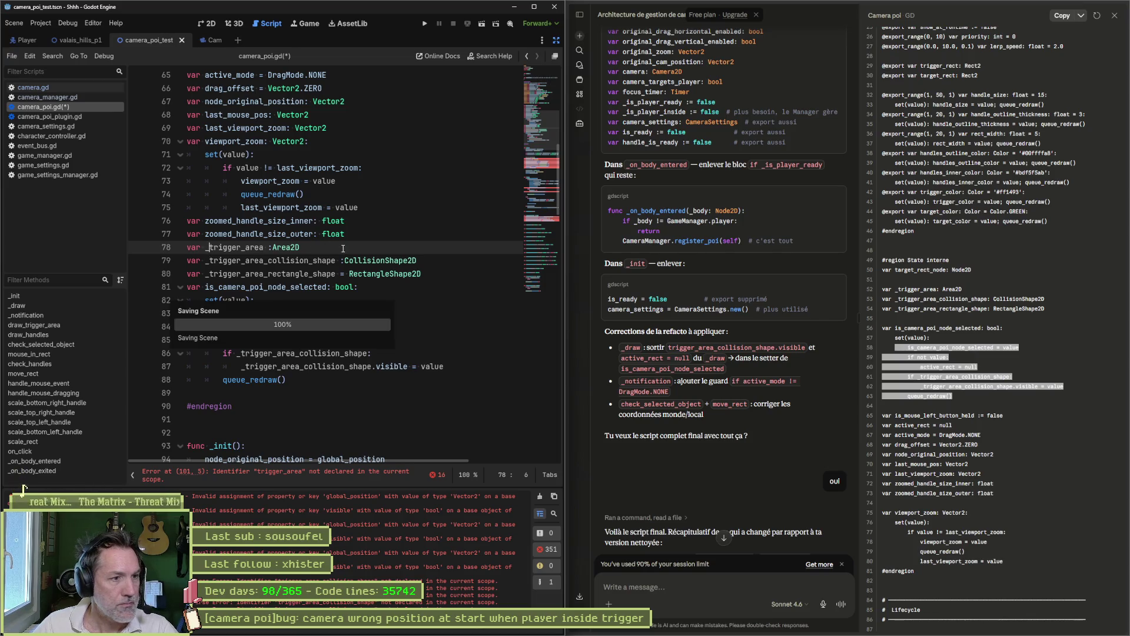
{"action": "left_click", "coordinate": [357, 475]}
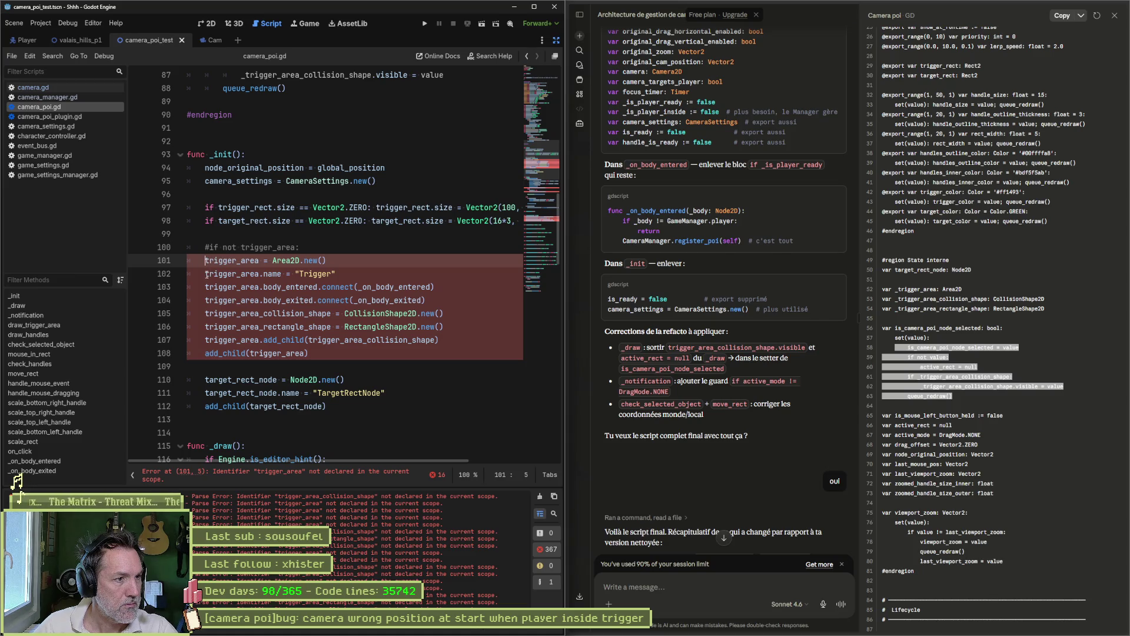
Prefix the trigger area references on lines 101–108 in _init with an underscore and save.
{"action": "left_click", "coordinate": [206, 274]}
{"action": "left_click_drag", "start_coordinate": [207, 286], "coordinate": [205, 340]}
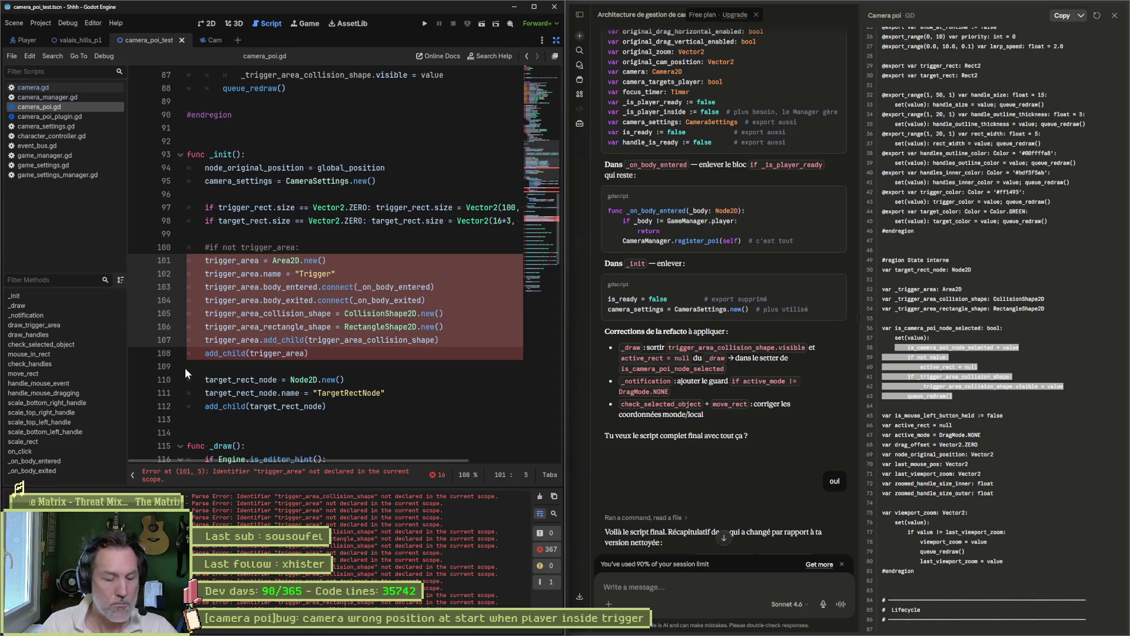
{"action": "type", "text": "_"}
{"action": "left_click", "coordinate": [344, 380]}
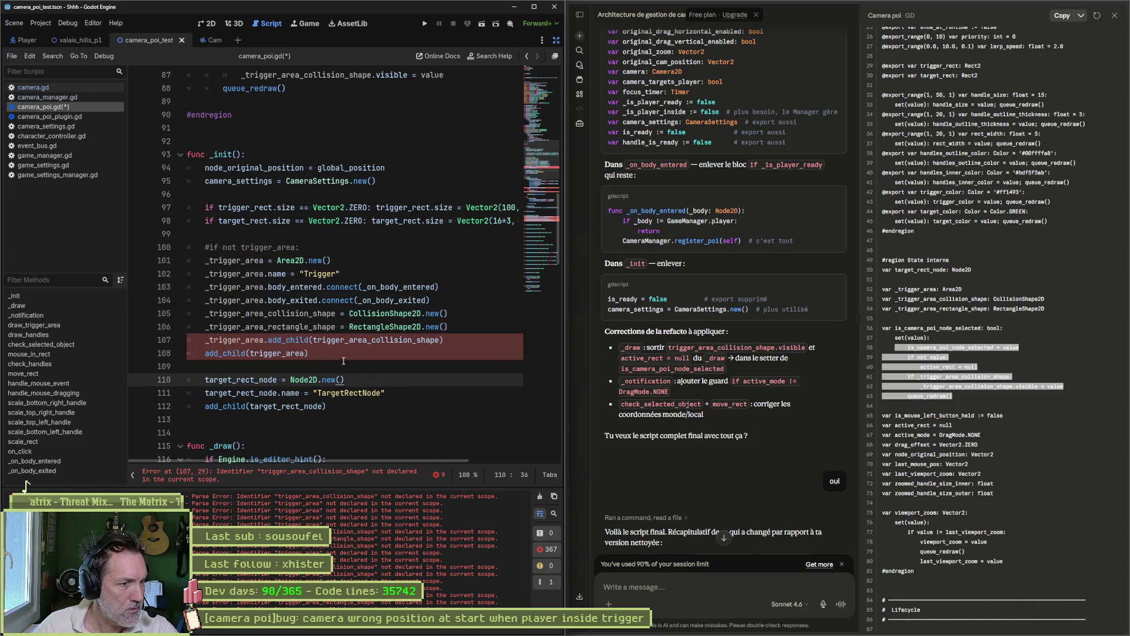
{"action": "left_click", "coordinate": [313, 340]}
{"action": "type", "text": "_"}
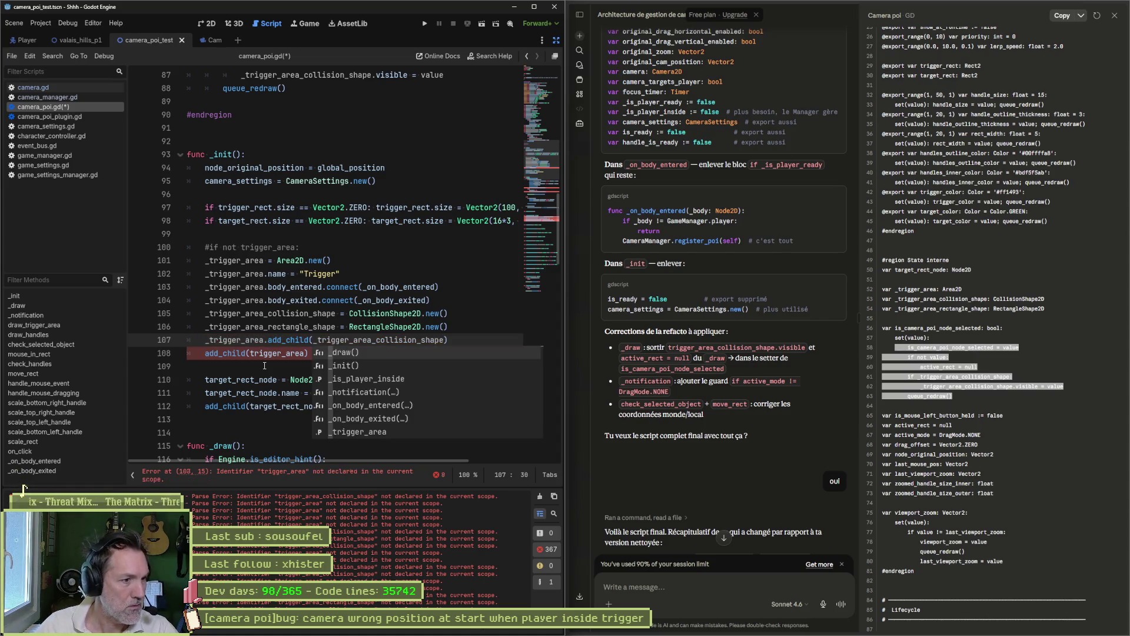
{"action": "left_click", "coordinate": [251, 353]}
{"action": "type", "text": "_"}
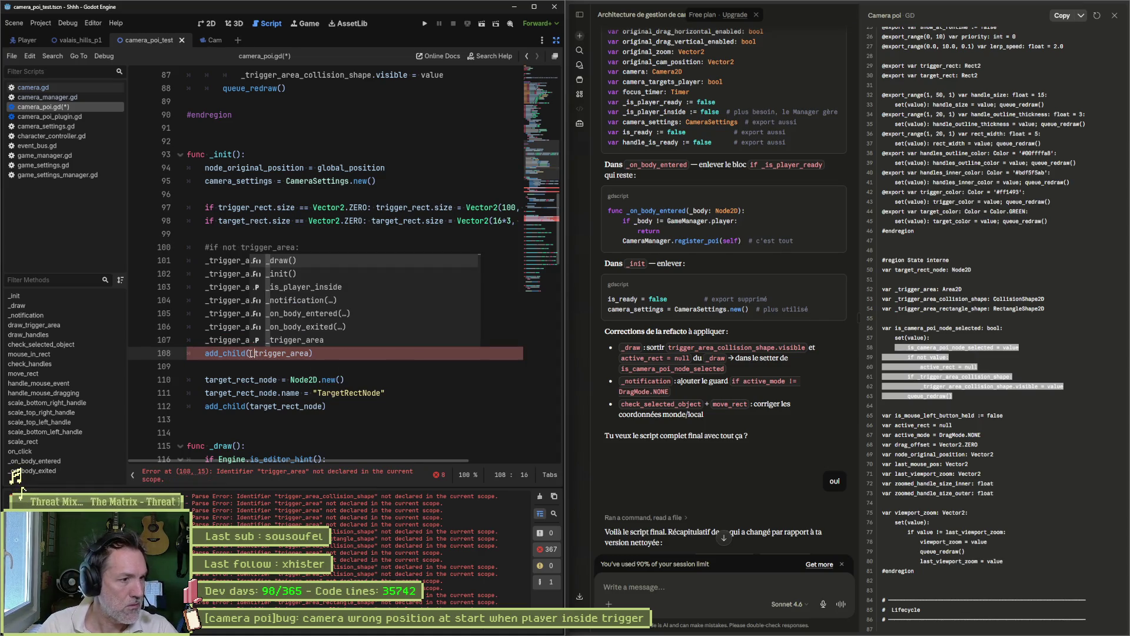
{"action": "key", "text": "ctrl+s"}
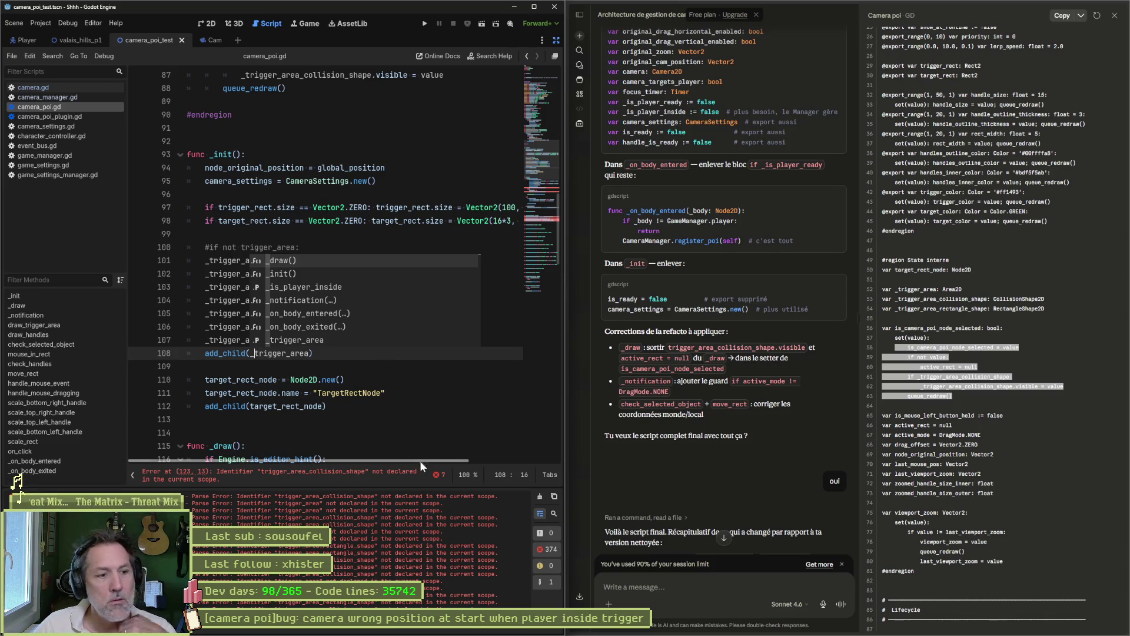
{"action": "left_click", "coordinate": [401, 474]}
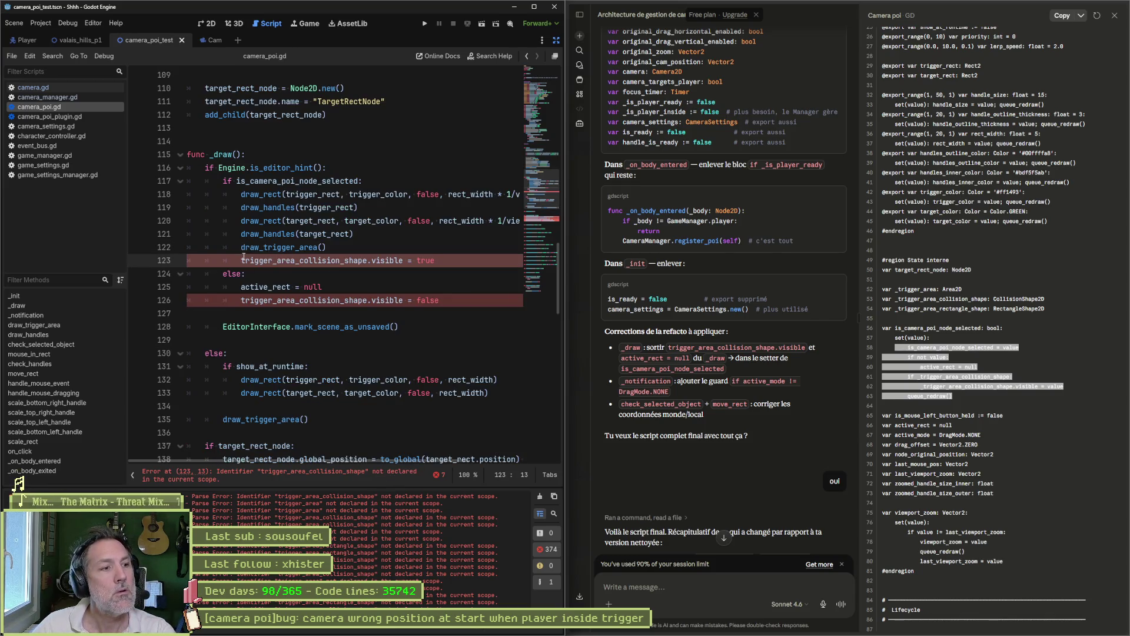
Prefix the trigger area reference on line 126 in _draw with an underscore.
{"action": "left_click", "coordinate": [242, 301], "text": "alt"}
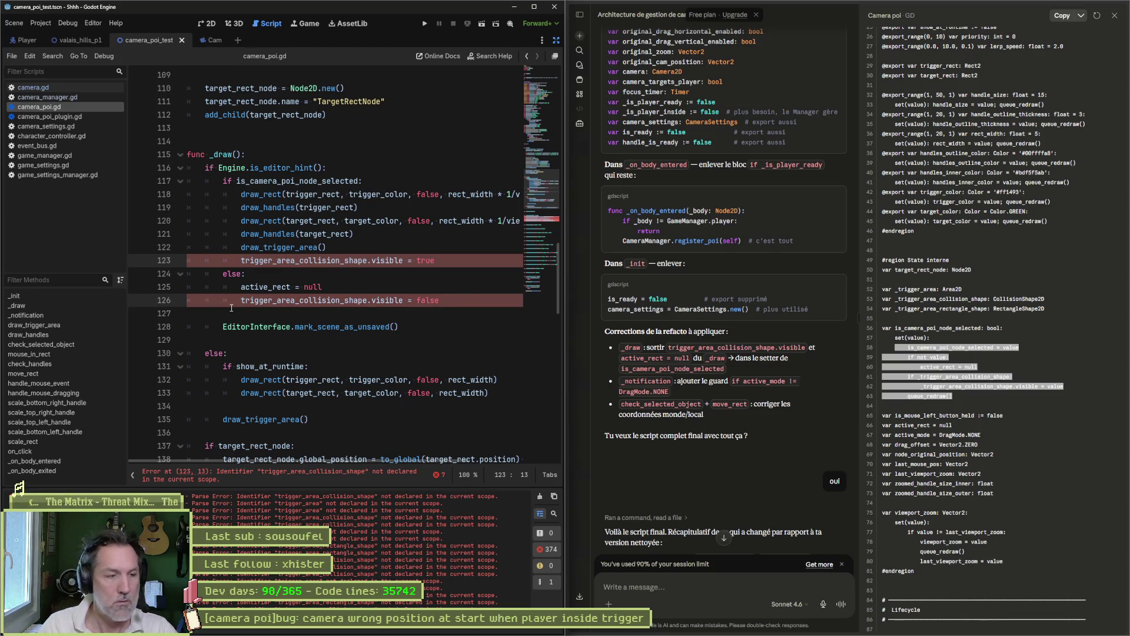
{"action": "type", "text": "_"}
{"action": "double_click", "coordinate": [269, 259]}
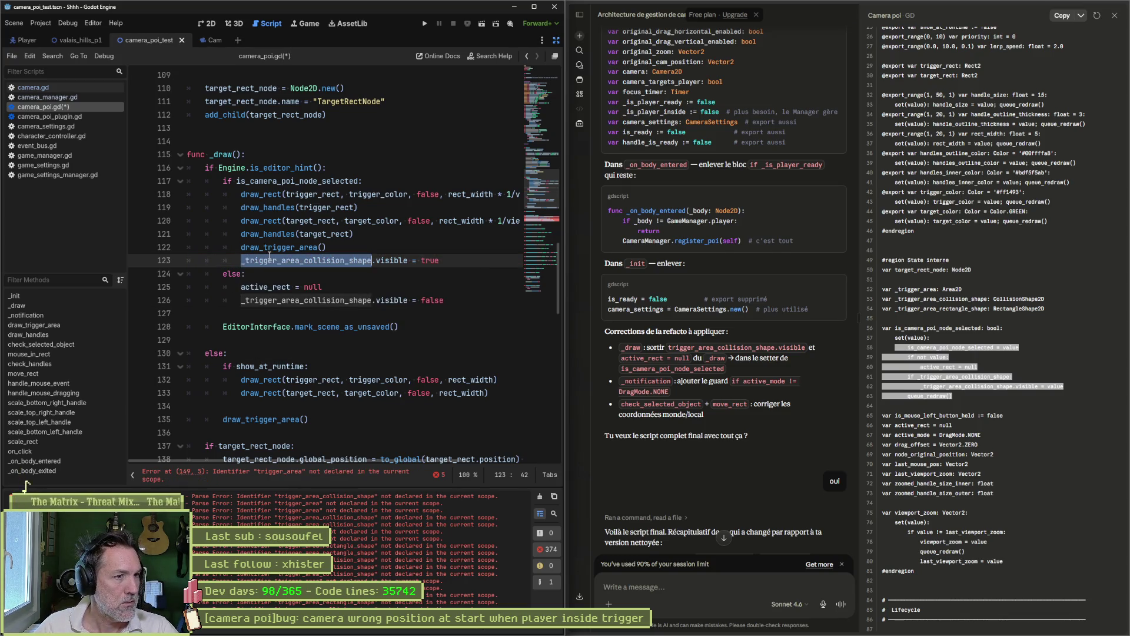
{"action": "left_click", "coordinate": [351, 475]}
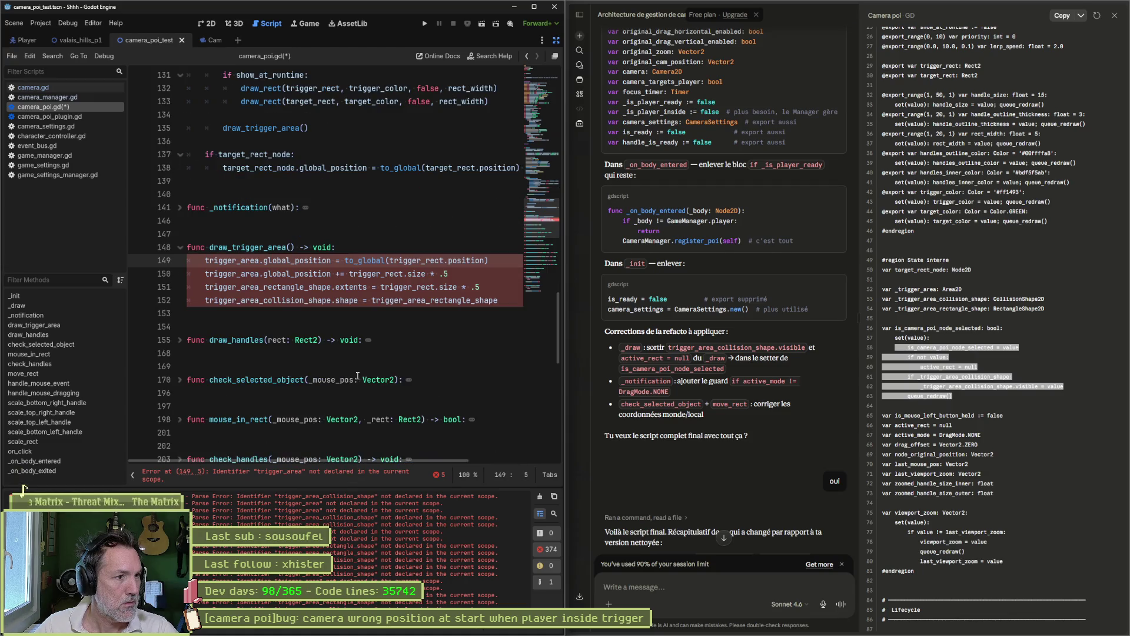
Underscore the trigger area references on lines 149–152 in draw_trigger_area, keep trigger_rect unprefixed, and save.
{"action": "key", "text": "shift+alt+Down"}
{"action": "key", "text": "shift+alt+Down"}
{"action": "key", "text": "shift+alt+Down"}
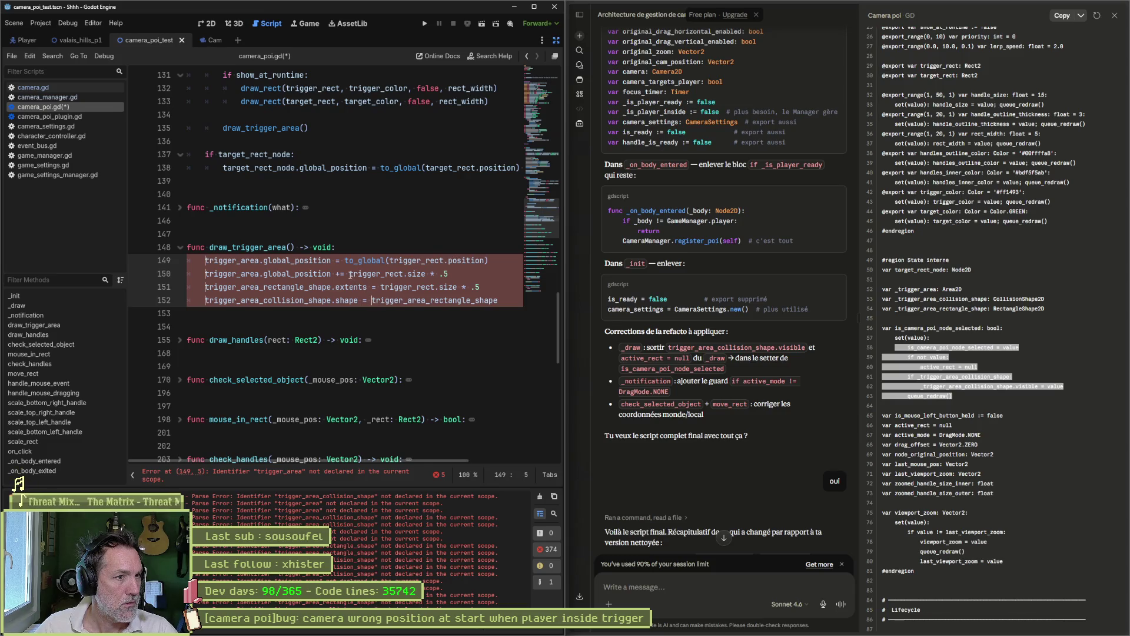
{"action": "left_click", "coordinate": [391, 262], "text": "alt"}
{"action": "type", "text": "_"}
{"action": "left_click", "coordinate": [396, 261]}
{"action": "key", "text": "BackSpace"}
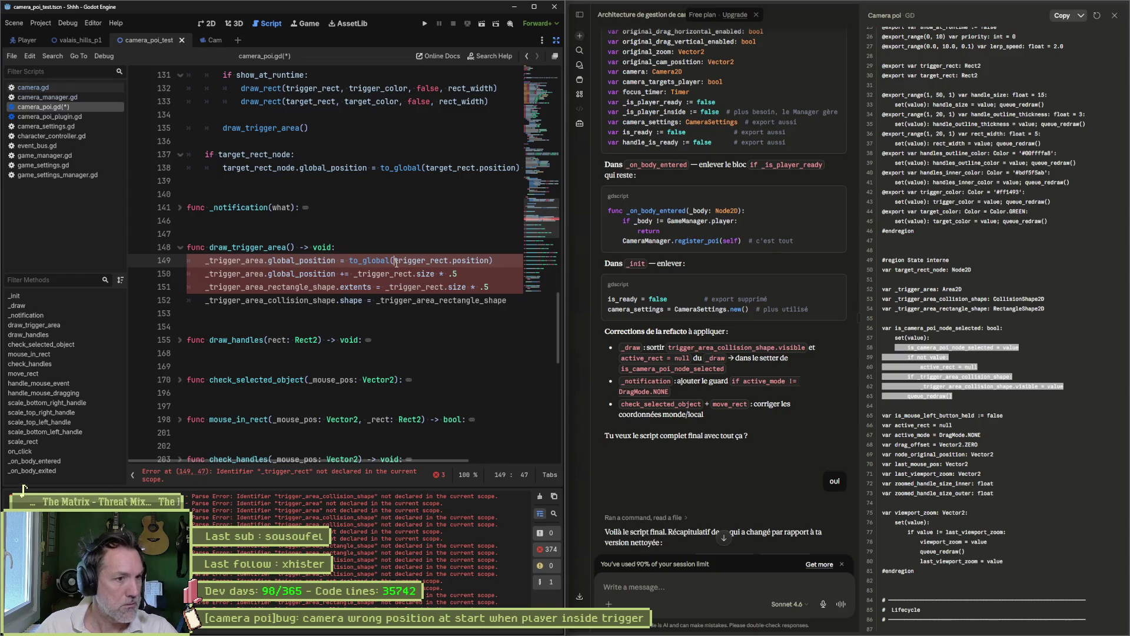
{"action": "key", "text": "Down"}
{"action": "key", "text": "ctrl+Left"}
{"action": "key", "text": "Delete"}
{"action": "key", "text": "Down"}
{"action": "key", "text": "ctrl+Right"}
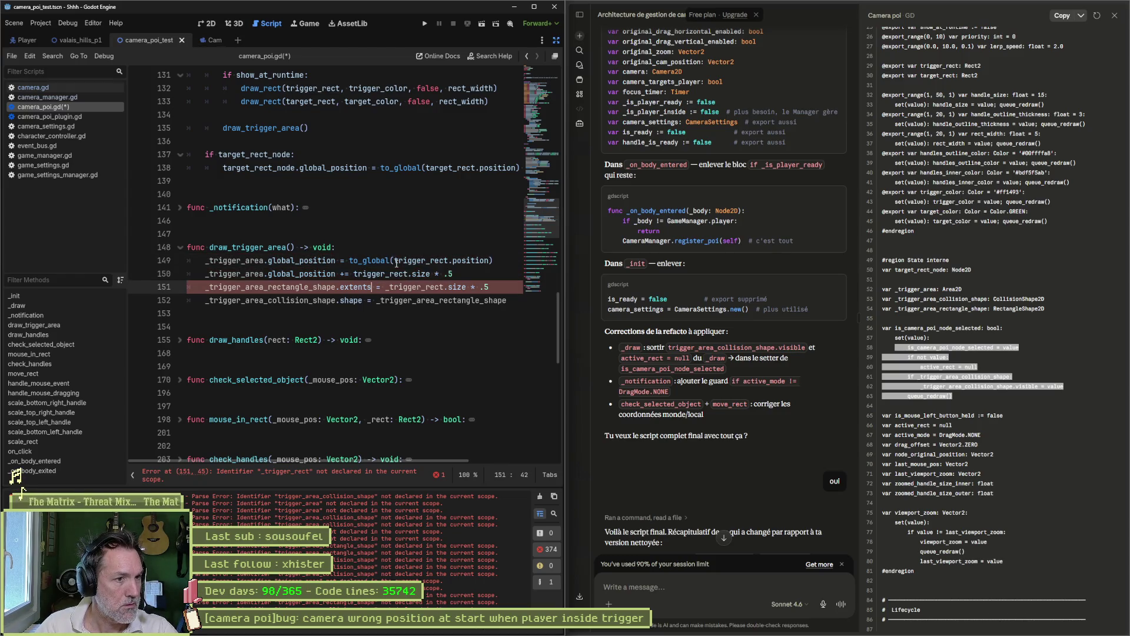
{"action": "key", "text": "Delete"}
{"action": "key", "text": "ctrl+s"}
{"action": "key", "text": "Down"}
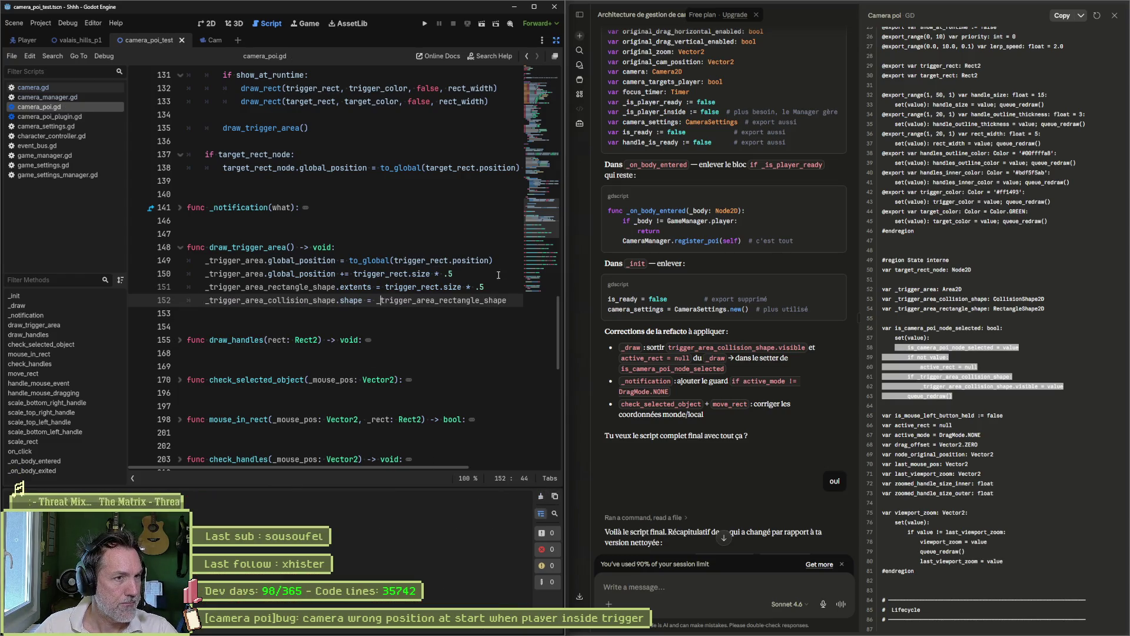
Check the camera_poi_test scene's errors in 2D, then return to camera_poi.gd.
{"action": "left_click", "coordinate": [207, 23]}
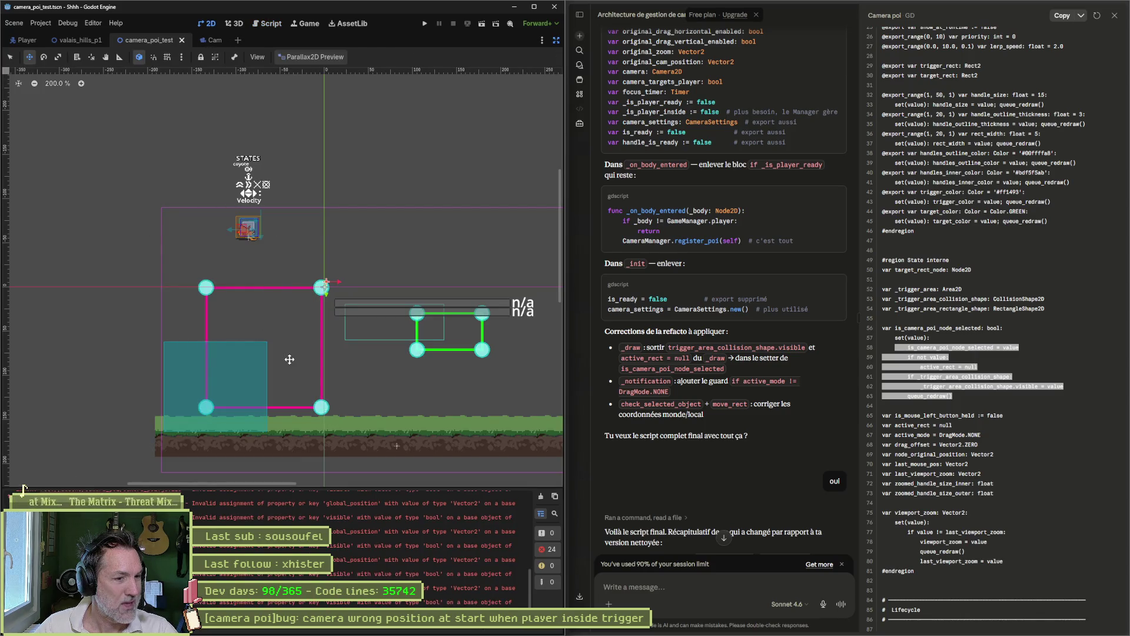
{"action": "key", "text": "ctrl+F3"}
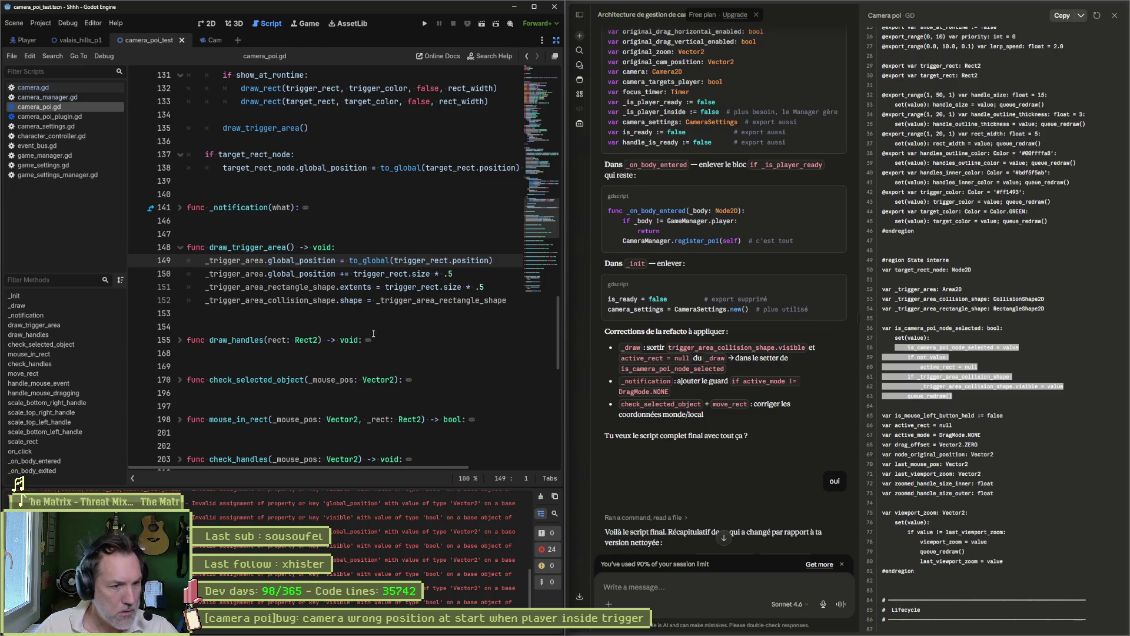
{"action": "scroll", "coordinate": [532, 588], "scroll_direction": "down", "scroll_amount": 1}
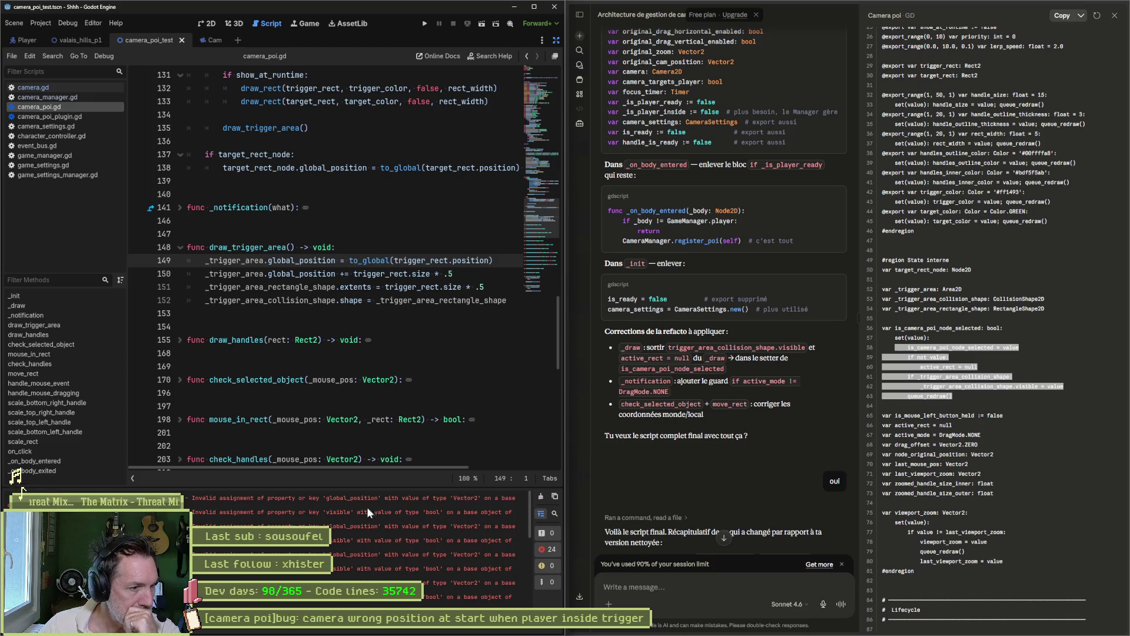
Search all files for _trigger_area (9 matches) and jump to where _init creates it.
{"action": "double_click", "coordinate": [300, 260]}
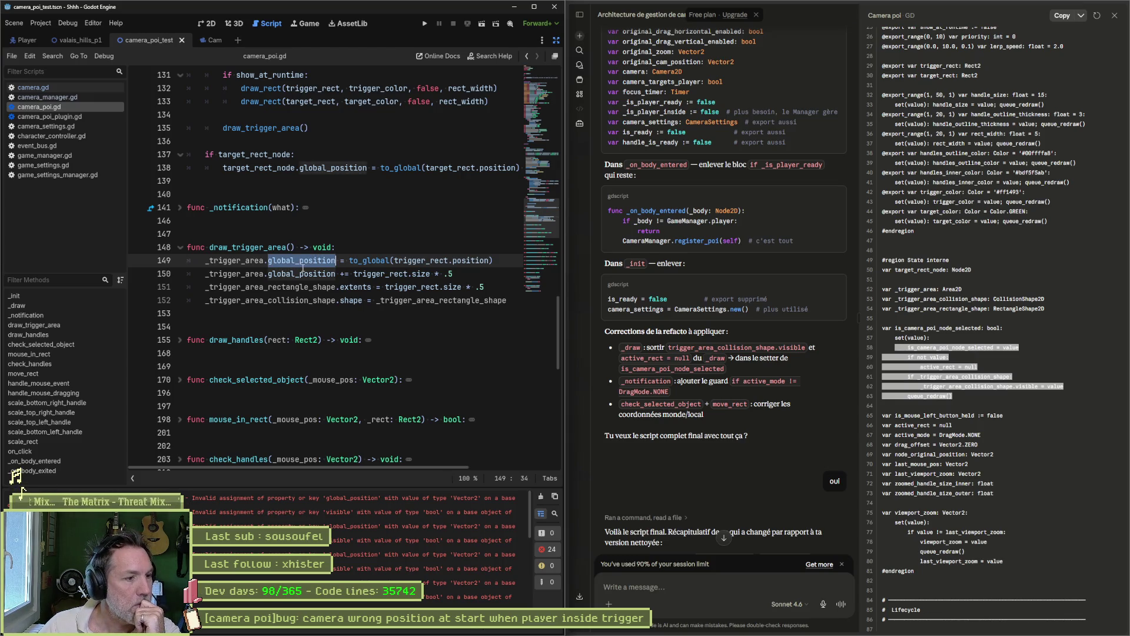
{"action": "left_click", "coordinate": [238, 261]}
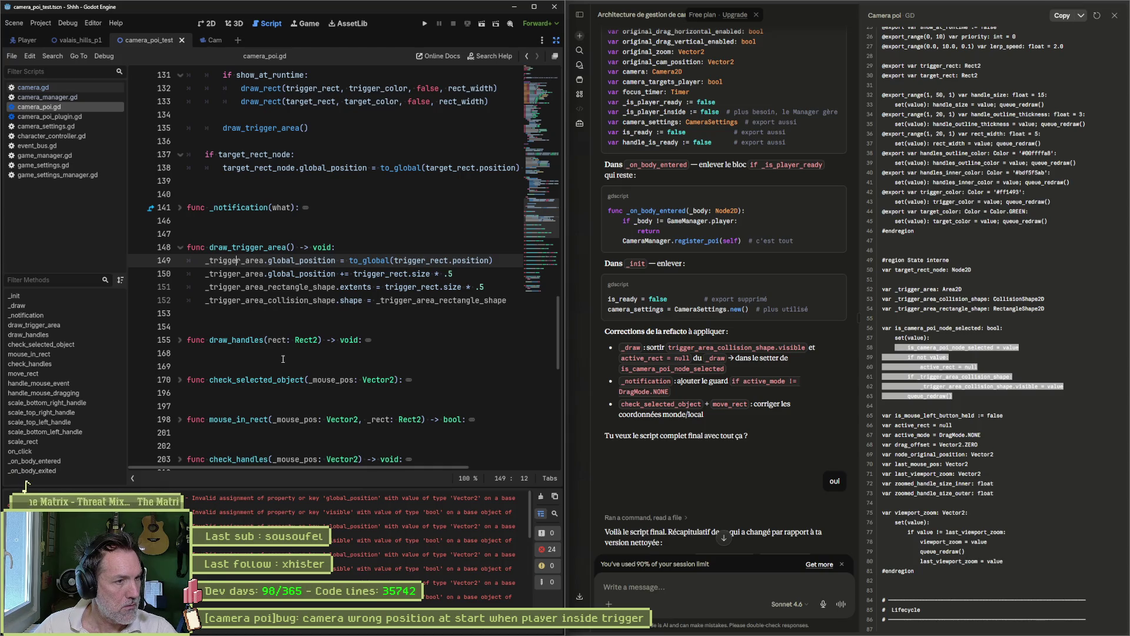
{"action": "double_click", "coordinate": [245, 260]}
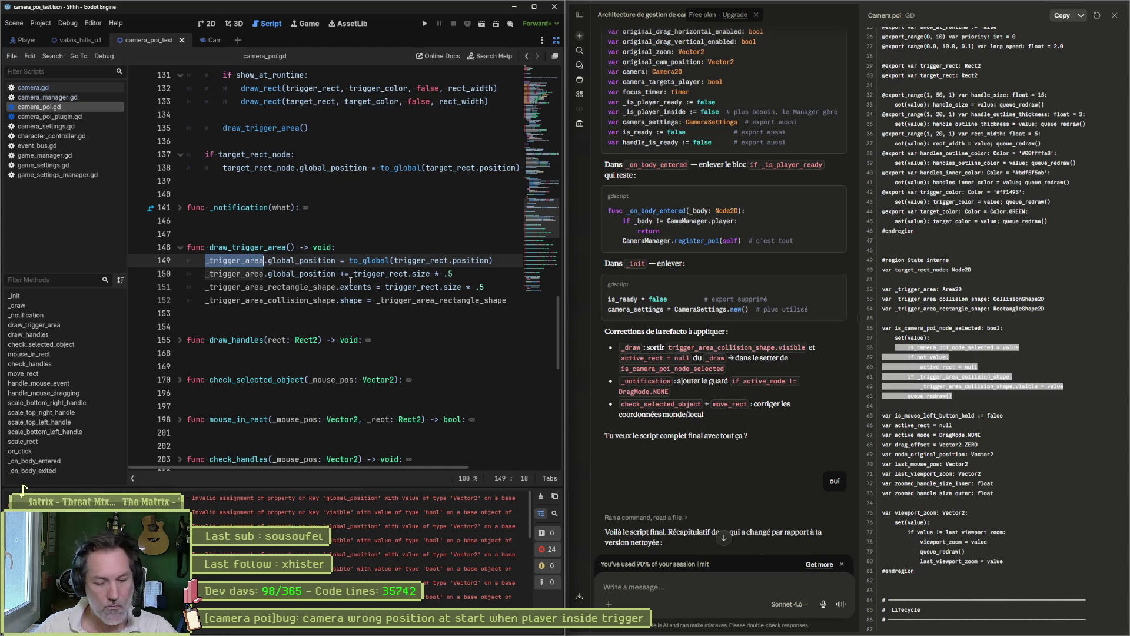
{"action": "key", "text": "ctrl+shift+f"}
{"action": "left_click", "coordinate": [536, 363]}
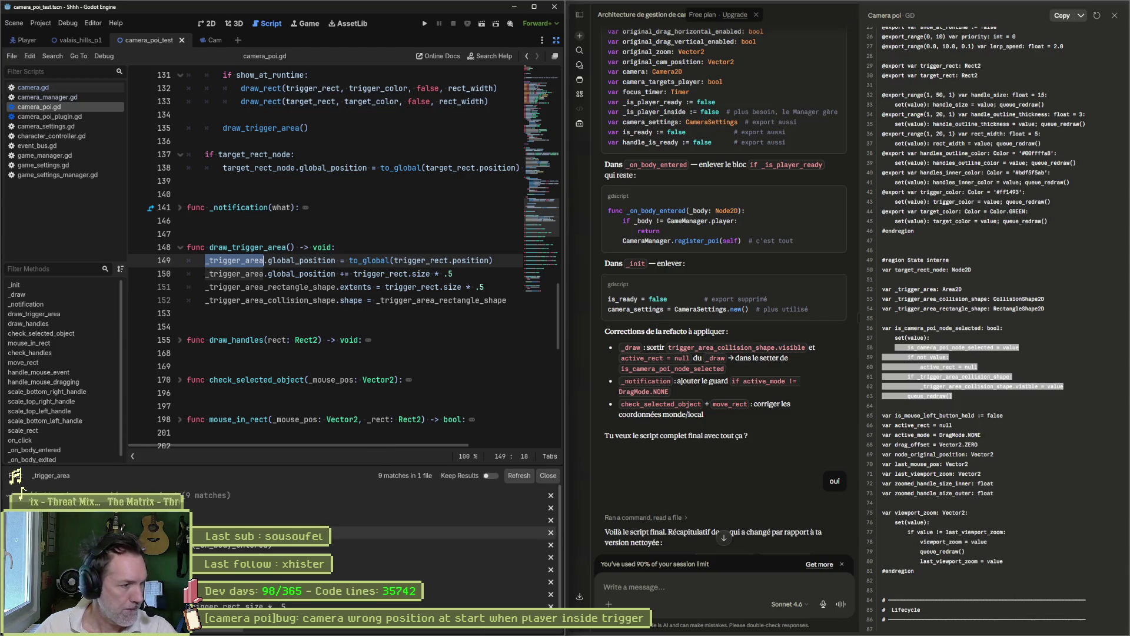
{"action": "key", "text": "Up"}
{"action": "key", "text": "Up"}
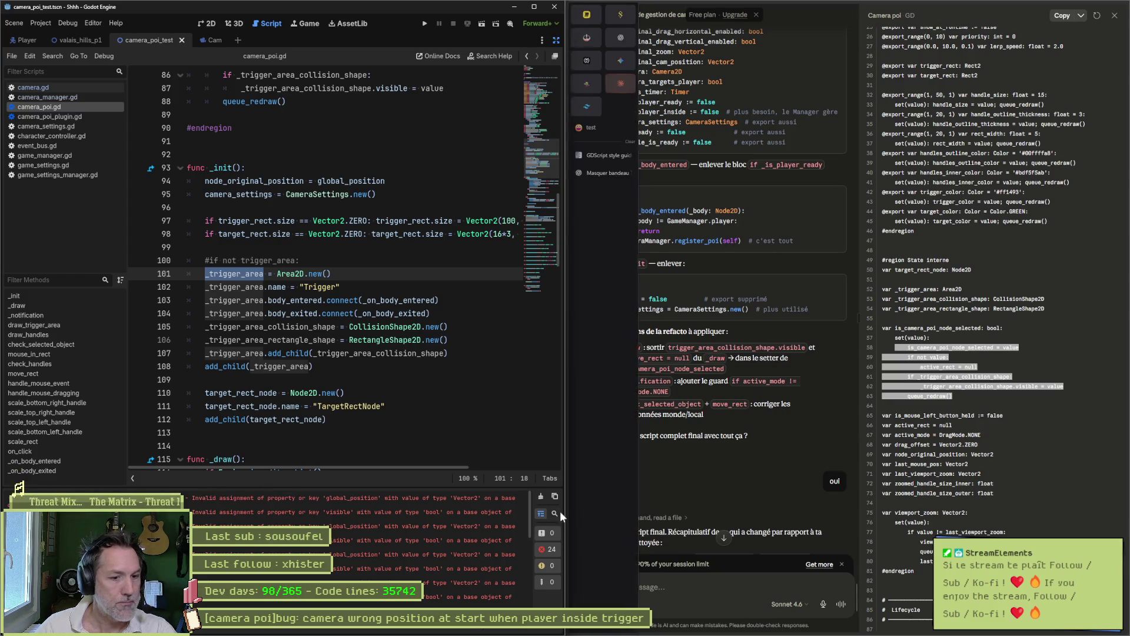
{"action": "left_click", "coordinate": [747, 597]}
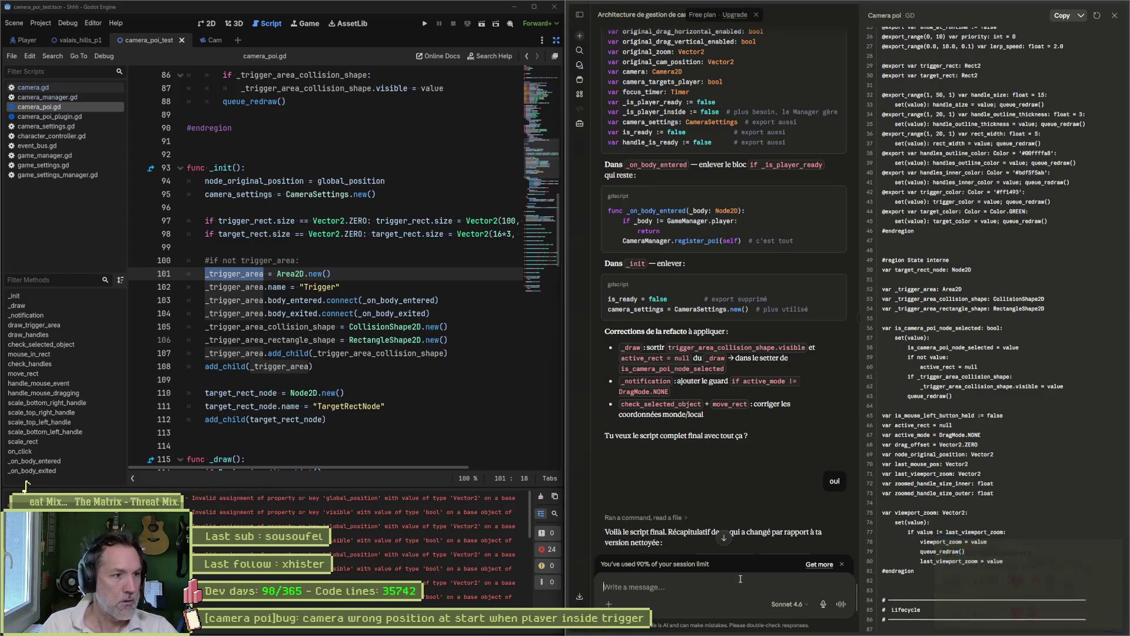
Send Claude '_triggera_area est null' with the pasted Godot error log and read the explanation.
{"action": "type", "text": "_t"}
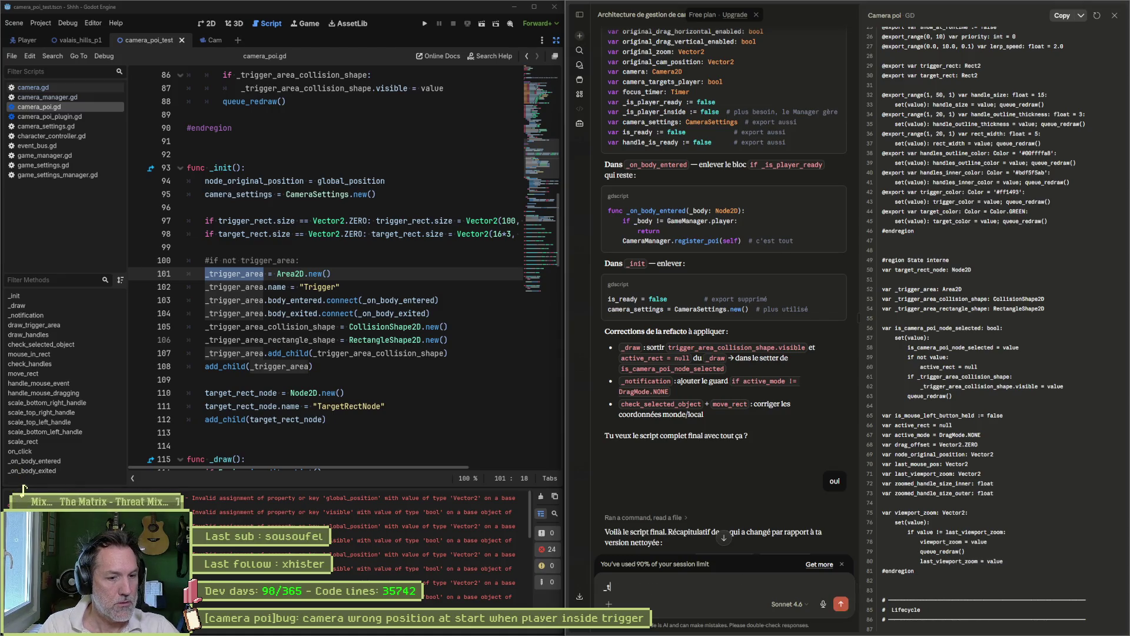
{"action": "type", "text": "riggera_area e"}
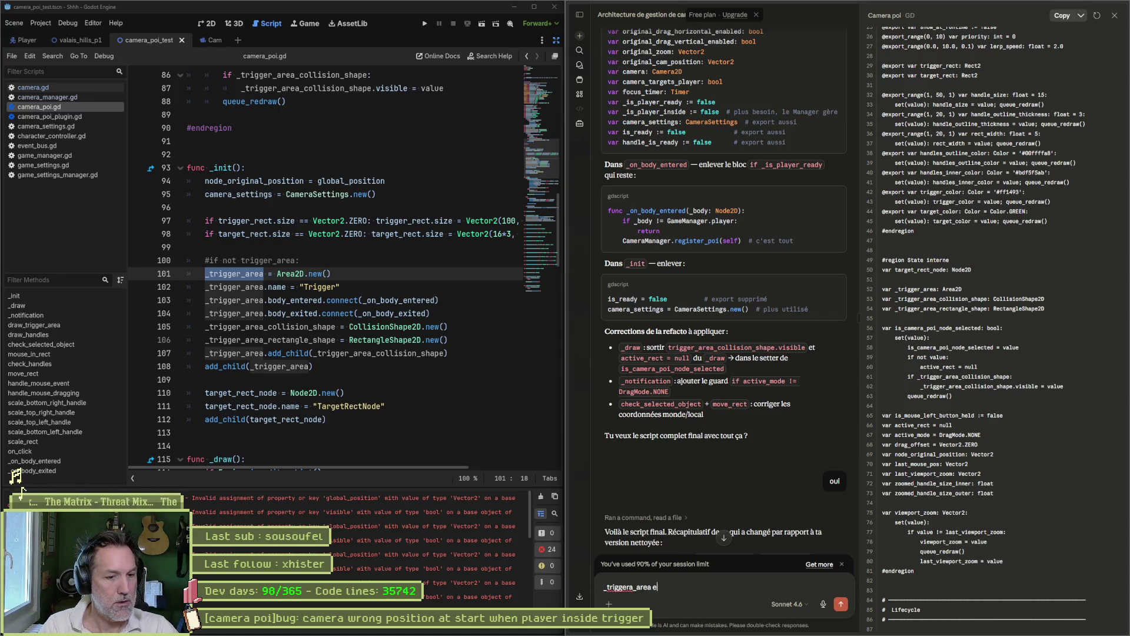
{"action": "type", "text": "st null:"}
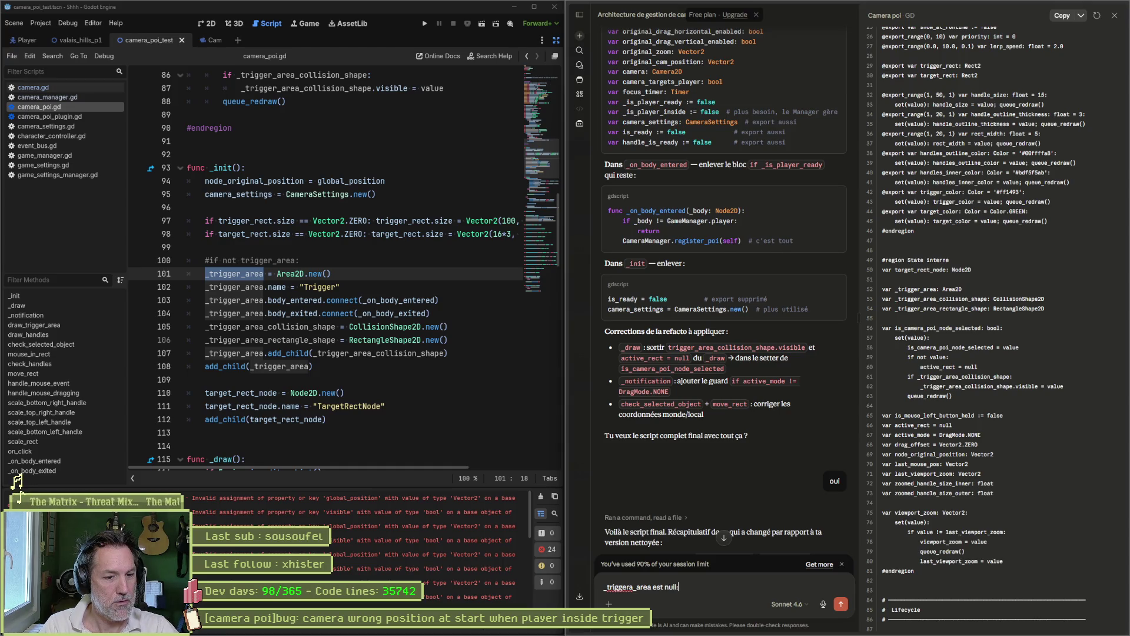
{"action": "key", "text": "shift+Return"}
{"action": "key", "text": "ctrl+v"}
{"action": "key", "text": "Return"}
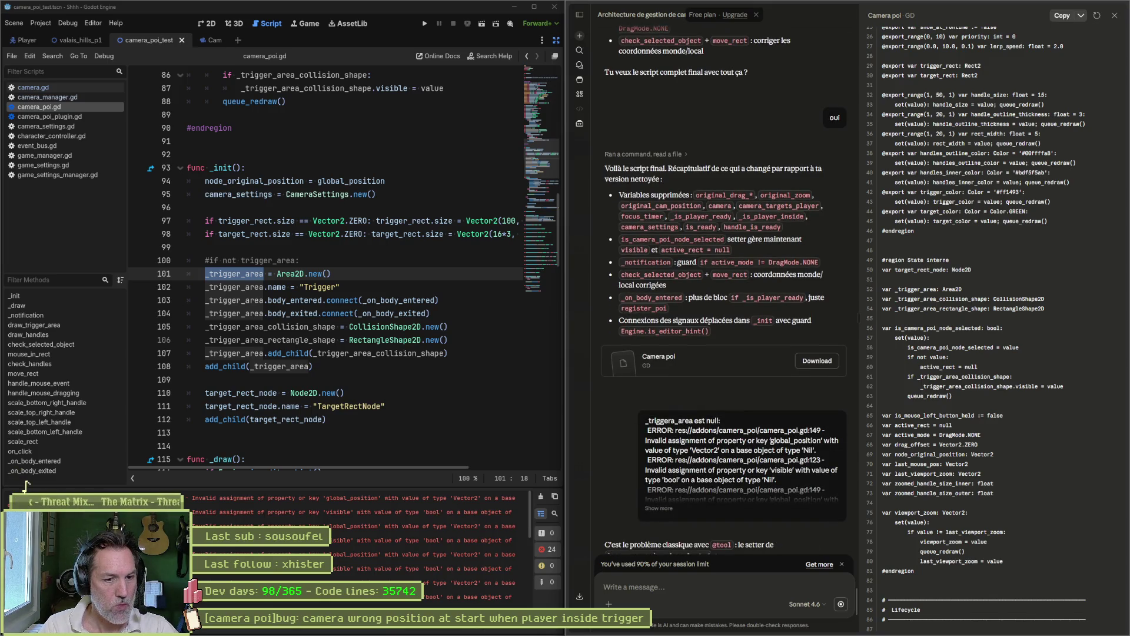
{"action": "scroll", "coordinate": [635, 397], "scroll_direction": "down", "scroll_amount": 2}
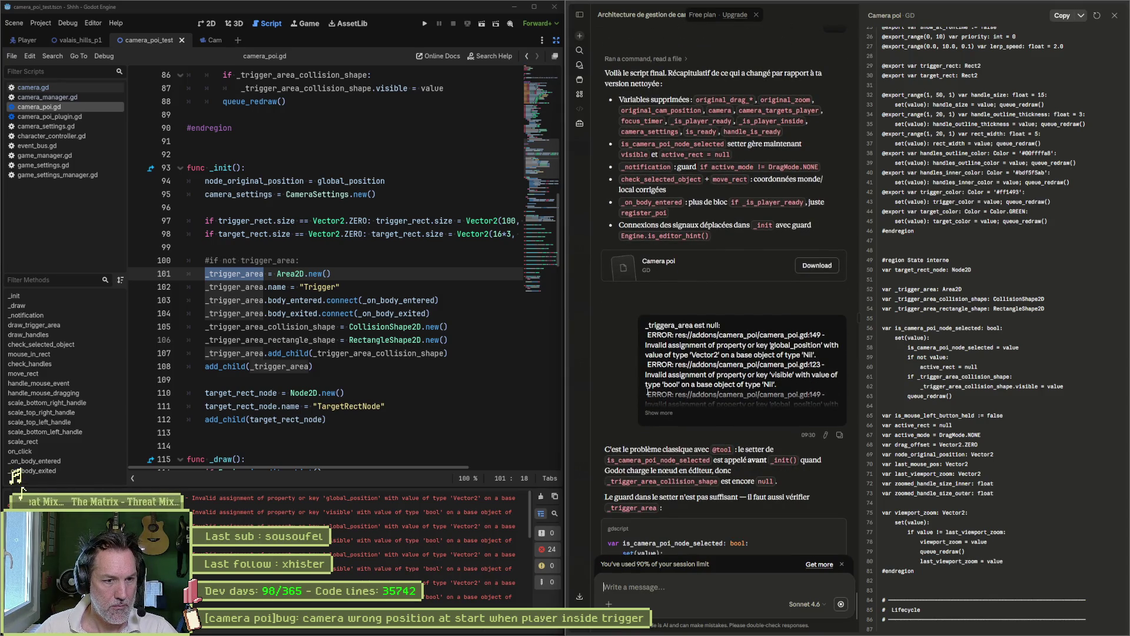
{"action": "scroll", "coordinate": [617, 383], "scroll_direction": "down", "scroll_amount": 1}
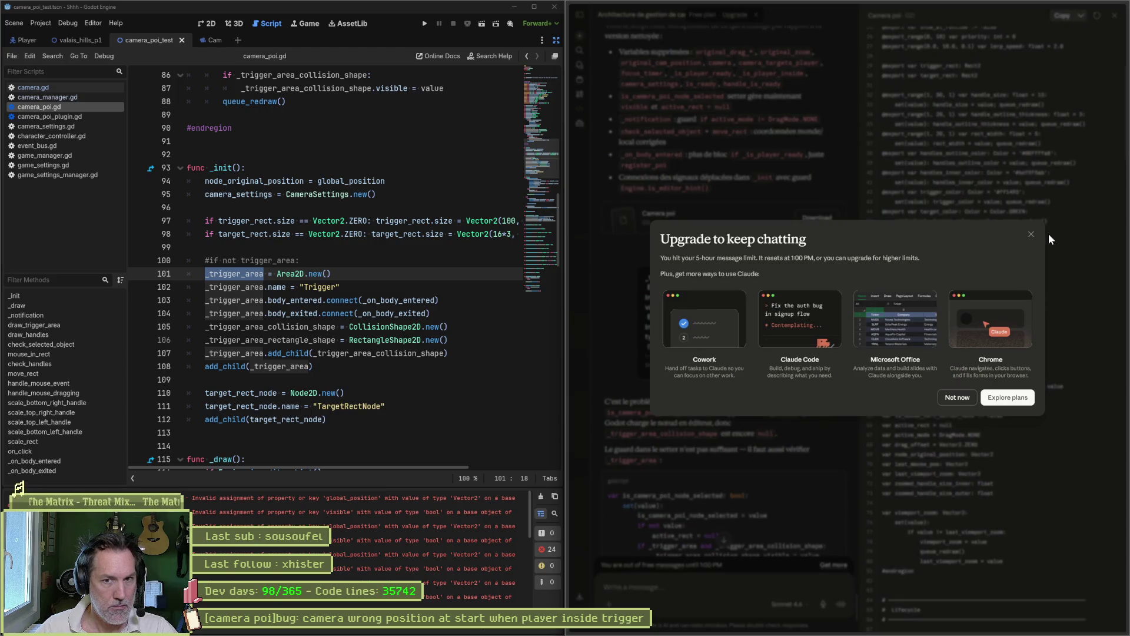
Dismiss Claude's upgrade notice, read its reply, and select is_camera_poi_node_selected on line 81.
{"action": "left_click", "coordinate": [1030, 236]}
{"action": "scroll", "coordinate": [735, 371], "scroll_direction": "down", "scroll_amount": 2}
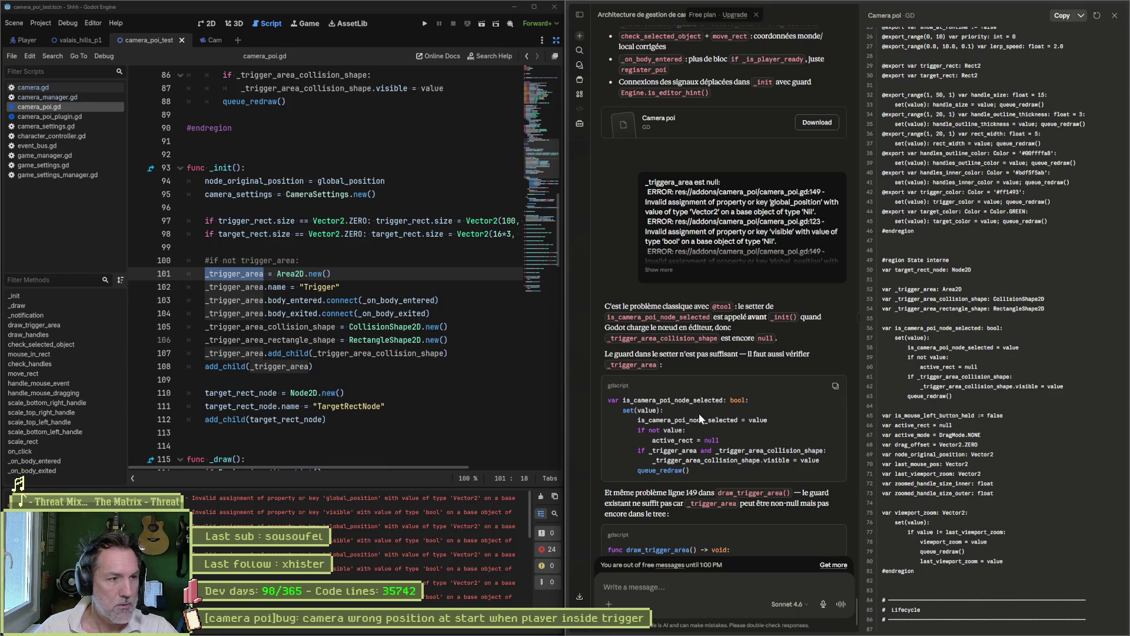
{"action": "scroll", "coordinate": [387, 320], "scroll_direction": "up", "scroll_amount": 6}
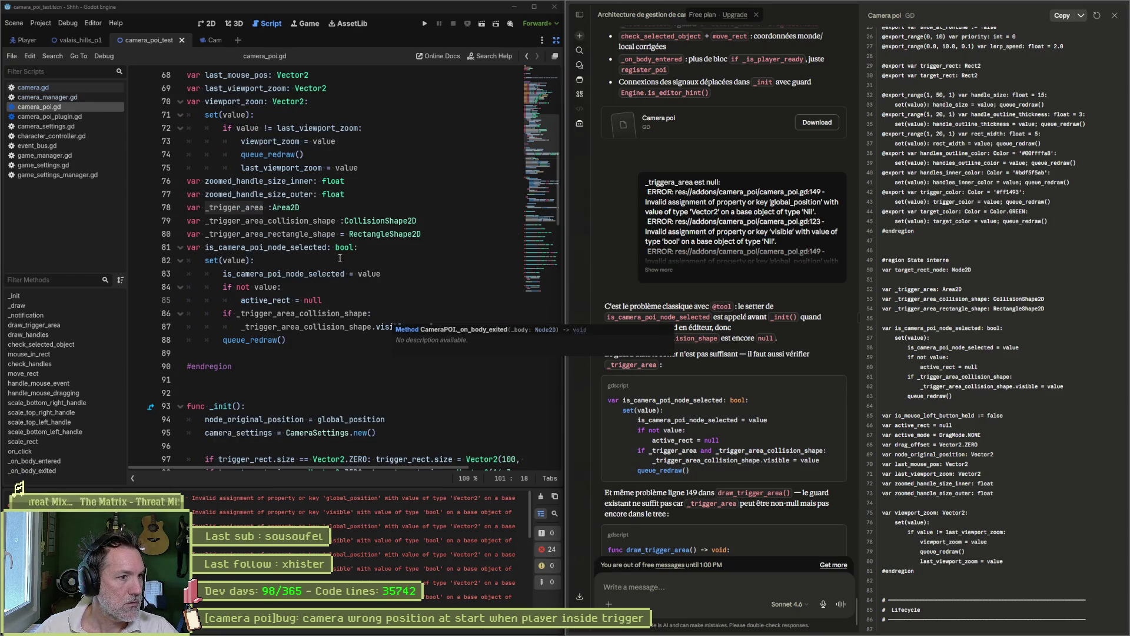
{"action": "double_click", "coordinate": [301, 248]}
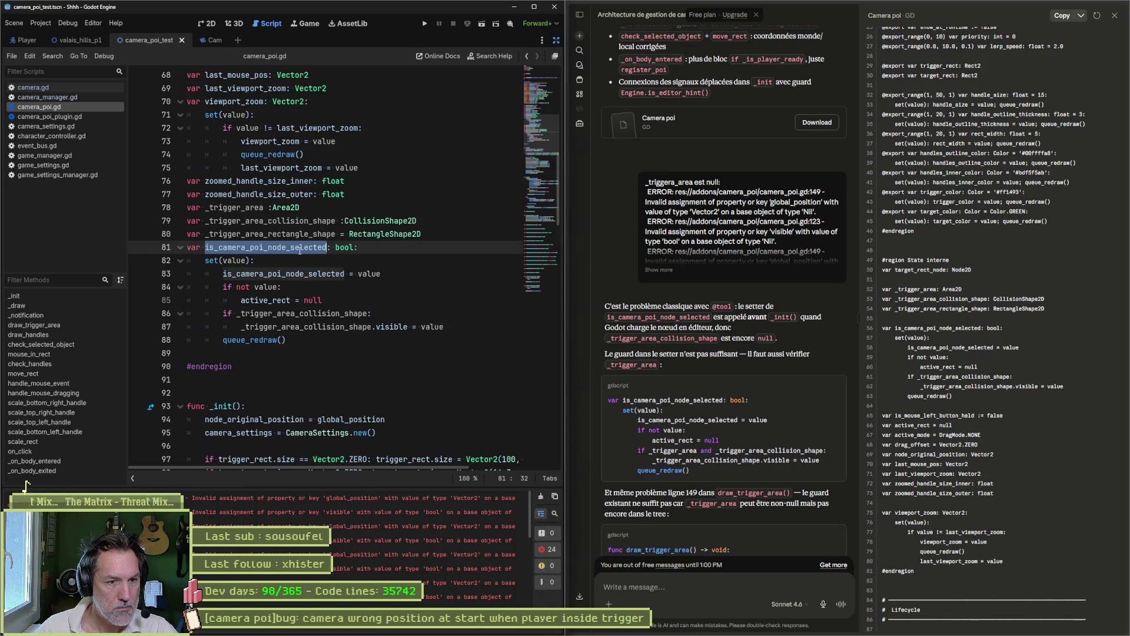
Change line 86 to 'if _trigger_area and _trigger_area_collision_shape:', save, and clear the Output log.
{"action": "left_click", "coordinate": [325, 276]}
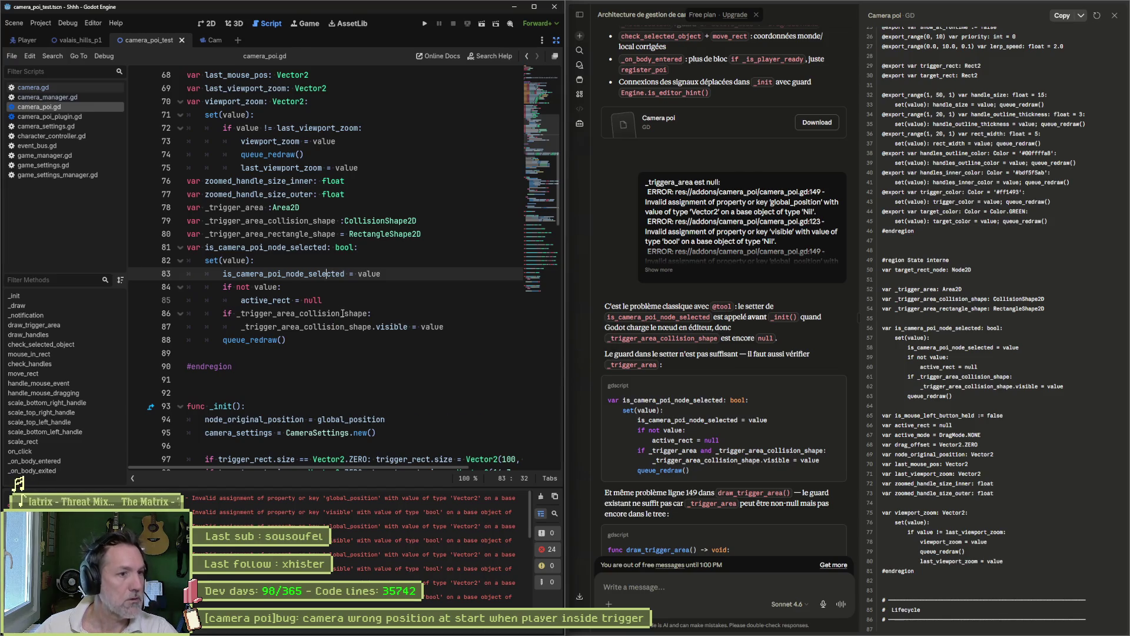
{"action": "left_click", "coordinate": [237, 313]}
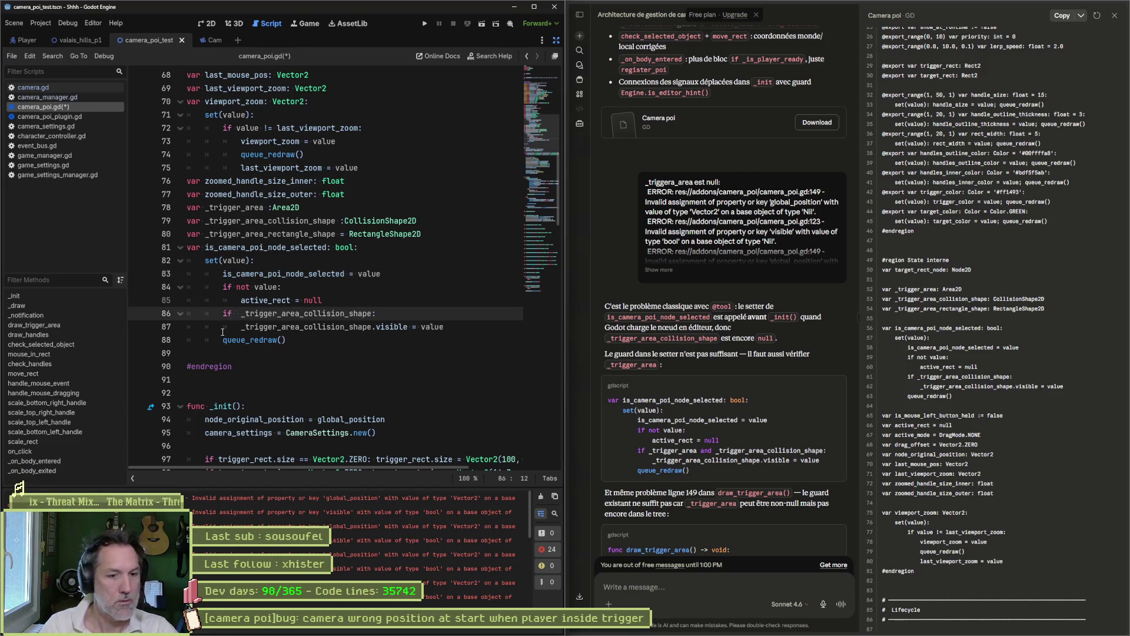
{"action": "type", "text": "_trigger_area"}
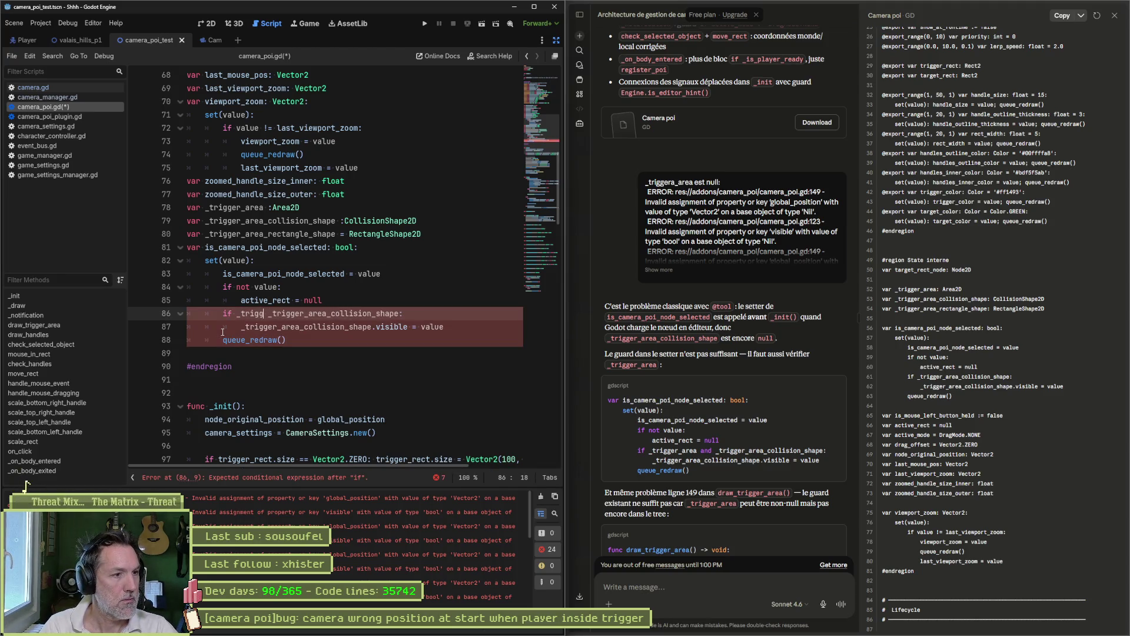
{"action": "type", "text": " and"}
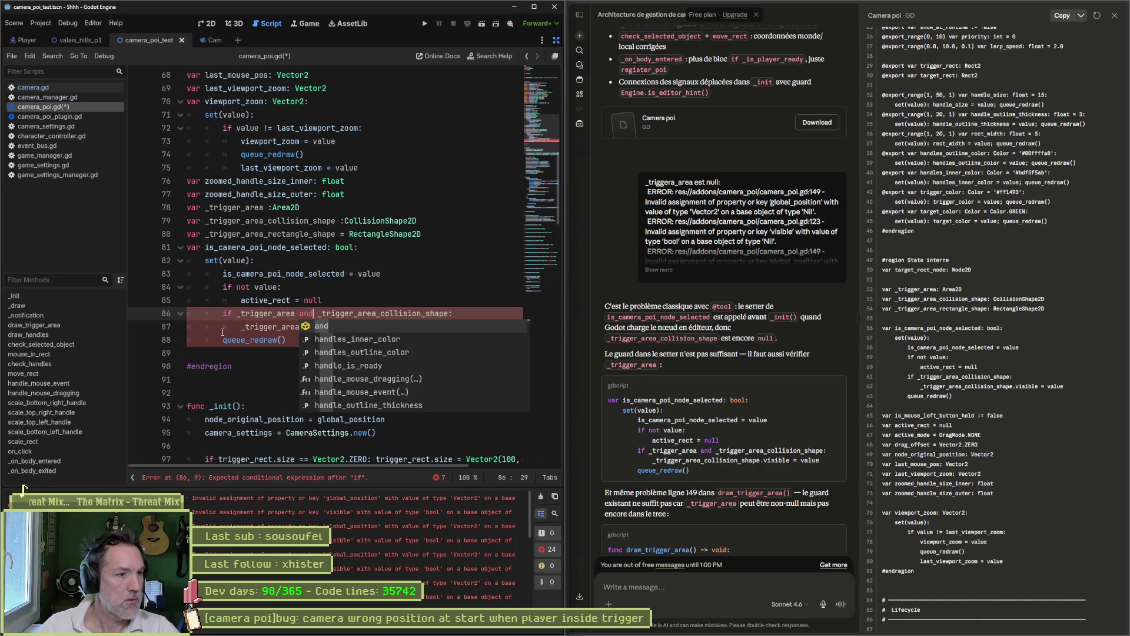
{"action": "key", "text": "ctrl+s"}
{"action": "left_click", "coordinate": [541, 498]}
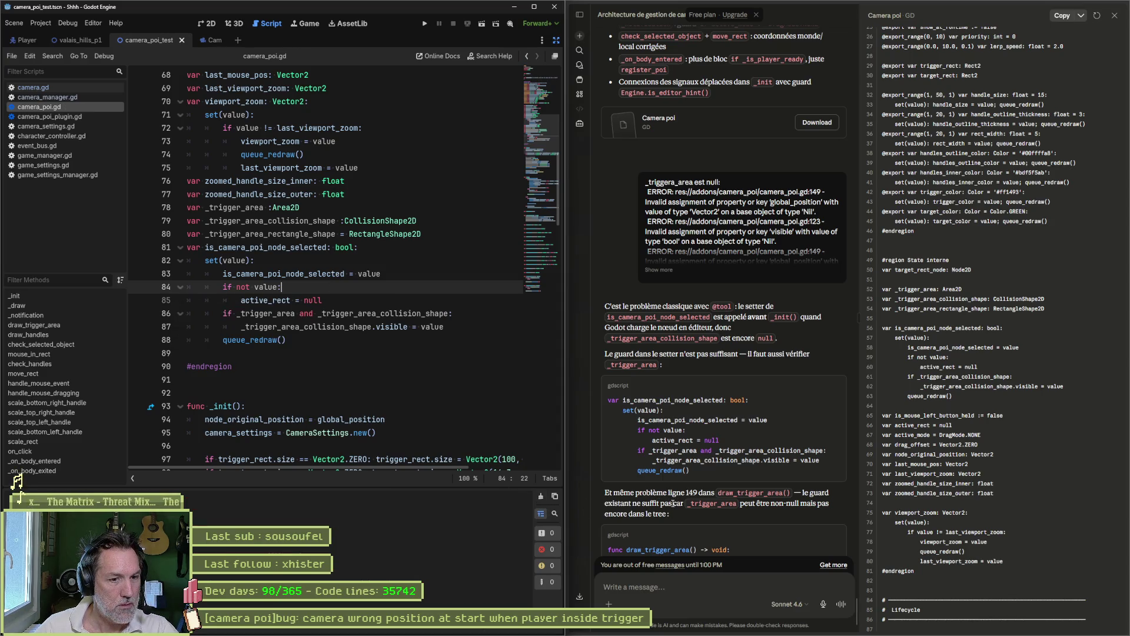
{"action": "scroll", "coordinate": [261, 386], "scroll_direction": "down", "scroll_amount": 15}
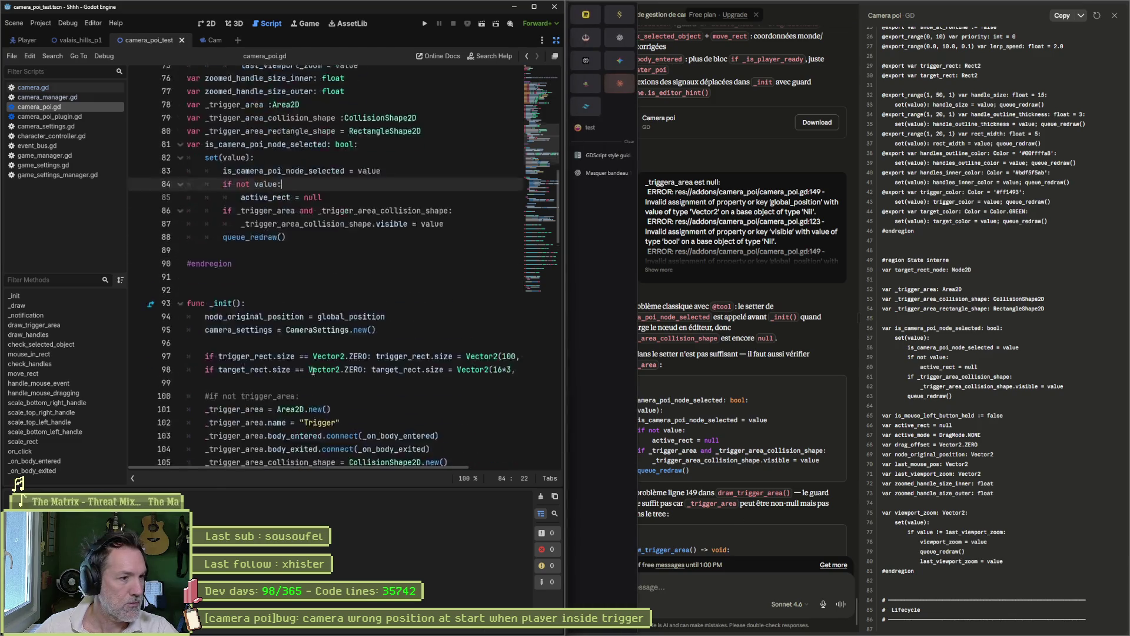
Replace draw_trigger_area with Claude's version that returns early without the trigger nodes, save, and show the 2D view.
{"action": "scroll", "coordinate": [262, 387], "scroll_direction": "down", "scroll_amount": 4}
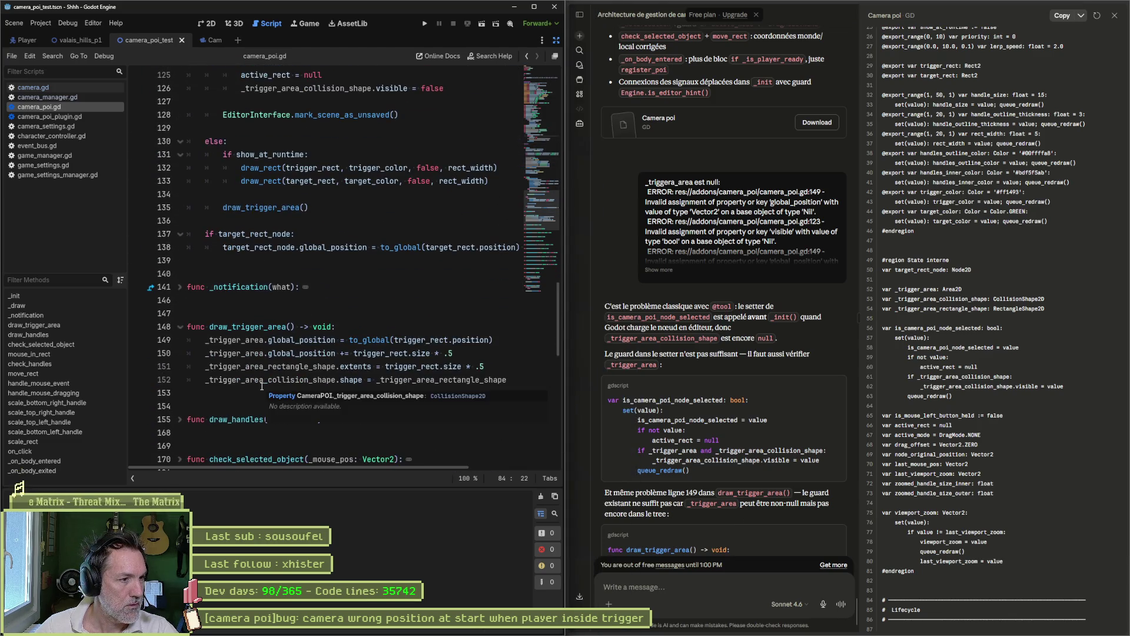
{"action": "double_click", "coordinate": [432, 340]}
{"action": "mouse_move", "coordinate": [728, 421]}
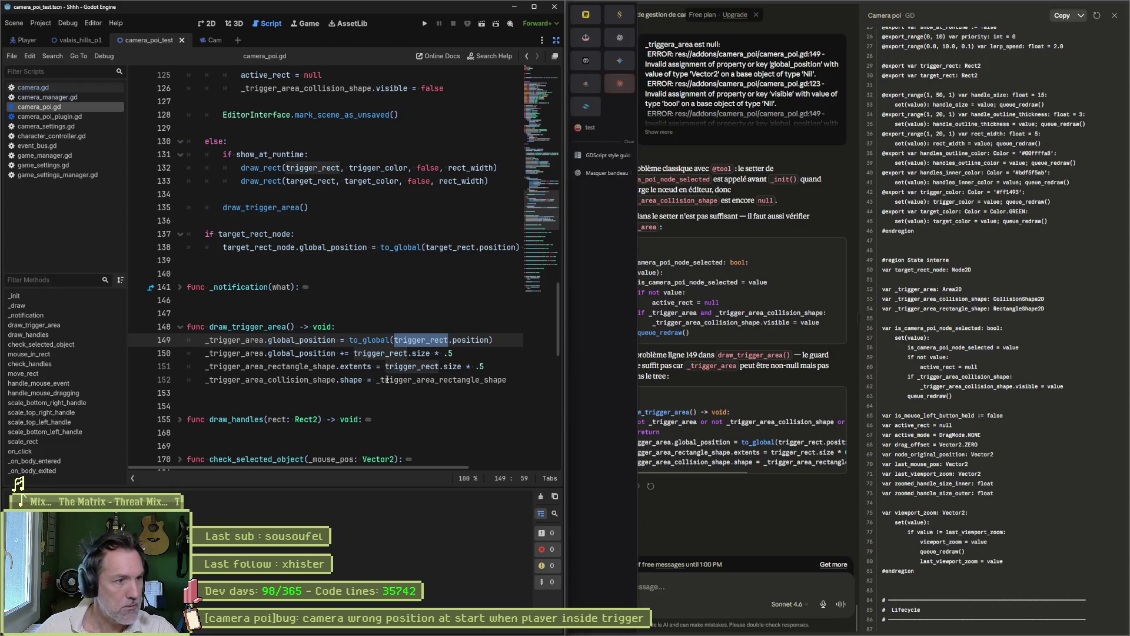
{"action": "mouse_move", "coordinate": [704, 436]}
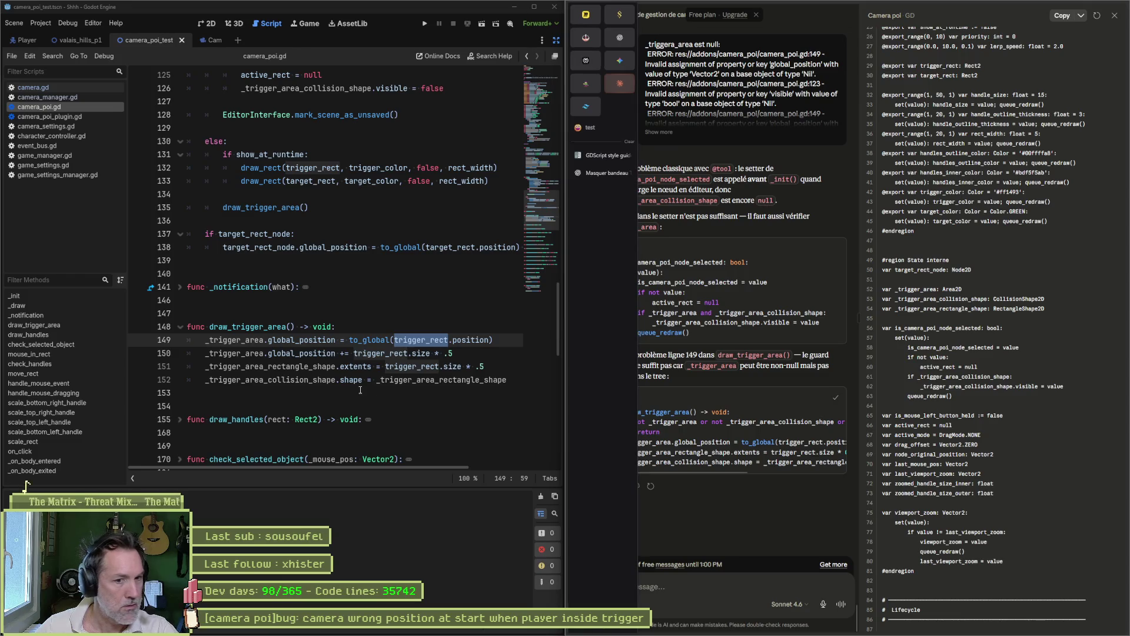
{"action": "left_click_drag", "start_coordinate": [511, 380], "coordinate": [246, 366]}
{"action": "left_click", "coordinate": [170, 322], "text": "shift"}
{"action": "key", "text": "ctrl+v"}
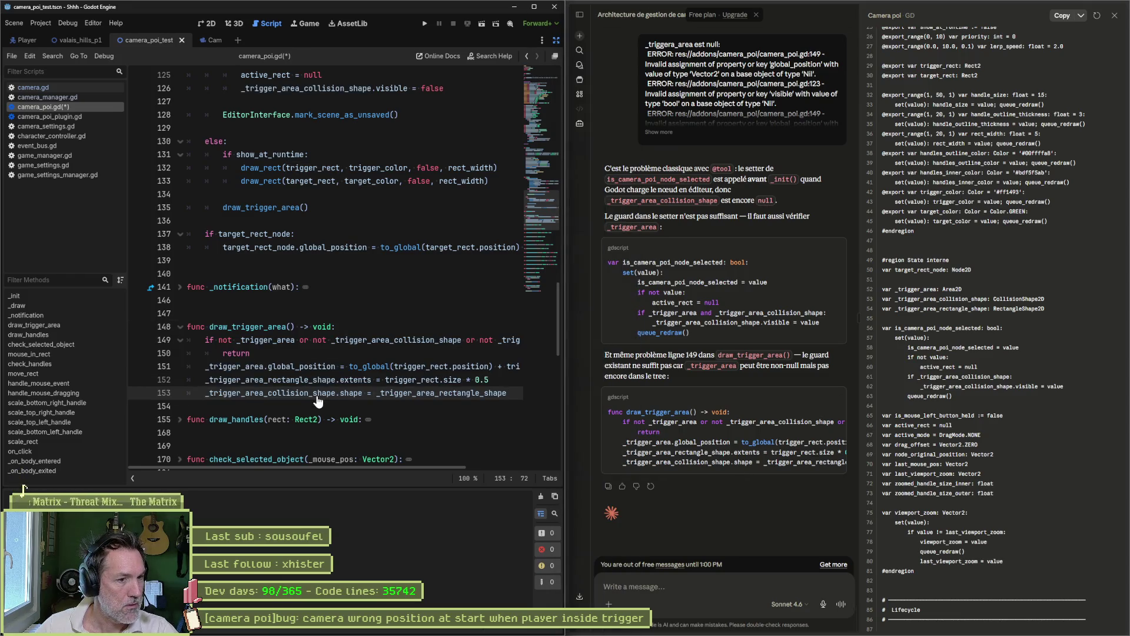
{"action": "key", "text": "Return"}
{"action": "key", "text": "ctrl+s"}
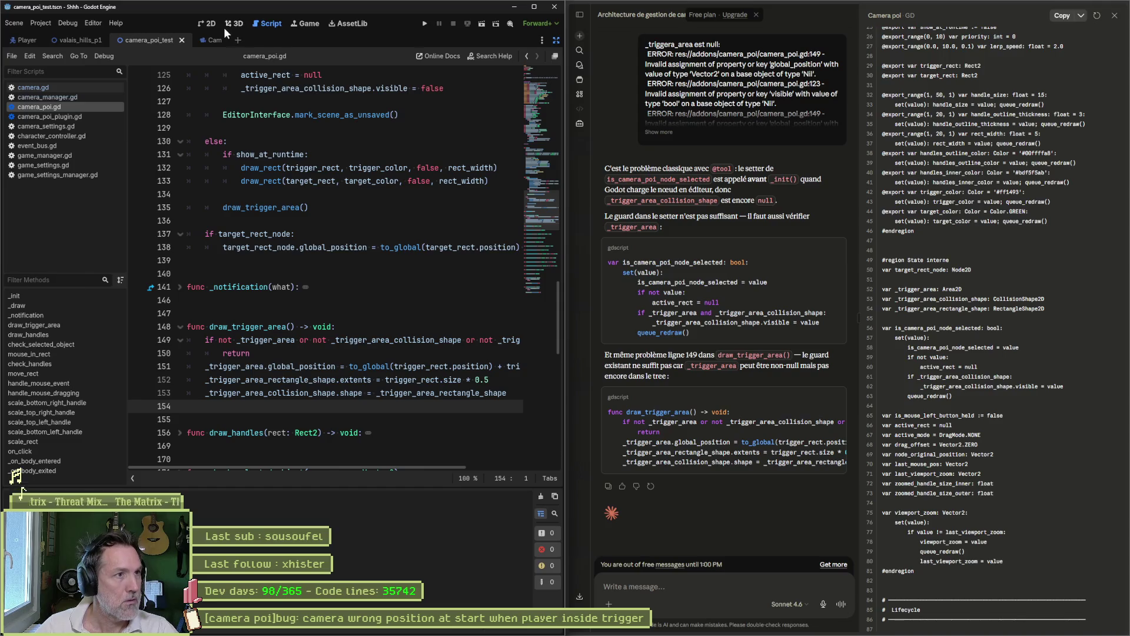
{"action": "left_click", "coordinate": [213, 24]}
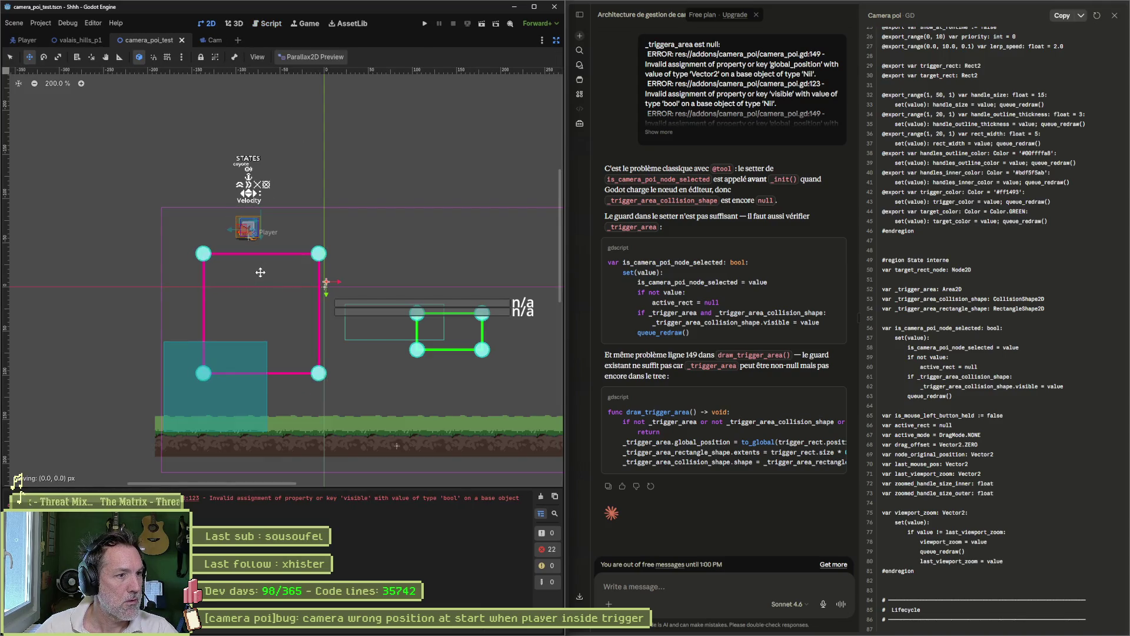
Delete the CameraPOI node from the test scene and save the scene.
{"action": "left_click", "coordinate": [554, 40]}
{"action": "left_click", "coordinate": [86, 132]}
{"action": "key", "text": "Delete"}
{"action": "key", "text": "Return"}
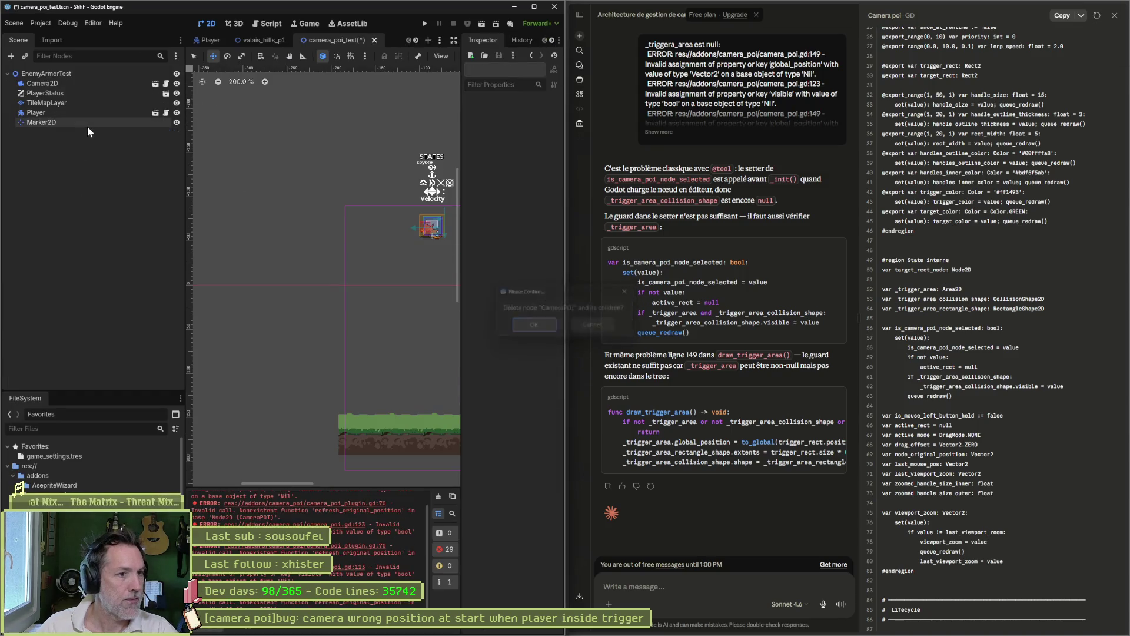
{"action": "left_click", "coordinate": [438, 496]}
{"action": "key", "text": "ctrl+s"}
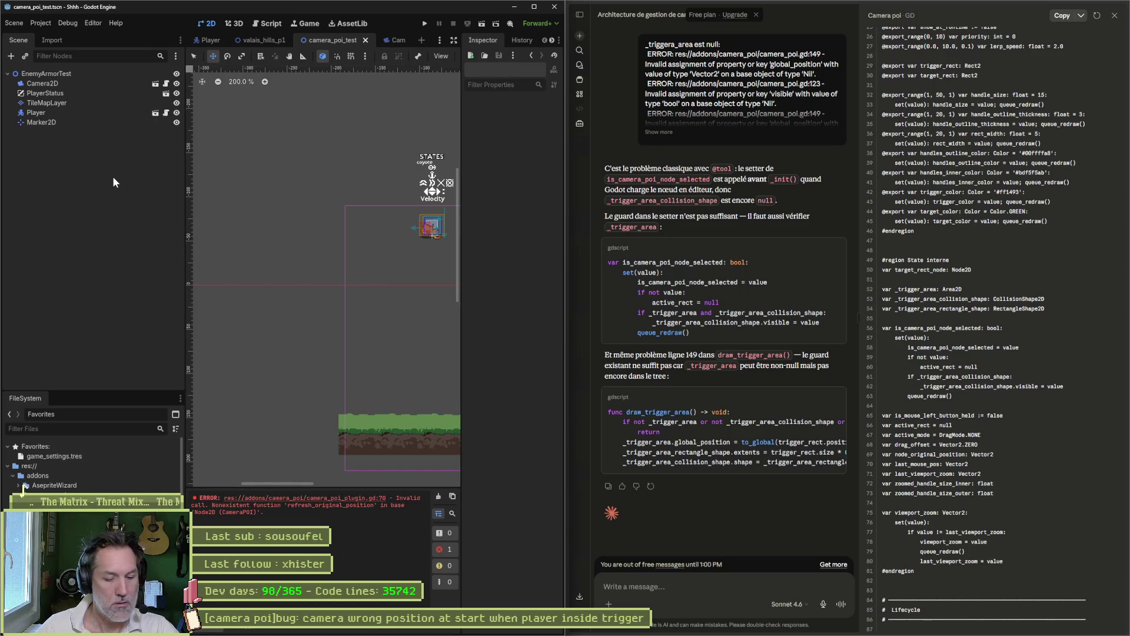
Add a fresh CameraPOI child node, then open camera_poi_plugin.gd at the line 70 error.
{"action": "key", "text": "ctrl+a"}
{"action": "type", "text": "camera"}
{"action": "key", "text": "Down"}
{"action": "key", "text": "Return"}
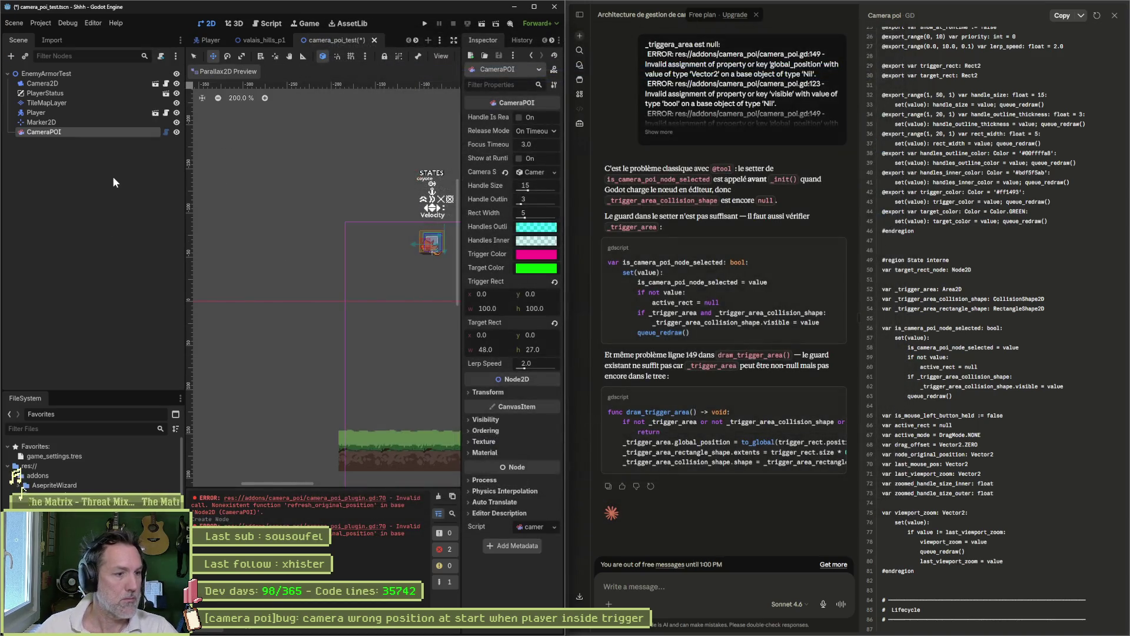
{"action": "left_click", "coordinate": [453, 40]}
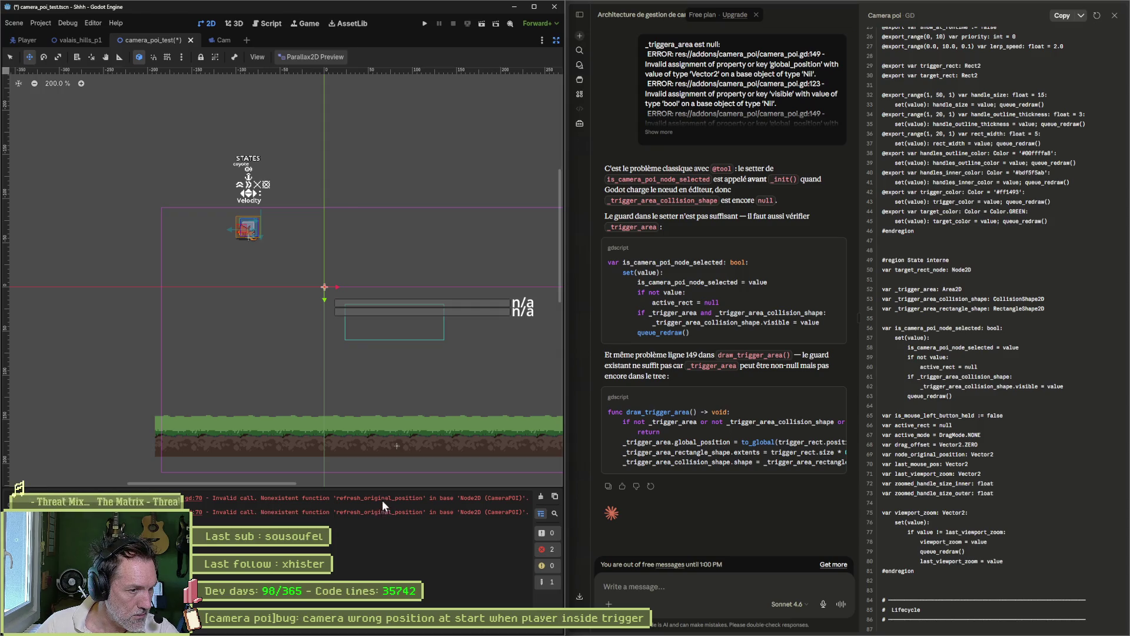
{"action": "left_click", "coordinate": [194, 498]}
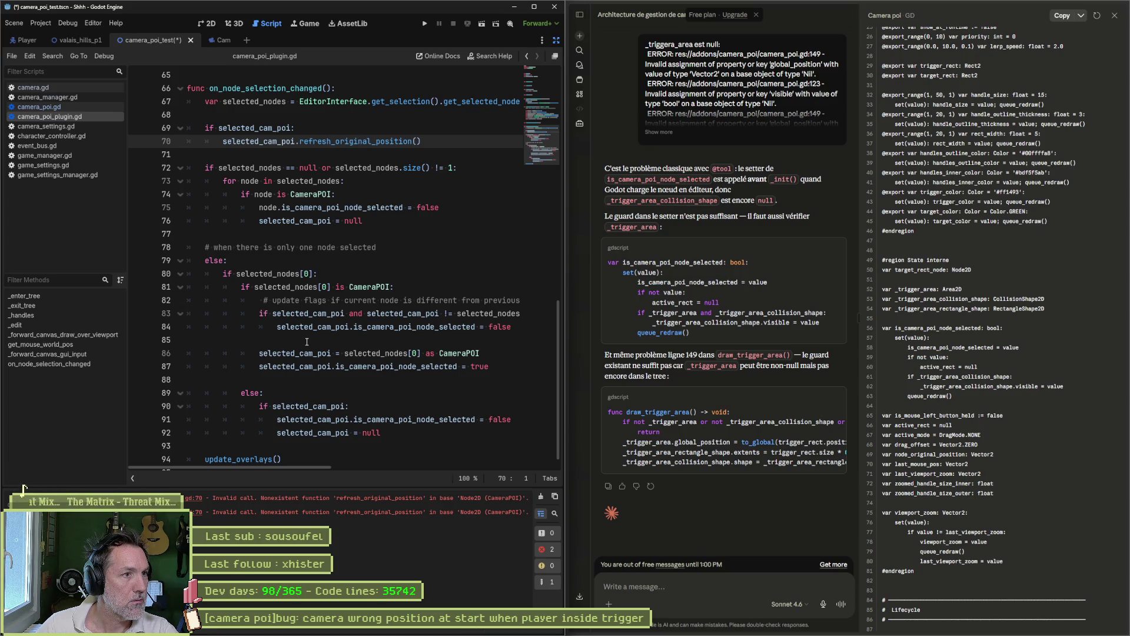
Select the refresh_original_position() call on line 70 of camera_poi_plugin.gd.
{"action": "scroll", "coordinate": [307, 341], "scroll_direction": "up", "scroll_amount": 1}
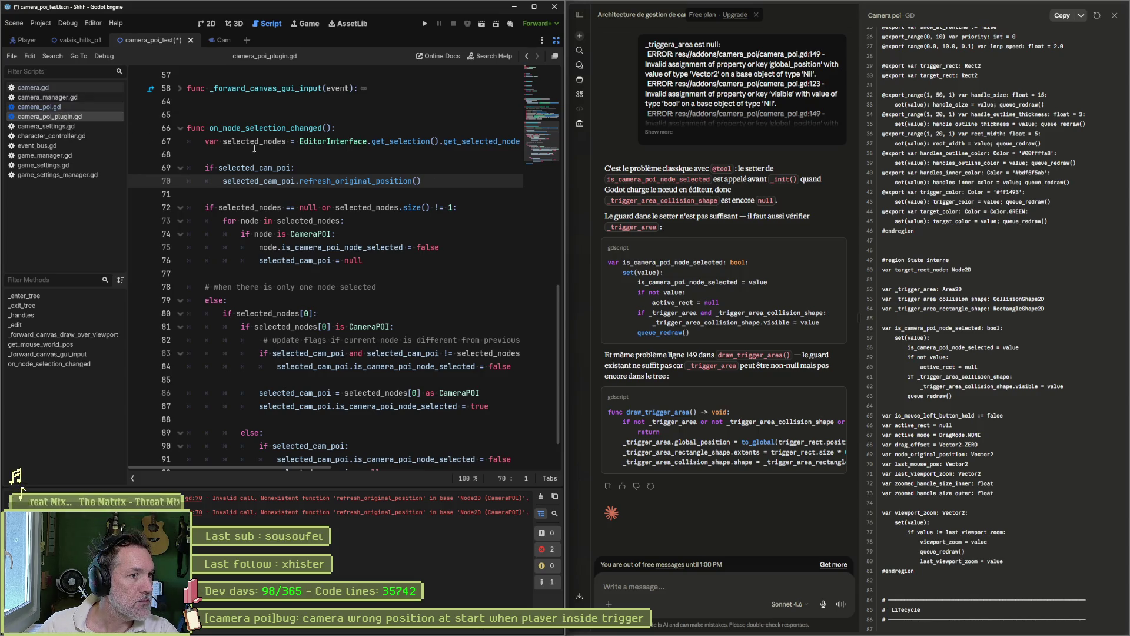
{"action": "left_click", "coordinate": [403, 181]}
{"action": "left_click_drag", "start_coordinate": [421, 182], "coordinate": [299, 181]}
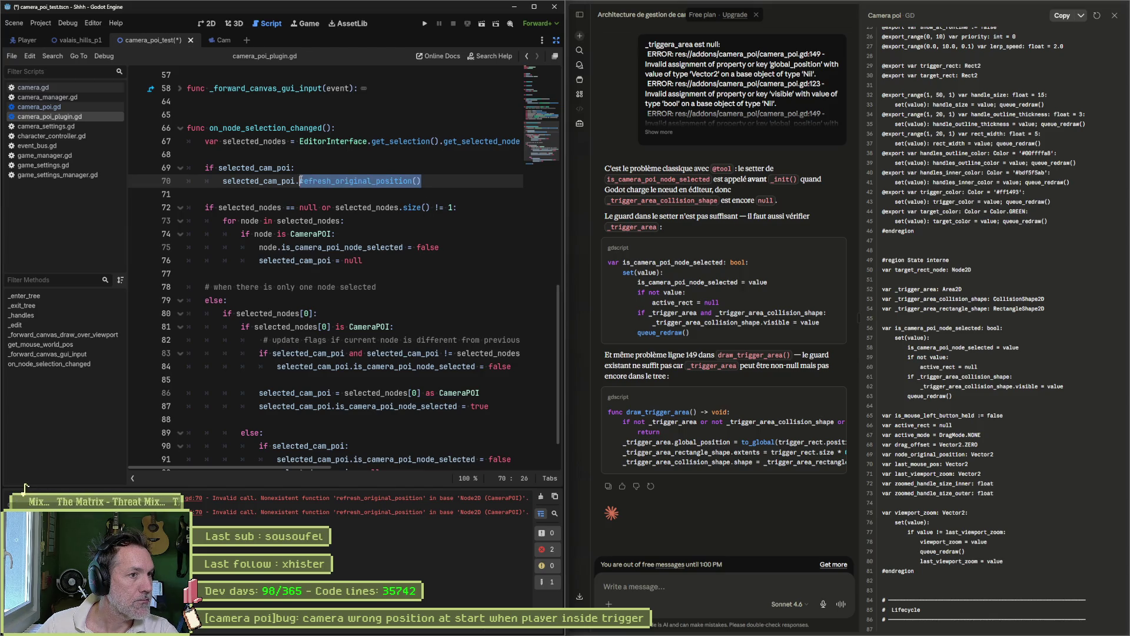
Switch back to camera_poi.gd and scroll to the top of the script.
{"action": "left_click", "coordinate": [81, 107]}
{"action": "left_click", "coordinate": [322, 278]}
{"action": "scroll", "coordinate": [322, 279], "scroll_direction": "down", "scroll_amount": 12}
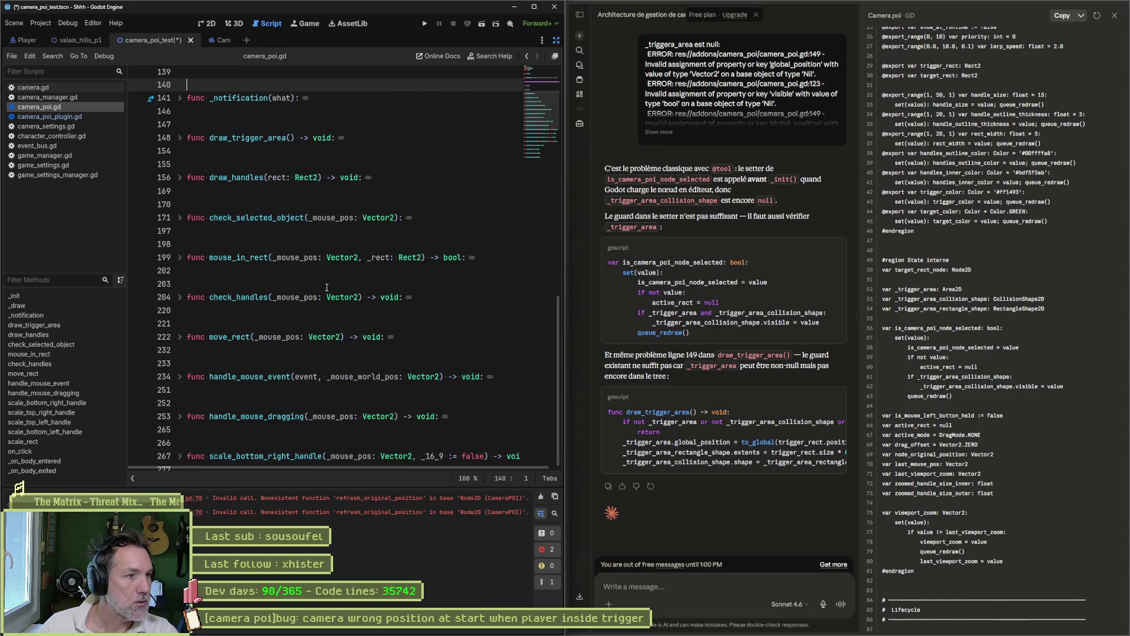
{"action": "scroll", "coordinate": [329, 288], "scroll_direction": "up", "scroll_amount": 6}
{"action": "scroll", "coordinate": [331, 293], "scroll_direction": "up", "scroll_amount": 6}
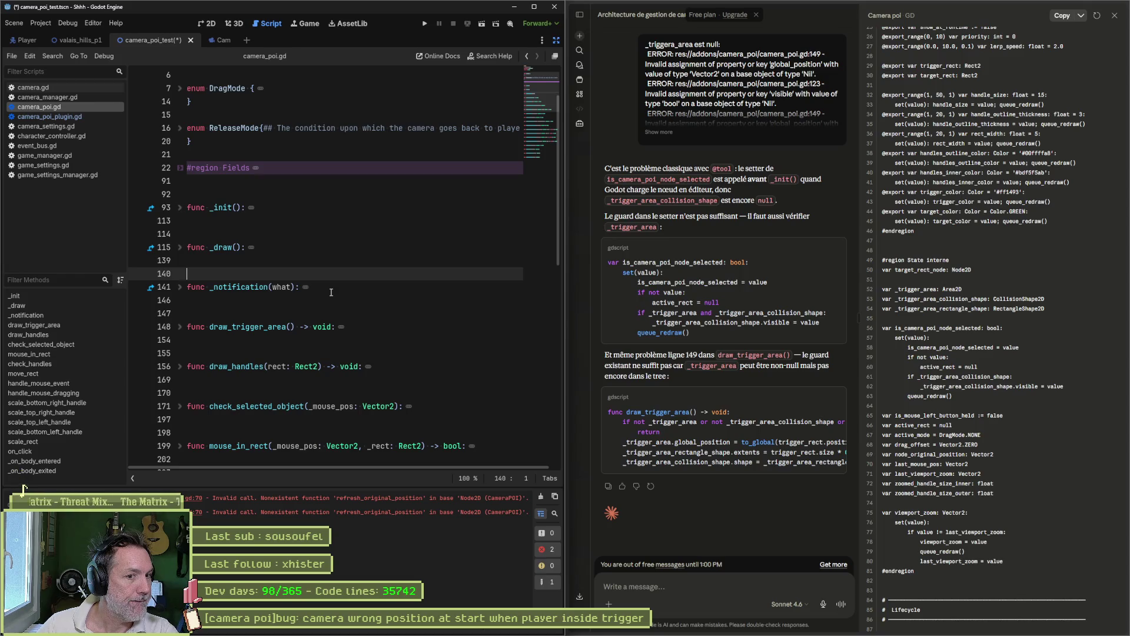
Discard the half-written message in Claude's message box.
{"action": "left_click", "coordinate": [678, 585]}
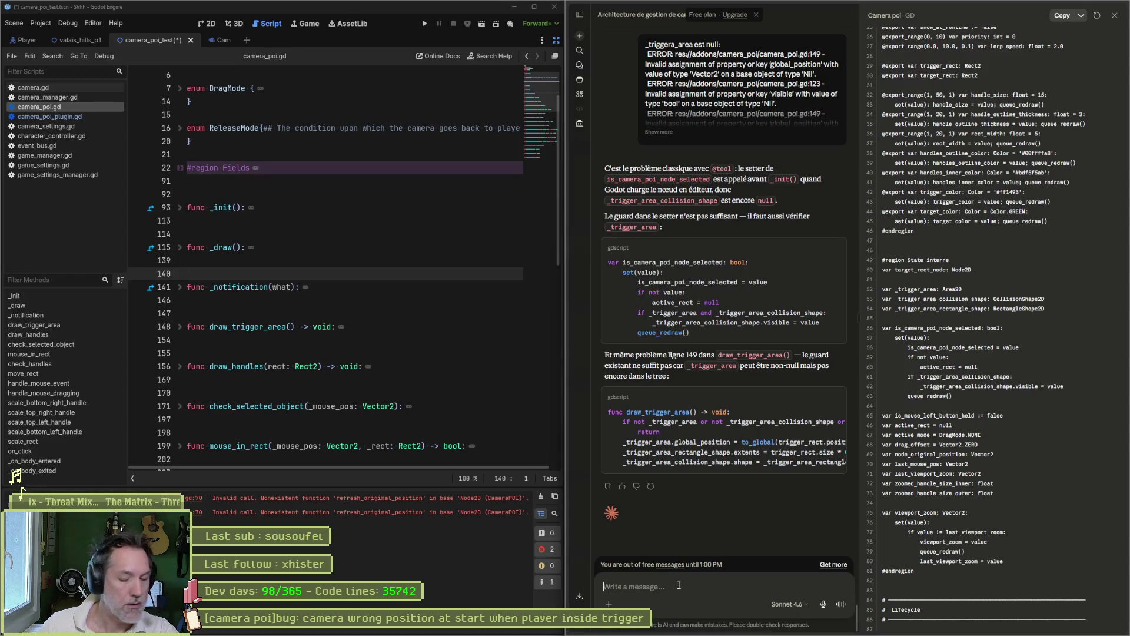
{"action": "type", "text": "redonne"}
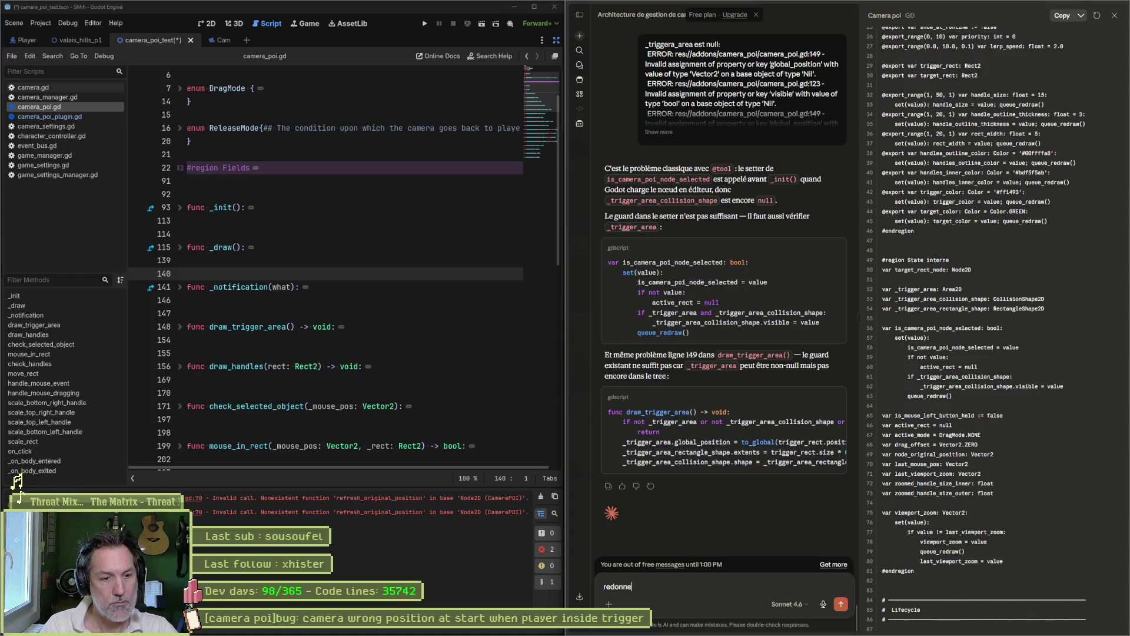
{"action": "key", "text": "BackSpace"}
{"action": "key", "text": "BackSpace"}
{"action": "key", "text": "BackSpace"}
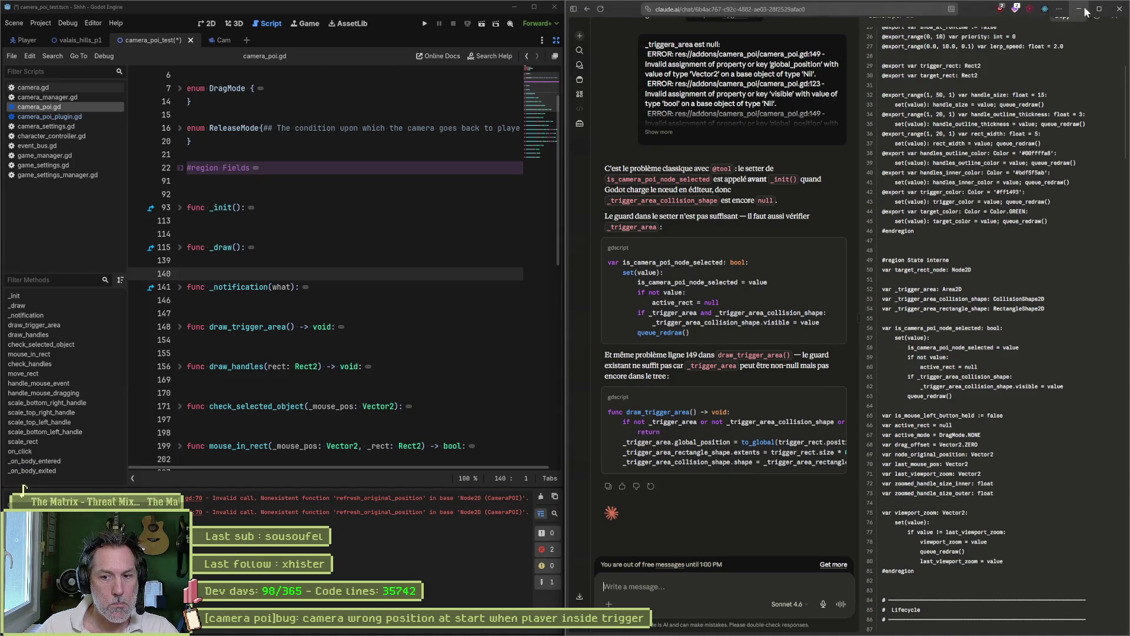
Minimize the Claude window and bring VS Code to the front.
{"action": "left_click", "coordinate": [1082, 8]}
{"action": "mouse_move", "coordinate": [618, 631]}
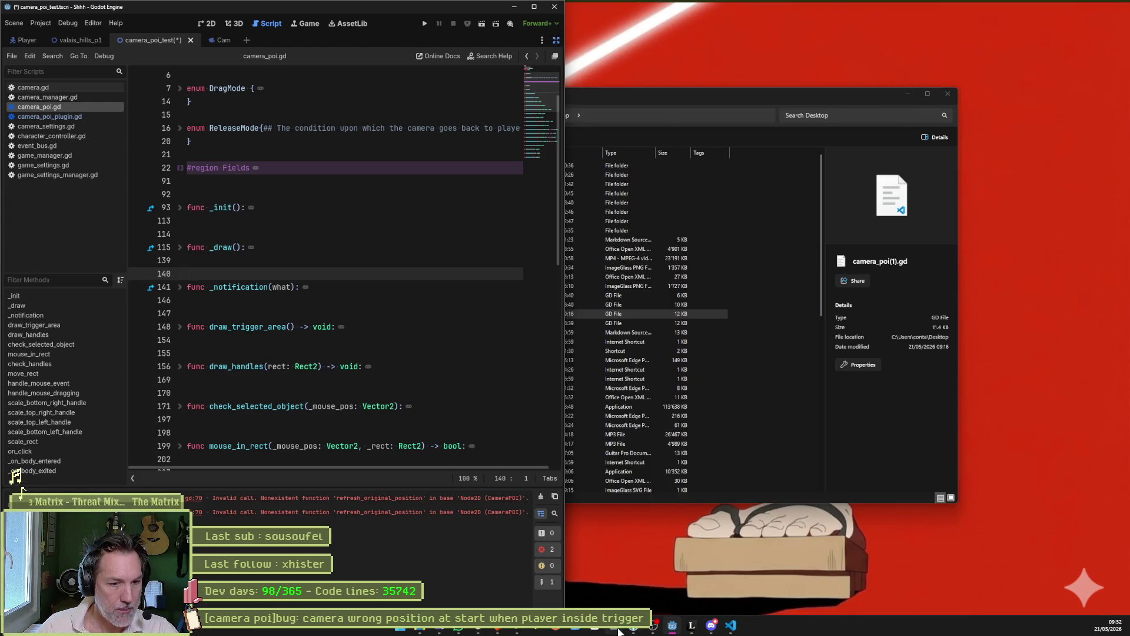
{"action": "left_click", "coordinate": [730, 624]}
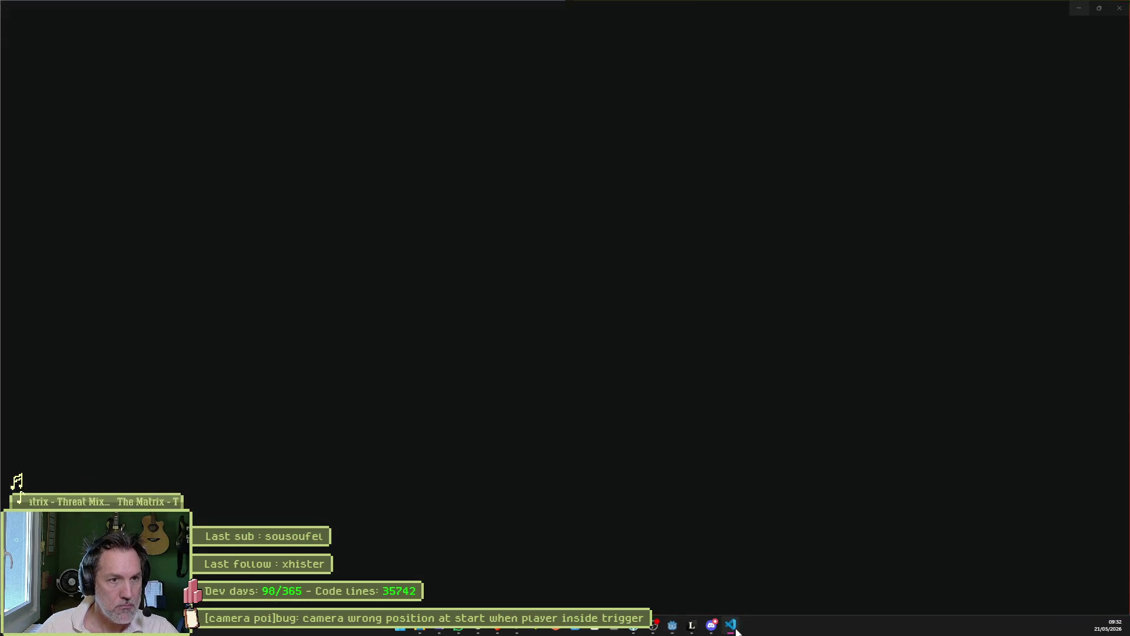
Snap VS Code to the right half of the screen and close camera_poi(1).gd.
{"action": "mouse_move", "coordinate": [815, 9]}
{"action": "left_mouse_down"}
{"action": "mouse_move", "coordinate": [971, 177]}
{"action": "mouse_move", "coordinate": [1127, 200]}
{"action": "left_mouse_up"}
{"action": "left_click", "coordinate": [753, 165]}
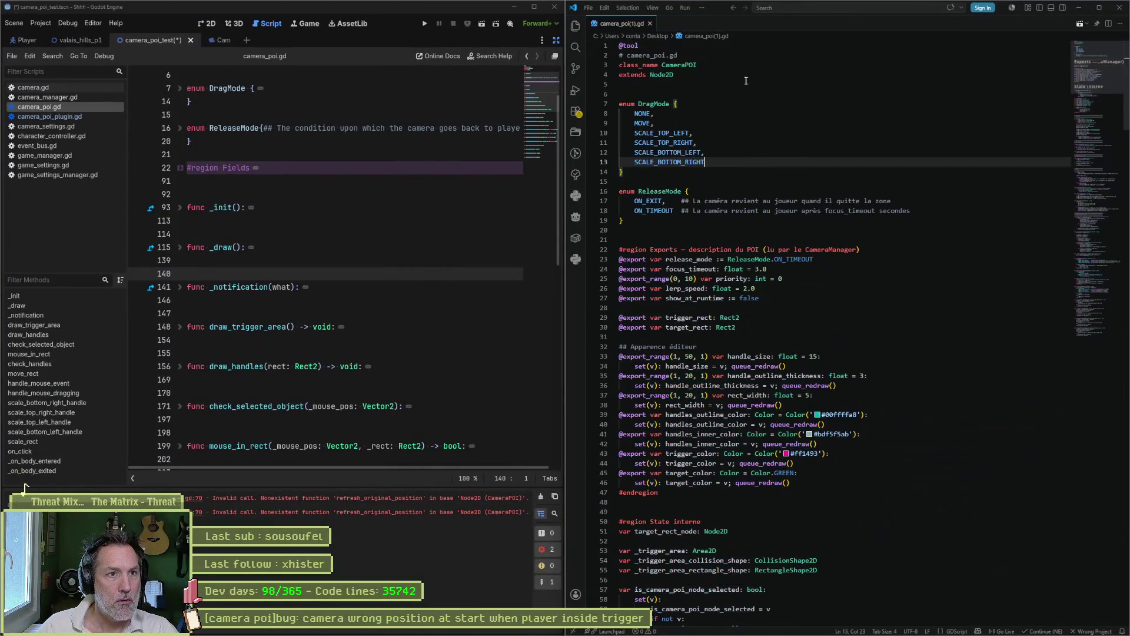
{"action": "middle_click", "coordinate": [616, 27]}
Open the Shhh folder from LittleSSD (F:) > repositories as the VS Code workspace.
{"action": "left_click", "coordinate": [588, 8]}
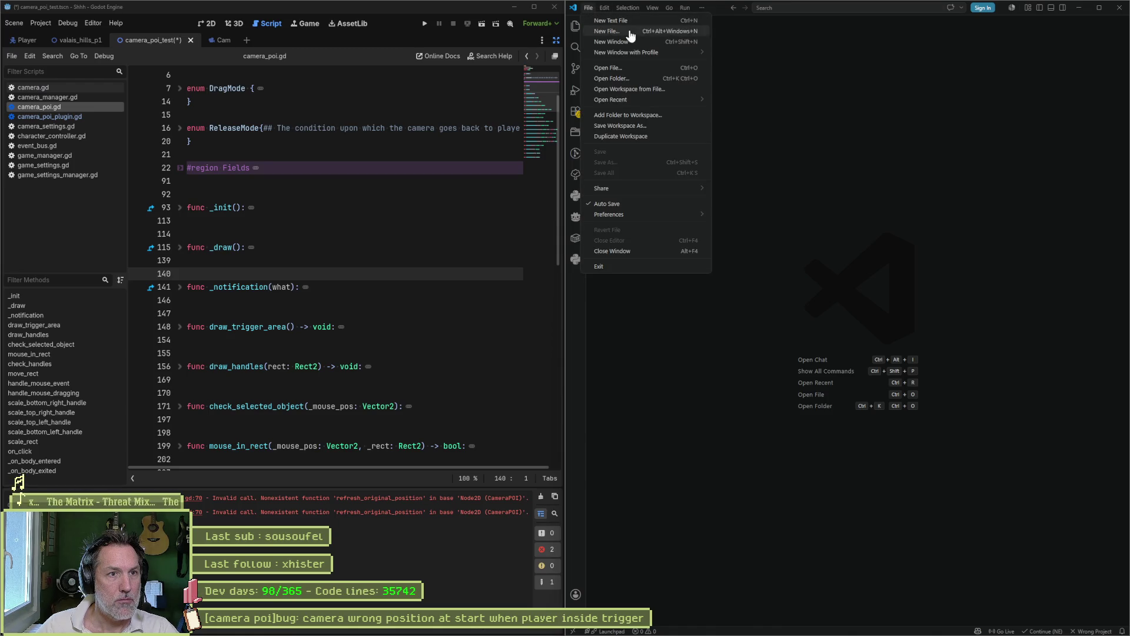
{"action": "left_click", "coordinate": [664, 80]}
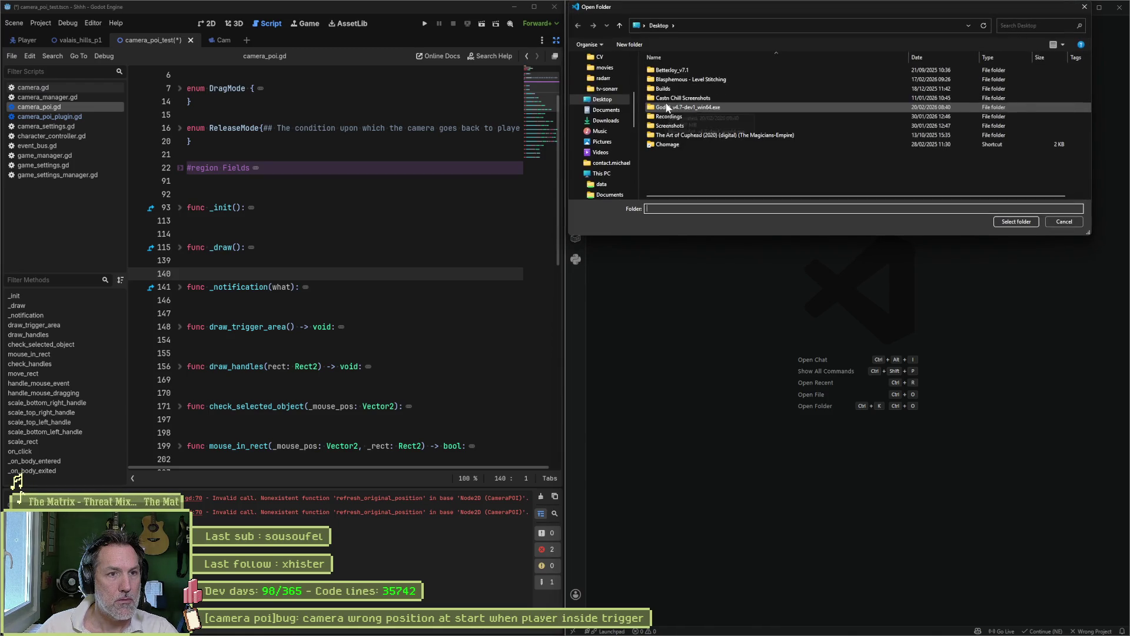
{"action": "scroll", "coordinate": [612, 168], "scroll_direction": "down", "scroll_amount": 2}
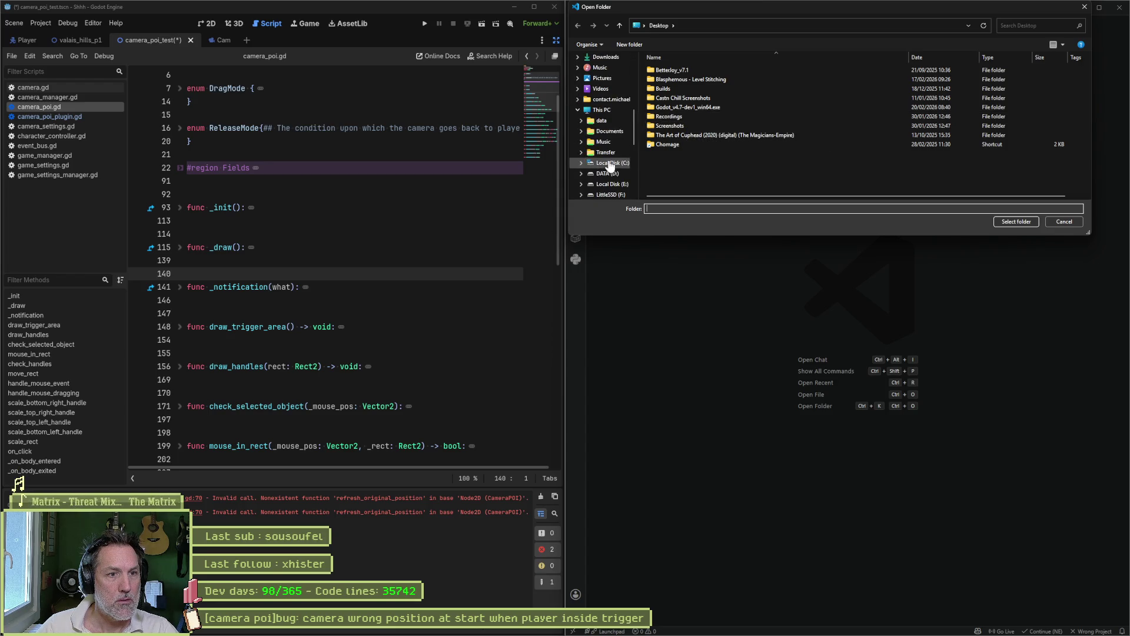
{"action": "scroll", "coordinate": [609, 166], "scroll_direction": "down", "scroll_amount": 1}
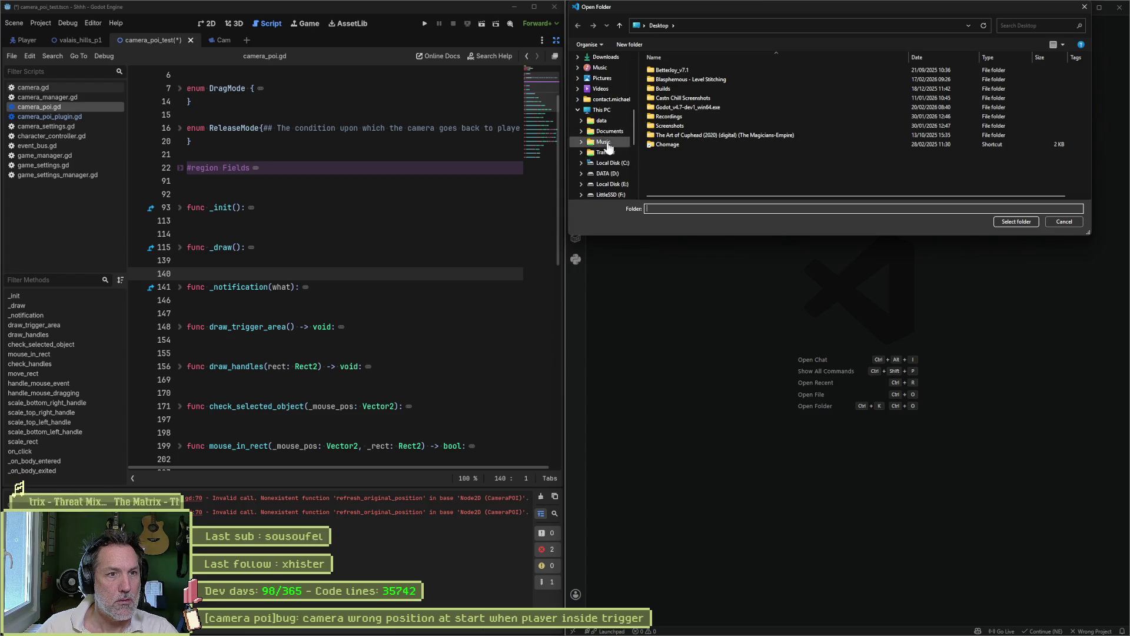
{"action": "left_click", "coordinate": [606, 163]}
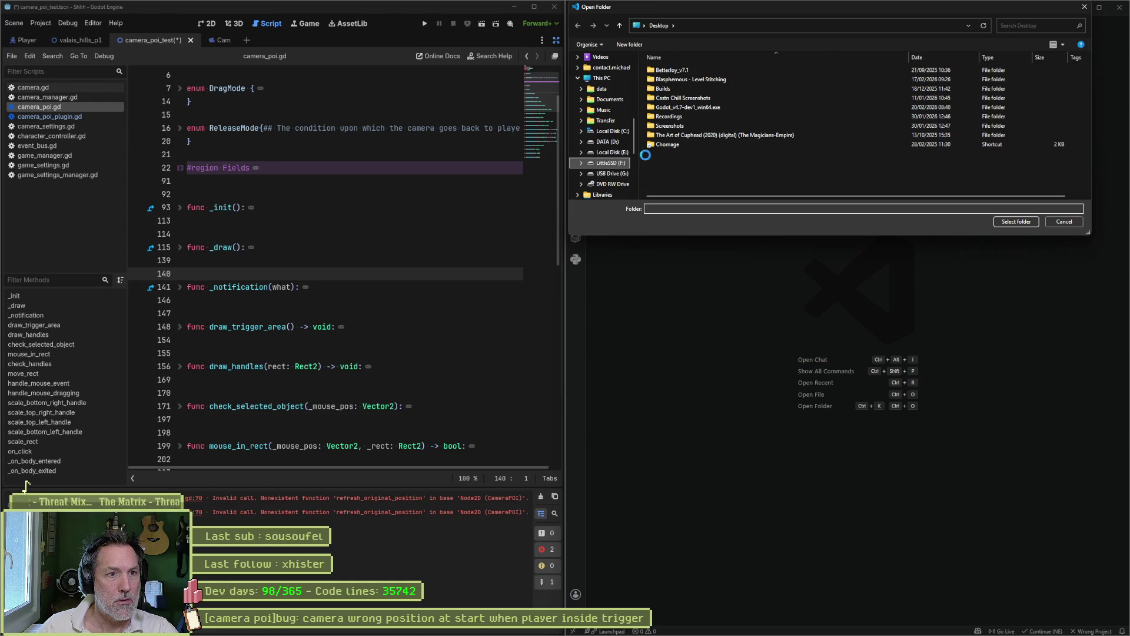
{"action": "left_click", "coordinate": [669, 80]}
{"action": "double_click", "coordinate": [669, 80]}
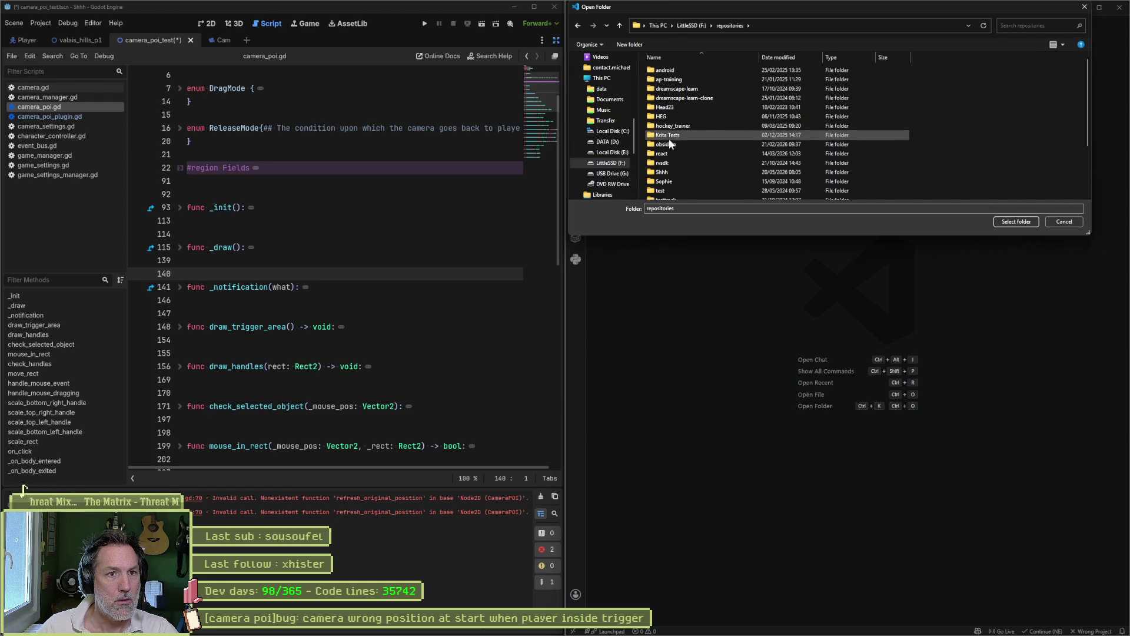
{"action": "left_click", "coordinate": [661, 173]}
{"action": "left_click", "coordinate": [1024, 223]}
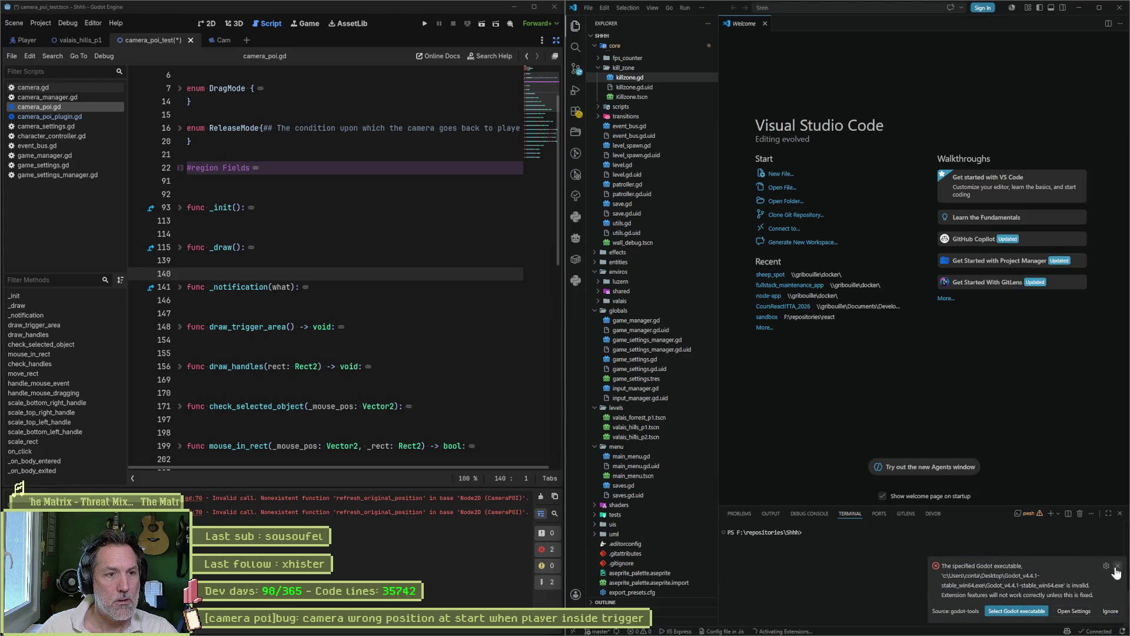
Close the invalid Godot executable warning notification in VS Code.
{"action": "left_click", "coordinate": [1116, 567]}
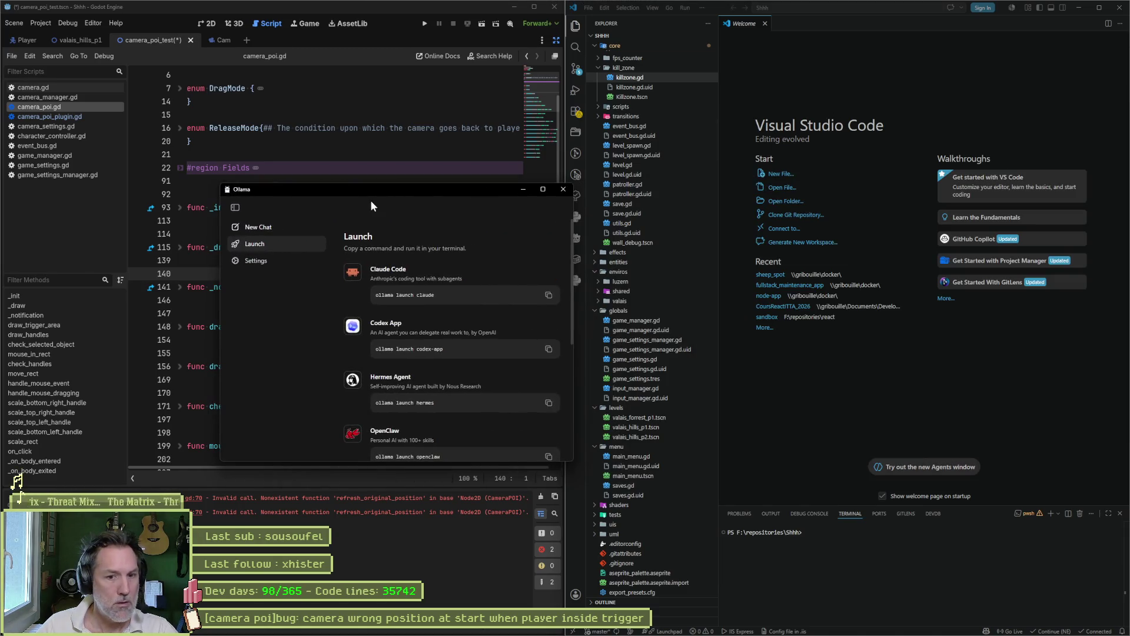
Dismiss VS Code's reappeared Godot executable warning and start a New Chat in Ollama.
{"action": "left_click", "coordinate": [847, 541]}
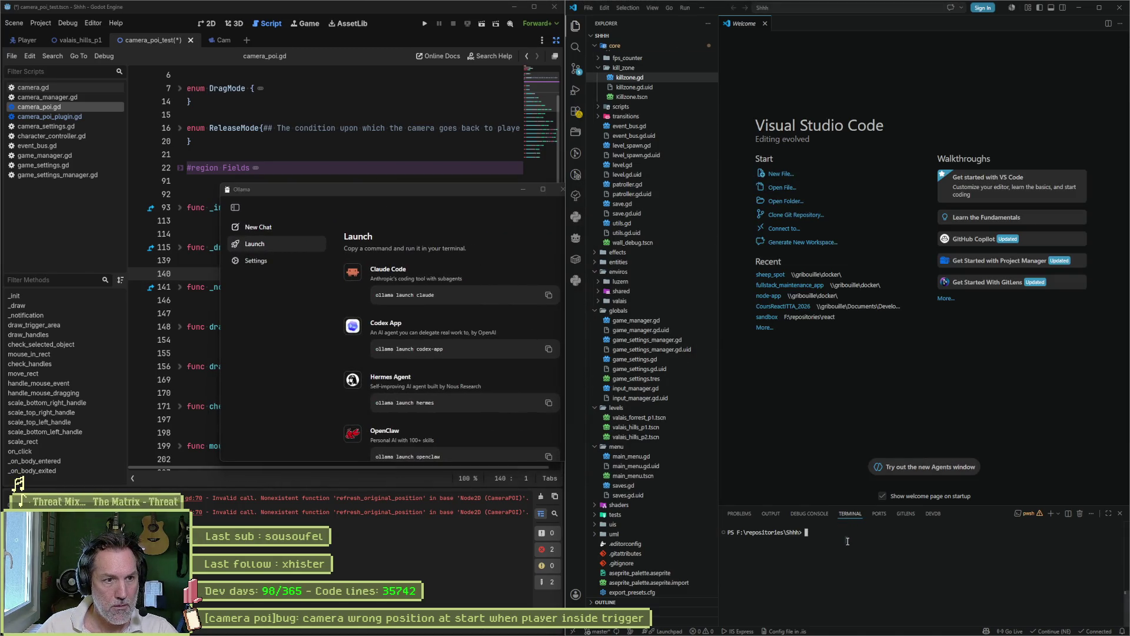
{"action": "left_click", "coordinate": [1119, 7]}
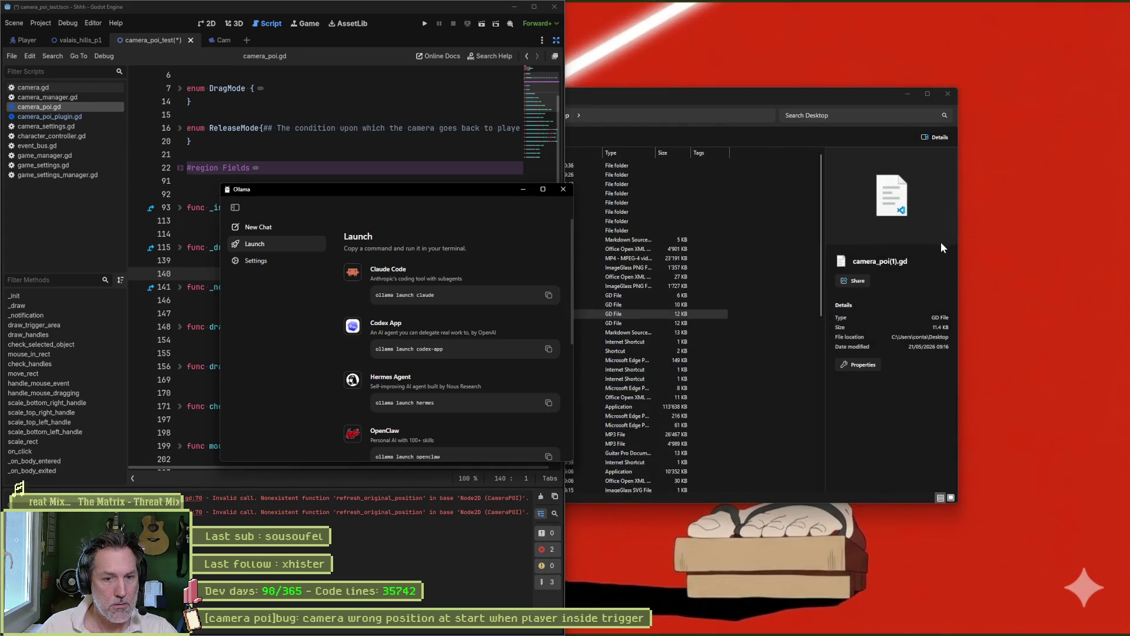
{"action": "left_click", "coordinate": [943, 237]}
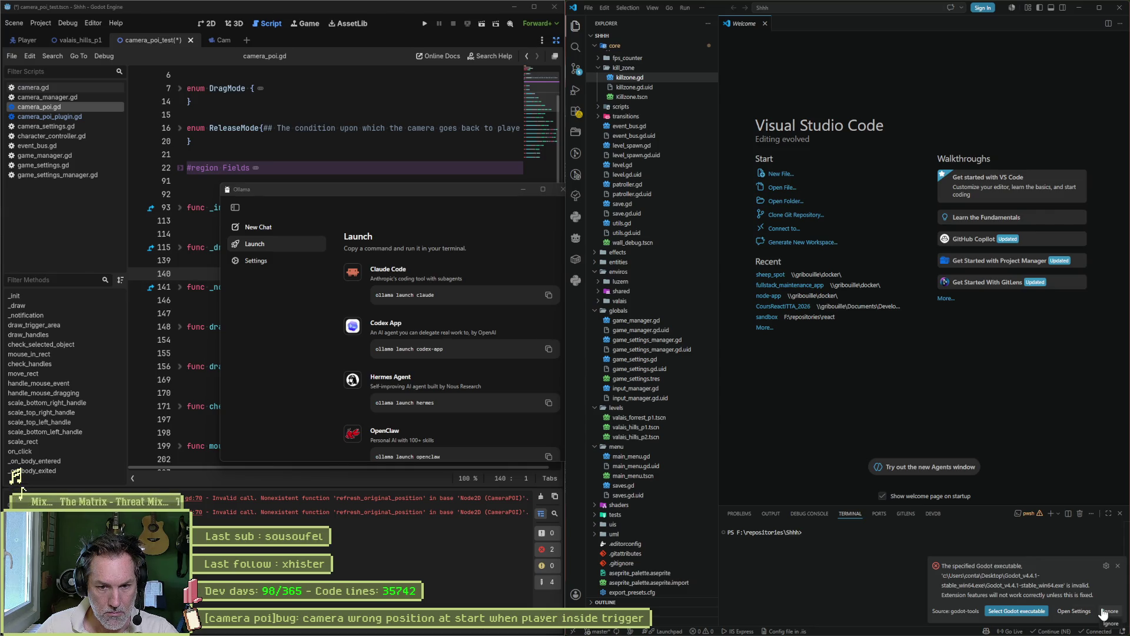
{"action": "left_click", "coordinate": [1118, 566]}
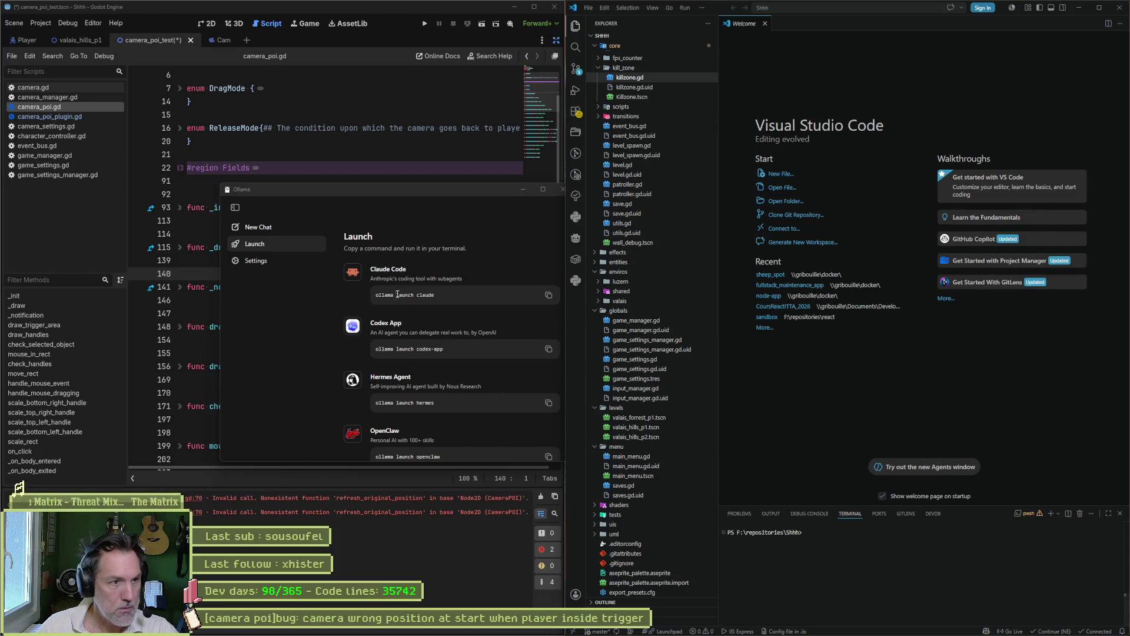
{"action": "left_click", "coordinate": [286, 230]}
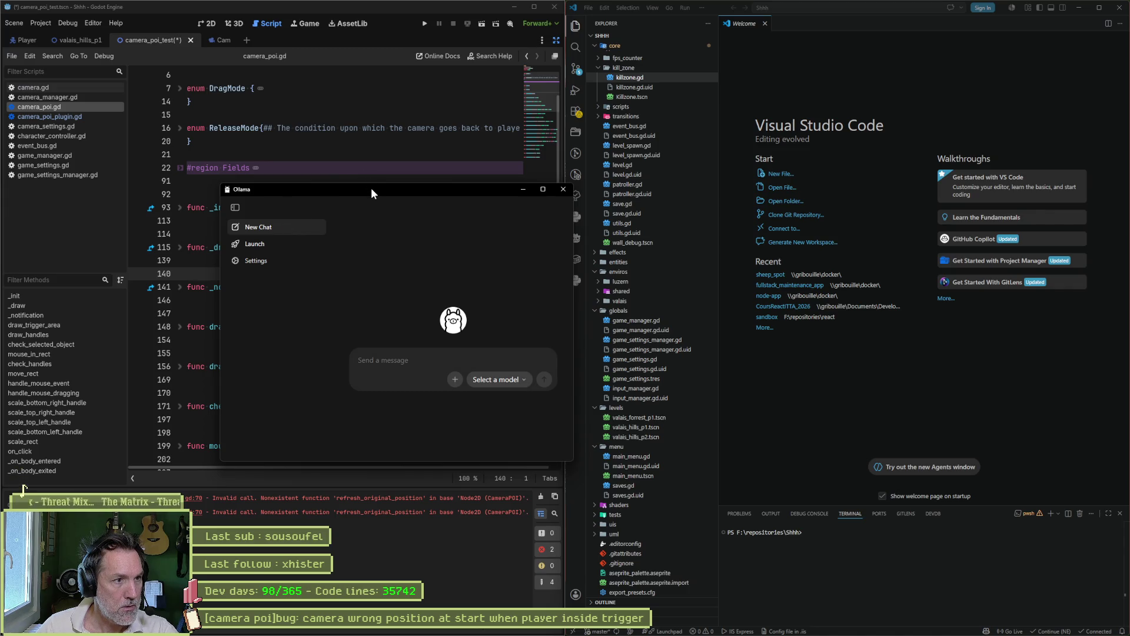
Move Ollama to the right and browse its model list without picking a model.
{"action": "left_click_drag", "start_coordinate": [371, 188], "coordinate": [828, 113]}
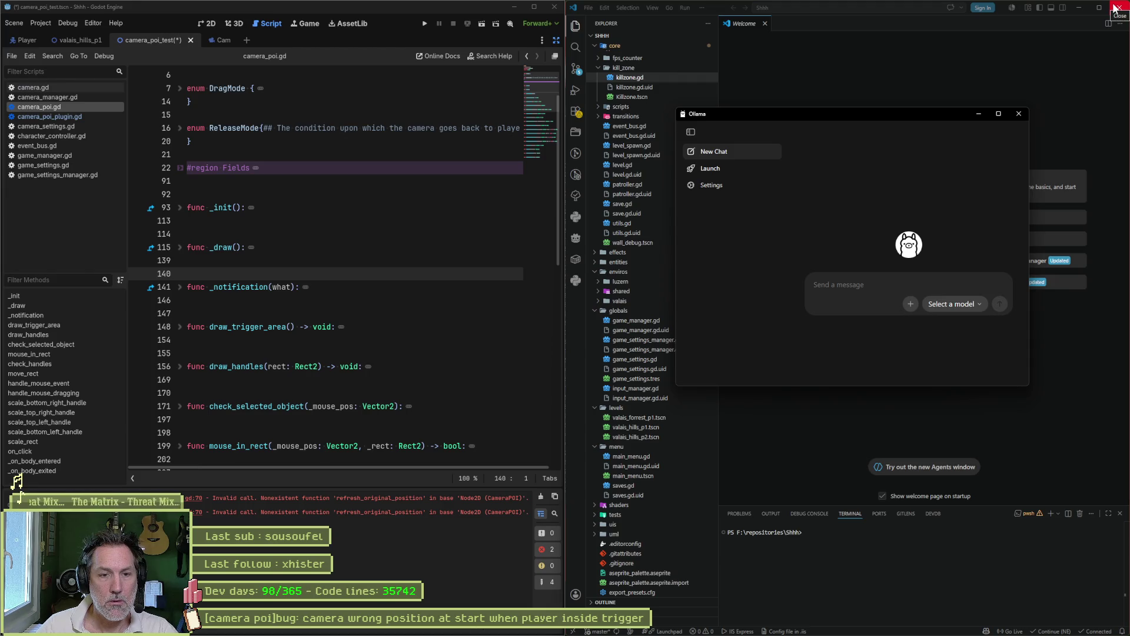
{"action": "left_click", "coordinate": [975, 310]}
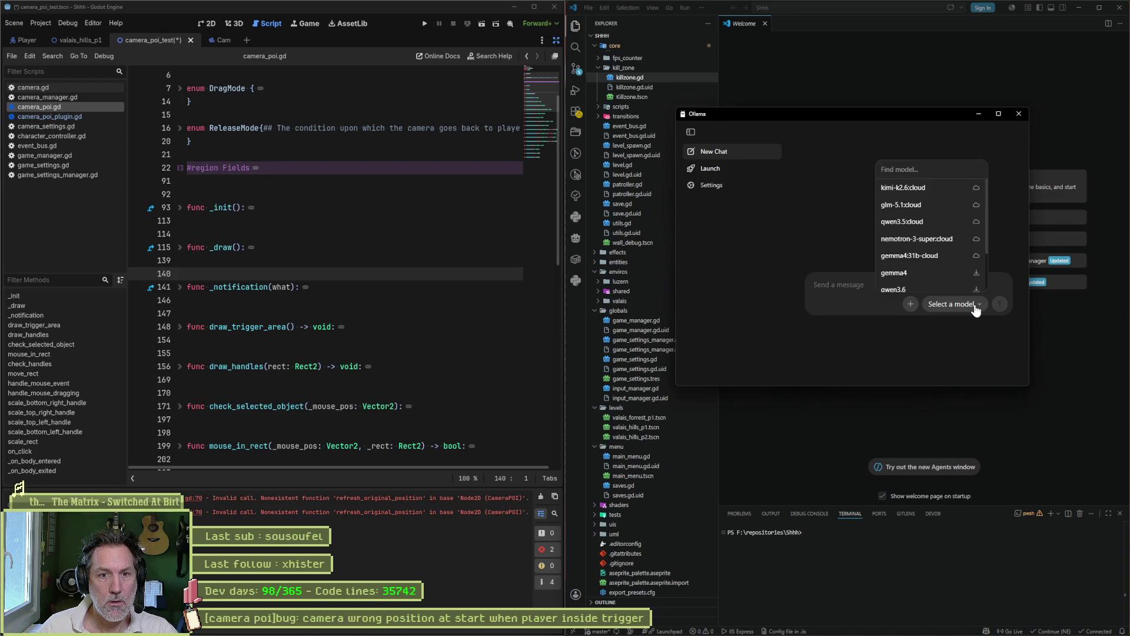
{"action": "scroll", "coordinate": [958, 280], "scroll_direction": "down", "scroll_amount": 3}
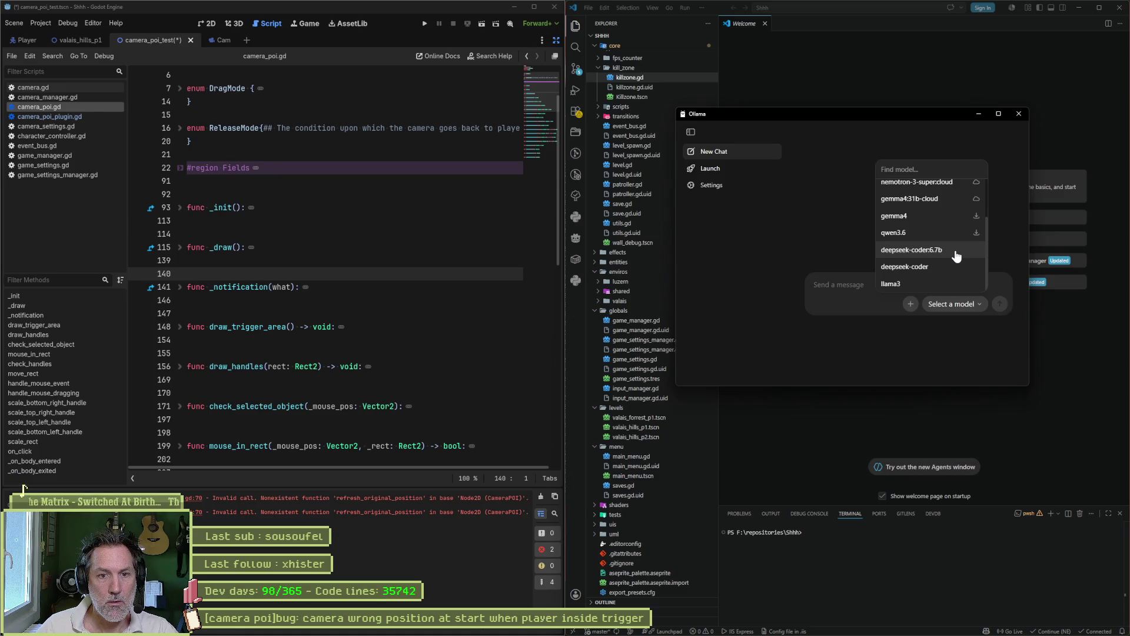
{"action": "left_click", "coordinate": [954, 283]}
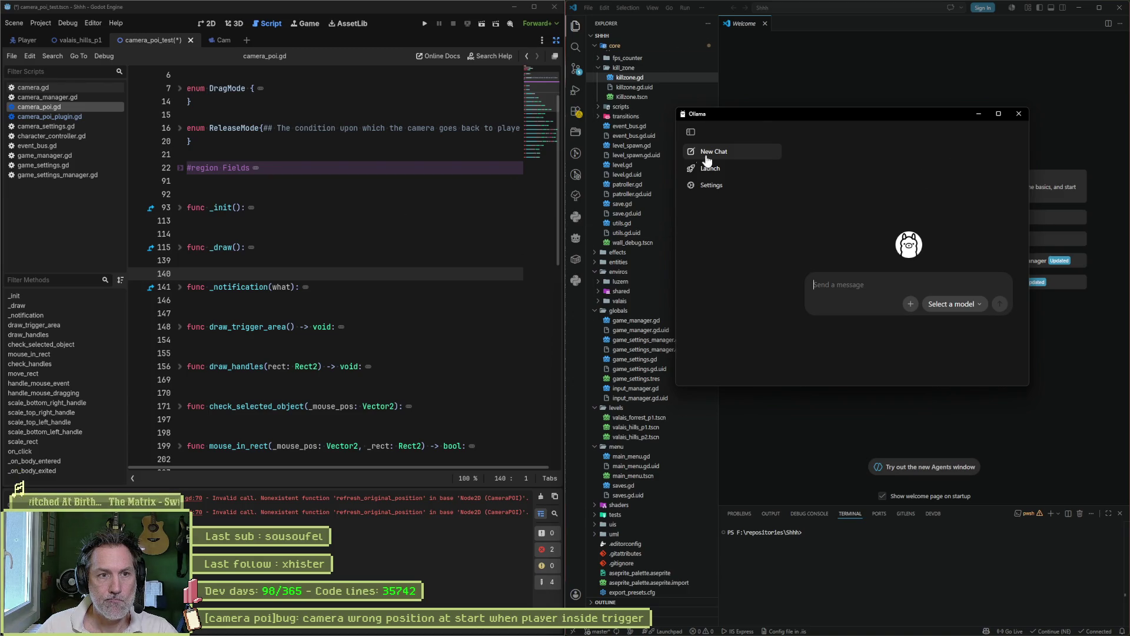
Return to VS Code and open the Extensions view listing installed extensions.
{"action": "left_click", "coordinate": [1018, 114]}
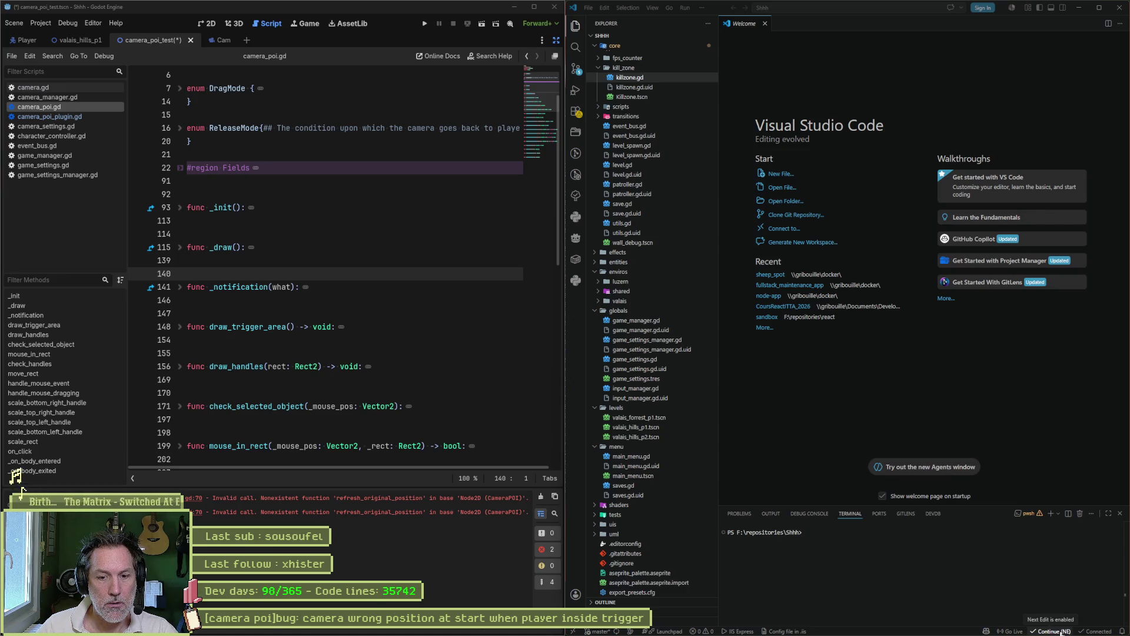
{"action": "left_click", "coordinate": [1054, 631]}
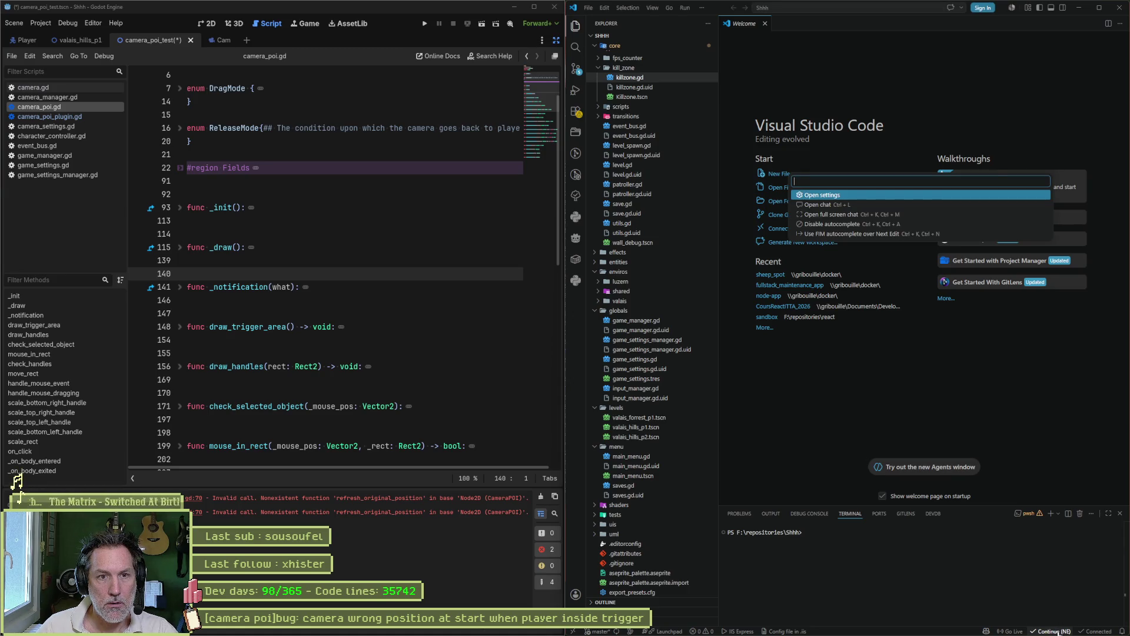
{"action": "left_click", "coordinate": [1033, 595]}
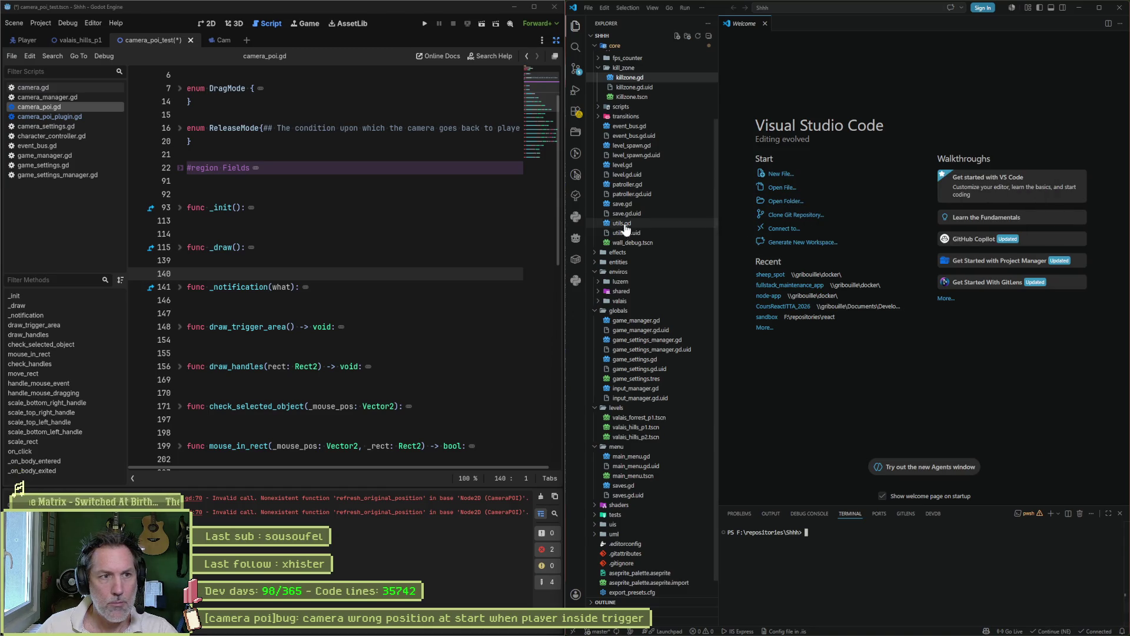
{"action": "left_click", "coordinate": [575, 115]}
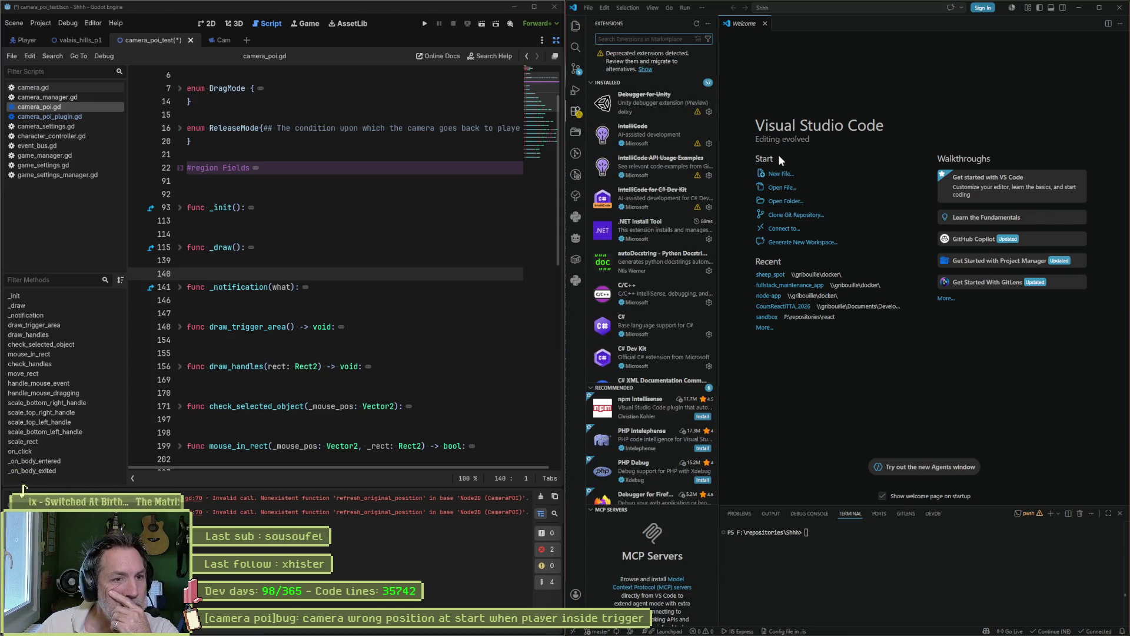
Open the installed Continue extension's details page (version 1.2.22) and maximize the VS Code window.
{"action": "scroll", "coordinate": [664, 164], "scroll_direction": "down", "scroll_amount": 2}
{"action": "mouse_move", "coordinate": [665, 165]}
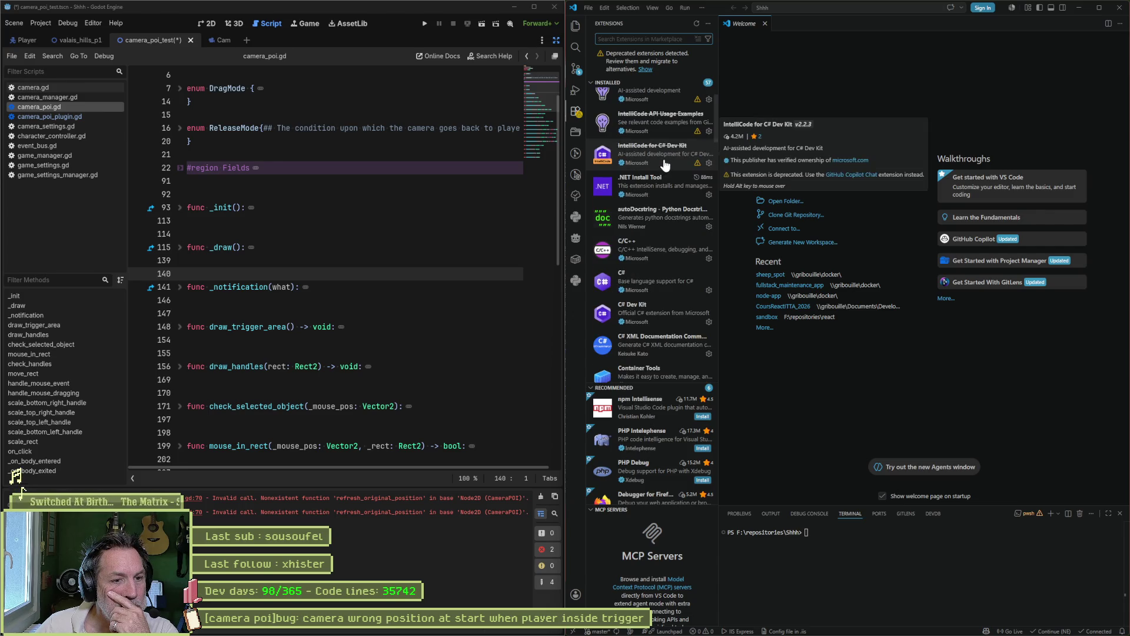
{"action": "scroll", "coordinate": [665, 165], "scroll_direction": "down", "scroll_amount": 1}
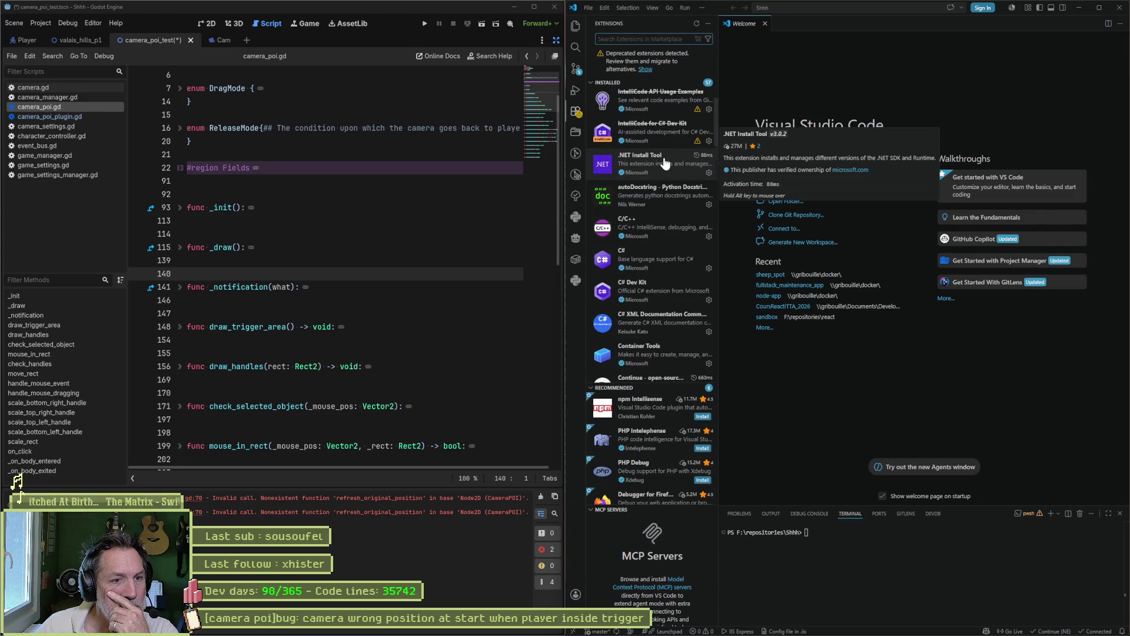
{"action": "scroll", "coordinate": [665, 165], "scroll_direction": "down", "scroll_amount": 3}
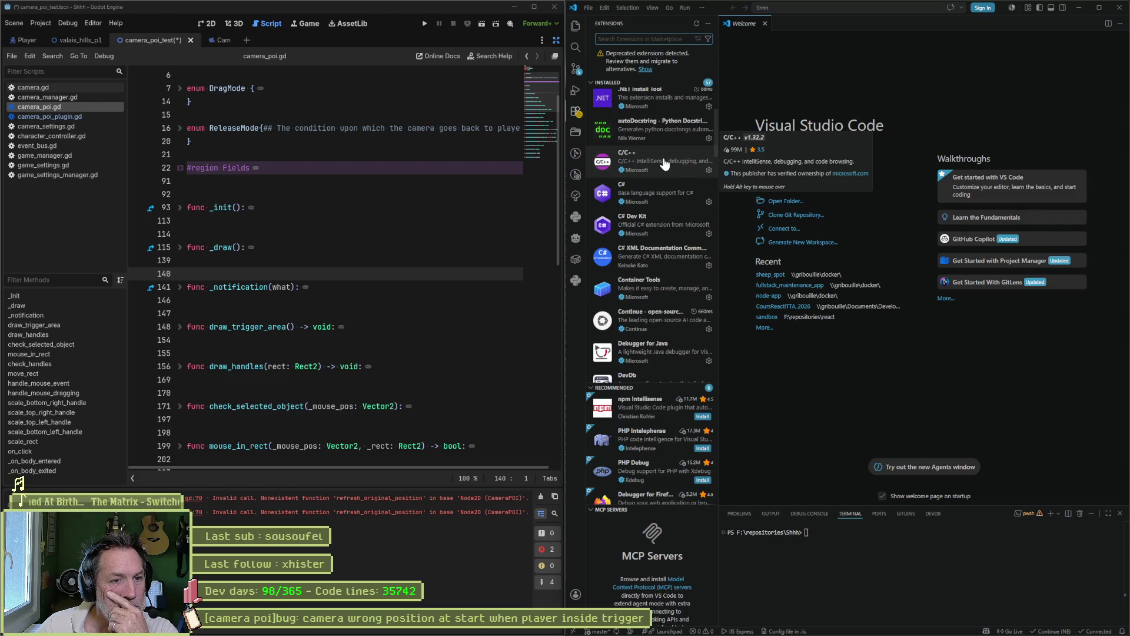
{"action": "left_click", "coordinate": [661, 325]}
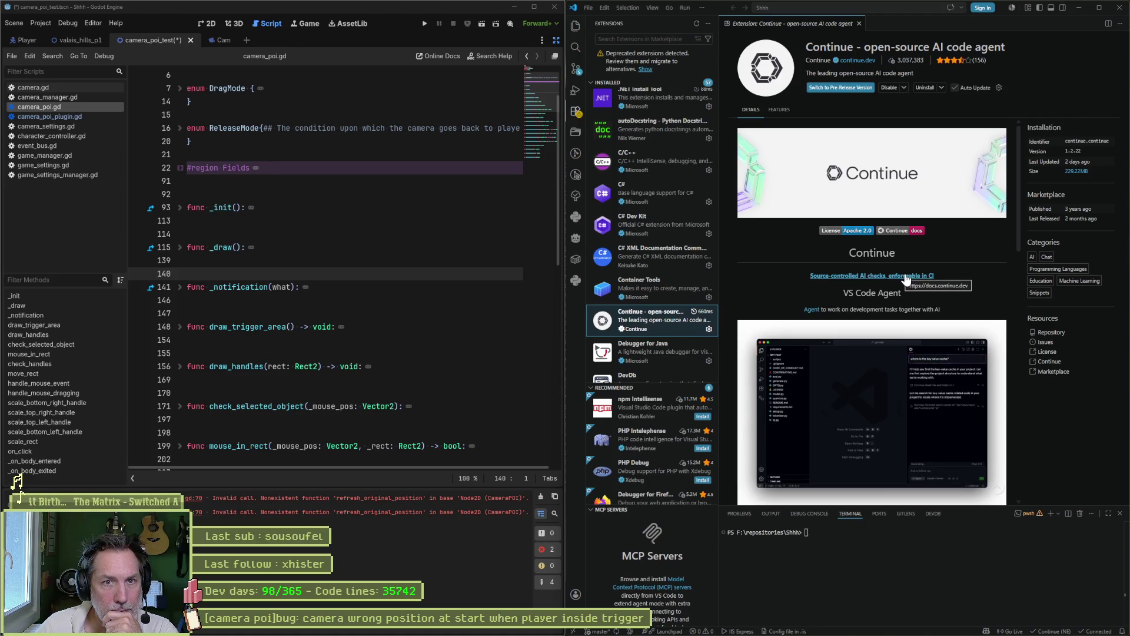
{"action": "scroll", "coordinate": [903, 271], "scroll_direction": "down", "scroll_amount": 4}
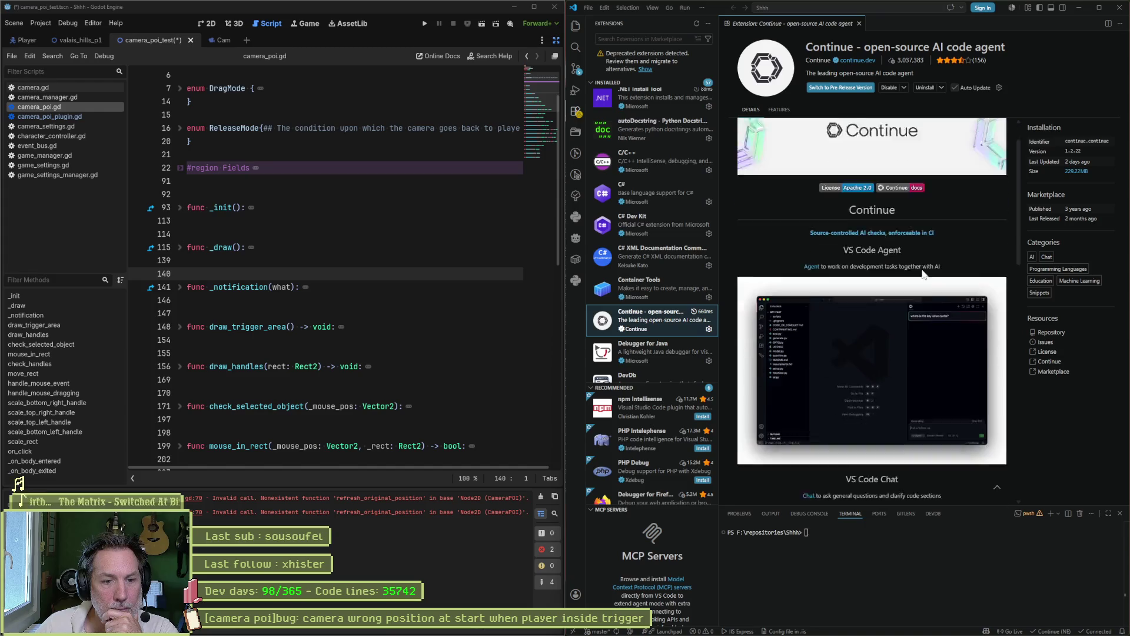
{"action": "scroll", "coordinate": [989, 292], "scroll_direction": "down", "scroll_amount": 1}
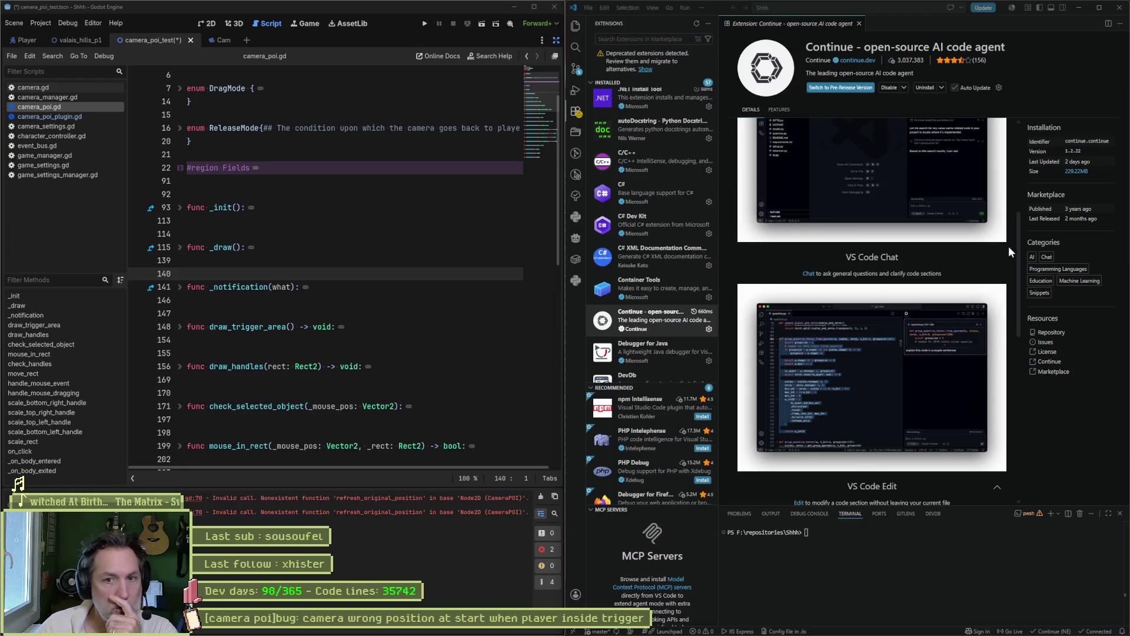
{"action": "key", "text": "super+Up"}
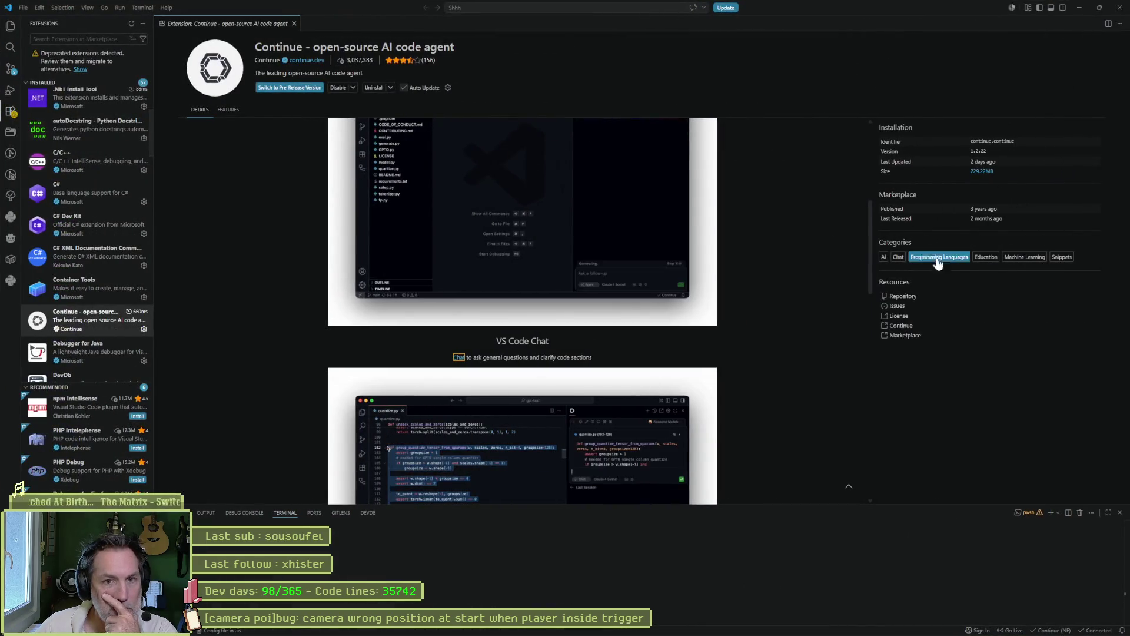
Open the secondary chat side panel, widen it, and switch it to Continue.
{"action": "left_click", "coordinate": [1062, 7]}
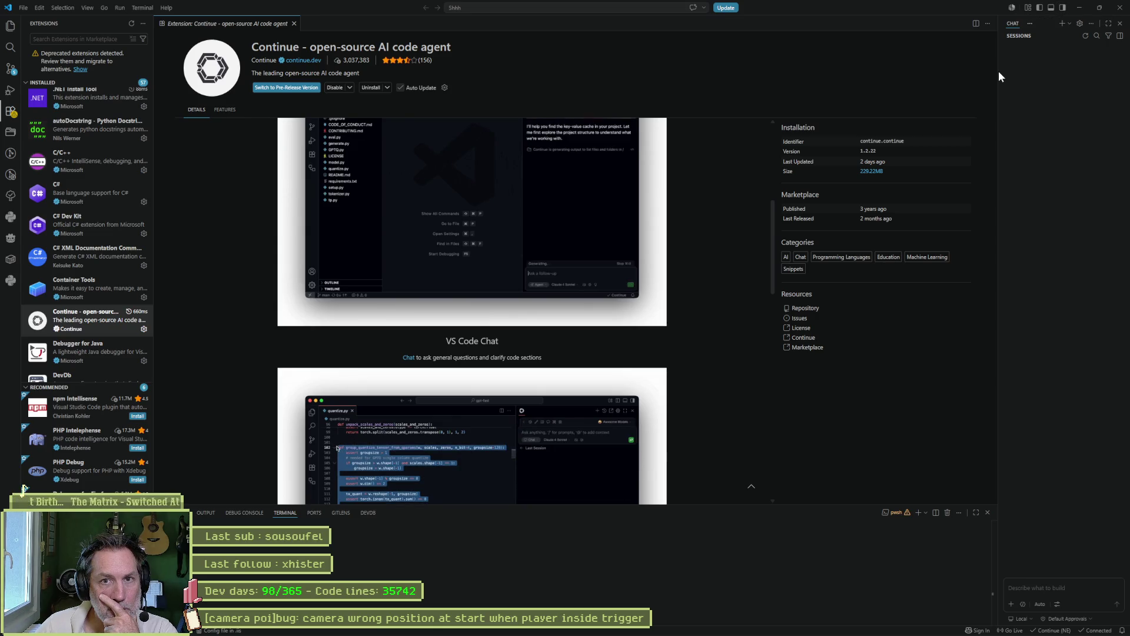
{"action": "left_click_drag", "start_coordinate": [998, 79], "coordinate": [848, 84]}
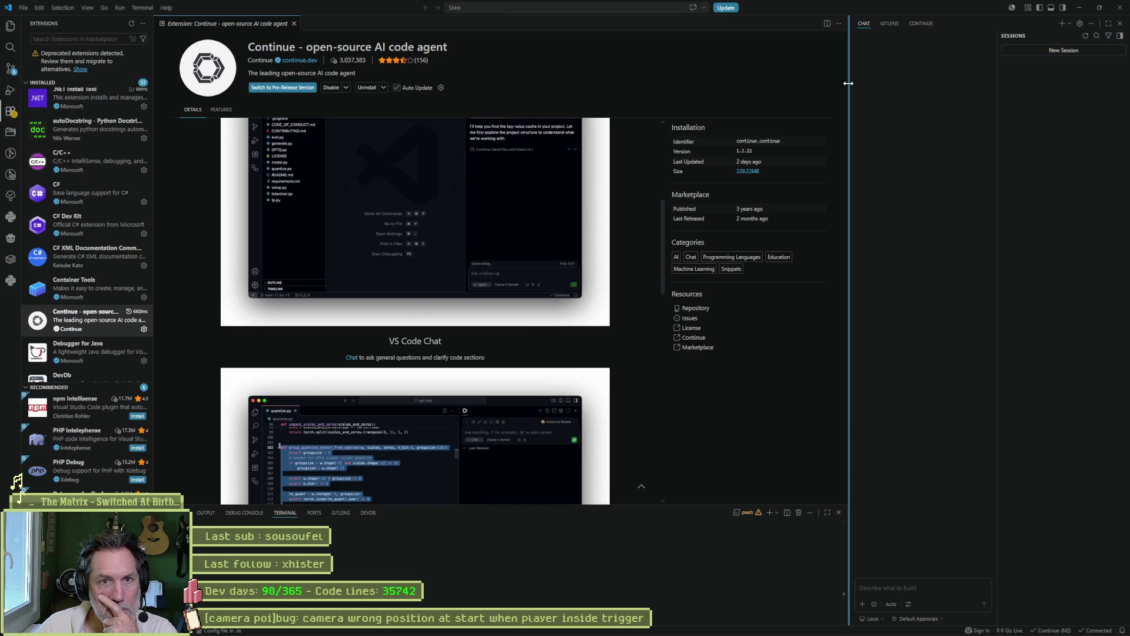
{"action": "left_click_drag", "start_coordinate": [848, 83], "coordinate": [800, 84]}
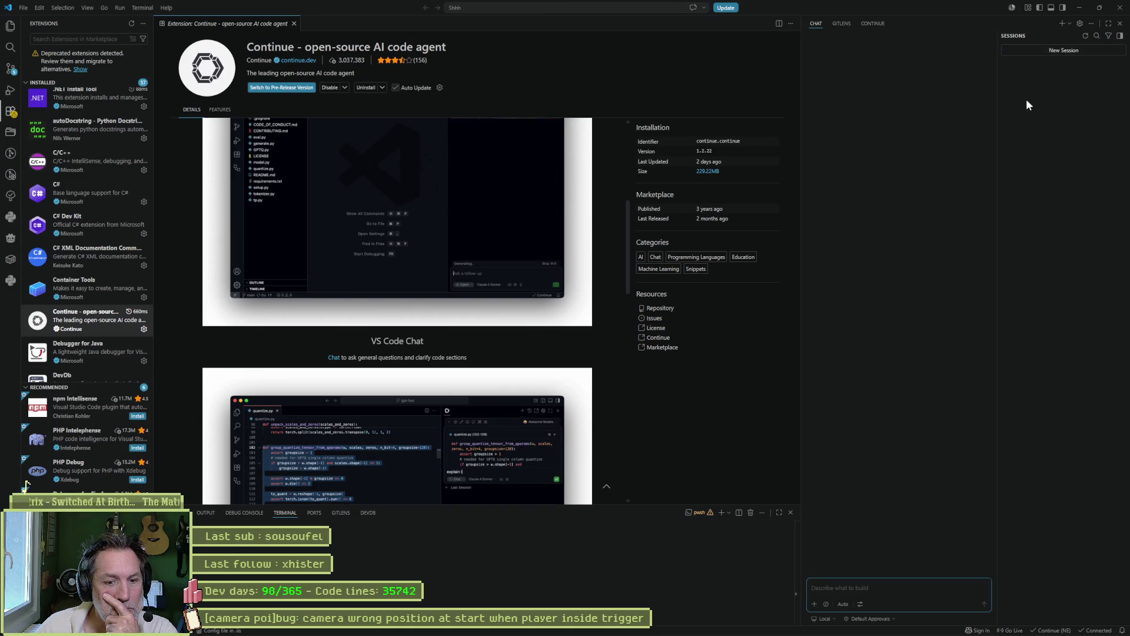
{"action": "left_click", "coordinate": [875, 27]}
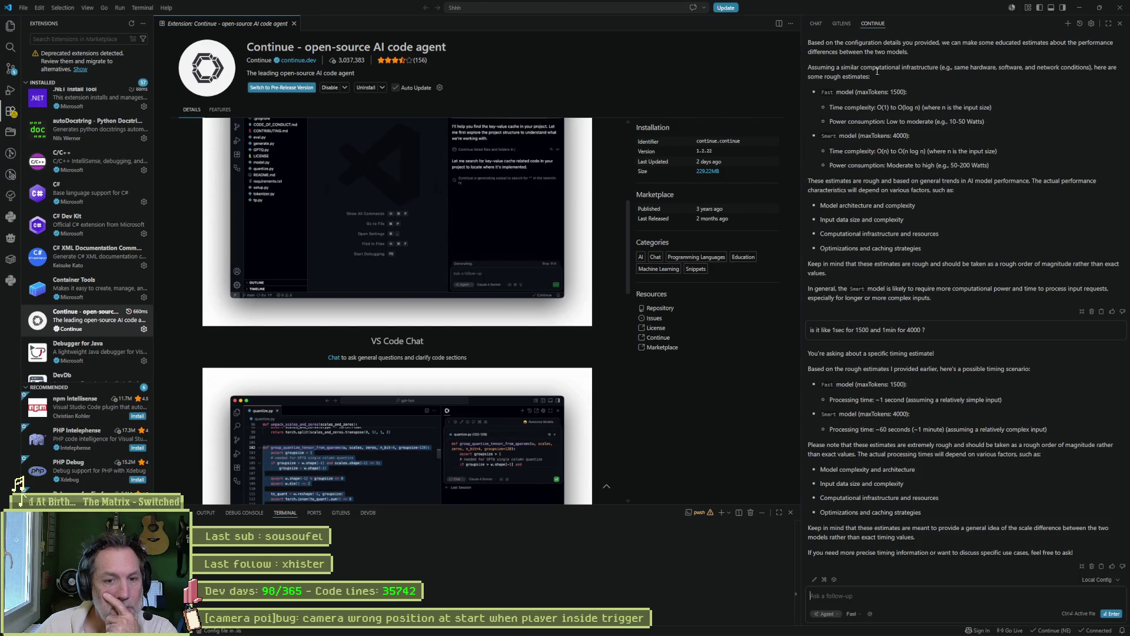
Close the Continue details tab, show the project file tree, and shrink VS Code beside Godot.
{"action": "middle_click", "coordinate": [227, 23]}
{"action": "left_click", "coordinate": [11, 26]}
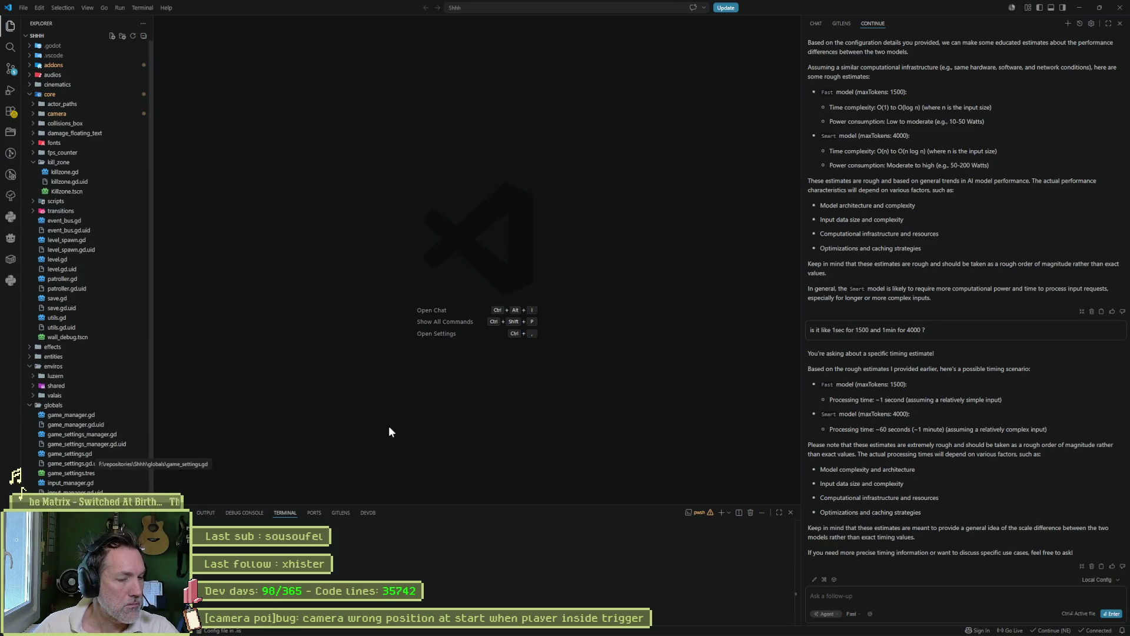
{"action": "mouse_move", "coordinate": [774, 15]}
{"action": "left_mouse_down"}
{"action": "mouse_move", "coordinate": [917, 68]}
{"action": "mouse_move", "coordinate": [1129, 71]}
{"action": "left_mouse_up"}
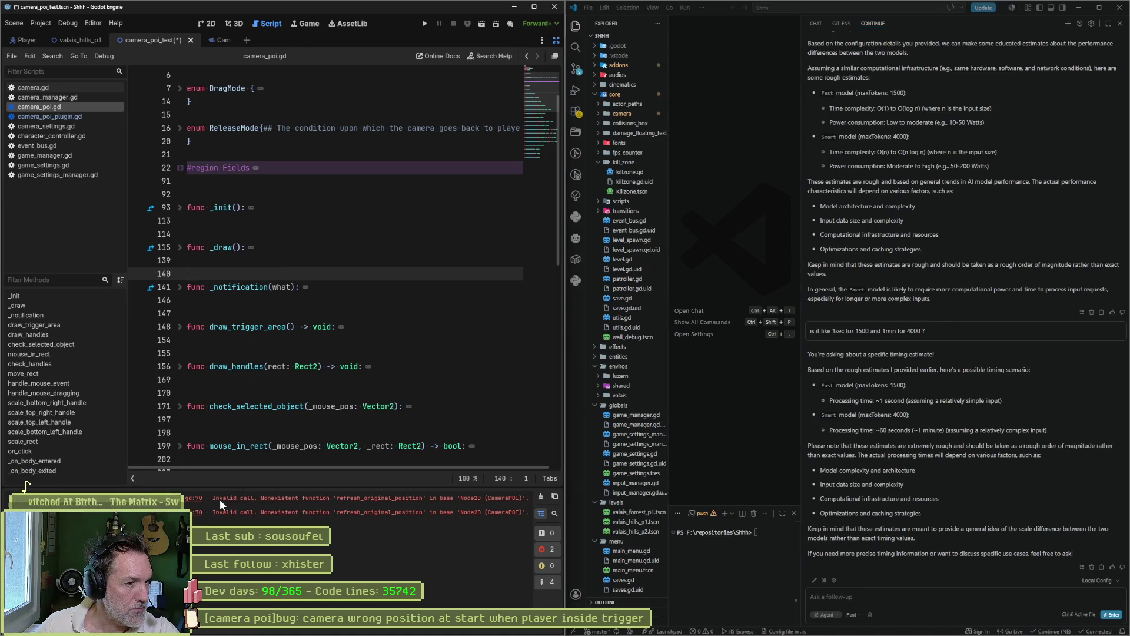
Select all of camera_poi_plugin.gd in Godot to copy it.
{"action": "left_click", "coordinate": [892, 587]}
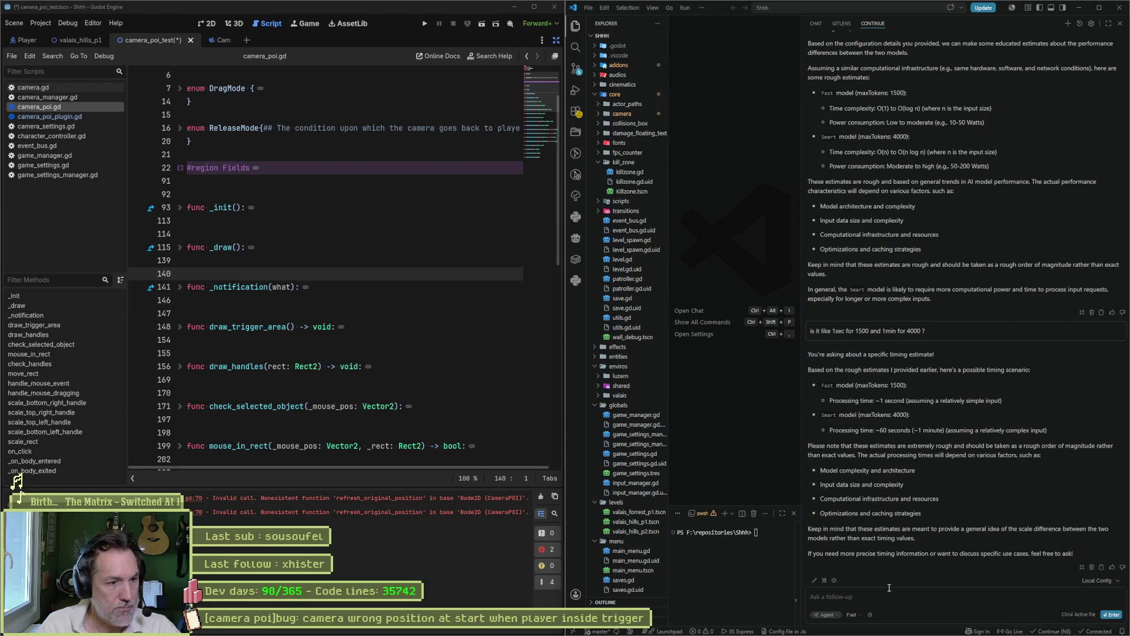
{"action": "left_click", "coordinate": [394, 498]}
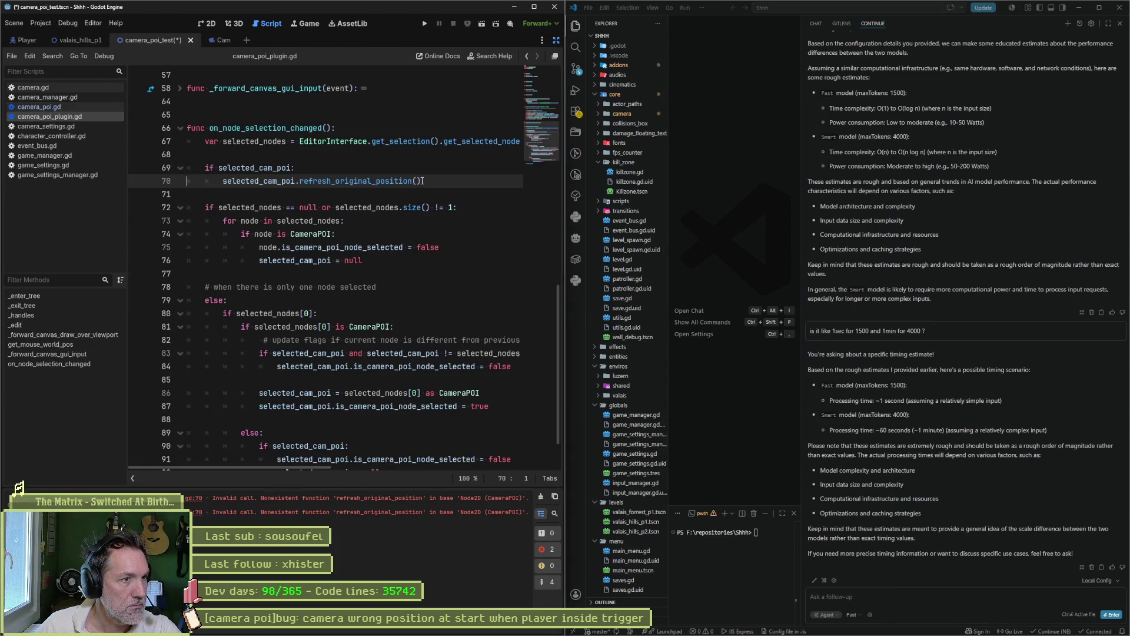
{"action": "key", "text": "ctrl+a"}
Ask Continue chat for the missing refresh_original_position function, pasting the plugin script and Godot error log.
{"action": "left_click", "coordinate": [849, 595]}
{"action": "type", "text": "donne-mo"}
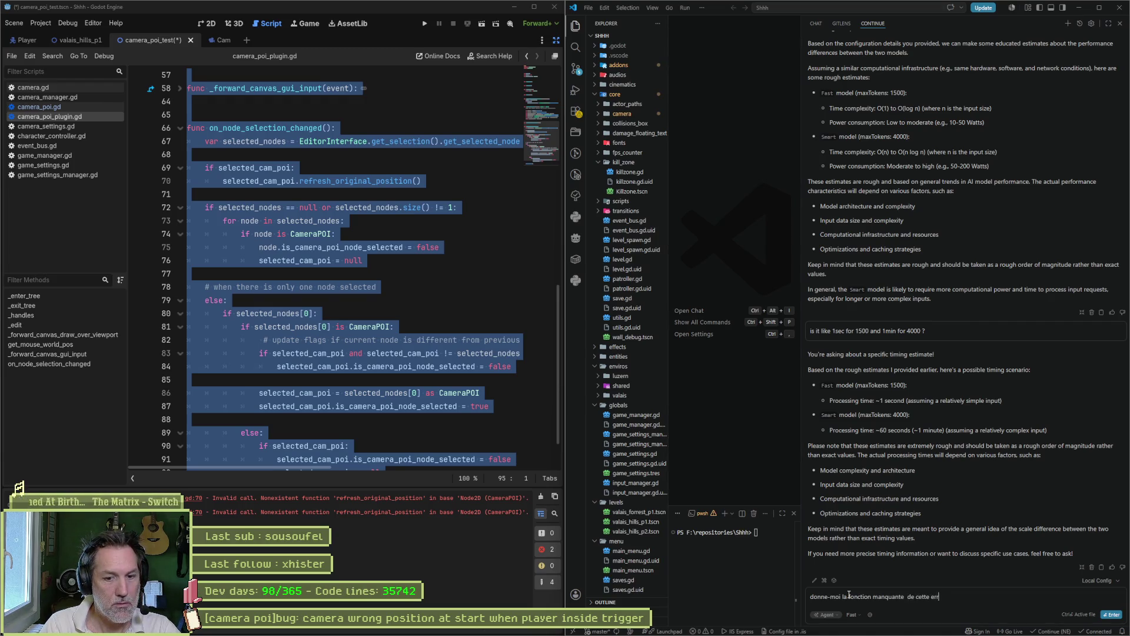
{"action": "key", "text": "ctrl+v"}
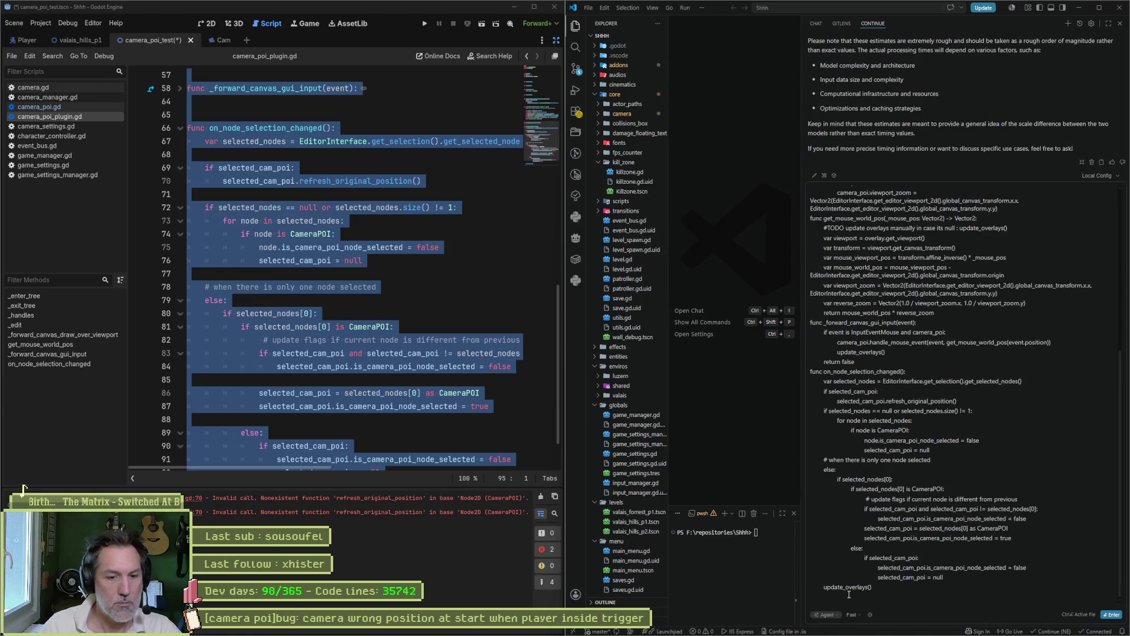
{"action": "scroll", "coordinate": [913, 472], "scroll_direction": "up", "scroll_amount": 5}
{"action": "left_click", "coordinate": [304, 504]}
{"action": "left_click", "coordinate": [903, 241]}
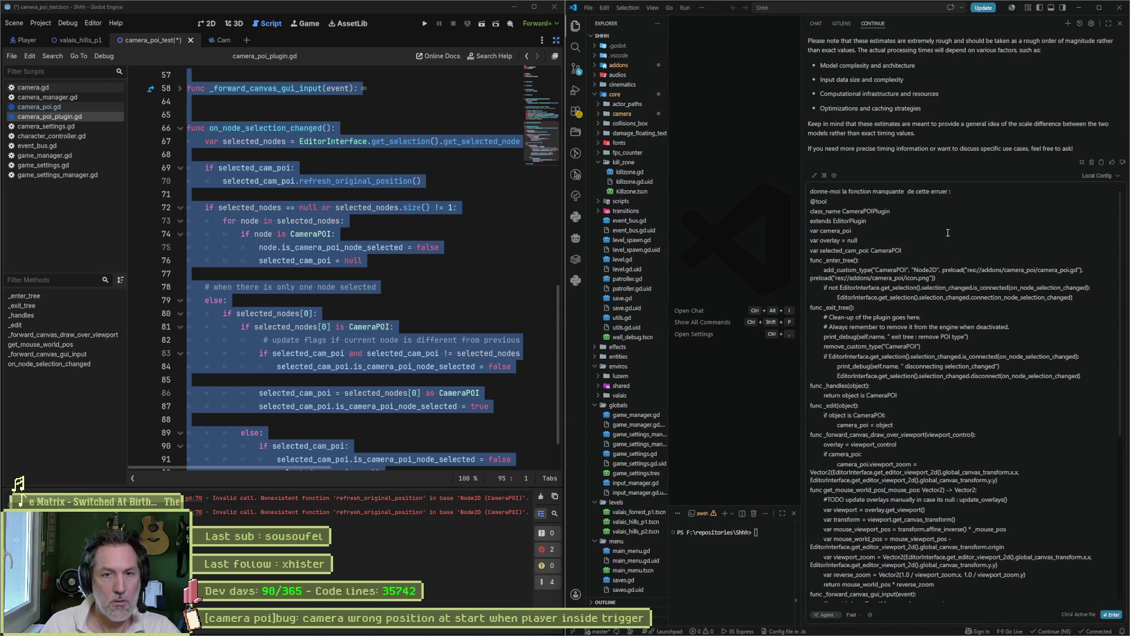
{"action": "key", "text": "shift+Return"}
{"action": "key", "text": "shift+Return"}
{"action": "type", "text": "dans ce fichier:"}
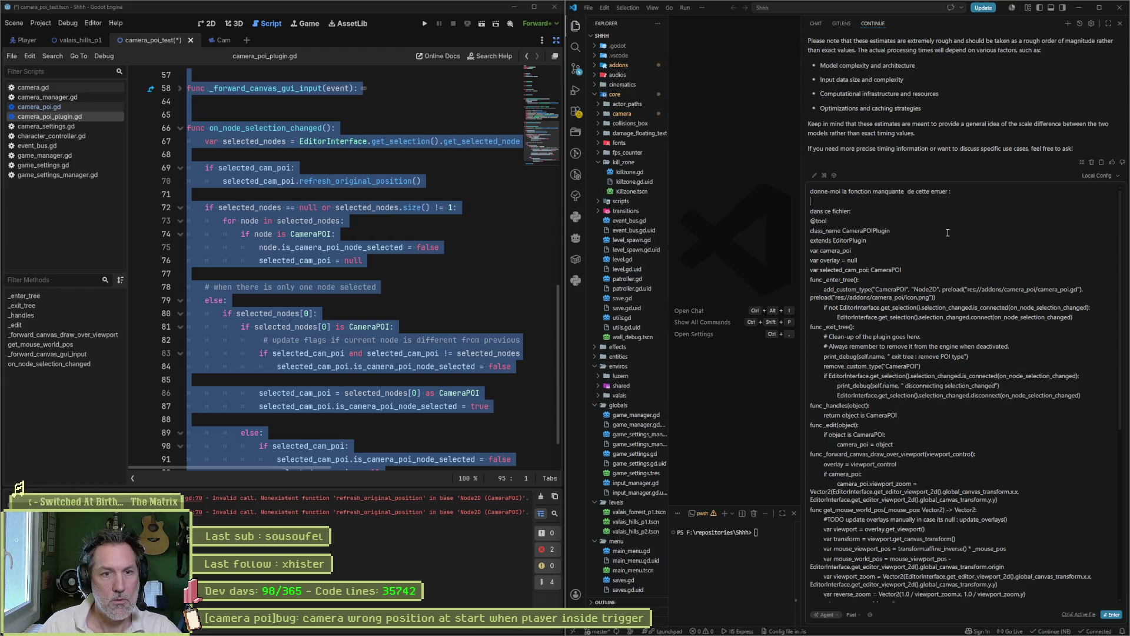
{"action": "key", "text": "ctrl+v"}
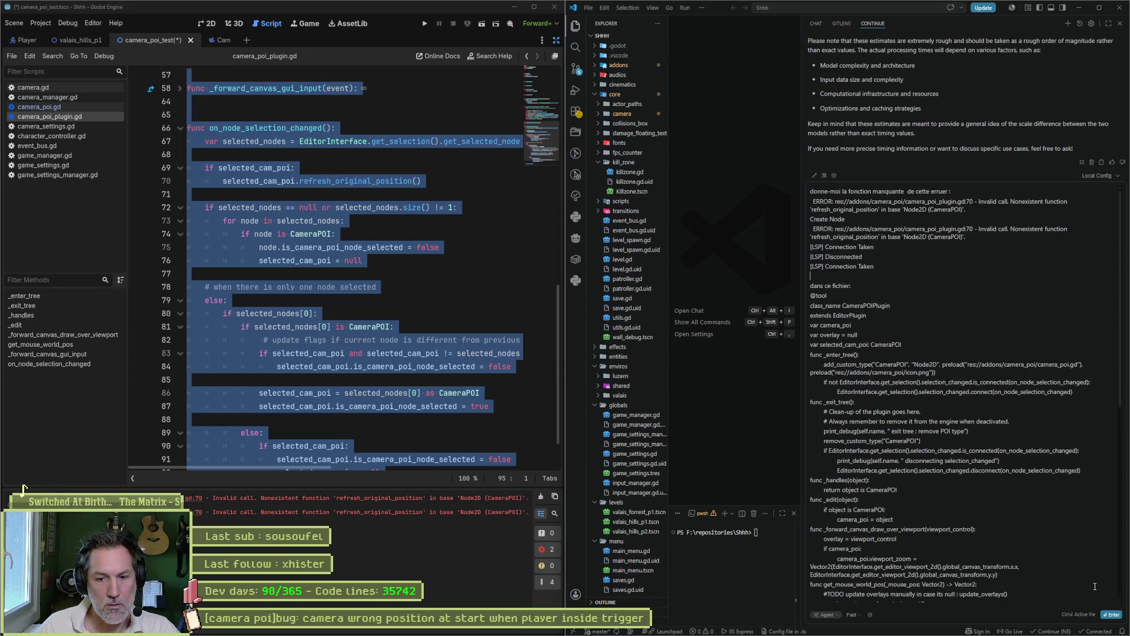
{"action": "key", "text": "Return"}
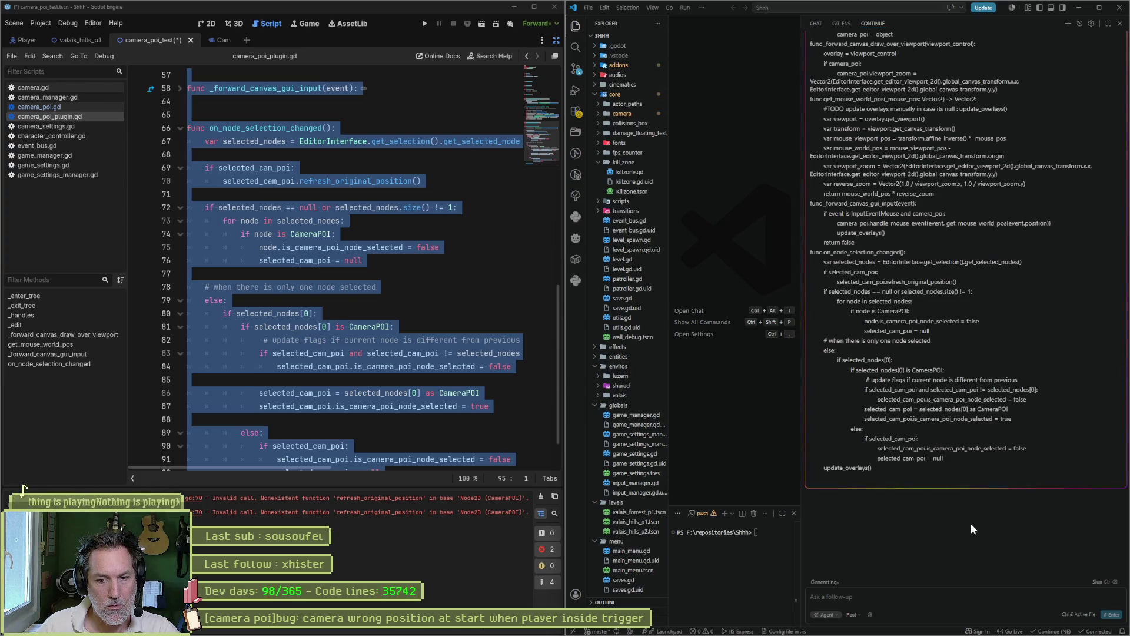
Switch to Claude and scroll back to its refresh_original_position() answer.
{"action": "mouse_move", "coordinate": [517, 632]}
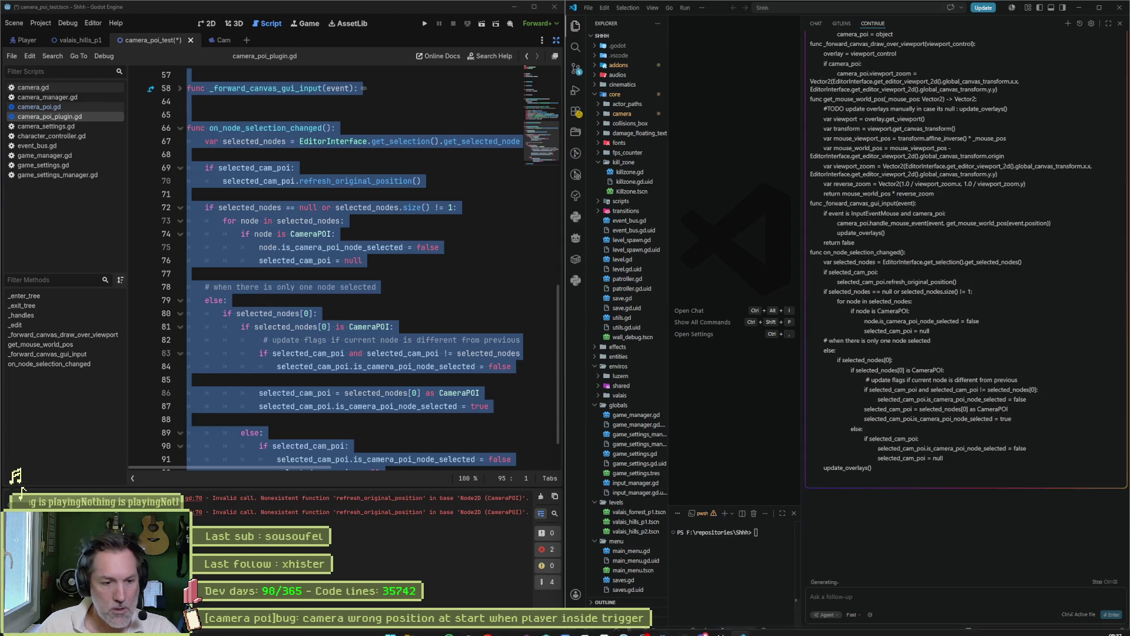
{"action": "left_click", "coordinate": [516, 632]}
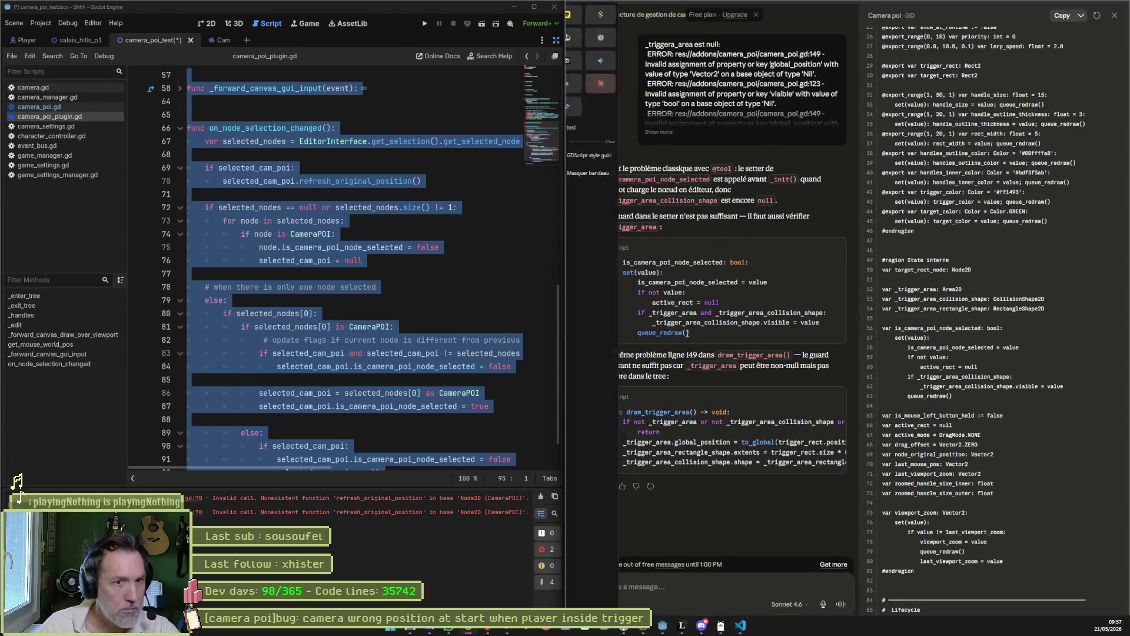
{"action": "scroll", "coordinate": [739, 292], "scroll_direction": "up", "scroll_amount": 5}
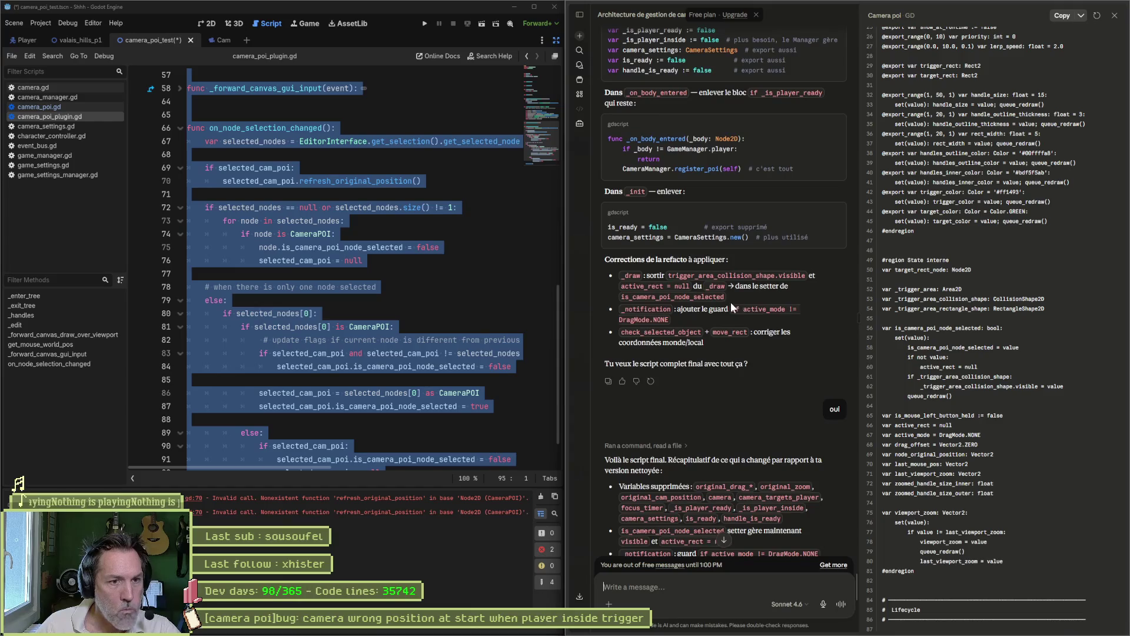
{"action": "scroll", "coordinate": [736, 306], "scroll_direction": "up", "scroll_amount": 10}
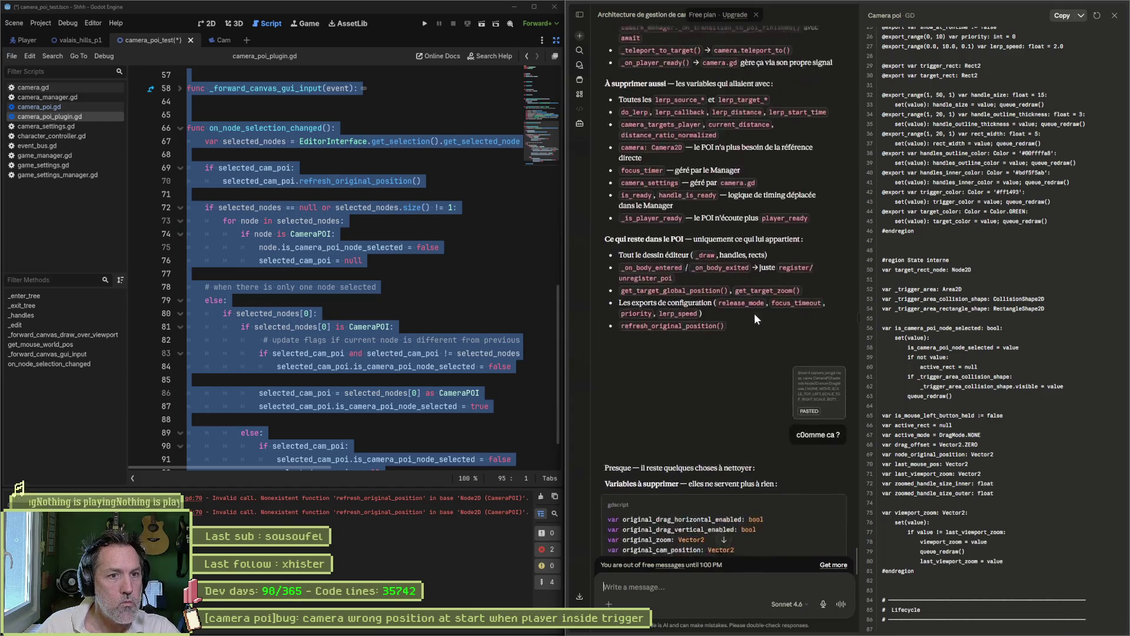
{"action": "scroll", "coordinate": [755, 321], "scroll_direction": "up", "scroll_amount": 3}
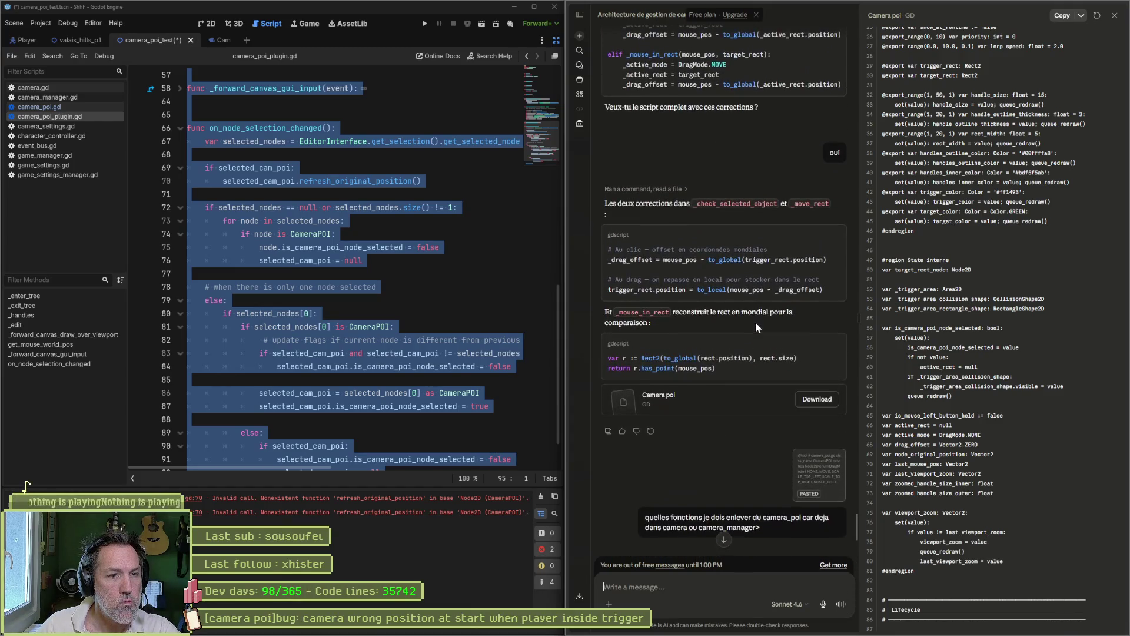
{"action": "scroll", "coordinate": [747, 325], "scroll_direction": "up", "scroll_amount": 7}
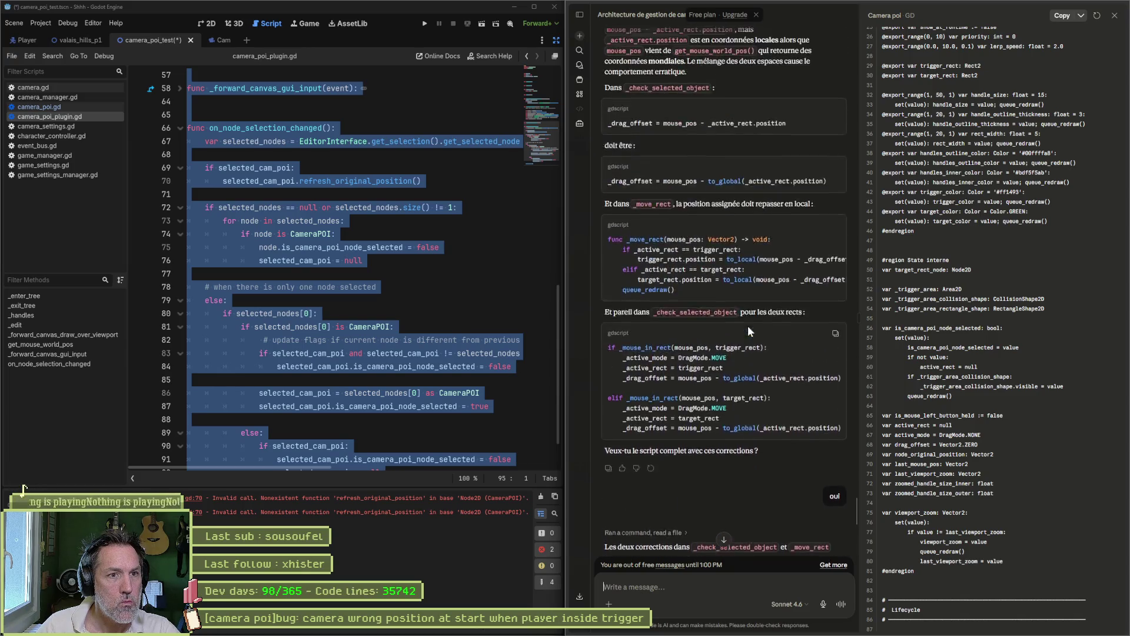
{"action": "scroll", "coordinate": [748, 326], "scroll_direction": "up", "scroll_amount": 6}
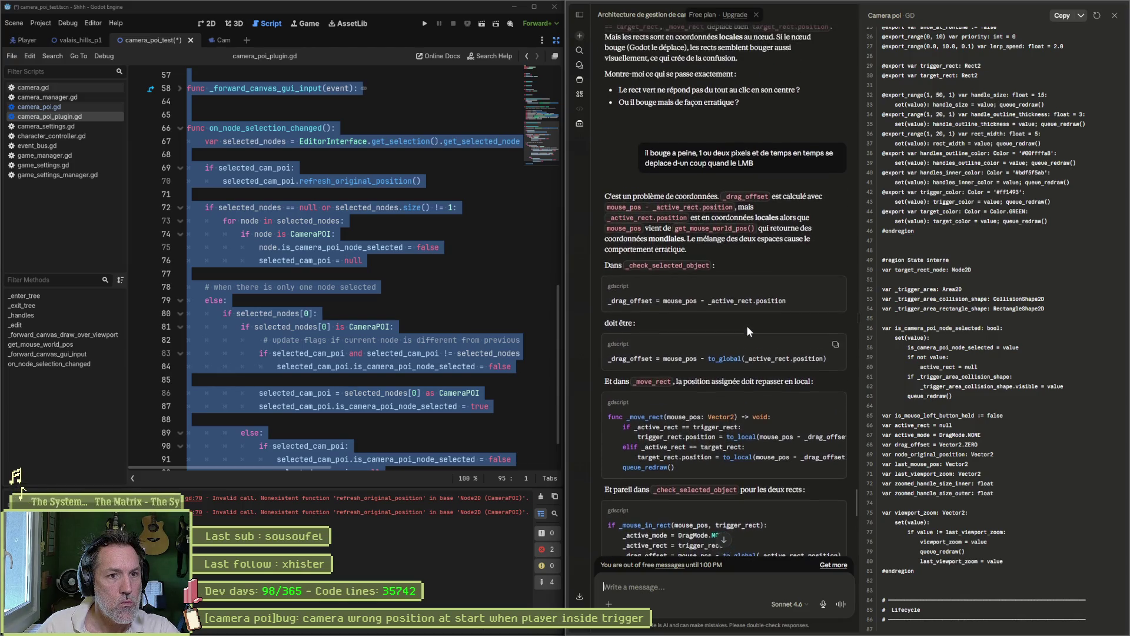
{"action": "scroll", "coordinate": [749, 332], "scroll_direction": "up", "scroll_amount": 5}
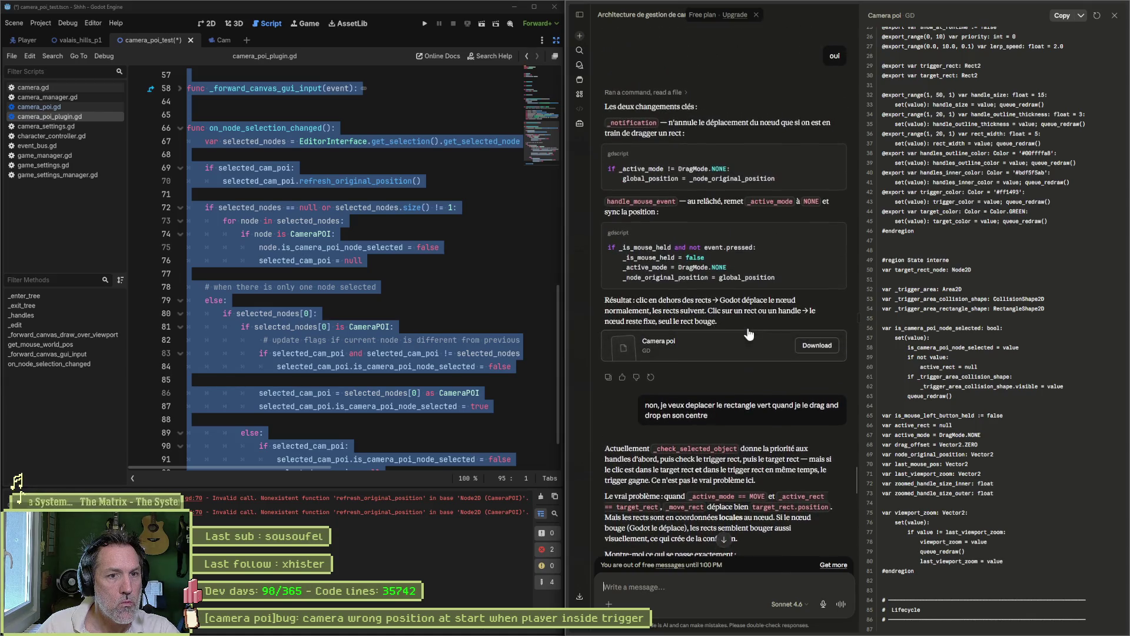
{"action": "scroll", "coordinate": [747, 333], "scroll_direction": "up", "scroll_amount": 5}
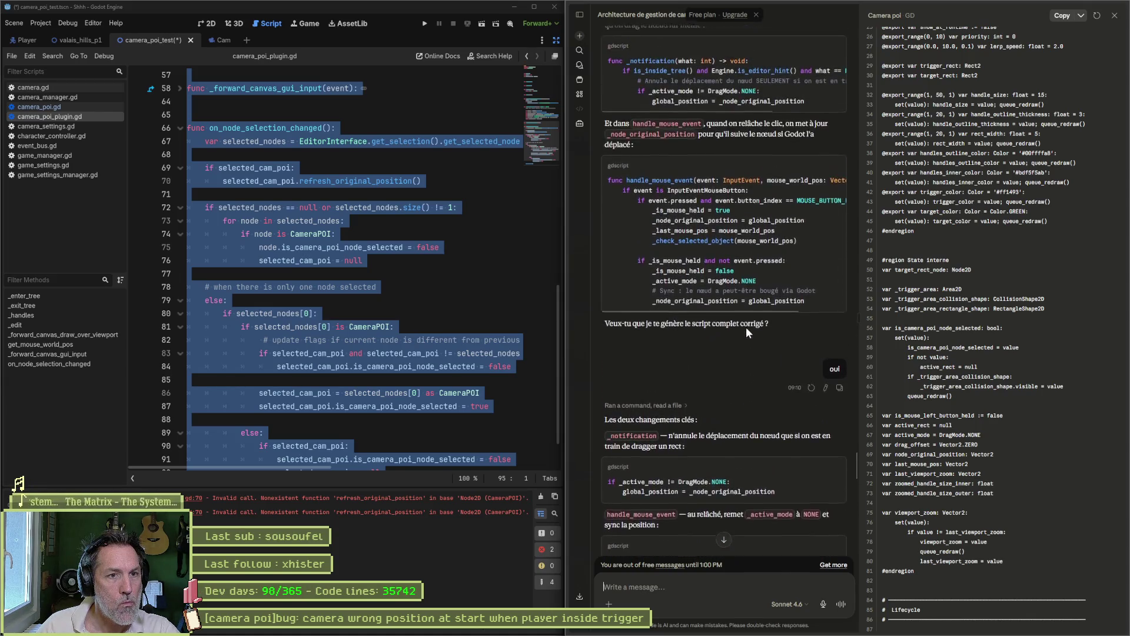
{"action": "scroll", "coordinate": [746, 333], "scroll_direction": "up", "scroll_amount": 9}
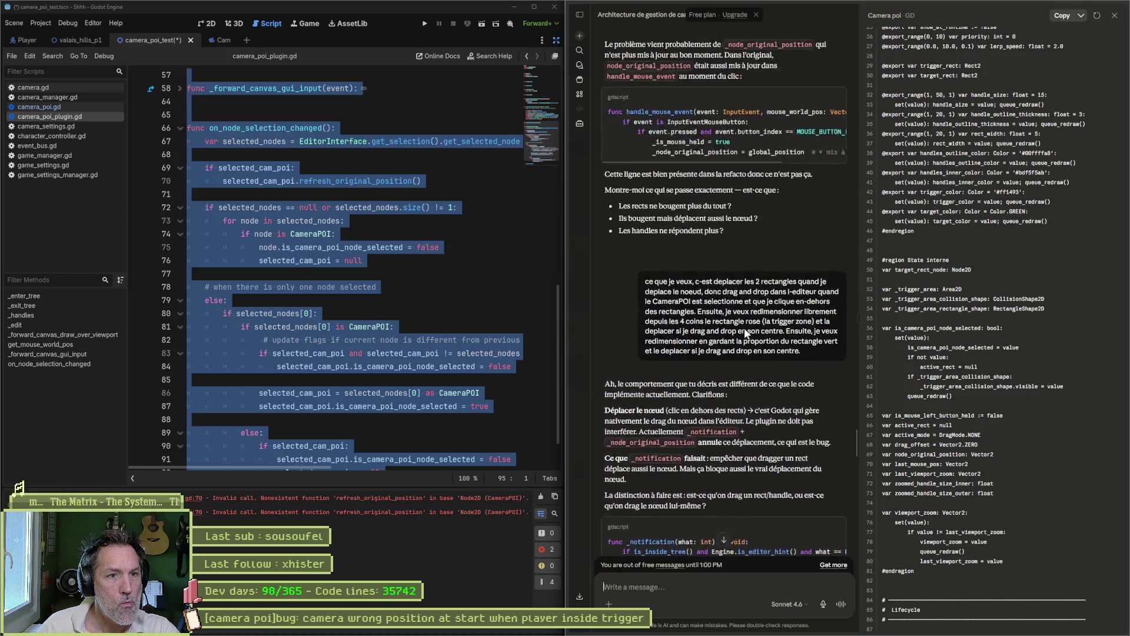
{"action": "scroll", "coordinate": [745, 333], "scroll_direction": "up", "scroll_amount": 2}
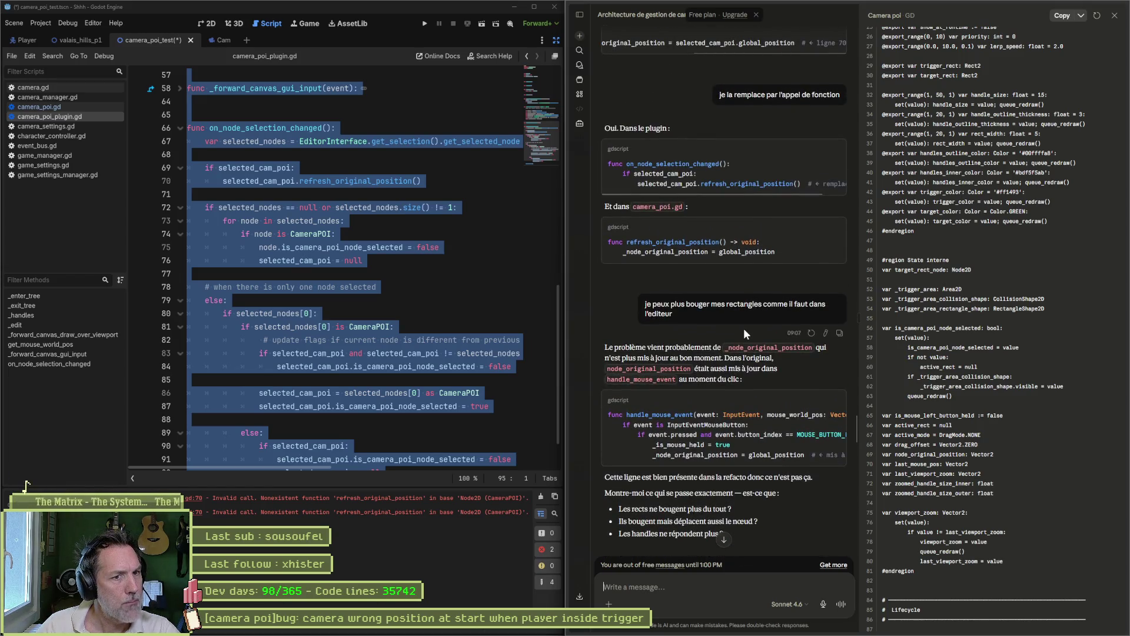
Deselect the plugin script text and open camera_poi.gd in Godot's script editor.
{"action": "left_click", "coordinate": [471, 248]}
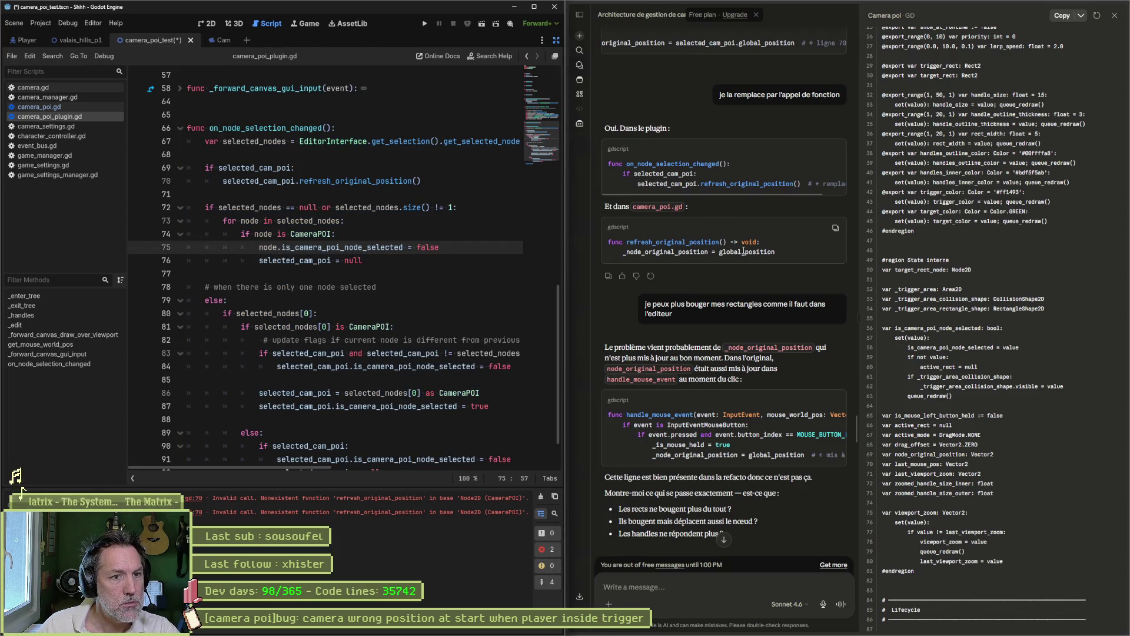
{"action": "left_click", "coordinate": [66, 109]}
{"action": "scroll", "coordinate": [258, 224], "scroll_direction": "down", "scroll_amount": 4}
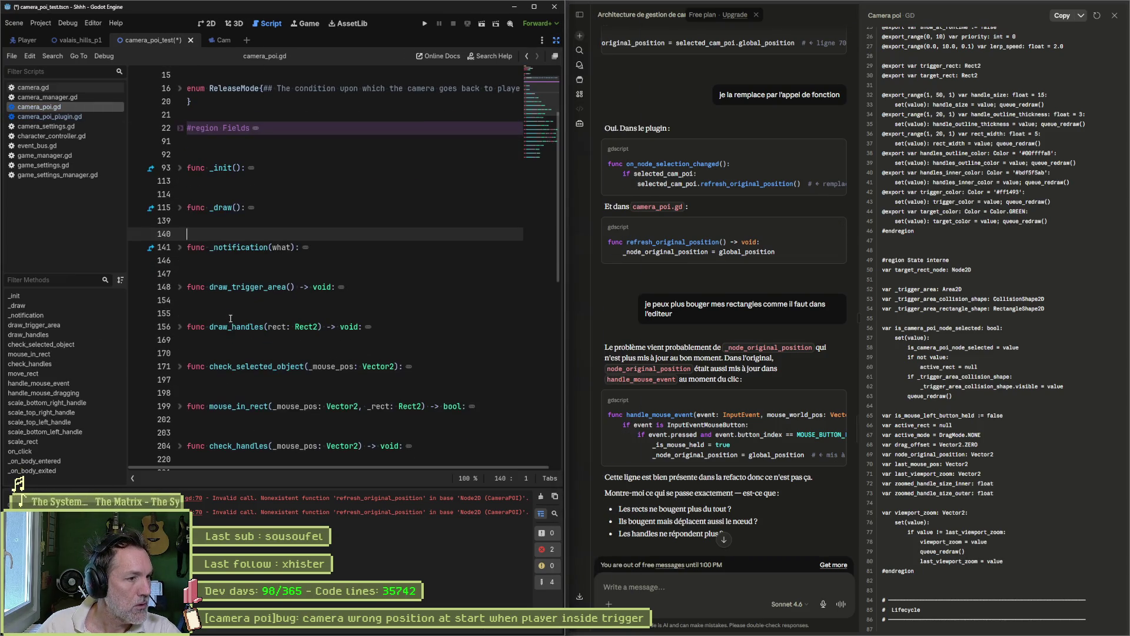
Paste refresh_original_position() after scale_rect in camera_poi.gd and fix its spacing and indentation.
{"action": "scroll", "coordinate": [232, 320], "scroll_direction": "down", "scroll_amount": 8}
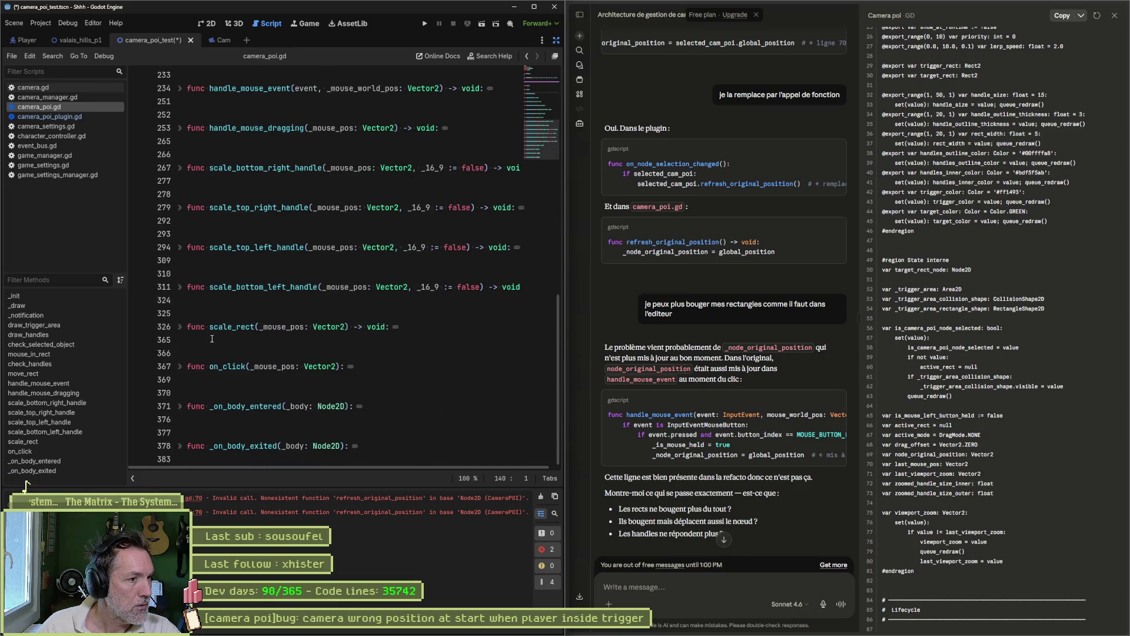
{"action": "left_click", "coordinate": [212, 339]}
{"action": "type", "text": "func refresh_original_position() -> void:     _node_original_position = global_position"}
{"action": "left_click", "coordinate": [415, 326]}
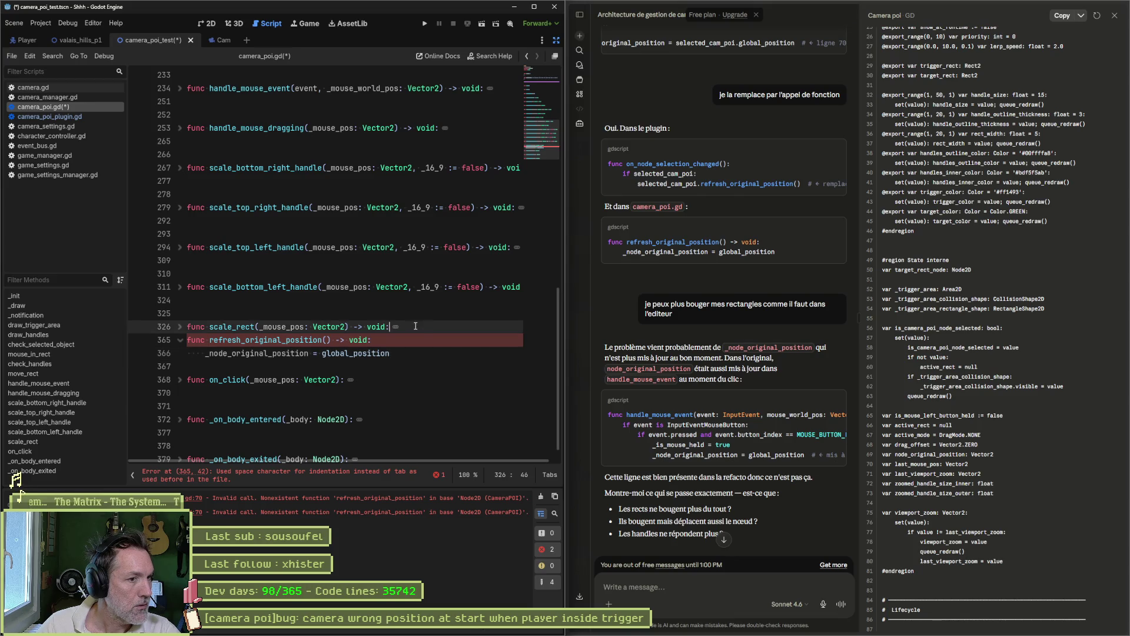
{"action": "left_click", "coordinate": [190, 341]}
{"action": "key", "text": "Return"}
{"action": "key", "text": "Down"}
{"action": "key", "text": "Delete"}
{"action": "key", "text": "Delete"}
{"action": "key", "text": "Delete"}
{"action": "key", "text": "Tab"}
{"action": "key", "text": "Up"}
{"action": "key", "text": "Up"}
{"action": "key", "text": "Return"}
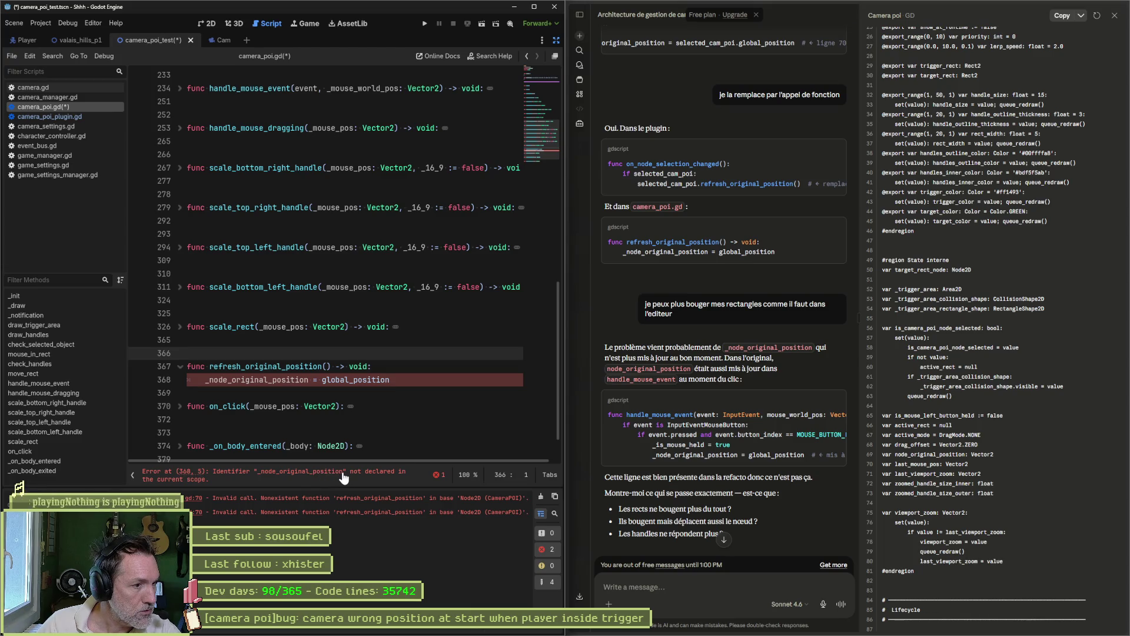
Rename _node_original_position to node_original_position, save, and return to the 2D scene.
{"action": "left_click", "coordinate": [208, 379]}
{"action": "key", "text": "Delete"}
{"action": "key", "text": "ctrl+s"}
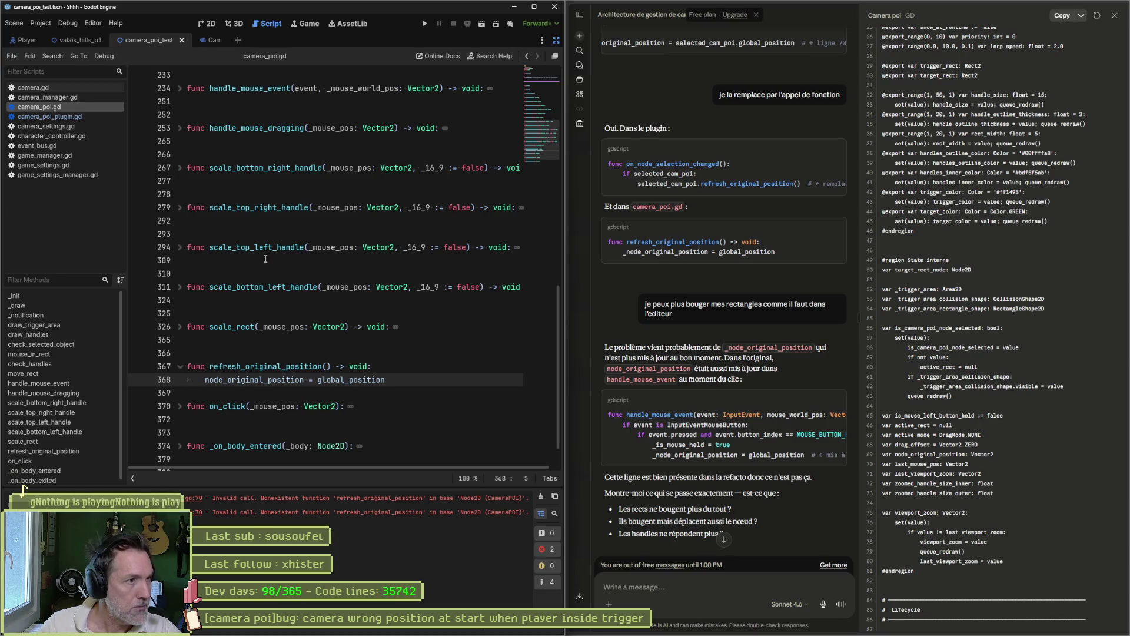
{"action": "left_click", "coordinate": [210, 25]}
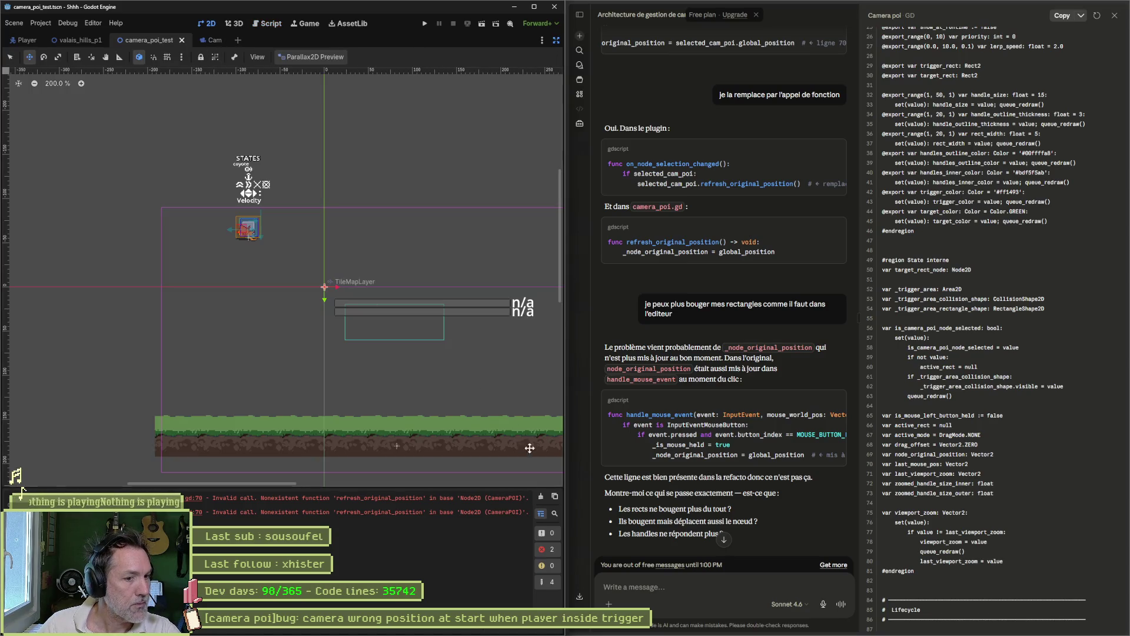
Clear the output errors, restore the scene and inspector docks, and delete the CameraPOI node.
{"action": "left_click", "coordinate": [542, 496]}
{"action": "left_click", "coordinate": [553, 45]}
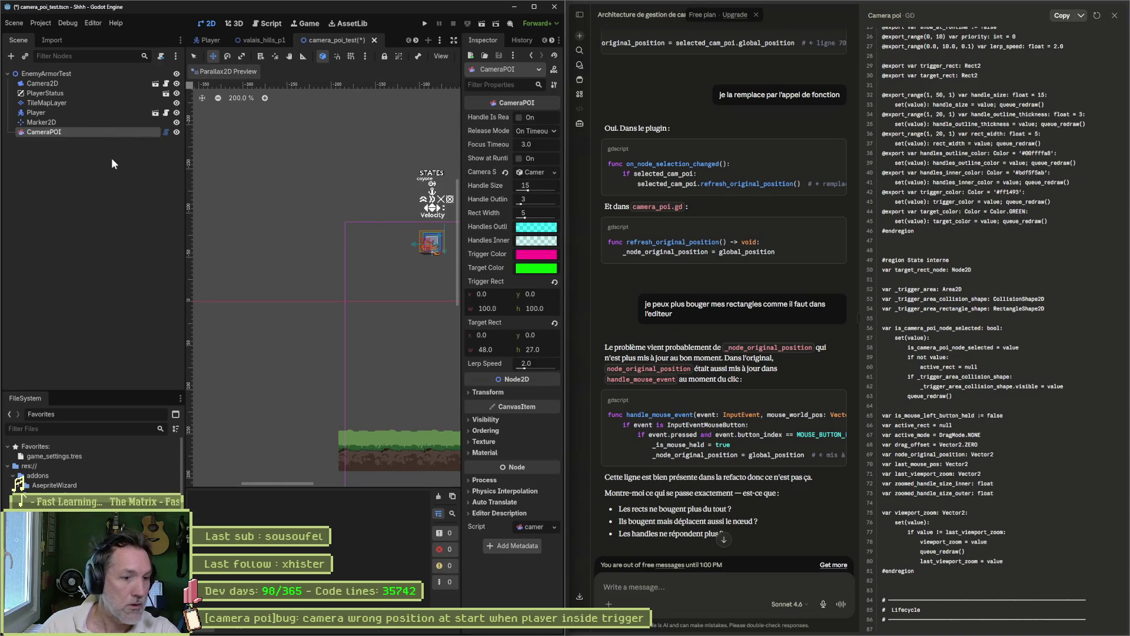
{"action": "key", "text": "Delete"}
{"action": "key", "text": "Return"}
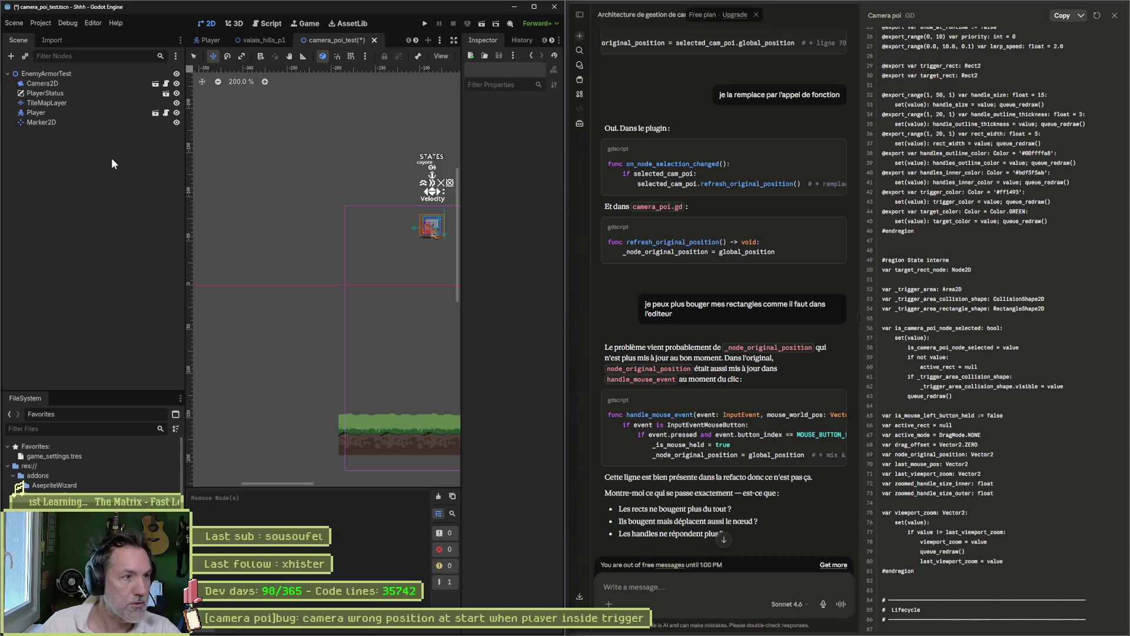
Add a fresh CameraPOI node to the camera_poi_test scene.
{"action": "key", "text": "ctrl+a"}
{"action": "key", "text": "Down"}
{"action": "key", "text": "Return"}
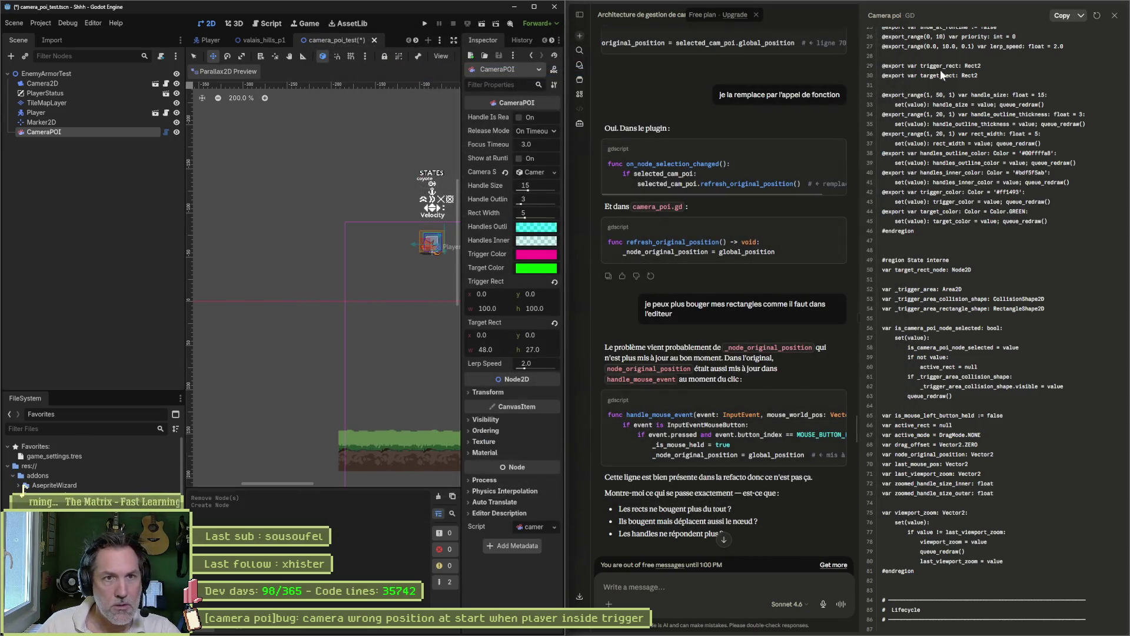
Bring up the VS Code Continue chat, minimize VS Code, and maximize the Godot editor.
{"action": "left_click", "coordinate": [1072, 8]}
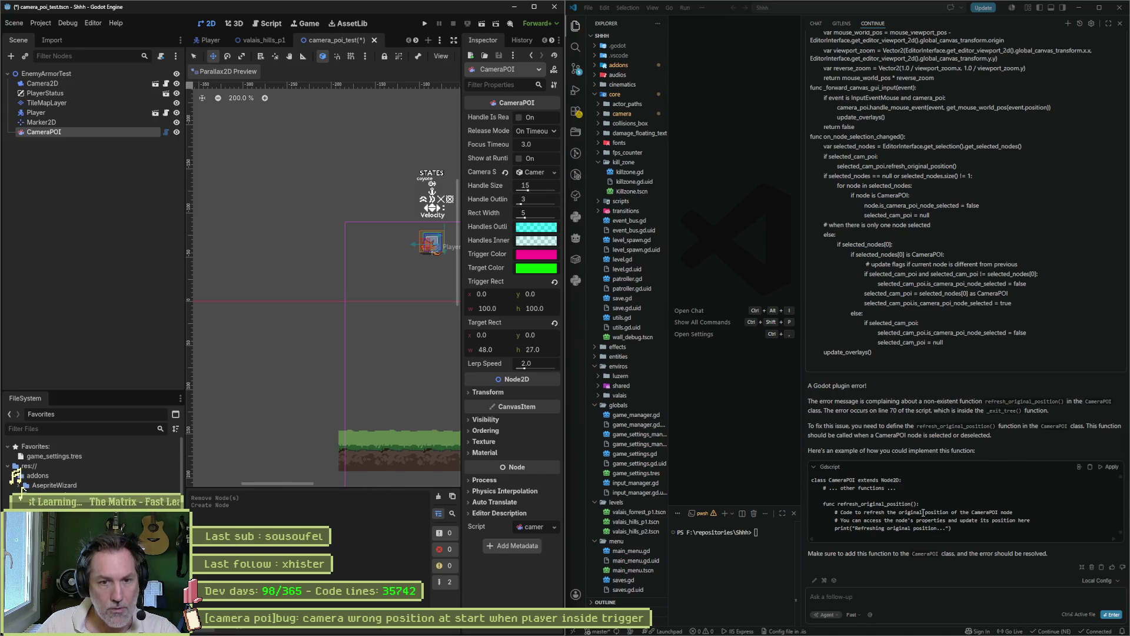
{"action": "left_click", "coordinate": [1086, 10]}
{"action": "key", "text": "super+Up"}
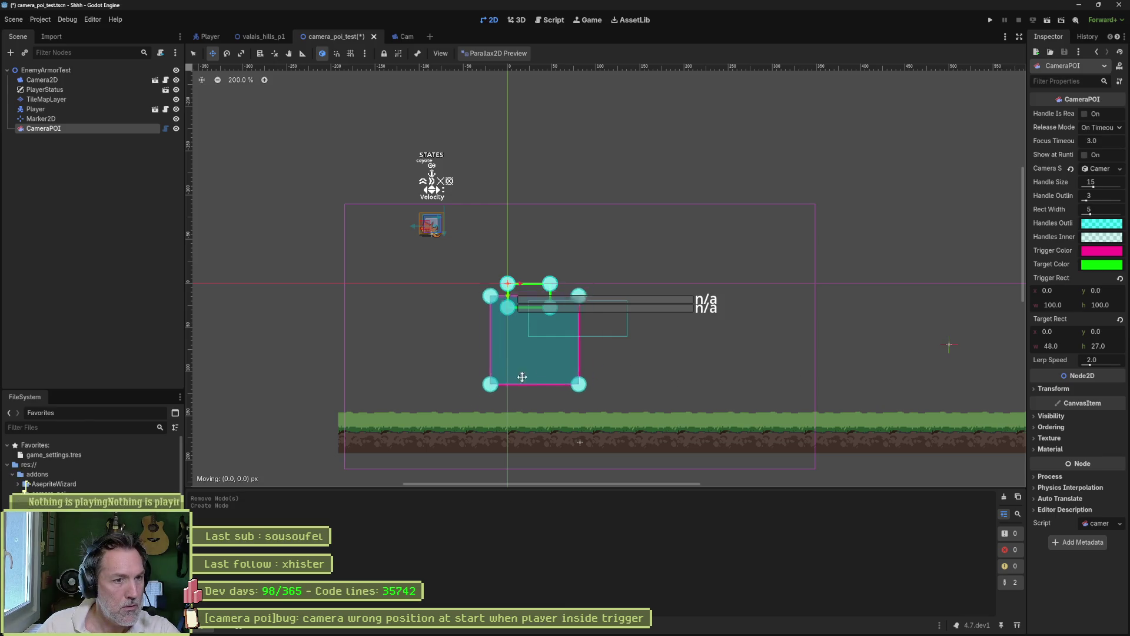
Move CameraPOI's trigger rectangle lower-left near the ground and enlarge the target rectangle to 292 × 164.
{"action": "left_click_drag", "start_coordinate": [530, 371], "coordinate": [396, 395]}
{"action": "left_click_drag", "start_coordinate": [528, 296], "coordinate": [671, 366]}
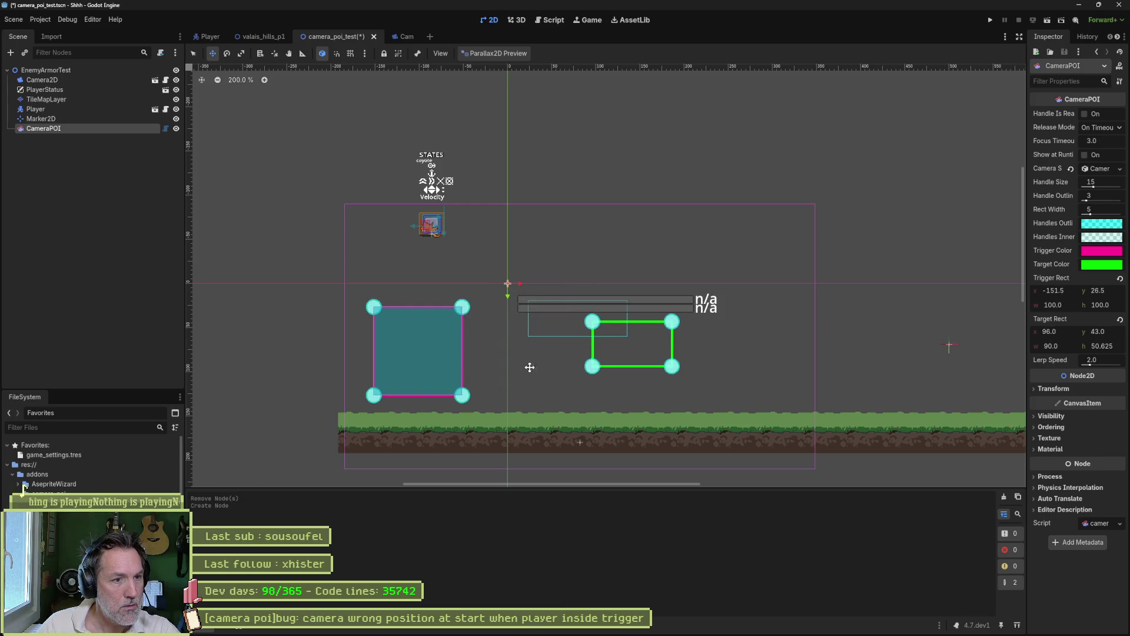
{"action": "mouse_move", "coordinate": [463, 305]}
{"action": "left_mouse_down"}
{"action": "mouse_move", "coordinate": [461, 328]}
{"action": "mouse_move", "coordinate": [468, 311]}
{"action": "left_mouse_up"}
{"action": "left_click_drag", "start_coordinate": [391, 350], "coordinate": [394, 294]}
{"action": "left_click_drag", "start_coordinate": [556, 377], "coordinate": [565, 378]}
{"action": "mouse_move", "coordinate": [598, 316]}
{"action": "left_mouse_down"}
{"action": "mouse_move", "coordinate": [567, 327]}
{"action": "mouse_move", "coordinate": [571, 302]}
{"action": "left_mouse_up"}
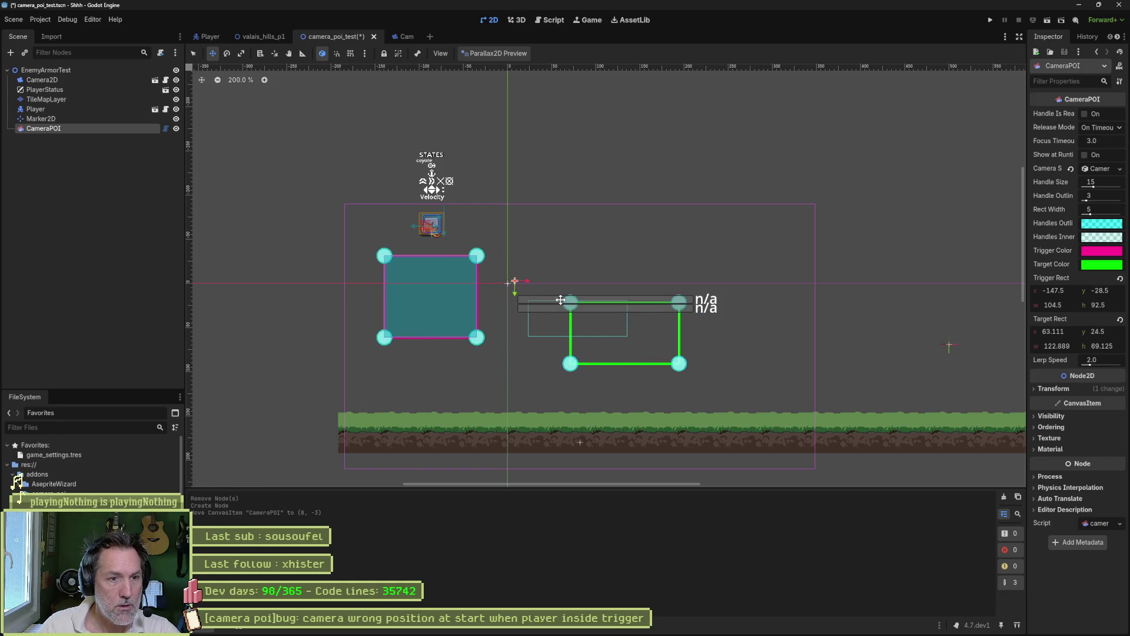
{"action": "left_click_drag", "start_coordinate": [457, 308], "coordinate": [461, 393]}
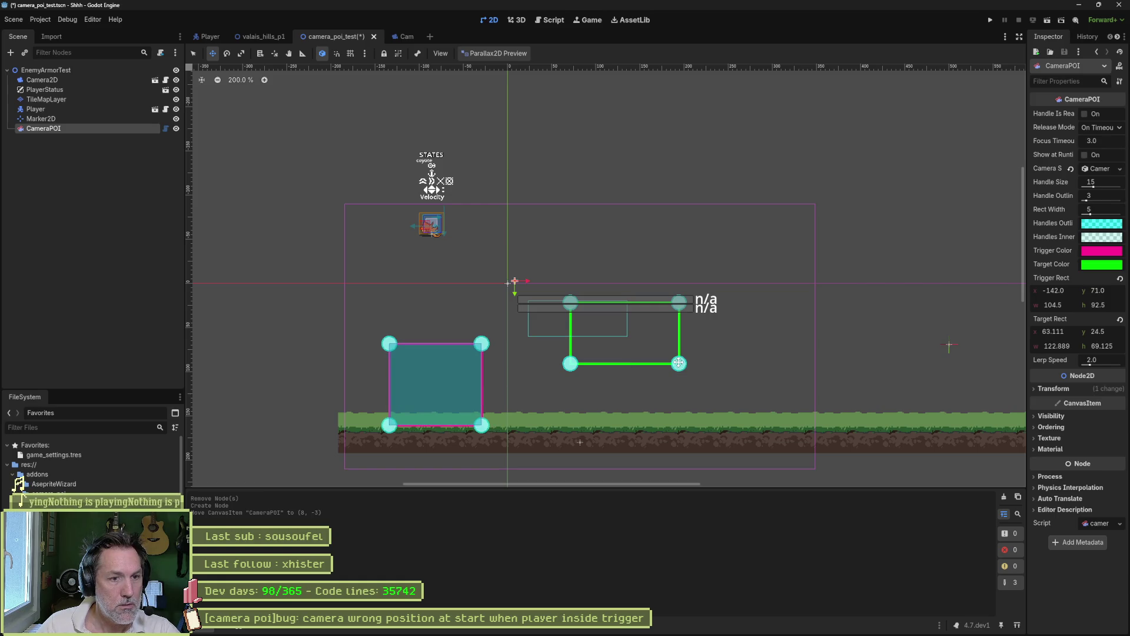
{"action": "left_click_drag", "start_coordinate": [678, 362], "coordinate": [828, 447]}
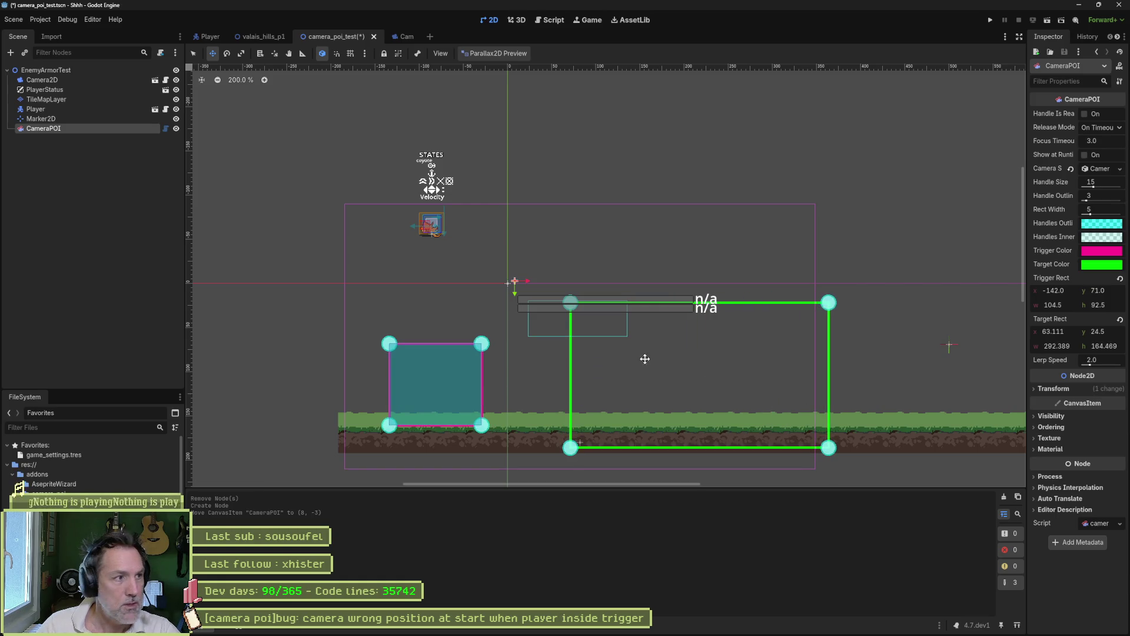
{"action": "left_click", "coordinate": [126, 195]}
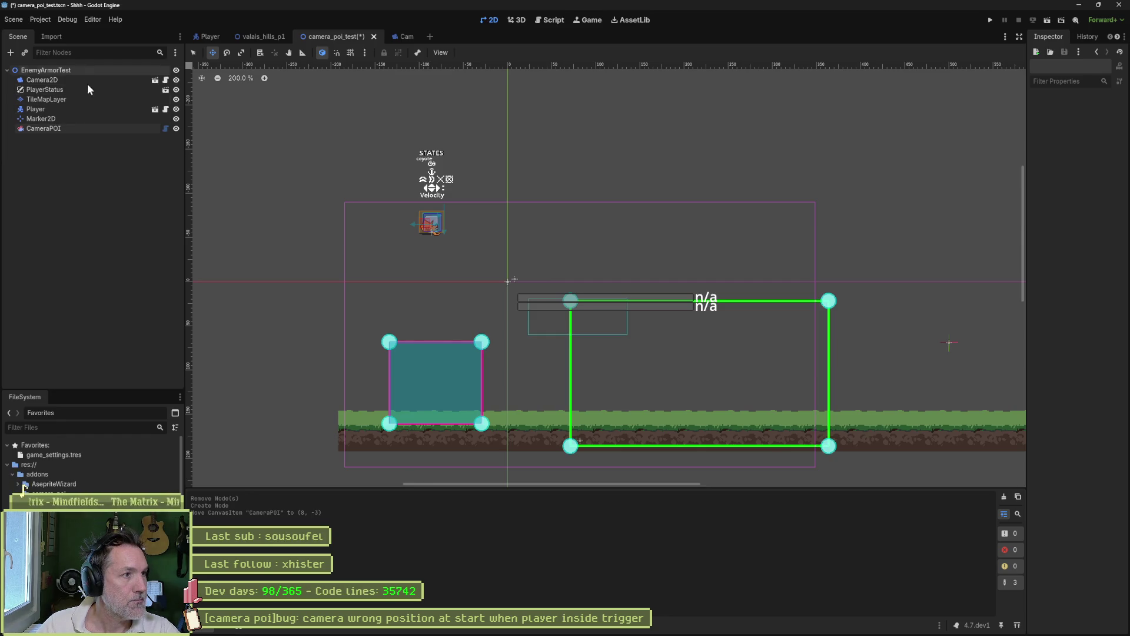
Add a ColorRect node to the test scene.
{"action": "key", "text": "ctrl+a"}
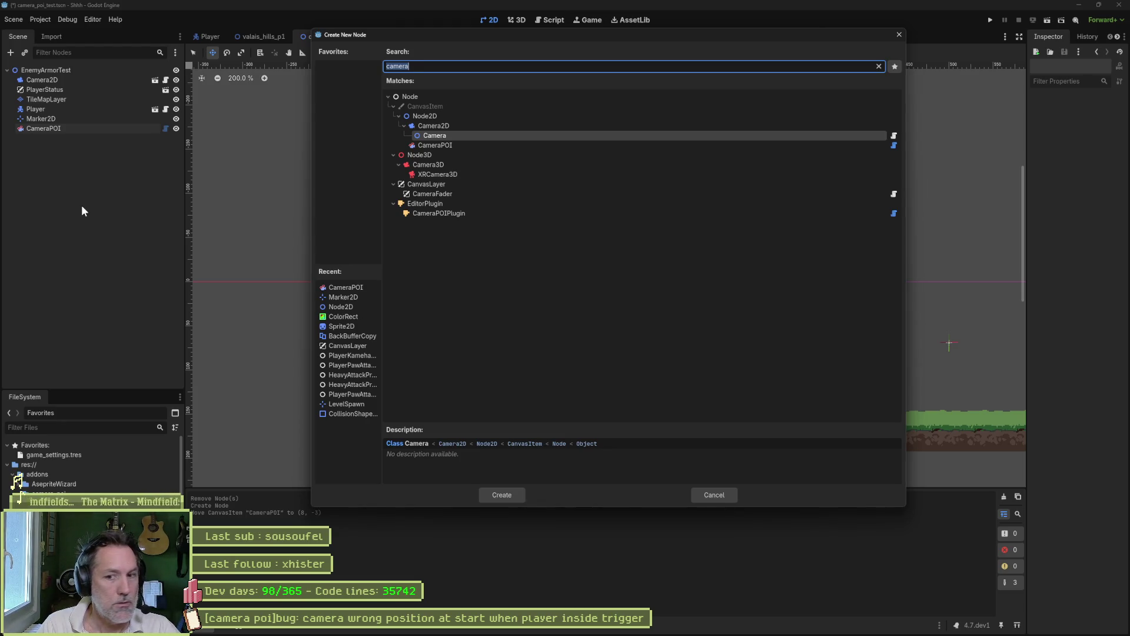
{"action": "type", "text": "colo"}
{"action": "key", "text": "Return"}
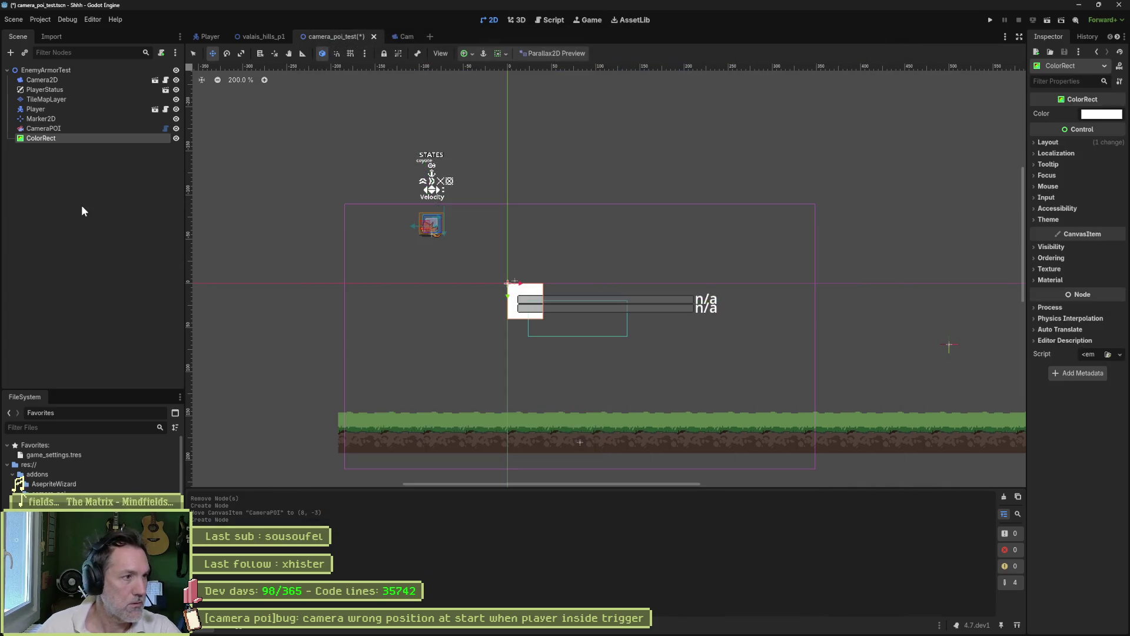
Fit the ColorRect inside the target area, nudge the target rectangle, and run the scene with F6.
{"action": "left_click_drag", "start_coordinate": [741, 360], "coordinate": [928, 437]}
{"action": "left_click_drag", "start_coordinate": [650, 353], "coordinate": [665, 357]}
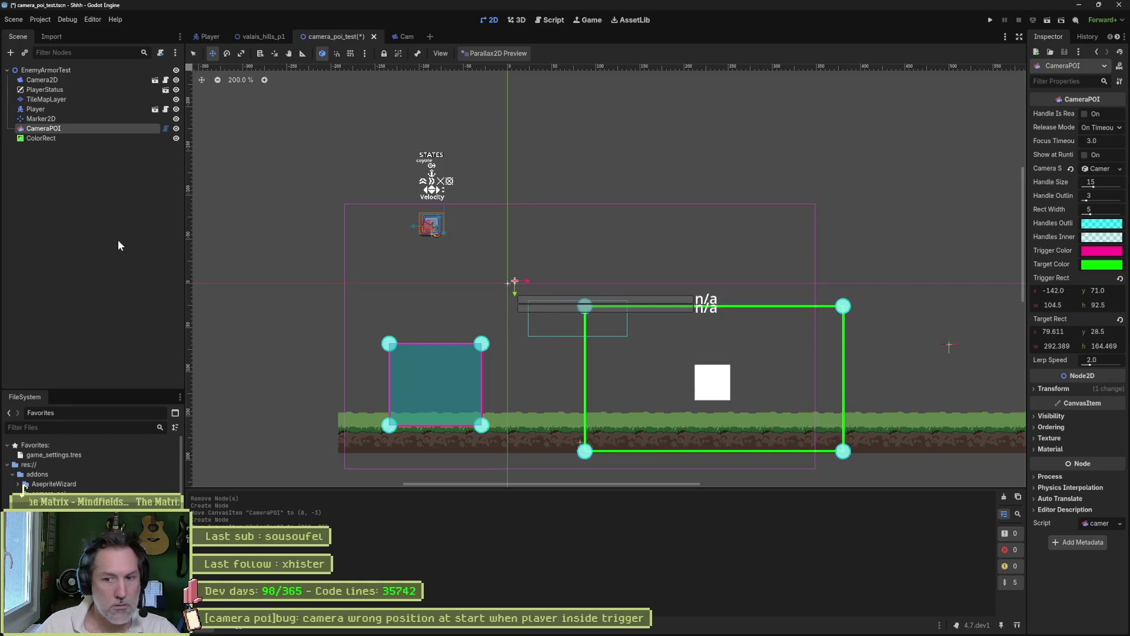
{"action": "key", "text": "F6"}
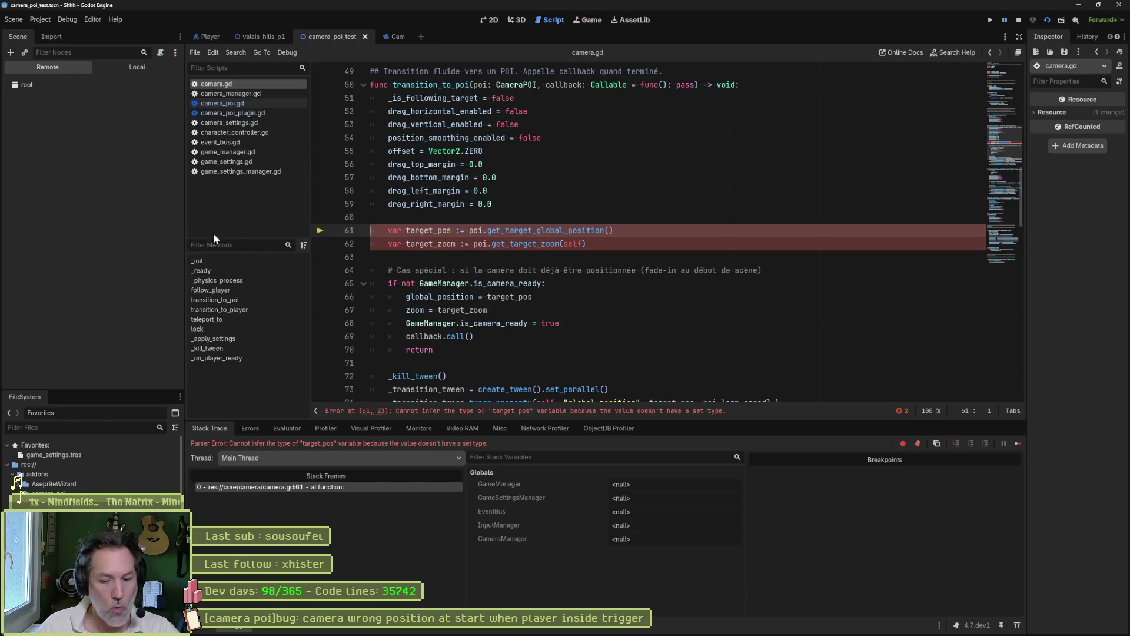
Stop the game, type target_pos as Vector2 and target_zoom as float in camera.gd, and save.
{"action": "key", "text": "F8"}
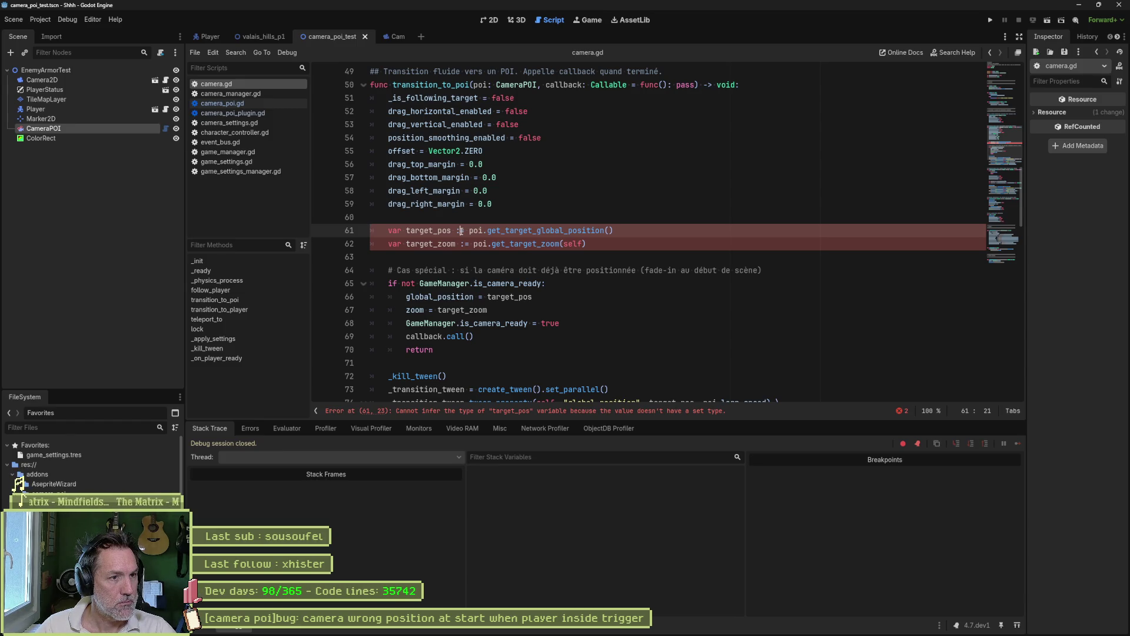
{"action": "key", "text": "BackSpace"}
{"action": "key", "text": "BackSpace"}
{"action": "type", "text": ":Vector2"}
{"action": "key", "text": "Down"}
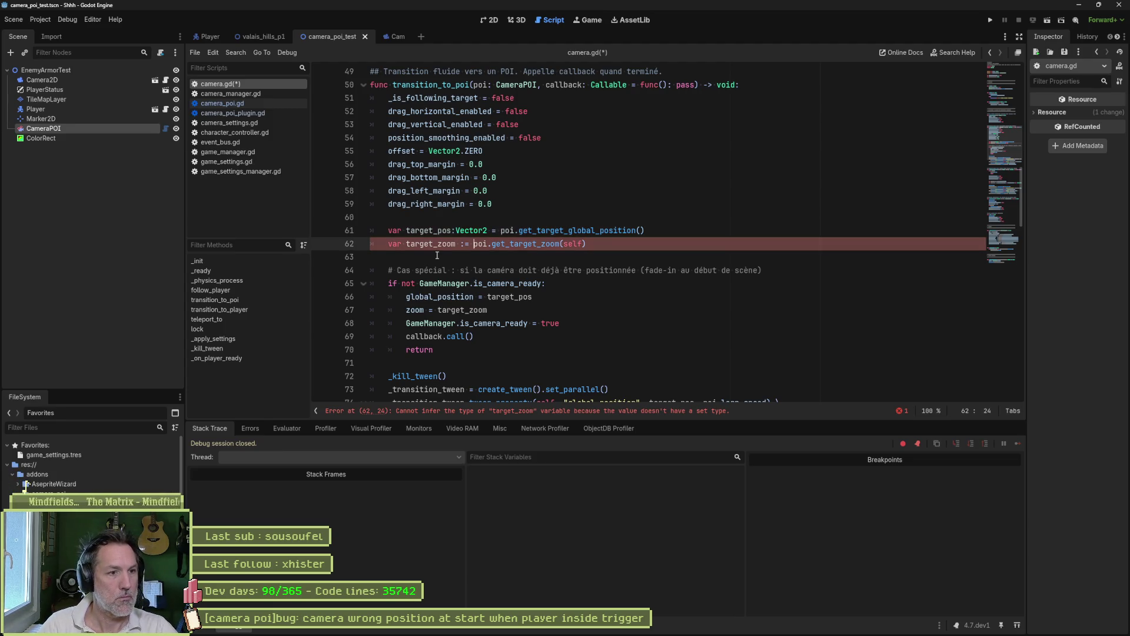
{"action": "key", "text": "BackSpace"}
{"action": "key", "text": "BackSpace"}
{"action": "type", "text": ":"}
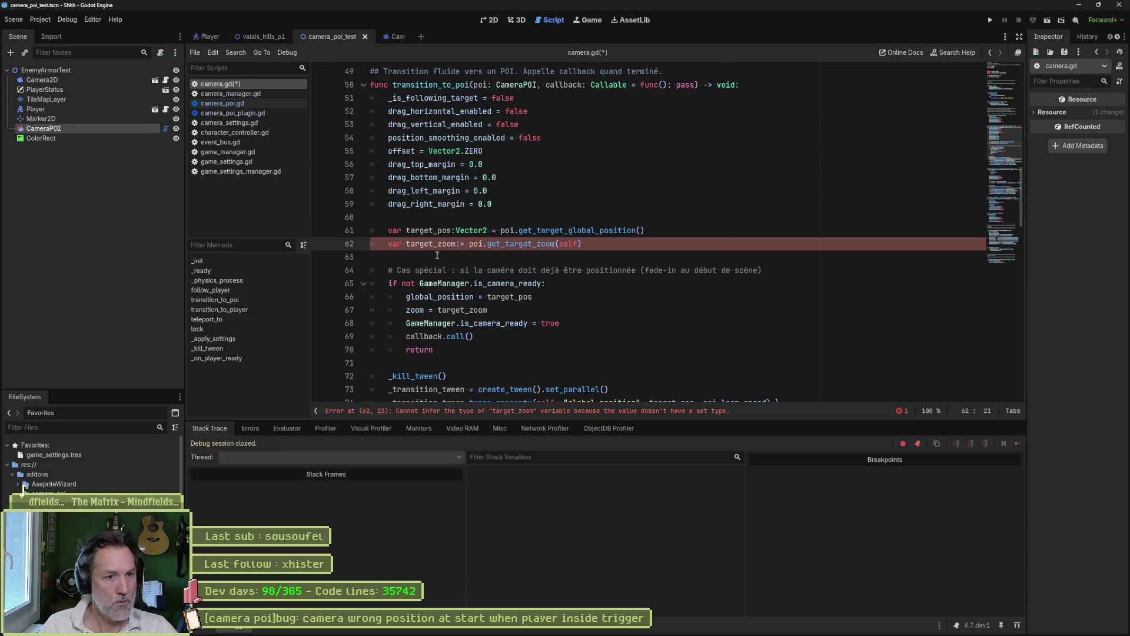
{"action": "type", "text": "float"}
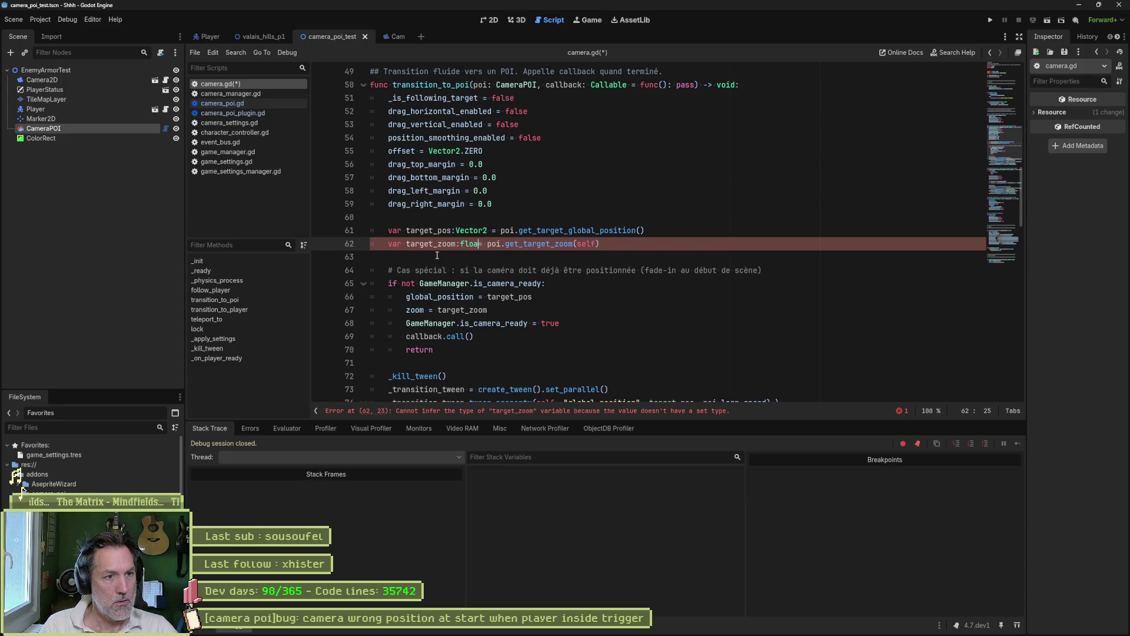
{"action": "key", "text": "ctrl+s"}
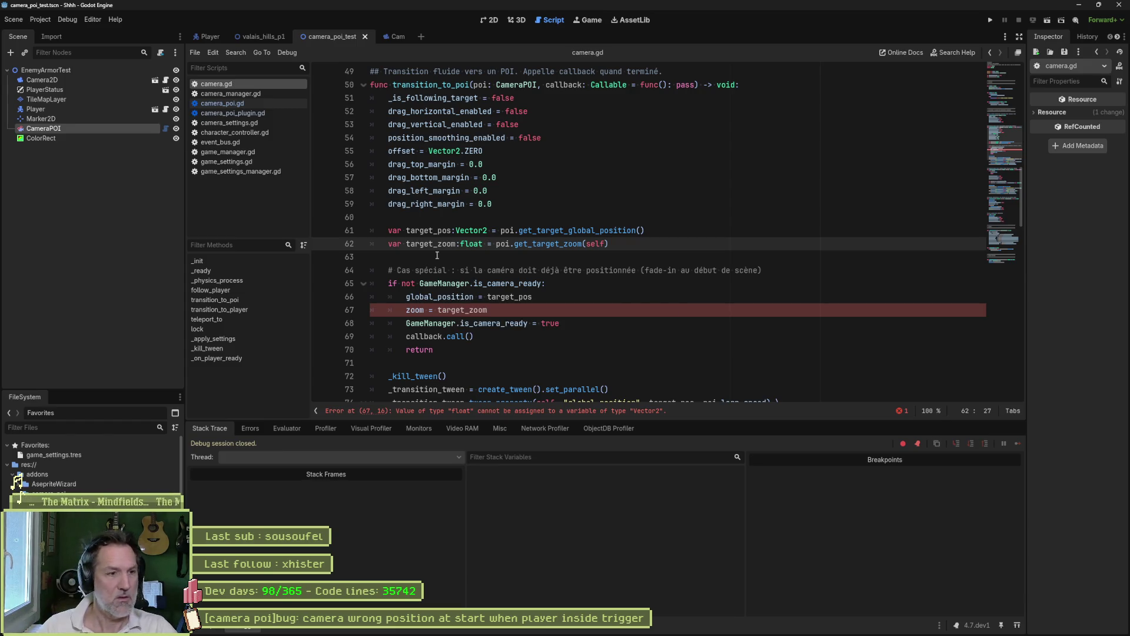
Change target_zoom's type from float to Vector2 and rerun the scene with F6.
{"action": "double_click", "coordinate": [467, 323]}
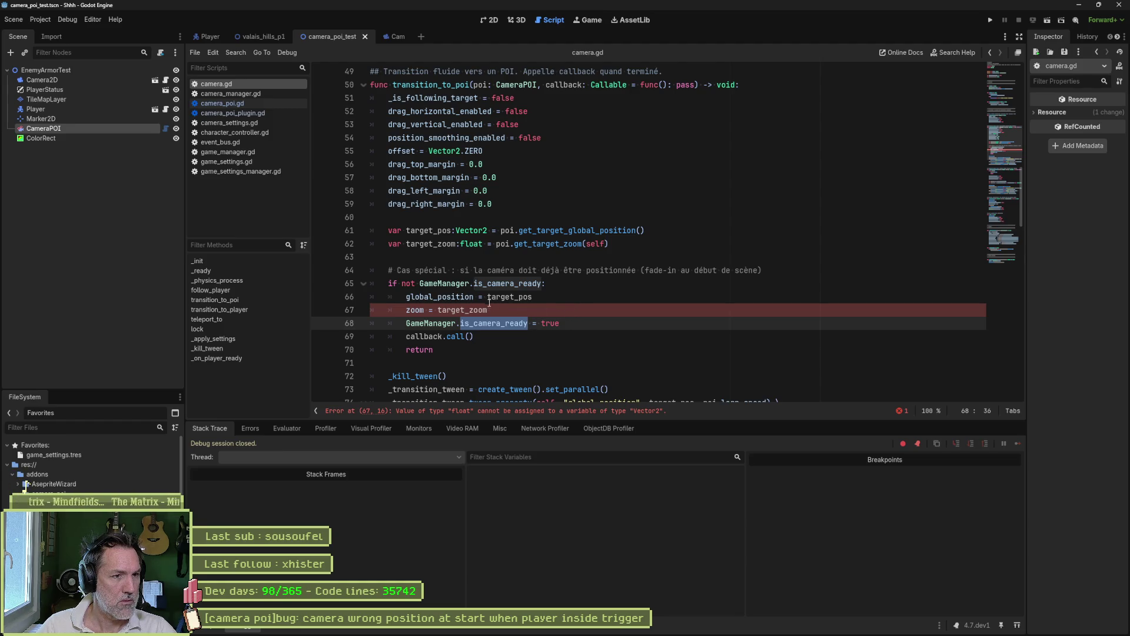
{"action": "double_click", "coordinate": [471, 230]}
{"action": "key", "text": "ctrl+c"}
{"action": "double_click", "coordinate": [472, 244]}
{"action": "key", "text": "ctrl+v"}
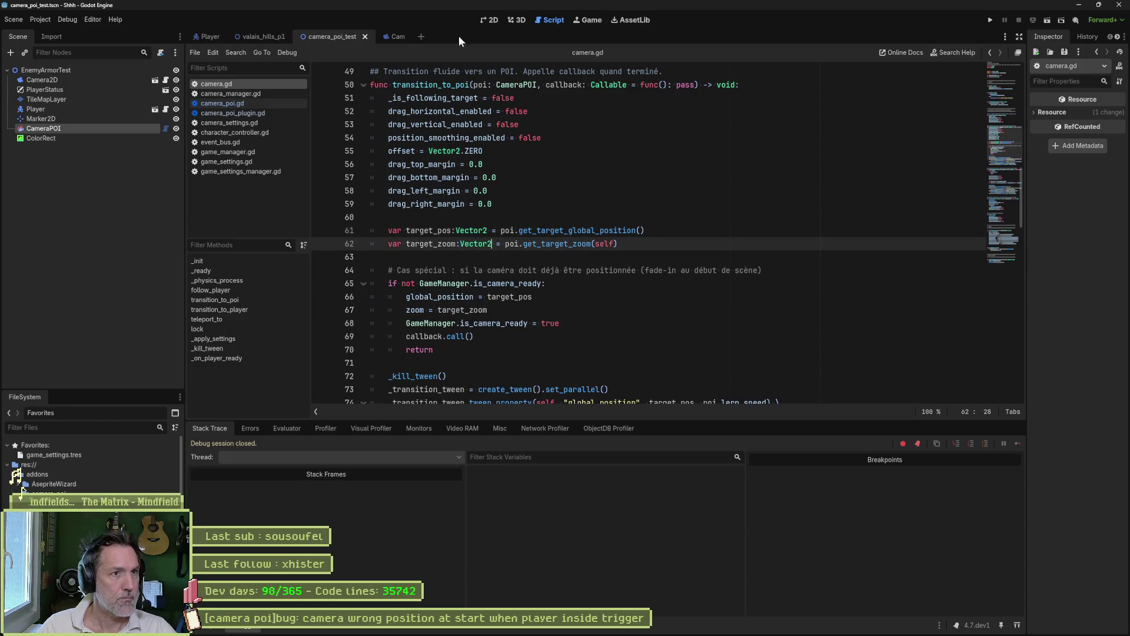
{"action": "left_click", "coordinate": [481, 24]}
{"action": "key", "text": "F6"}
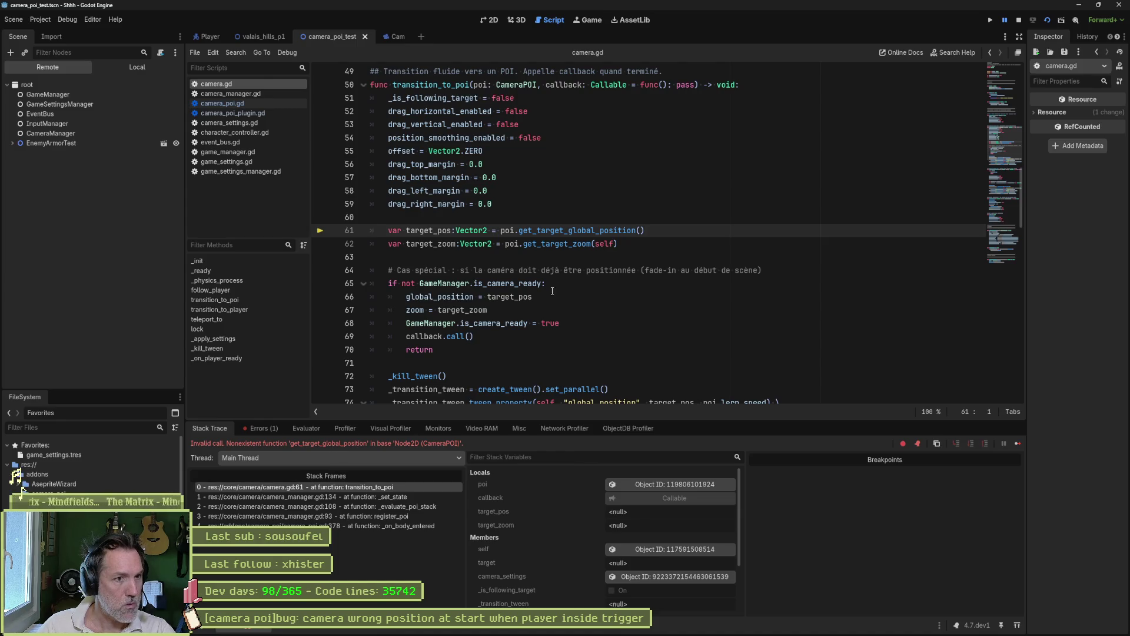
Stop the game, open camera_poi.gd, and close the unneeded scripts, including the game settings ones.
{"action": "key", "text": "F8"}
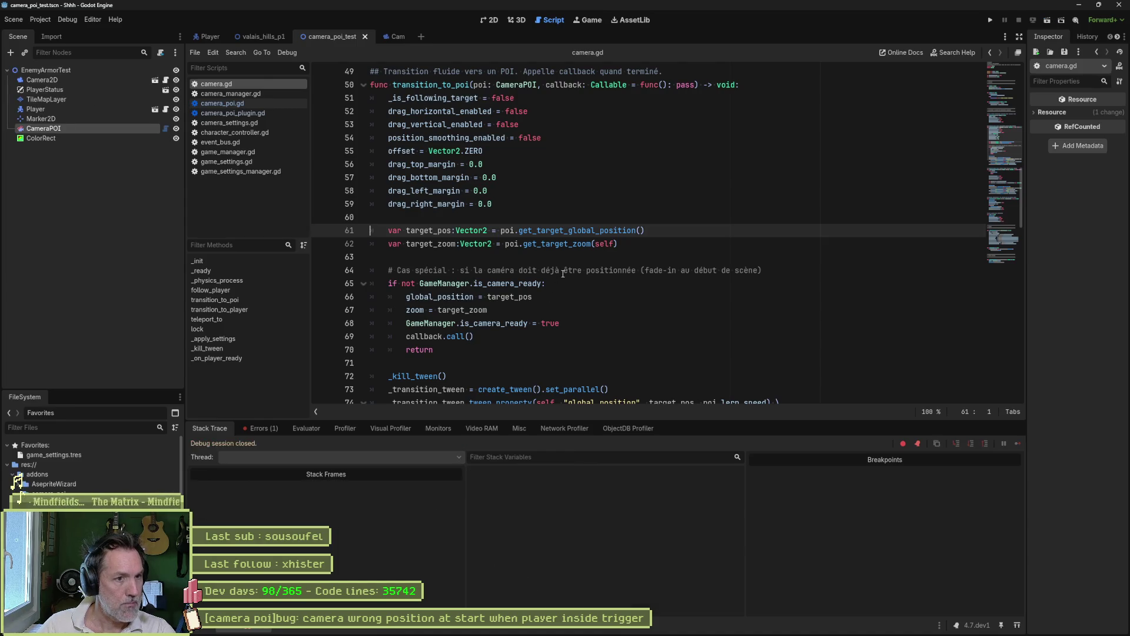
{"action": "left_click", "coordinate": [251, 104]}
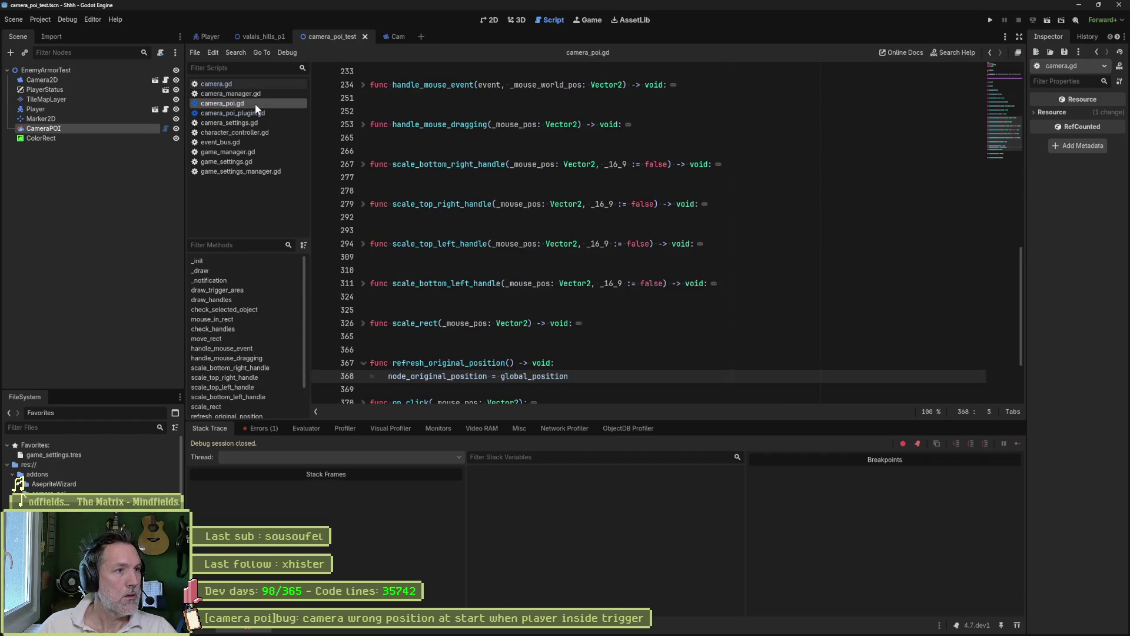
{"action": "middle_click", "coordinate": [249, 122]}
{"action": "middle_click", "coordinate": [249, 122]}
{"action": "middle_click", "coordinate": [249, 122]}
{"action": "middle_click", "coordinate": [249, 122]}
{"action": "middle_click", "coordinate": [249, 122]}
{"action": "middle_click", "coordinate": [248, 122]}
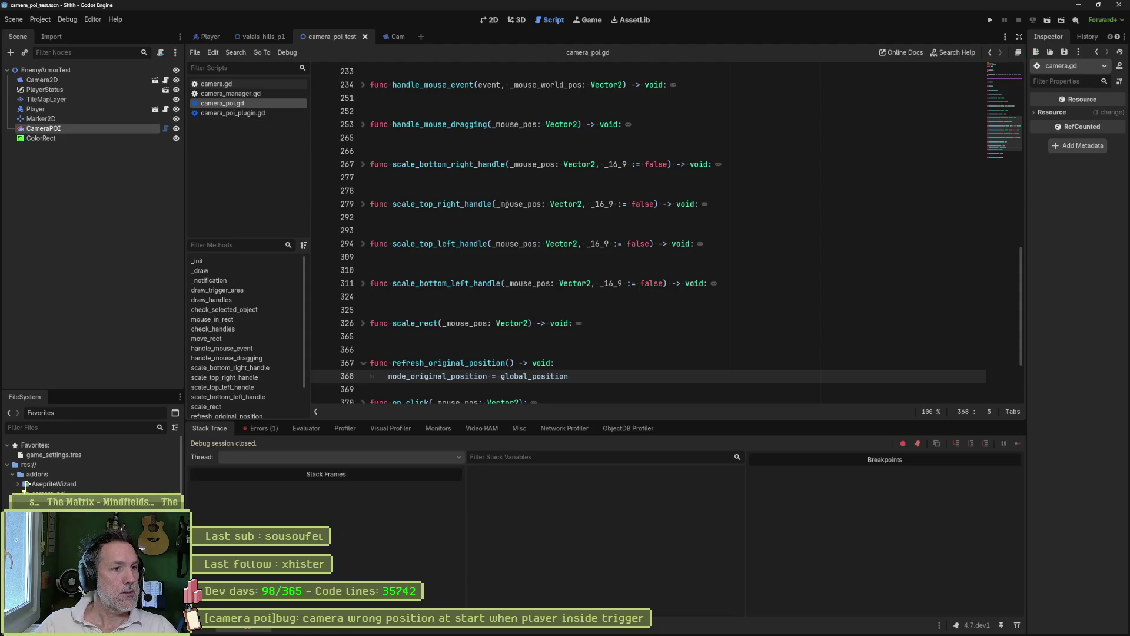
Back in camera.gd, select the get_target_global_position call and bring up the Claude chat.
{"action": "left_click", "coordinate": [251, 93]}
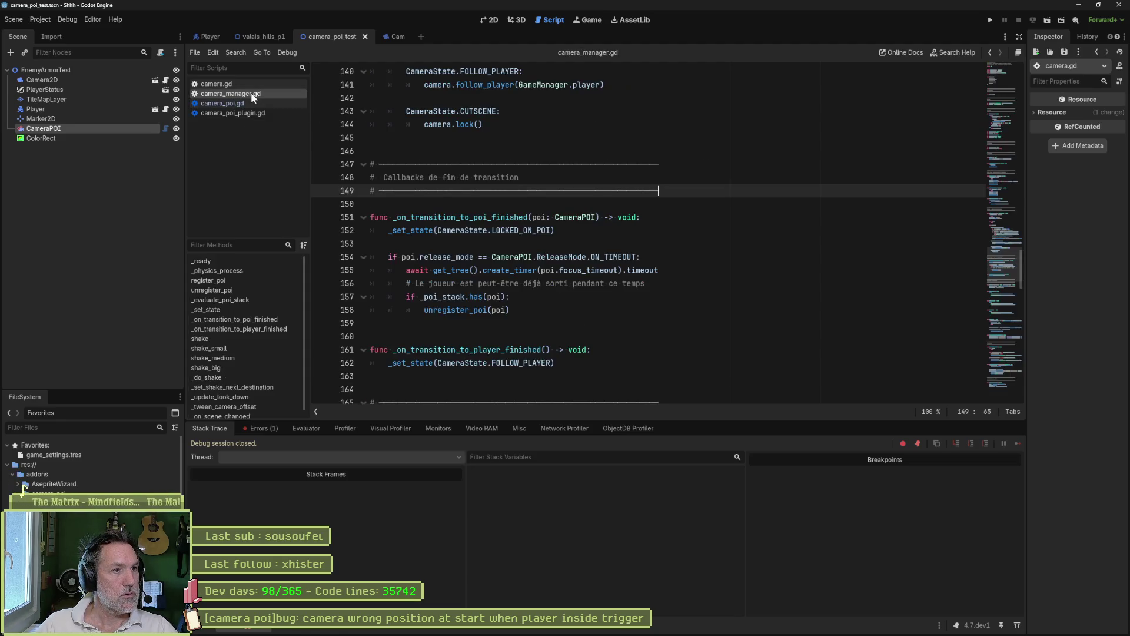
{"action": "left_click", "coordinate": [252, 87]}
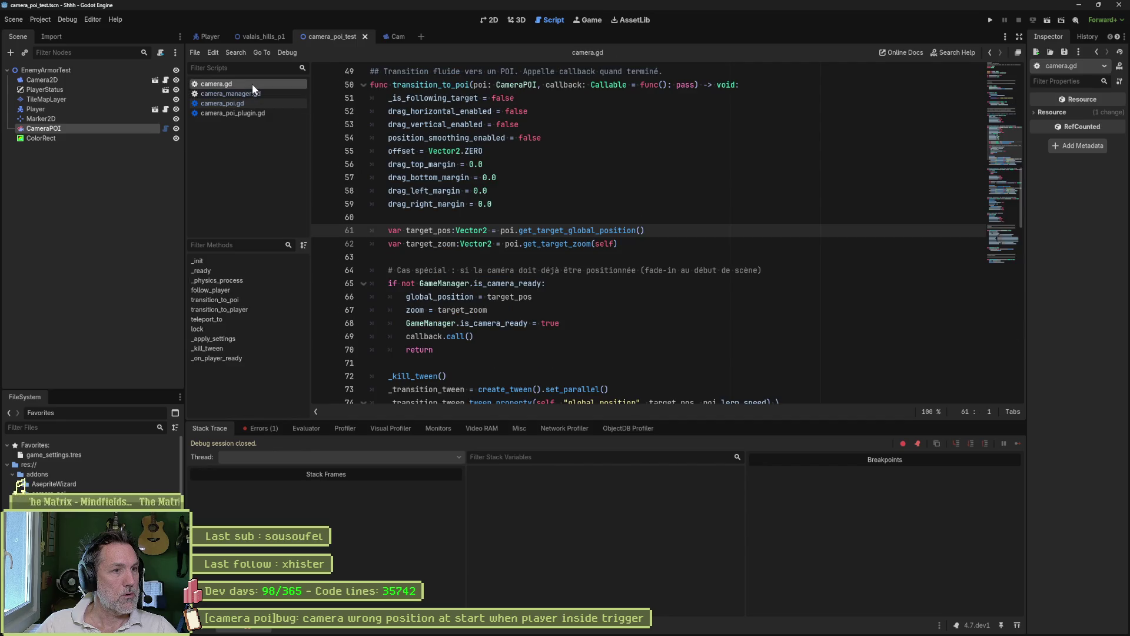
{"action": "double_click", "coordinate": [576, 229]}
{"action": "mouse_move", "coordinate": [555, 631]}
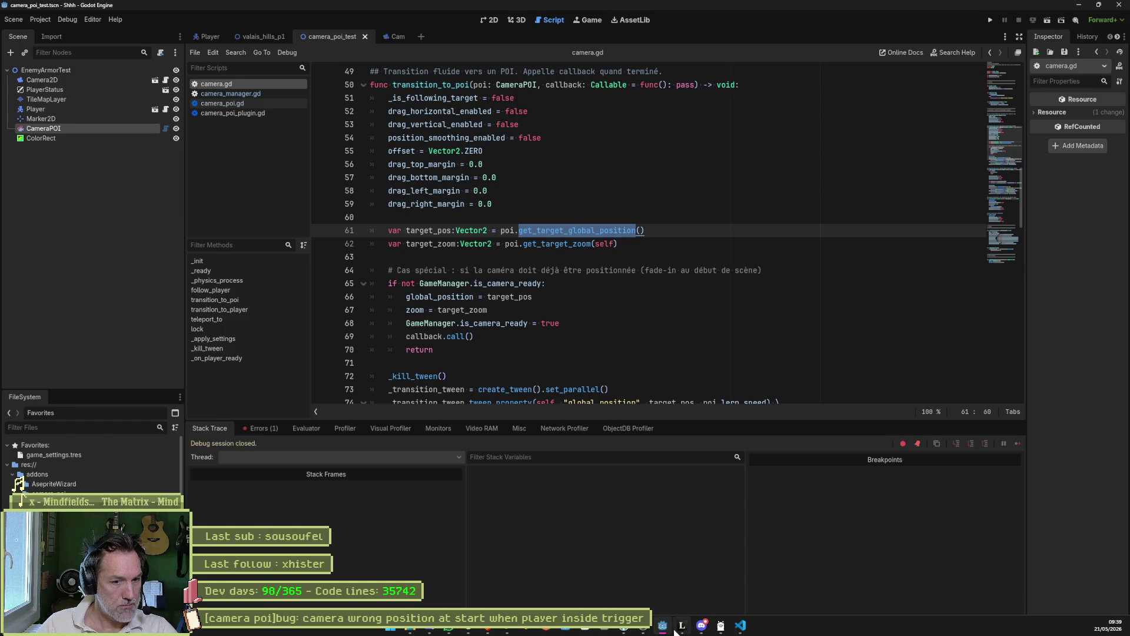
{"action": "mouse_move", "coordinate": [638, 632]}
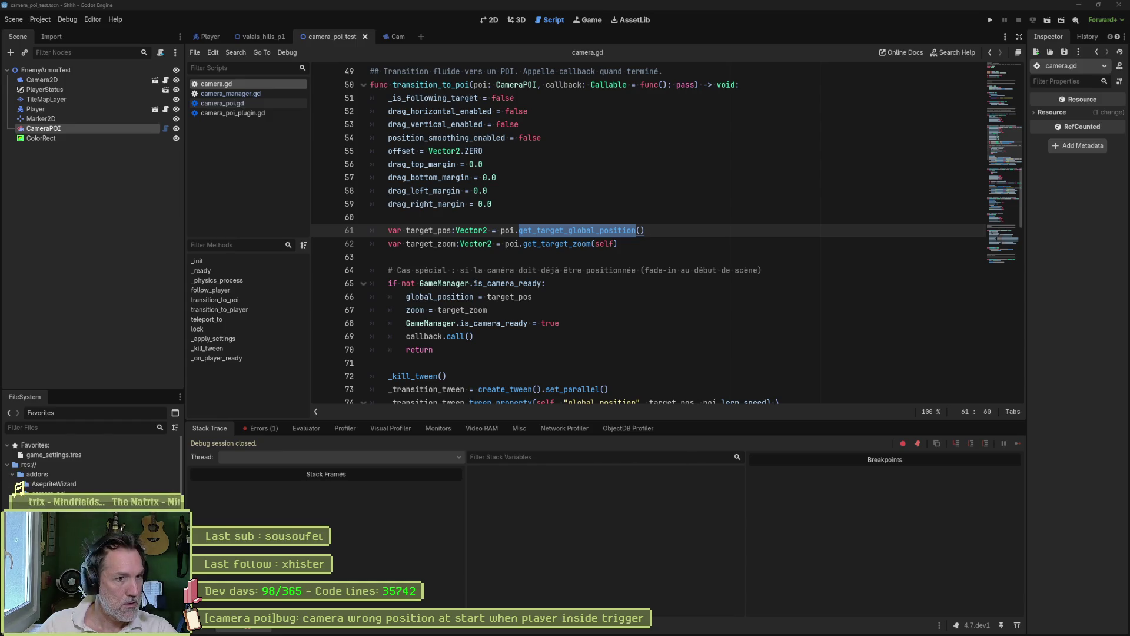
{"action": "left_click", "coordinate": [498, 626]}
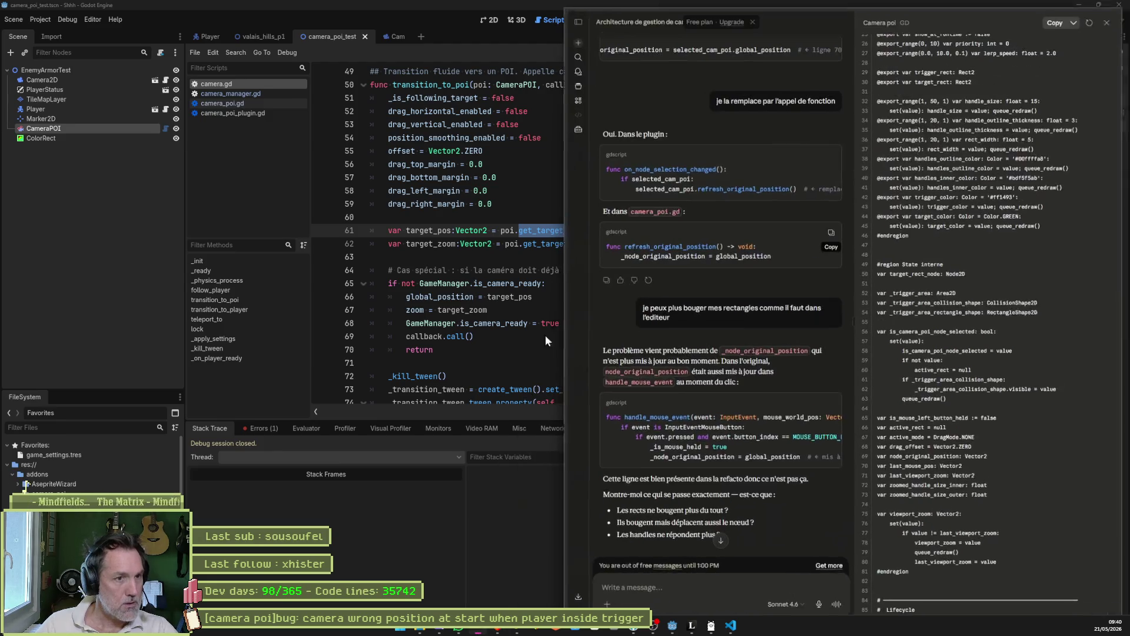
Maximize the Claude window and search the Camera poi artifact for get_target.
{"action": "key", "text": "super+Up"}
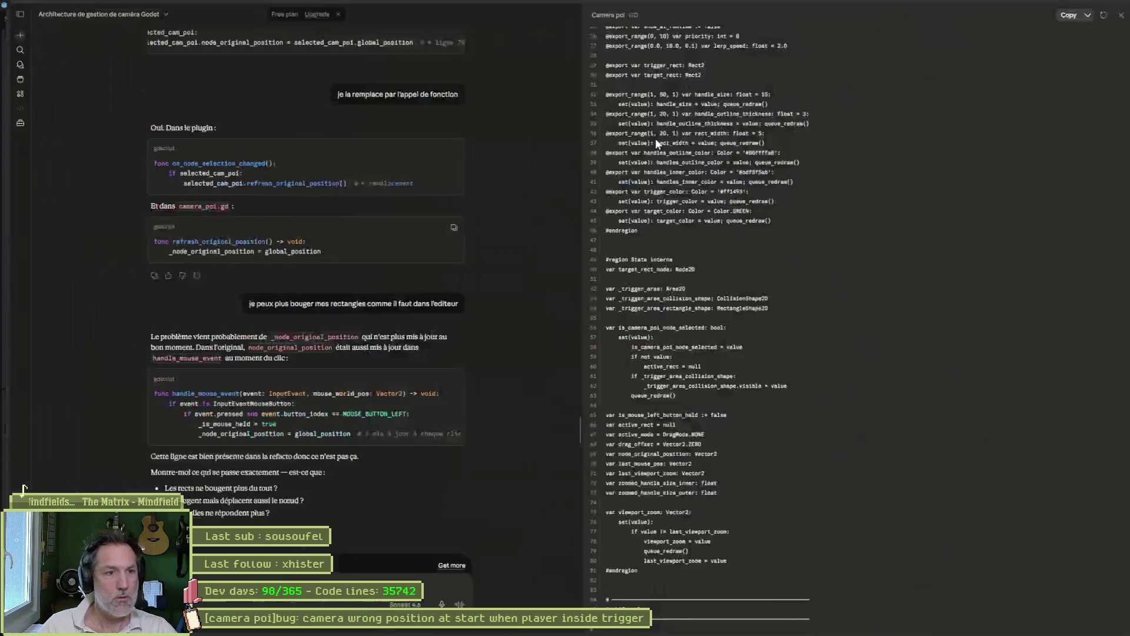
{"action": "key", "text": "alt+Tab"}
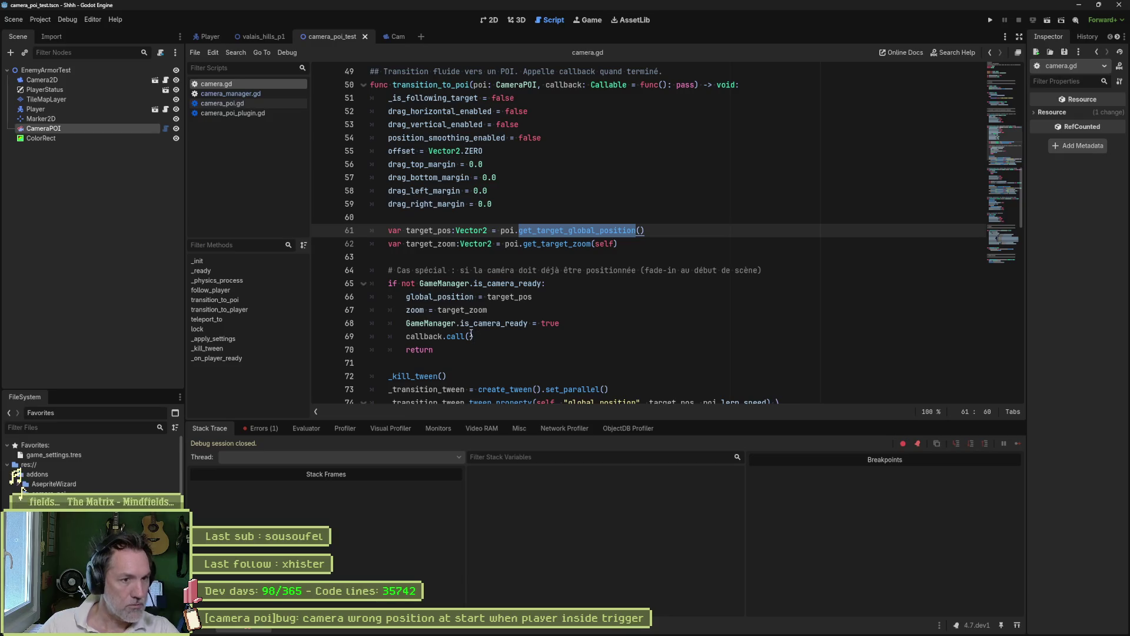
{"action": "key", "text": "alt+Tab"}
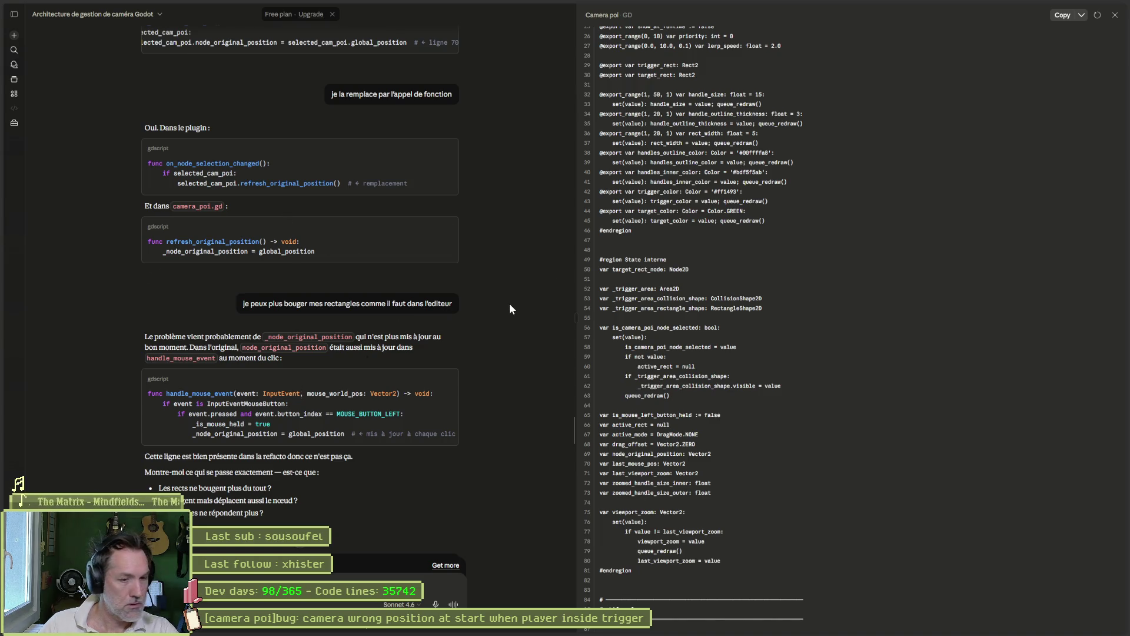
{"action": "key", "text": "ctrl+v"}
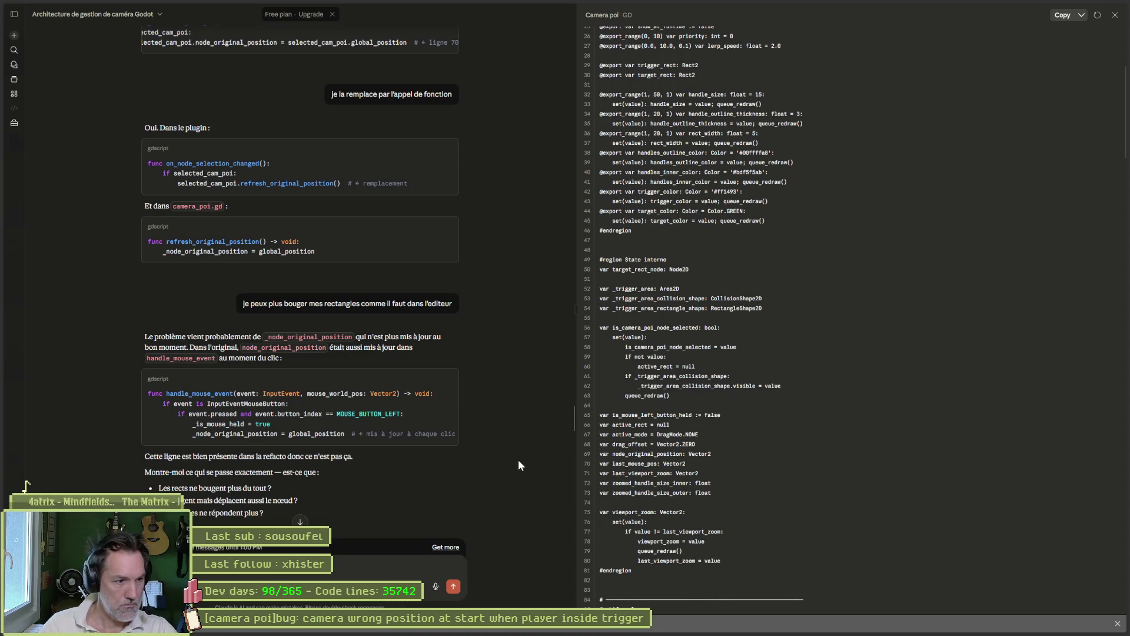
{"action": "scroll", "coordinate": [519, 465], "scroll_direction": "up", "scroll_amount": 10}
{"action": "scroll", "coordinate": [519, 465], "scroll_direction": "down", "scroll_amount": 10}
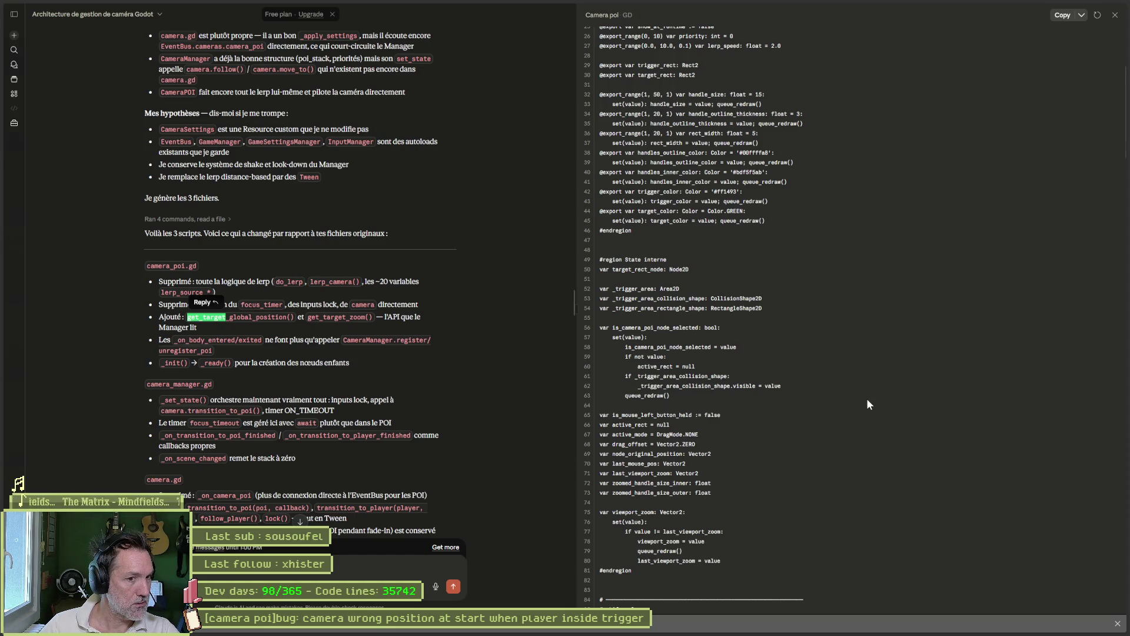
{"action": "key", "text": "Return"}
{"action": "key", "text": "Return"}
{"action": "key", "text": "Return"}
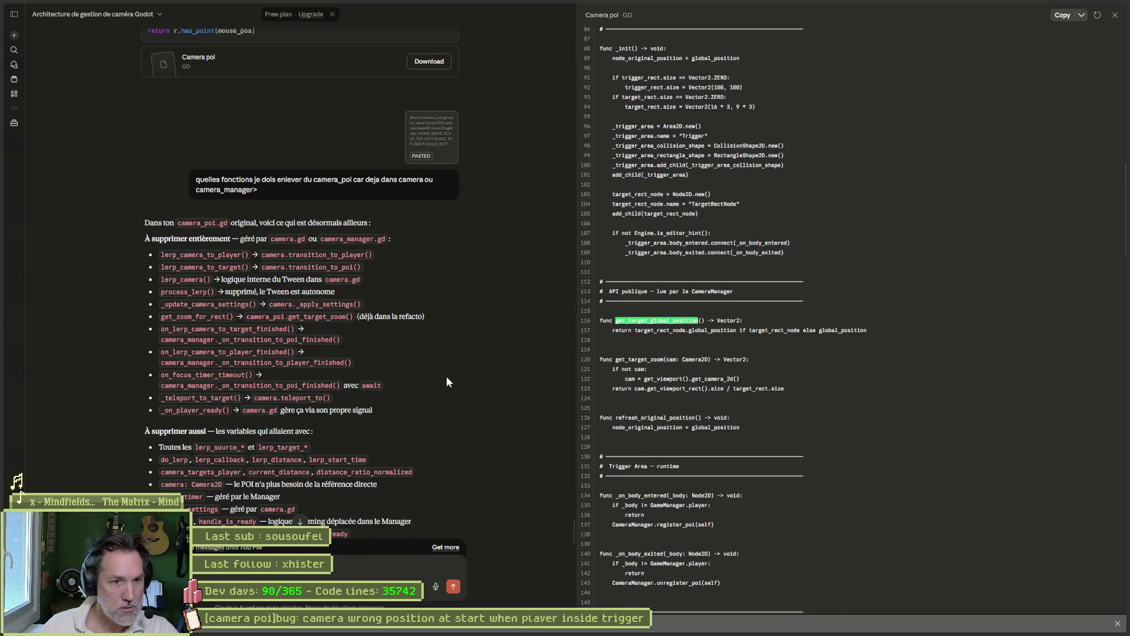
Copy the API publique section (lines 113–127), then open camera_poi.gd in Godot.
{"action": "left_click", "coordinate": [867, 330]}
{"action": "left_click_drag", "start_coordinate": [867, 330], "coordinate": [610, 321]}
{"action": "mouse_move", "coordinate": [744, 427]}
{"action": "left_mouse_down"}
{"action": "mouse_move", "coordinate": [600, 287]}
{"action": "mouse_move", "coordinate": [600, 274]}
{"action": "left_mouse_up"}
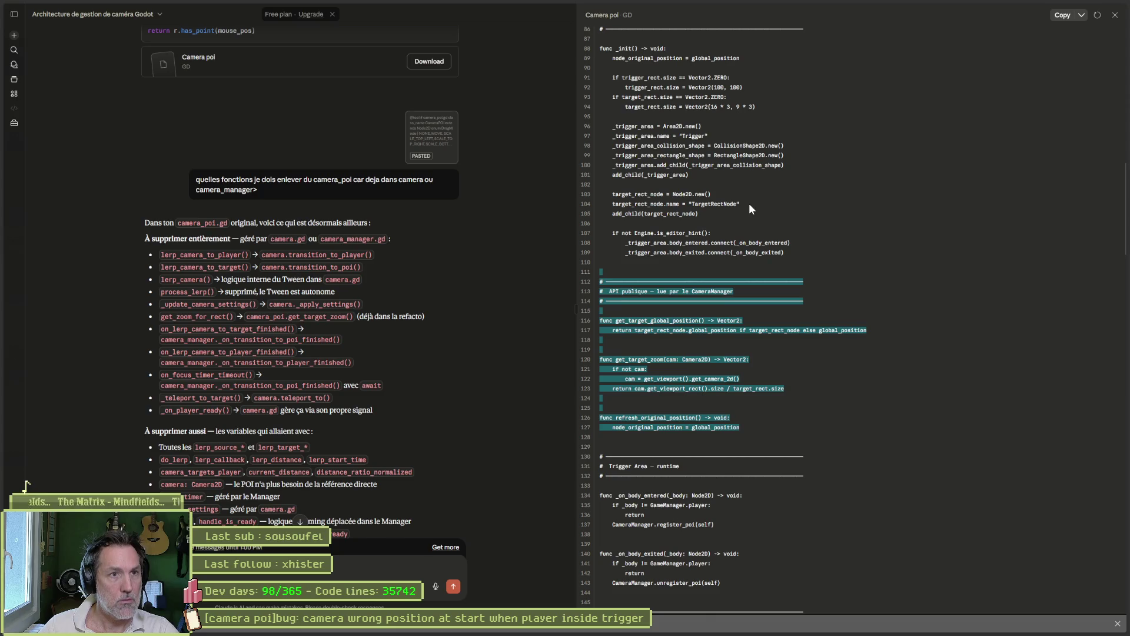
{"action": "mouse_move", "coordinate": [594, 633]}
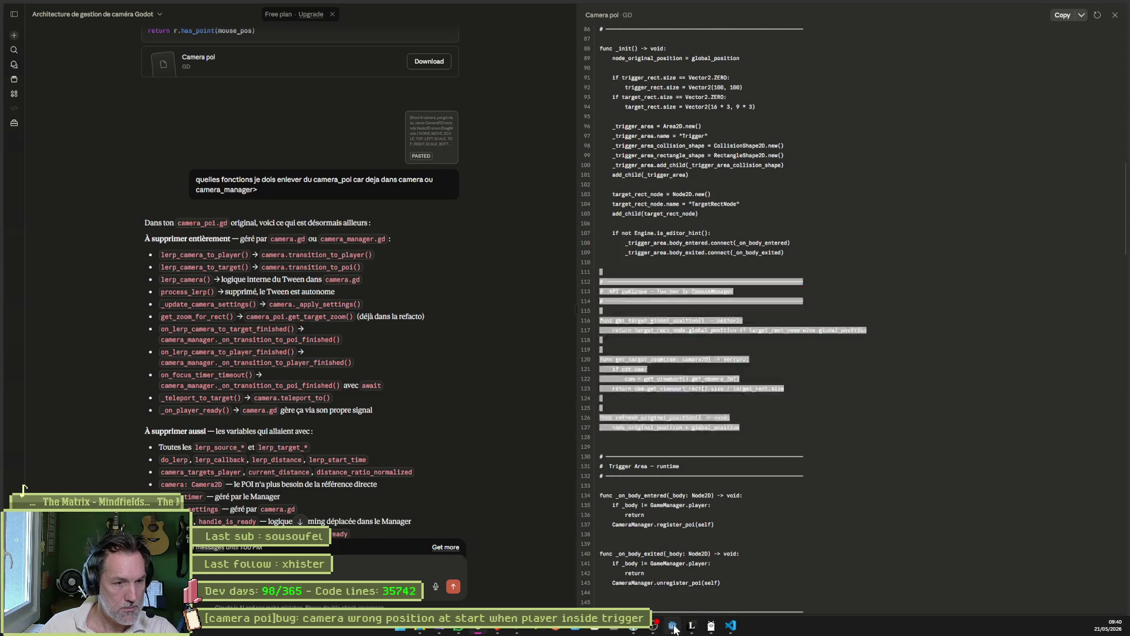
{"action": "left_click", "coordinate": [673, 627]}
{"action": "left_click", "coordinate": [270, 103]}
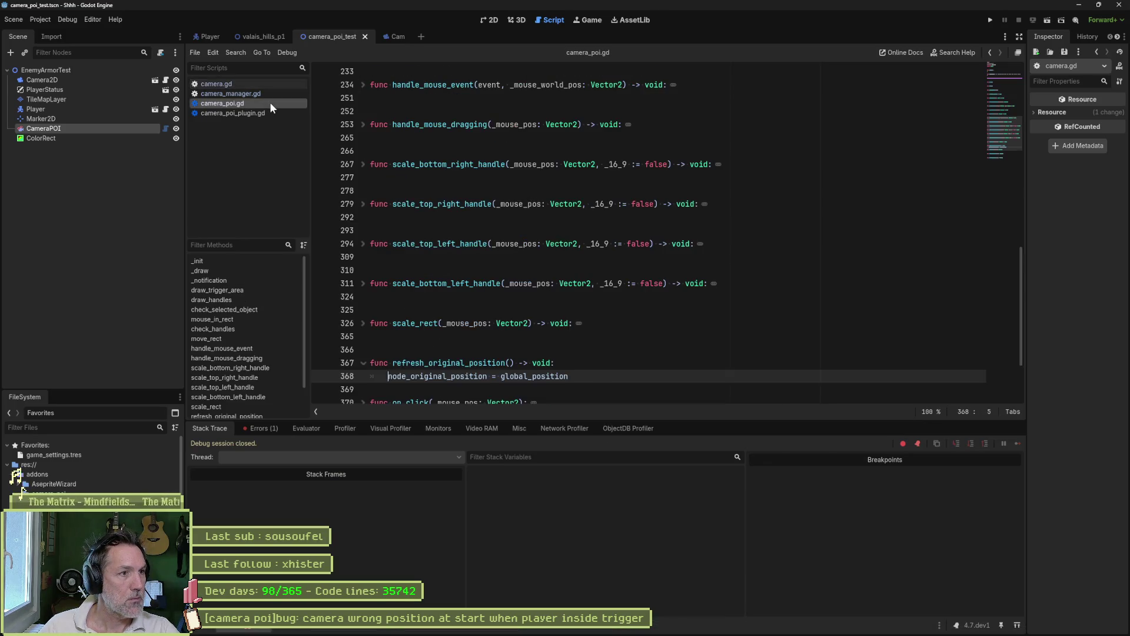
Paste the copied API publique block below line 369 of camera_poi.gd.
{"action": "scroll", "coordinate": [586, 340], "scroll_direction": "down", "scroll_amount": 2}
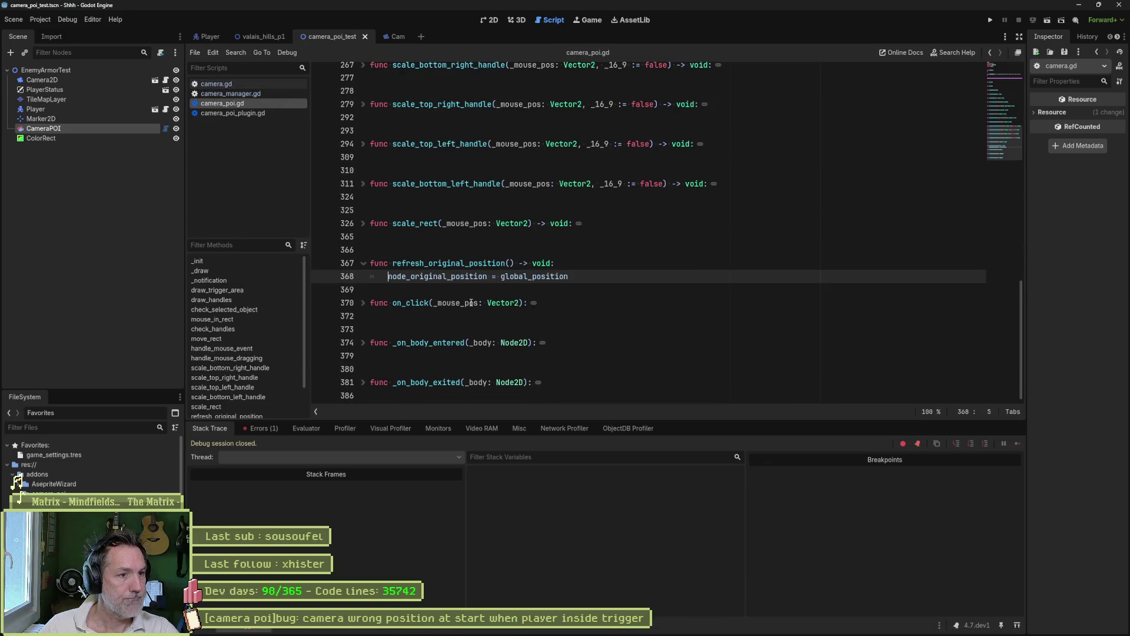
{"action": "key", "text": "Down"}
{"action": "key", "text": "ctrl+v"}
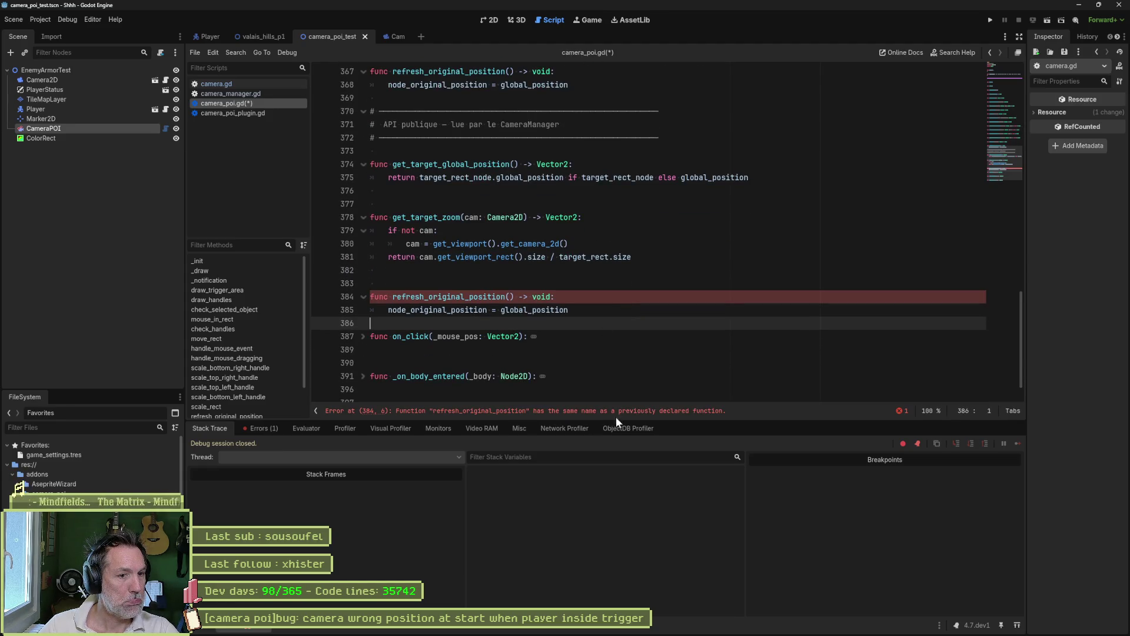
Delete the older duplicate refresh_original_position, add a blank line, and save camera_poi.gd.
{"action": "scroll", "coordinate": [587, 380], "scroll_direction": "up", "scroll_amount": 2}
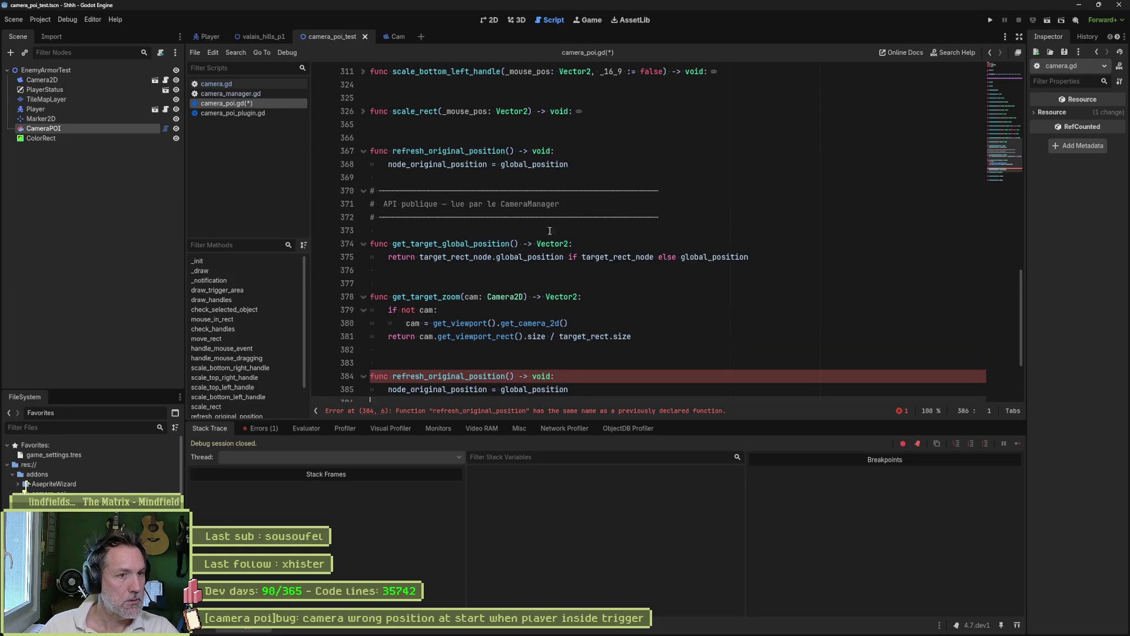
{"action": "left_click", "coordinate": [553, 151]}
{"action": "key", "text": "ctrl+shift+k"}
{"action": "key", "text": "ctrl+shift+k"}
{"action": "key", "text": "ctrl+shift+k"}
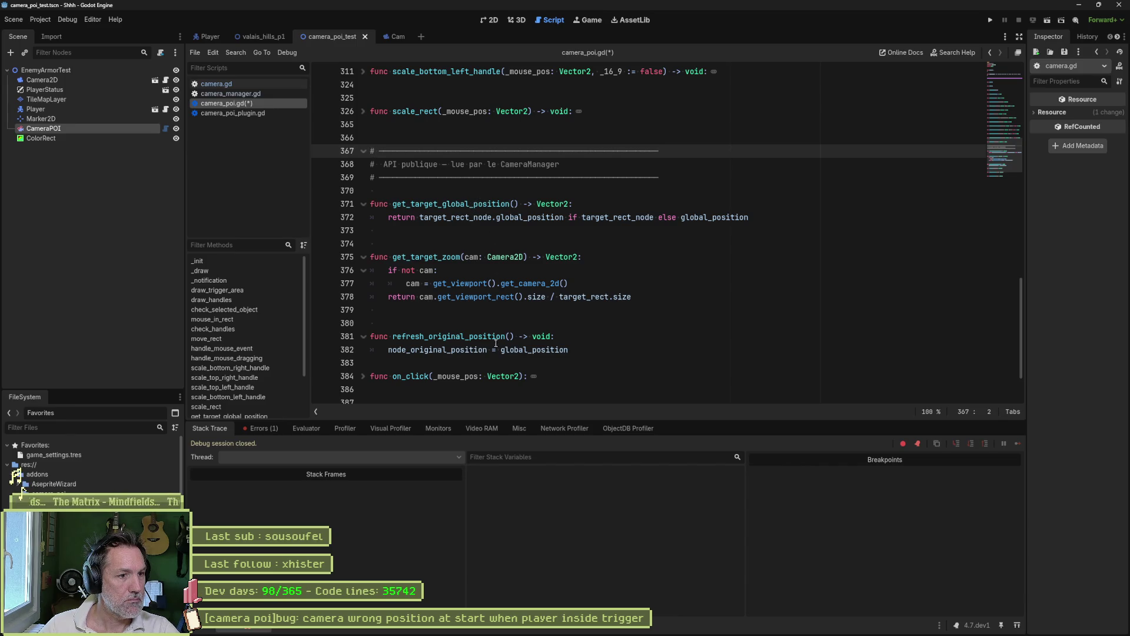
{"action": "left_click", "coordinate": [505, 365]}
{"action": "key", "text": "Return"}
{"action": "key", "text": "ctrl+s"}
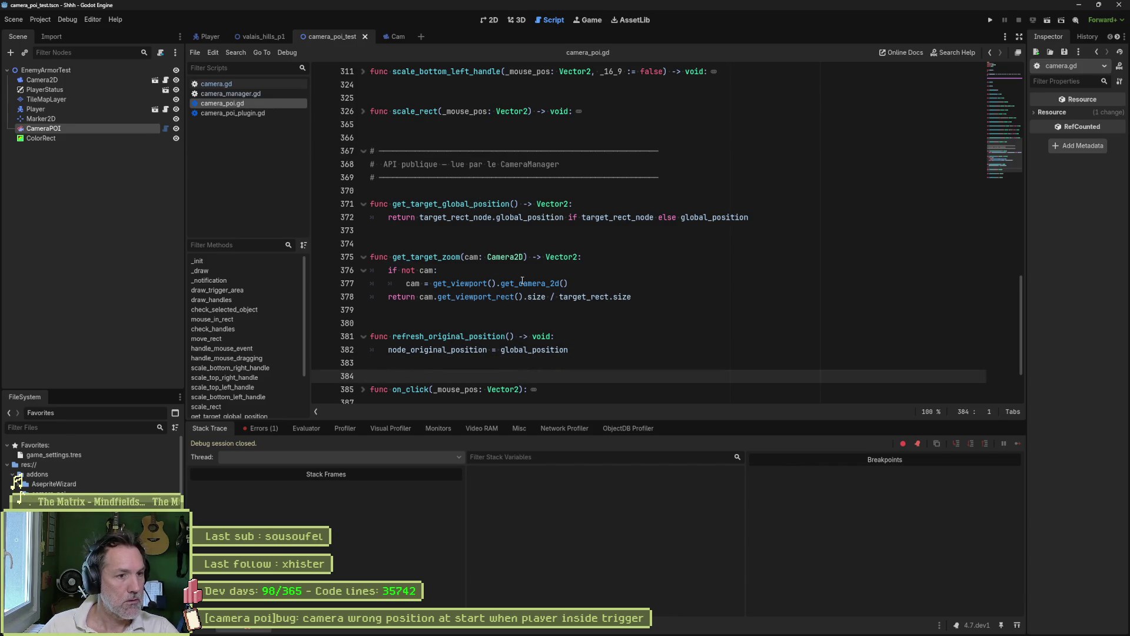
{"action": "key", "text": "alt+Tab"}
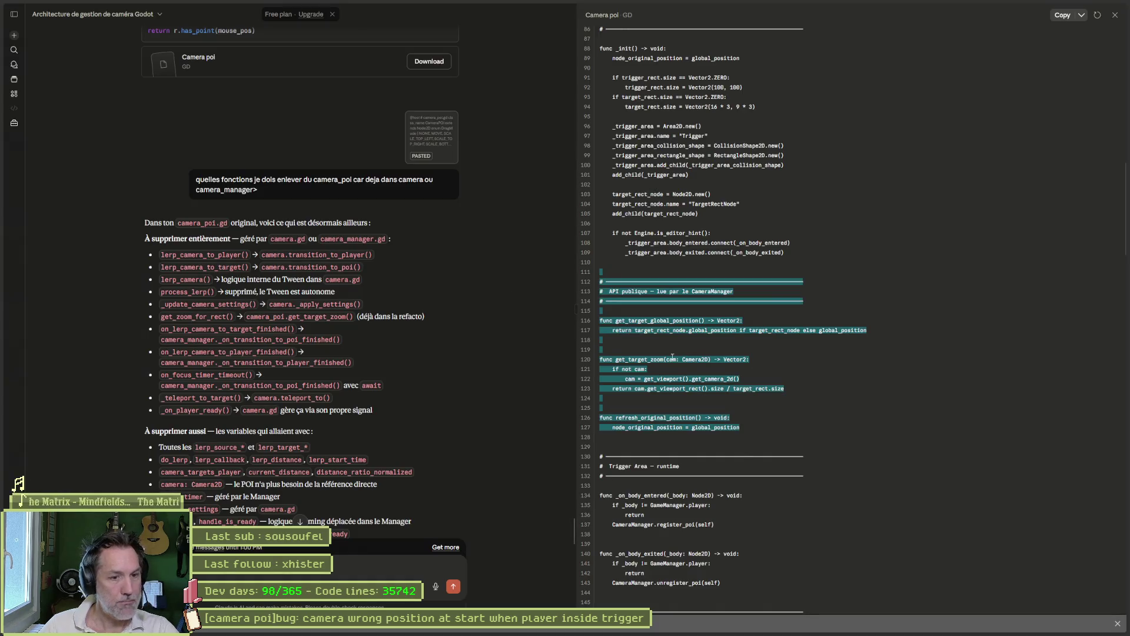
Copy the Trigger Area runtime handlers, lines 129–143, from the Camera poi artifact.
{"action": "left_click", "coordinate": [705, 465]}
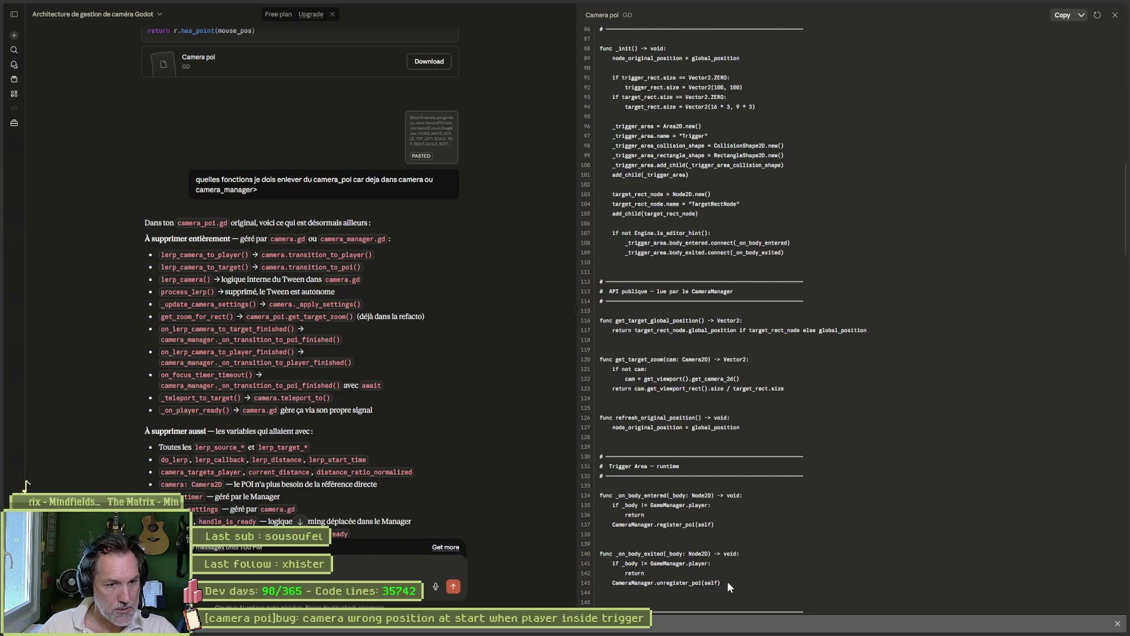
{"action": "left_click_drag", "start_coordinate": [727, 582], "coordinate": [612, 443]}
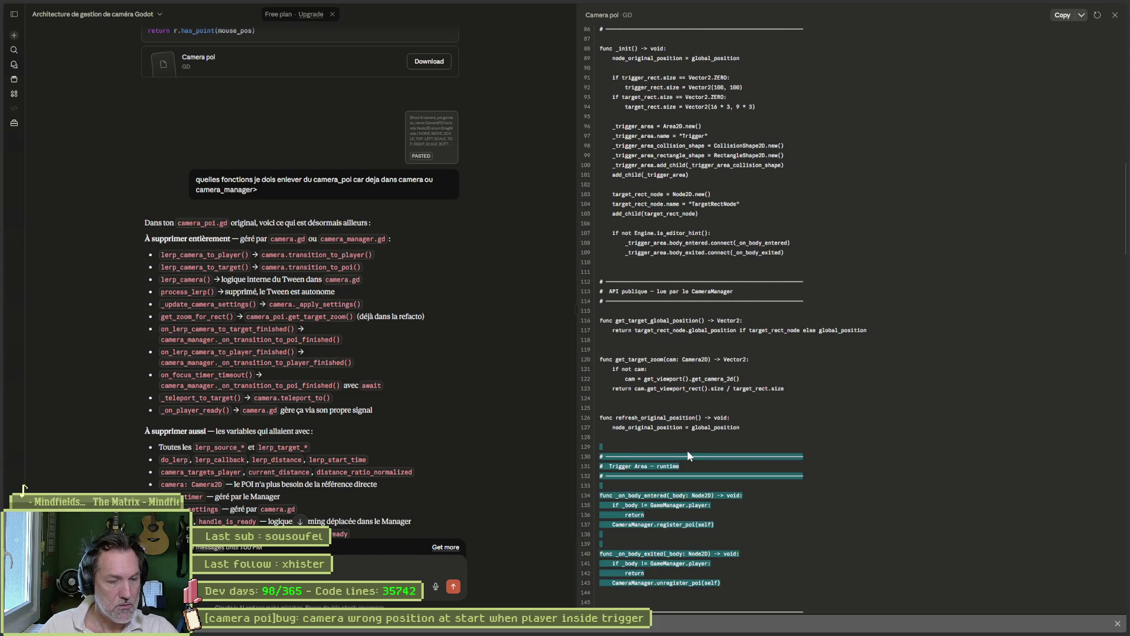
{"action": "key", "text": "ctrl+c"}
{"action": "key", "text": "alt+Tab"}
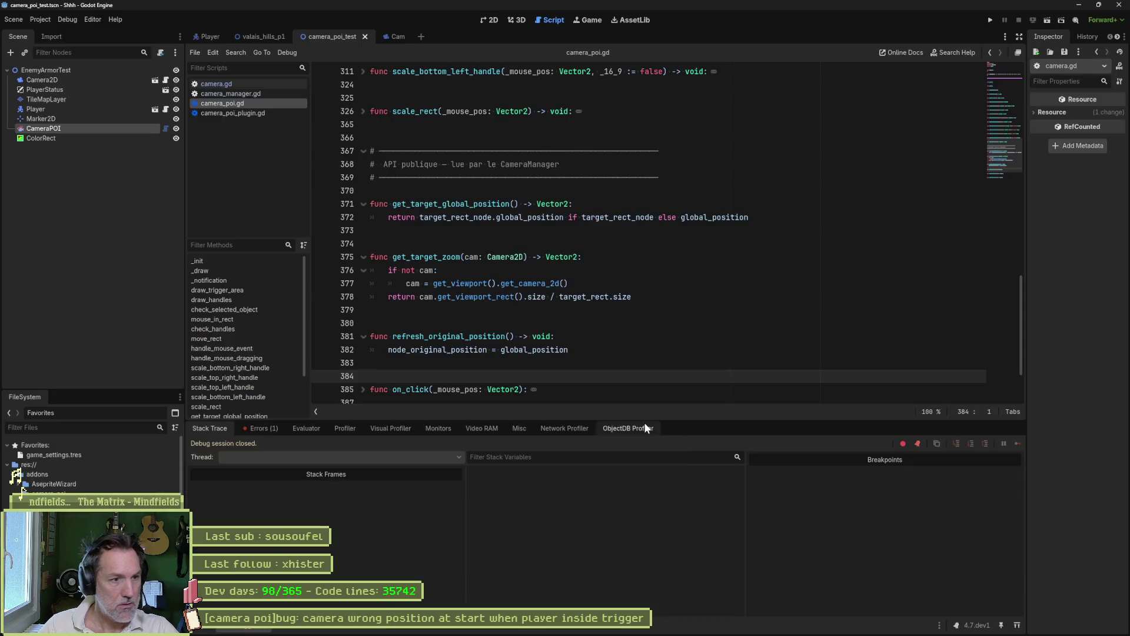
Unfold the old body handlers and paste the Trigger Area runtime block at line 388.
{"action": "scroll", "coordinate": [536, 369], "scroll_direction": "down", "scroll_amount": 3}
{"action": "left_click", "coordinate": [363, 342]}
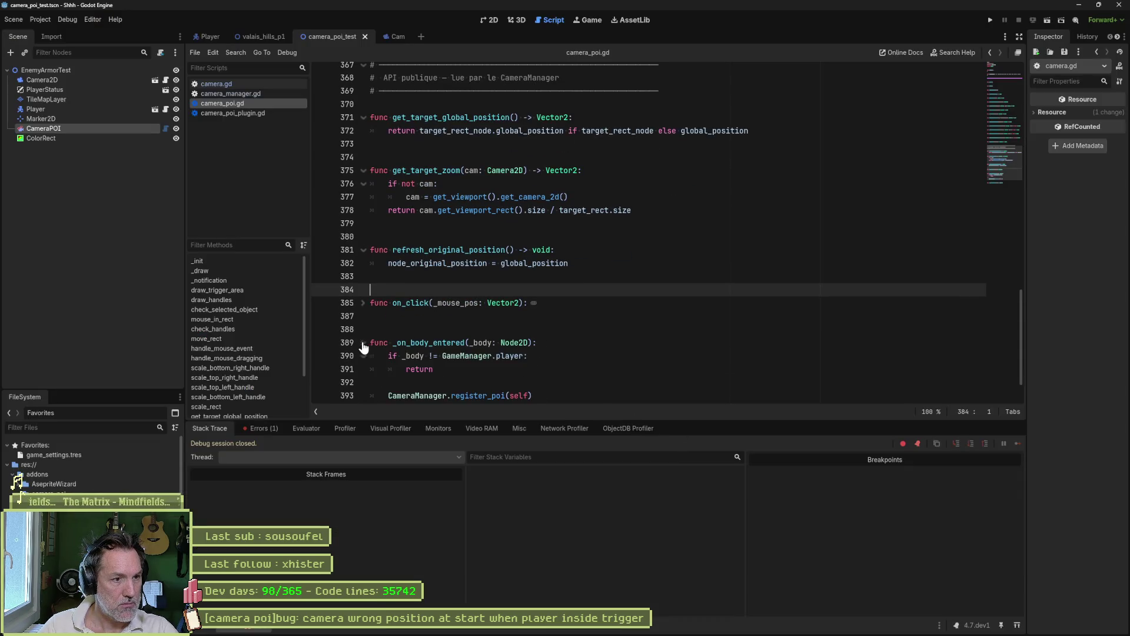
{"action": "scroll", "coordinate": [363, 353], "scroll_direction": "down", "scroll_amount": 2}
{"action": "left_click", "coordinate": [363, 382]}
{"action": "scroll", "coordinate": [454, 356], "scroll_direction": "down", "scroll_amount": 2}
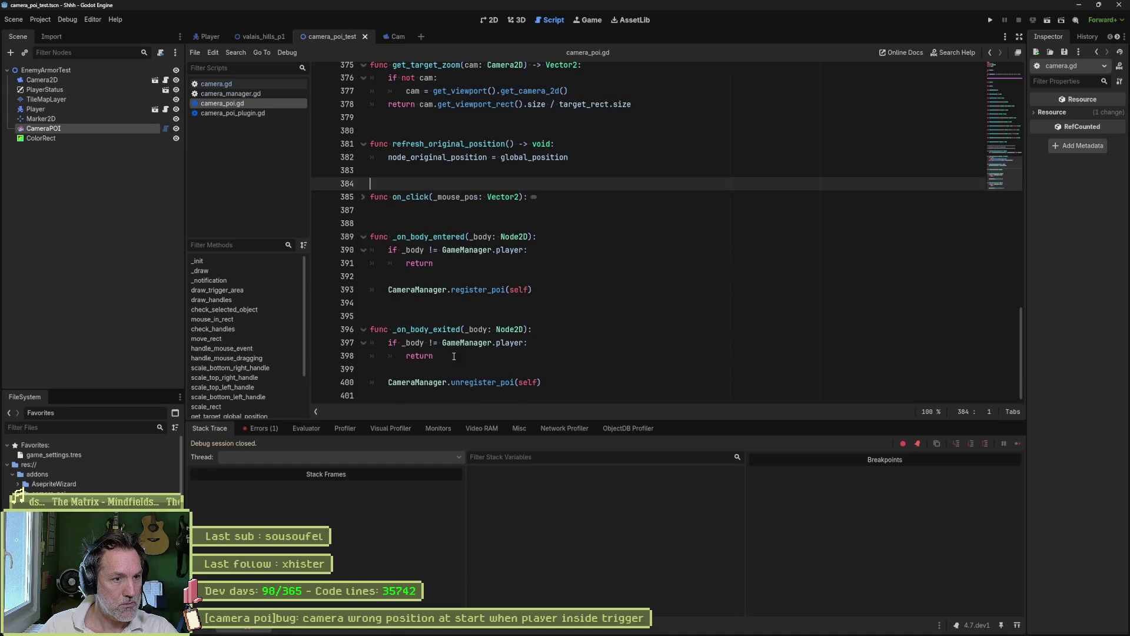
{"action": "left_click", "coordinate": [419, 222]}
{"action": "key", "text": "ctrl+v"}
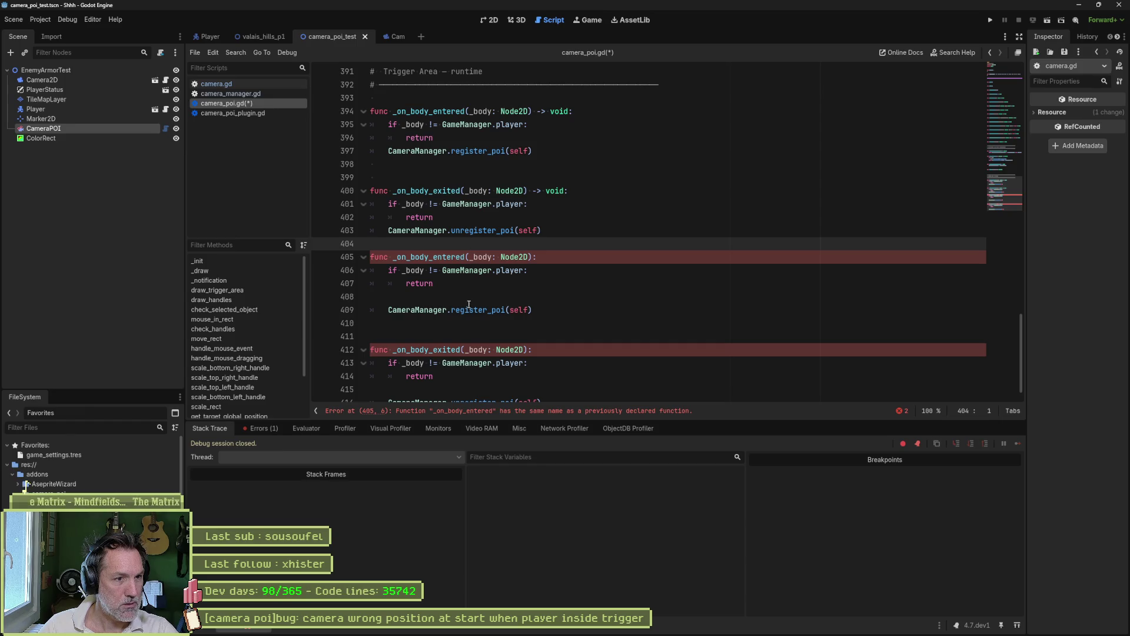
Delete the old duplicate _on_body_entered and _on_body_exited handlers.
{"action": "scroll", "coordinate": [490, 389], "scroll_direction": "down", "scroll_amount": 1}
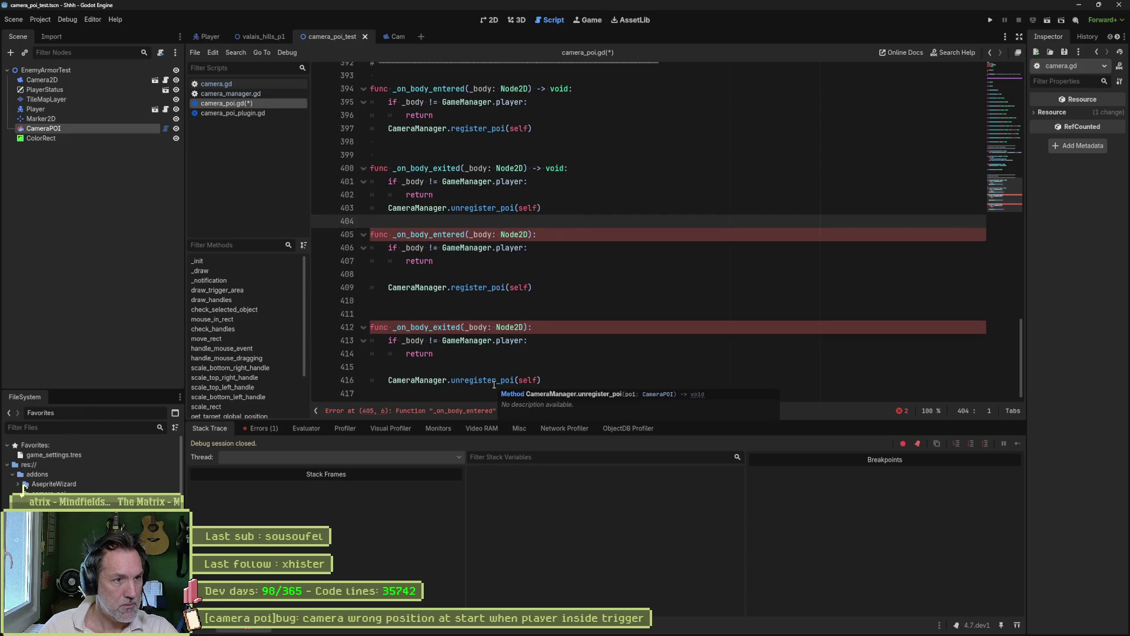
{"action": "scroll", "coordinate": [603, 208], "scroll_direction": "up", "scroll_amount": 3}
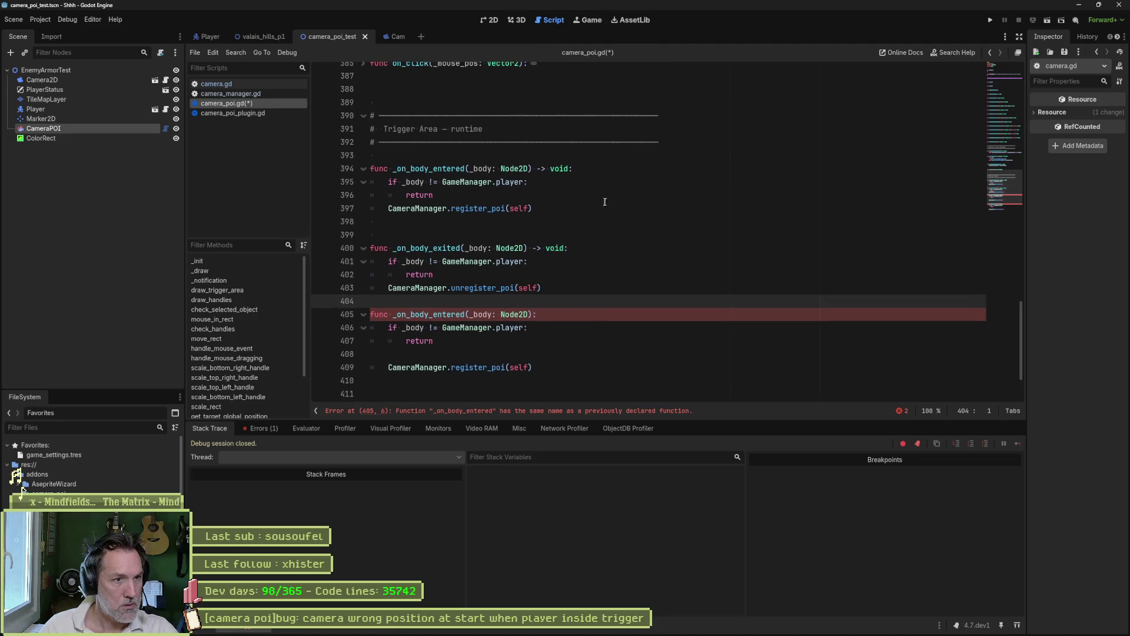
{"action": "left_click", "coordinate": [685, 149], "text": "shift"}
{"action": "key", "text": "BackSpace"}
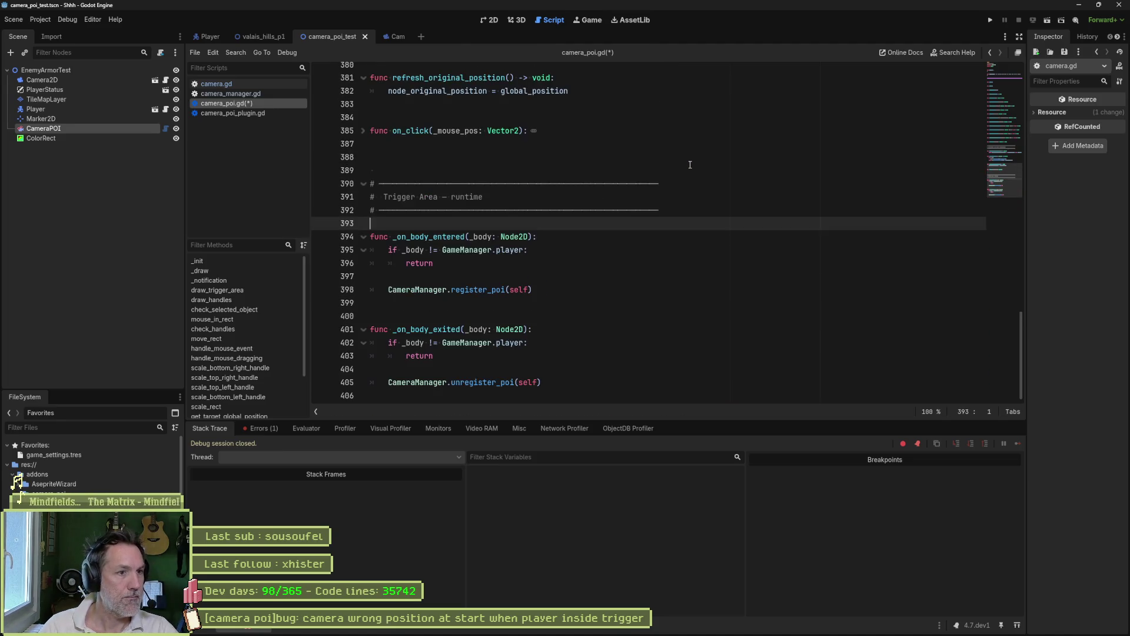
{"action": "key", "text": "alt+Tab"}
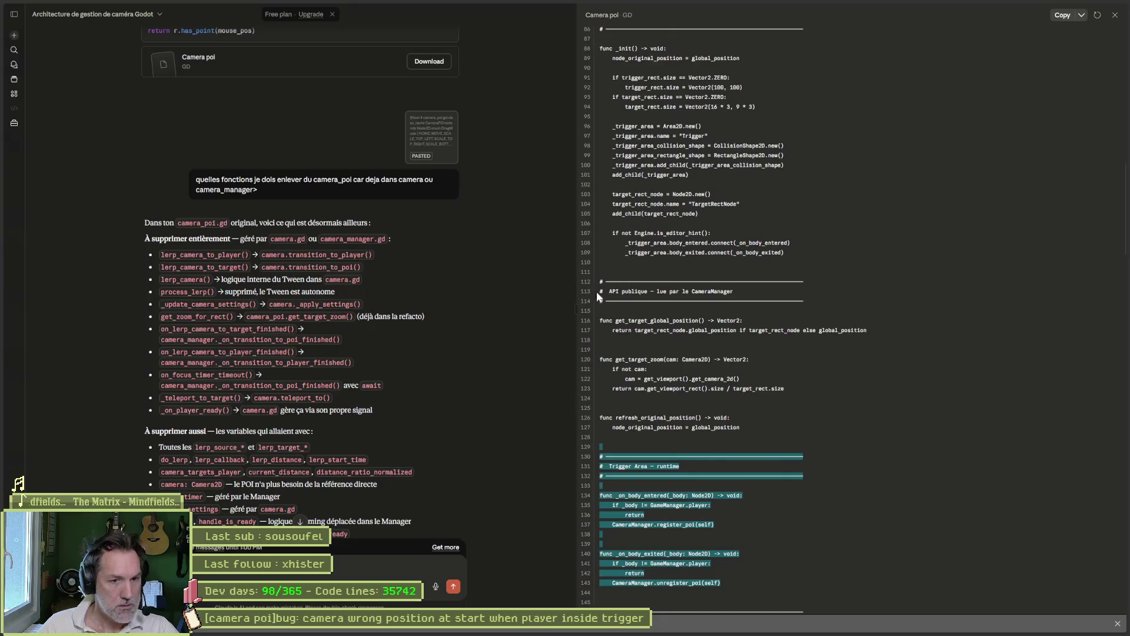
Scroll through the remaining Camera poi code, then place the cursor on empty line 404 of camera_poi.gd.
{"action": "scroll", "coordinate": [718, 487], "scroll_direction": "down", "scroll_amount": 2}
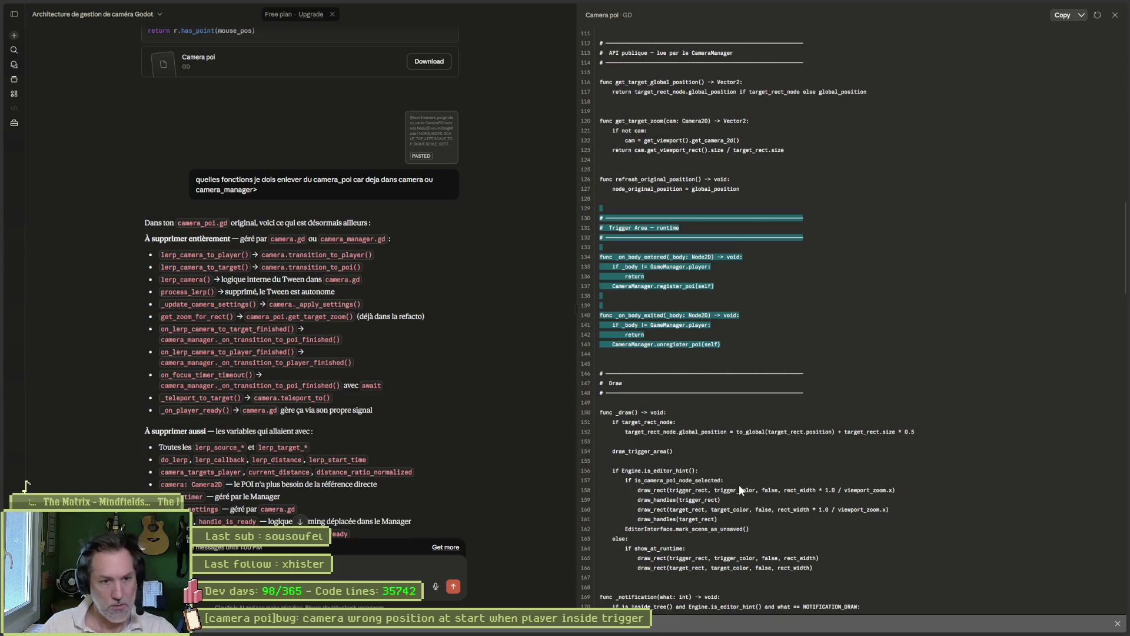
{"action": "scroll", "coordinate": [740, 509], "scroll_direction": "down", "scroll_amount": 6}
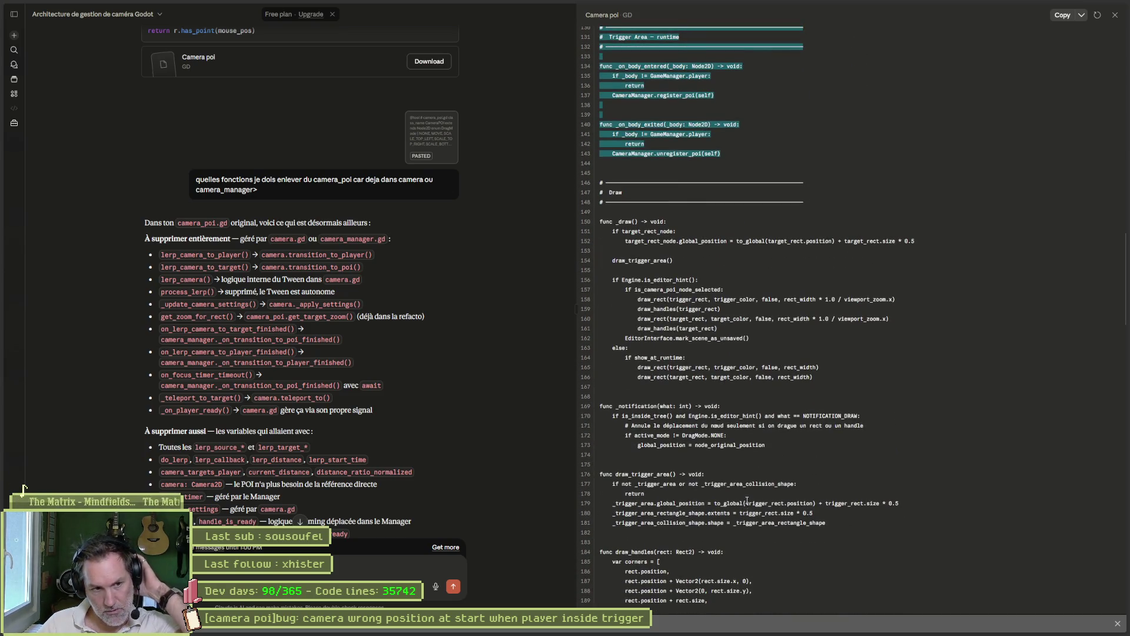
{"action": "scroll", "coordinate": [746, 501], "scroll_direction": "up", "scroll_amount": 20}
{"action": "scroll", "coordinate": [717, 471], "scroll_direction": "up", "scroll_amount": 2}
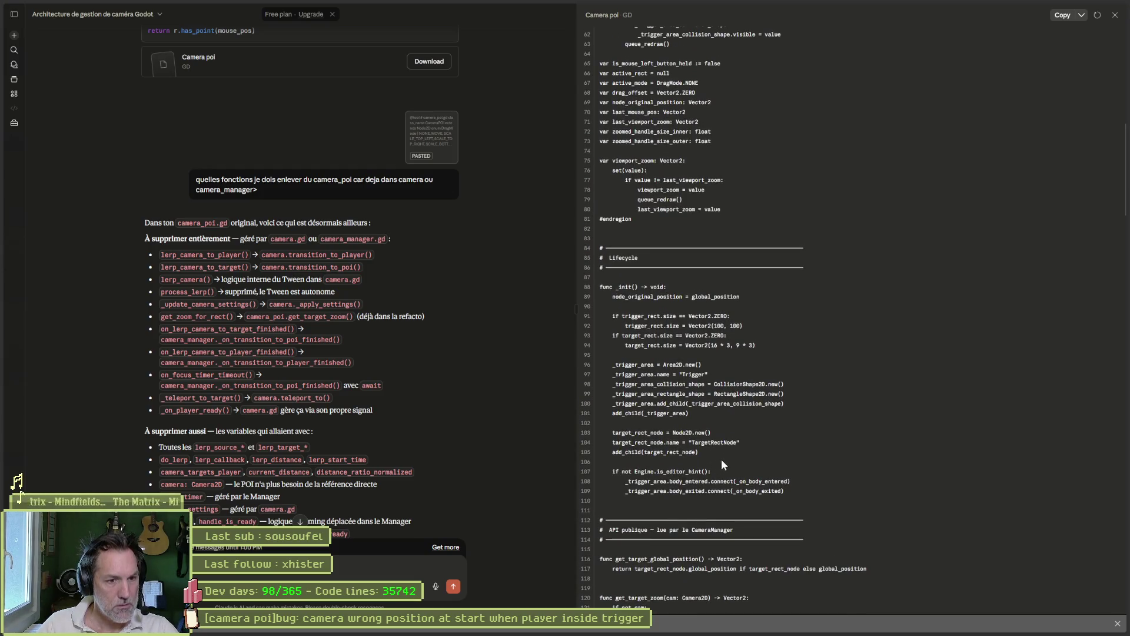
{"action": "scroll", "coordinate": [732, 458], "scroll_direction": "up", "scroll_amount": 5}
{"action": "key", "text": "alt+Tab"}
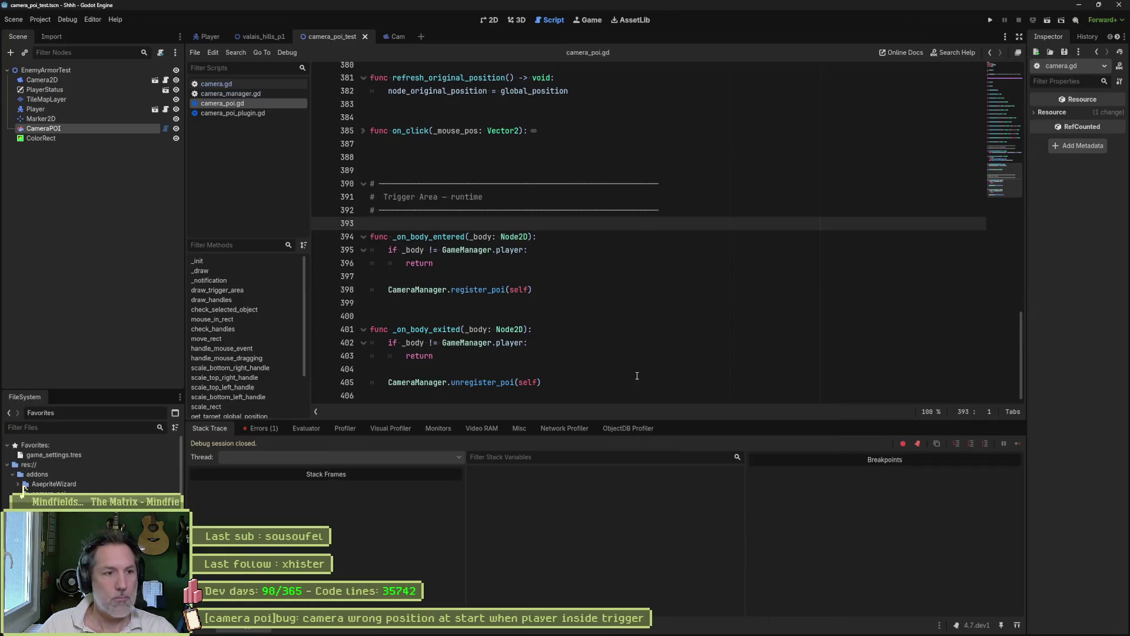
{"action": "left_click", "coordinate": [639, 373]}
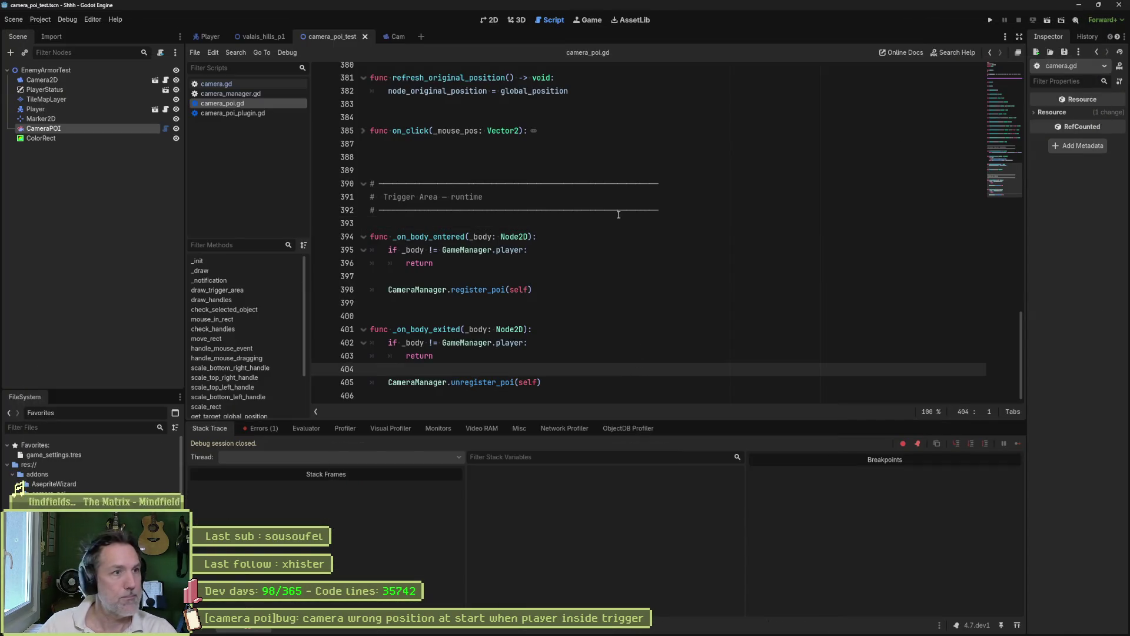
Change CameraPOI's Release Mode from On Timeout to On Exit and test-run the scene.
{"action": "key", "text": "F6"}
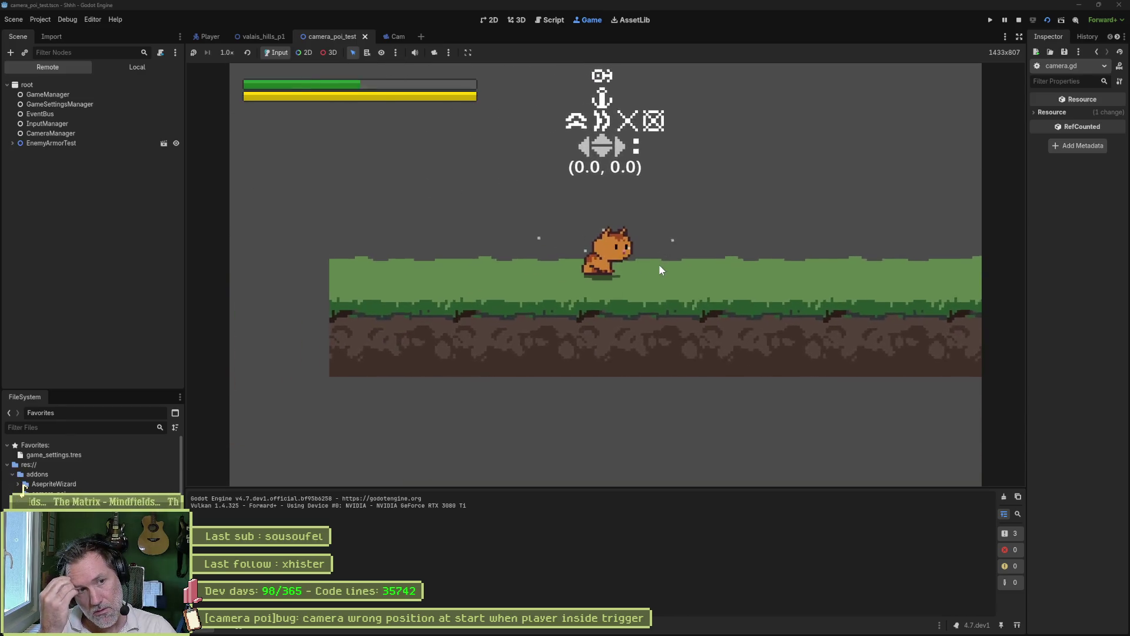
{"action": "key", "text": "F8"}
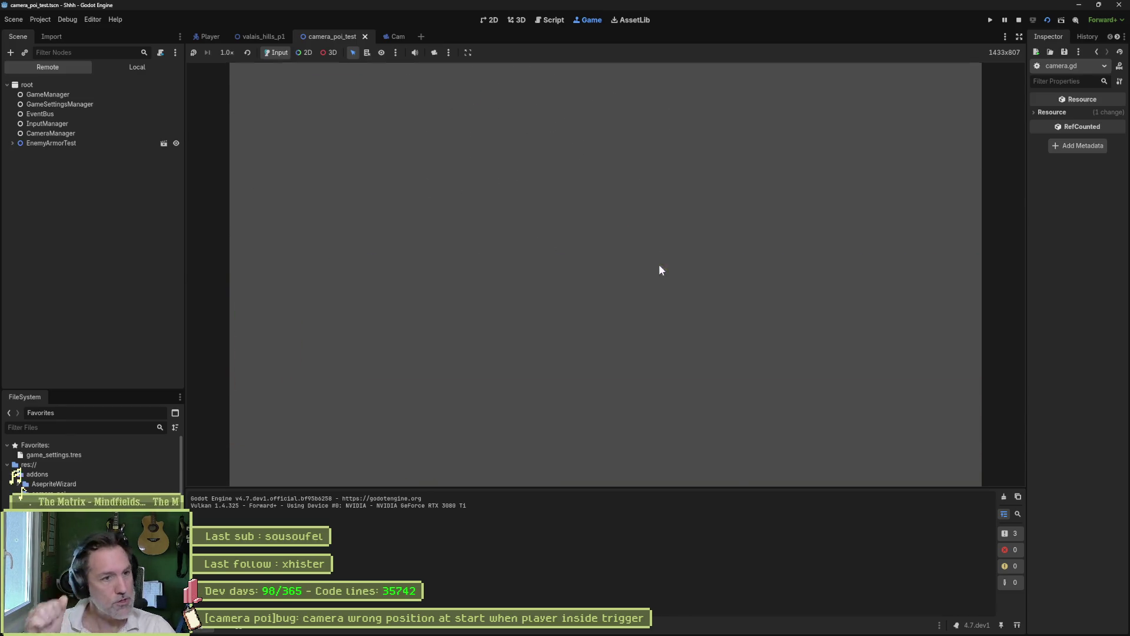
{"action": "left_click", "coordinate": [108, 129]}
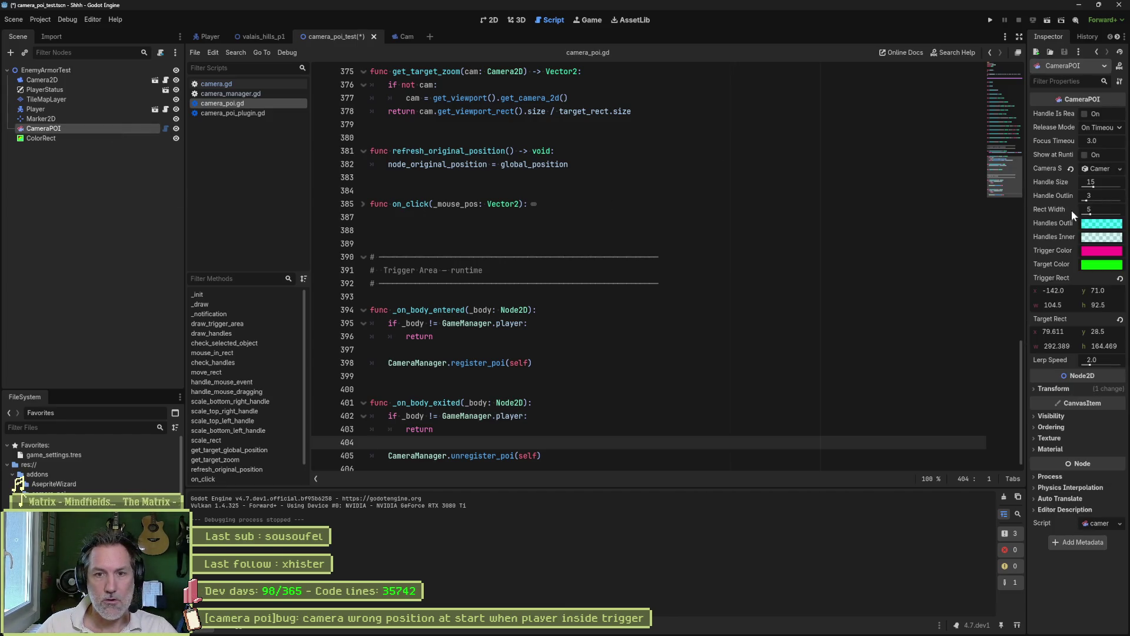
{"action": "left_click_drag", "start_coordinate": [1027, 176], "coordinate": [901, 185]}
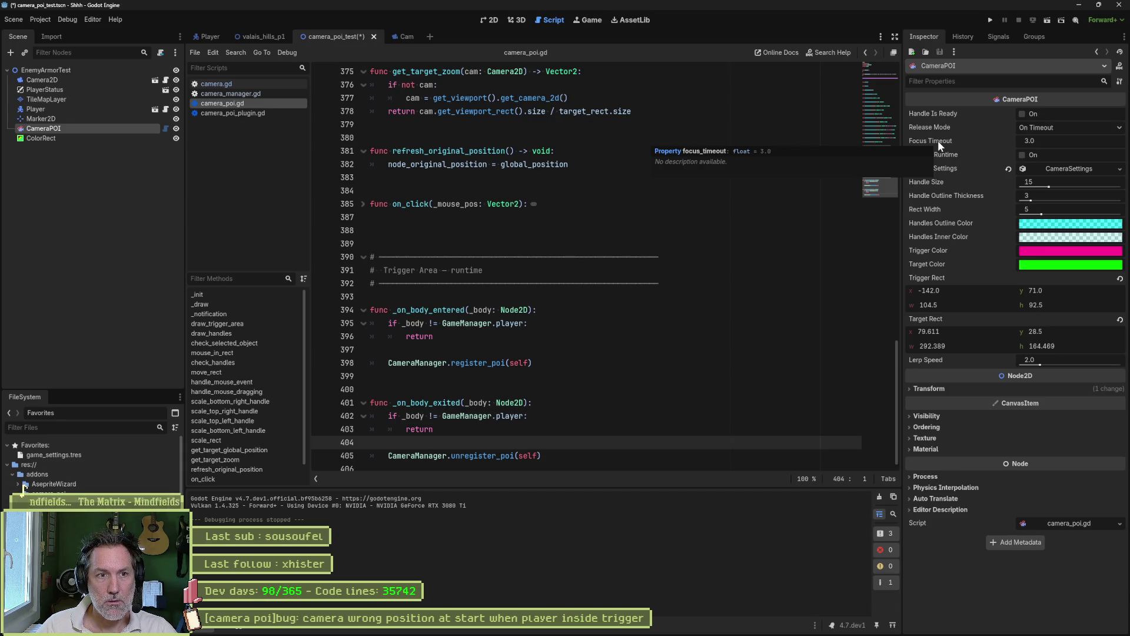
{"action": "left_click", "coordinate": [1058, 127]}
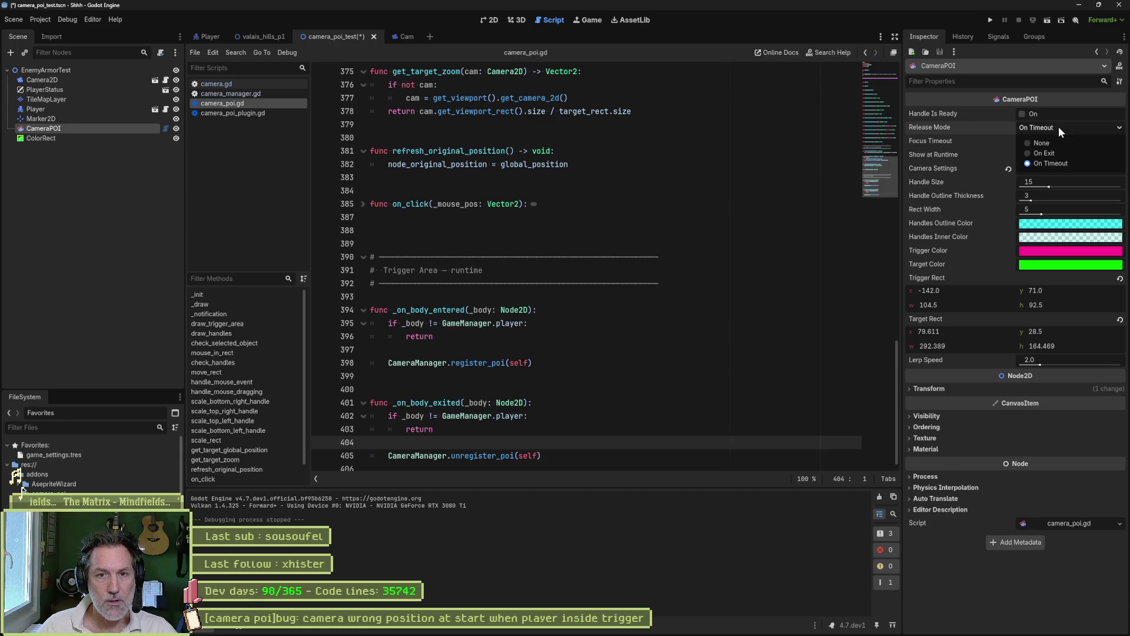
{"action": "left_click", "coordinate": [1047, 153]}
{"action": "key", "text": "F6"}
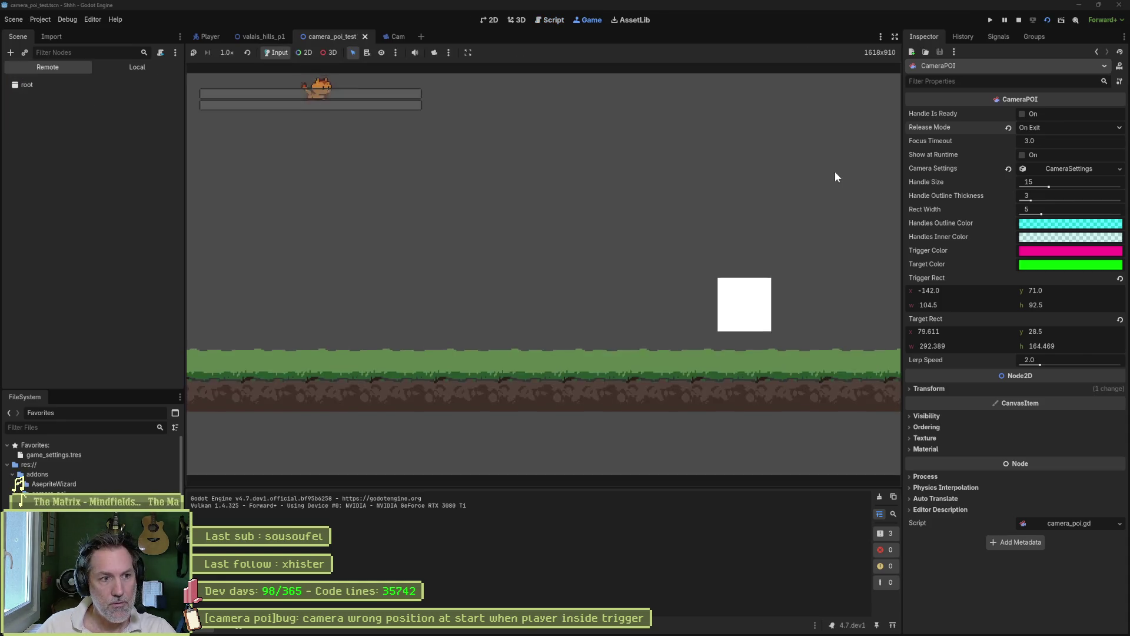
{"action": "key", "text": "F8"}
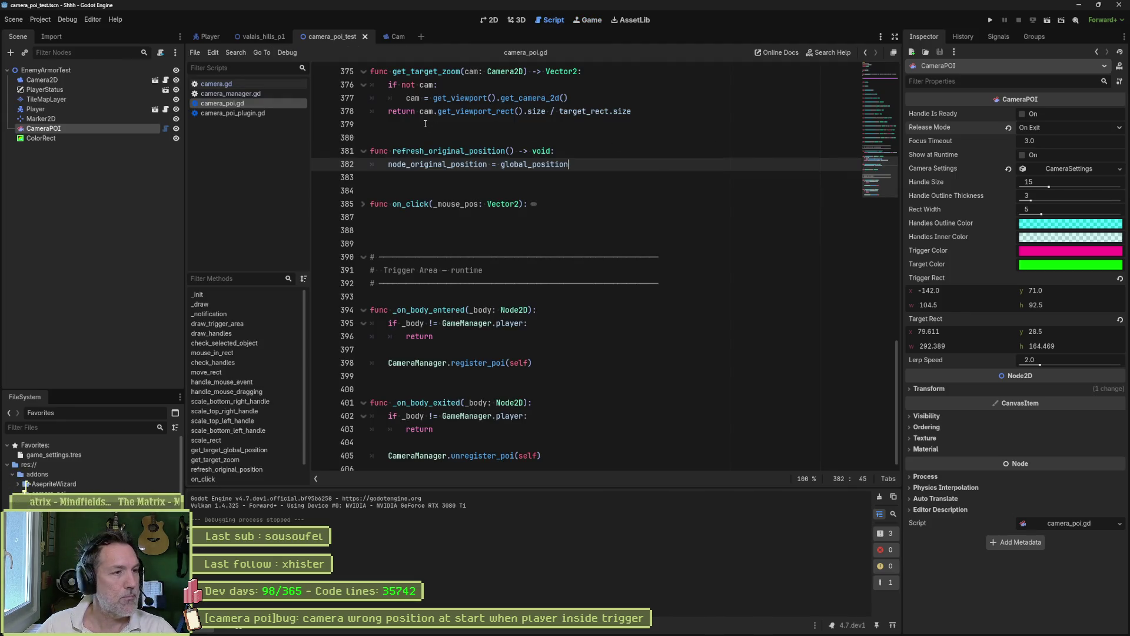
Comment out the teleport_to call in camera.gd's _on_player_ready and run the scene.
{"action": "left_click", "coordinate": [232, 94]}
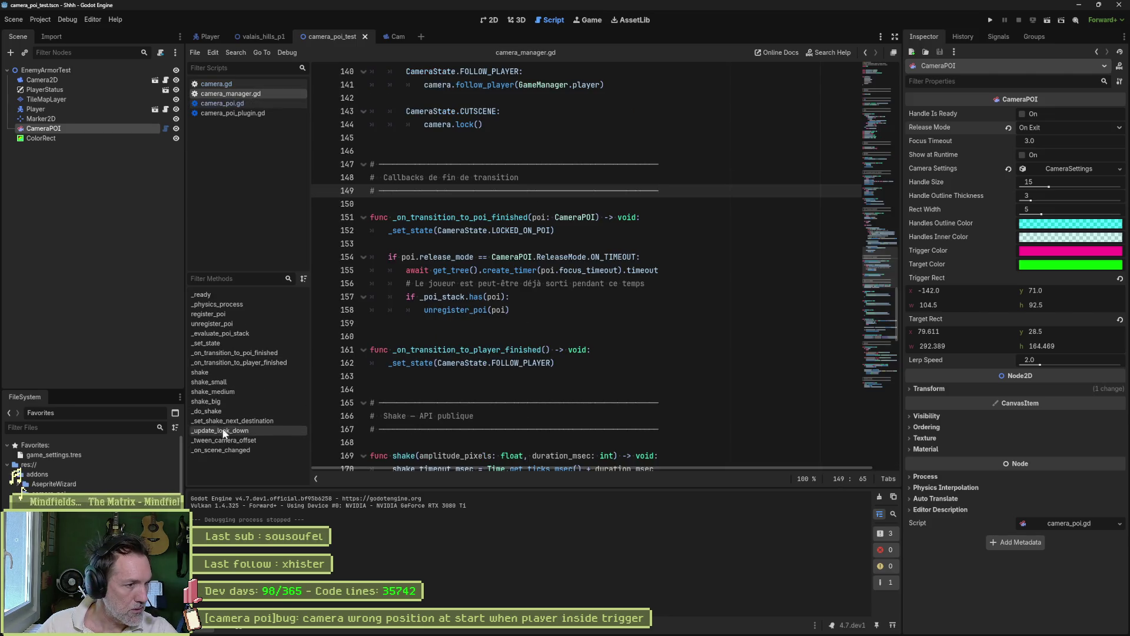
{"action": "left_click", "coordinate": [253, 84]}
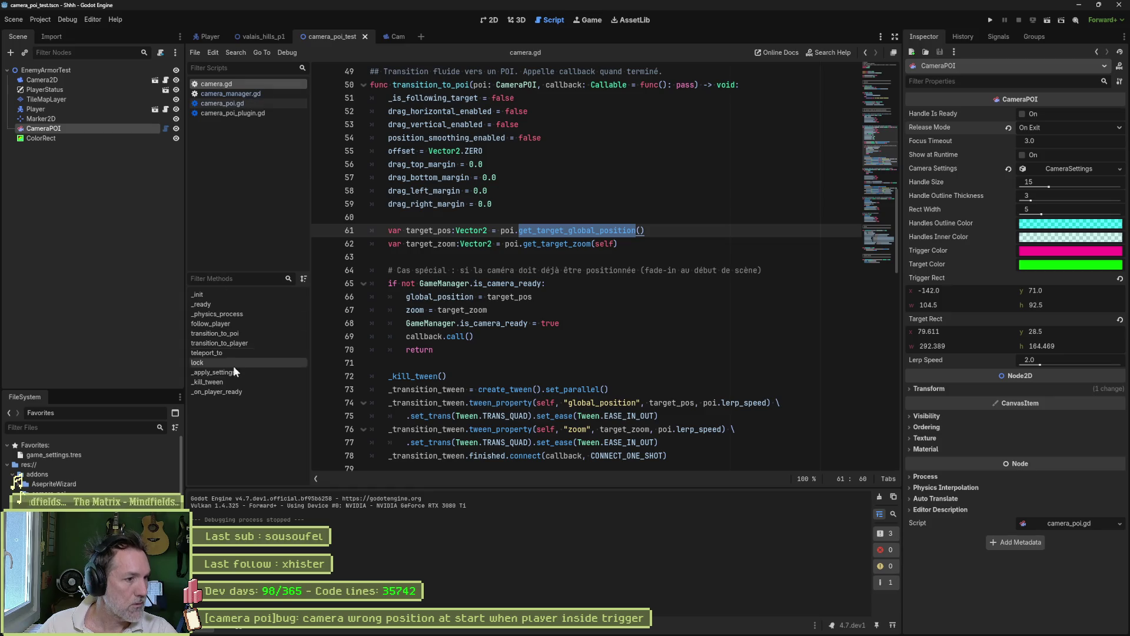
{"action": "left_click", "coordinate": [232, 392]}
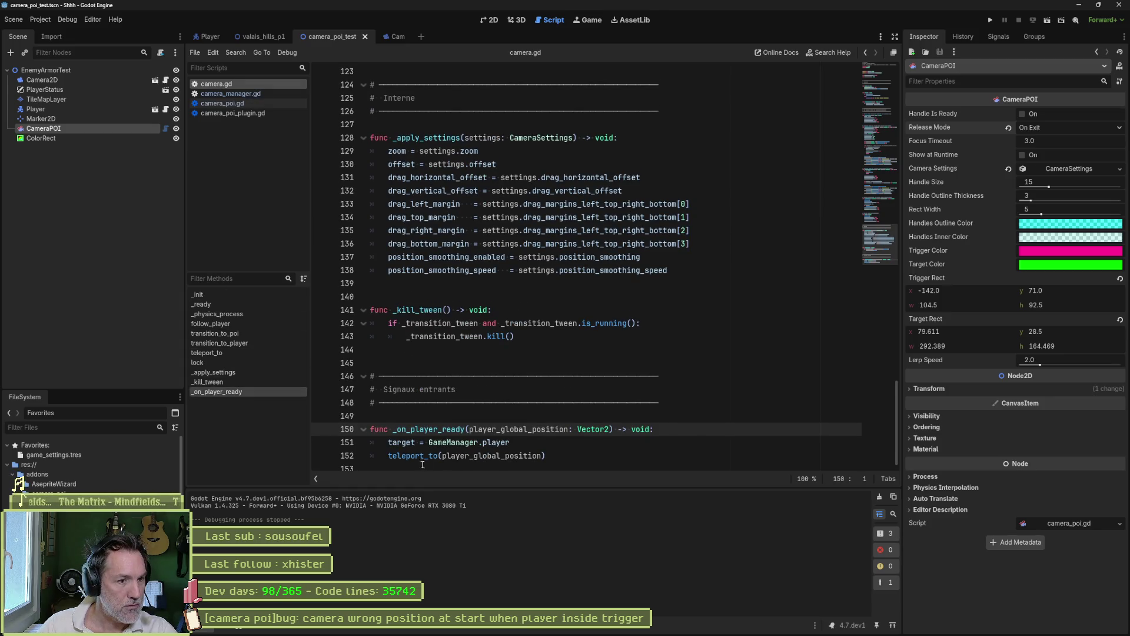
{"action": "left_click", "coordinate": [612, 468]}
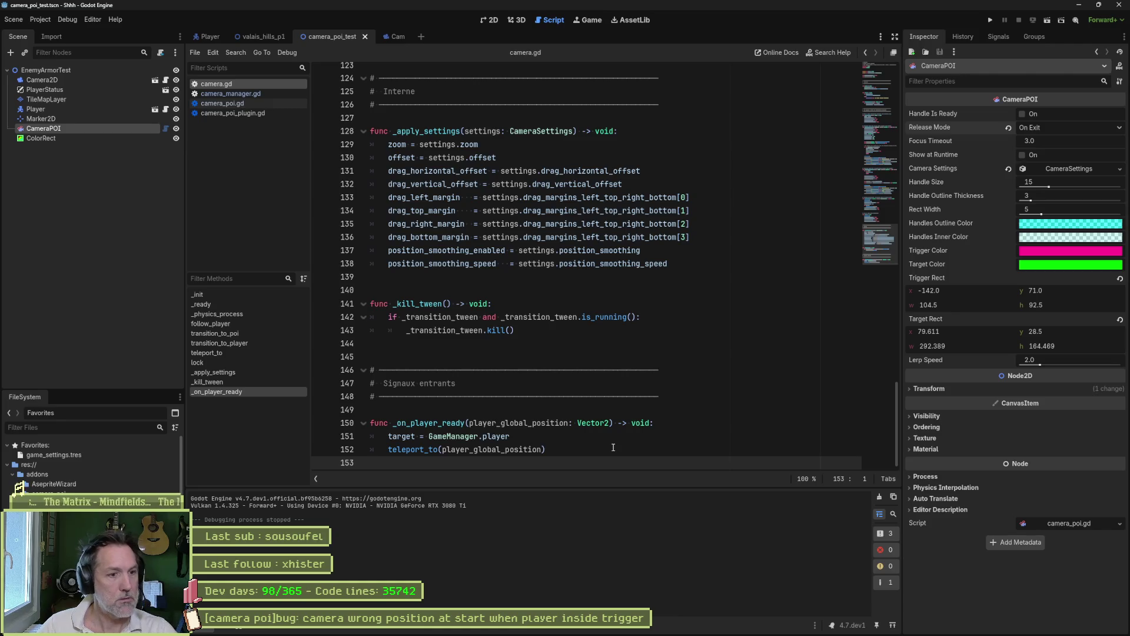
{"action": "key", "text": "F6"}
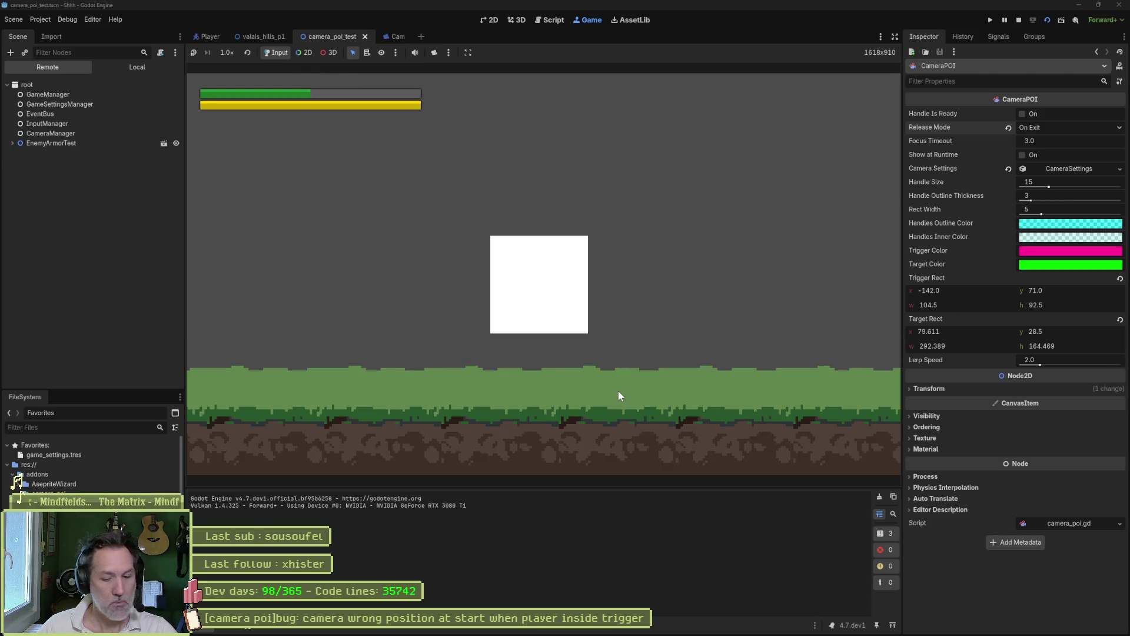
Turn on Show at Runtime for CameraPOI and walk the player right, left, then right through the trigger.
{"action": "key", "text": "F8"}
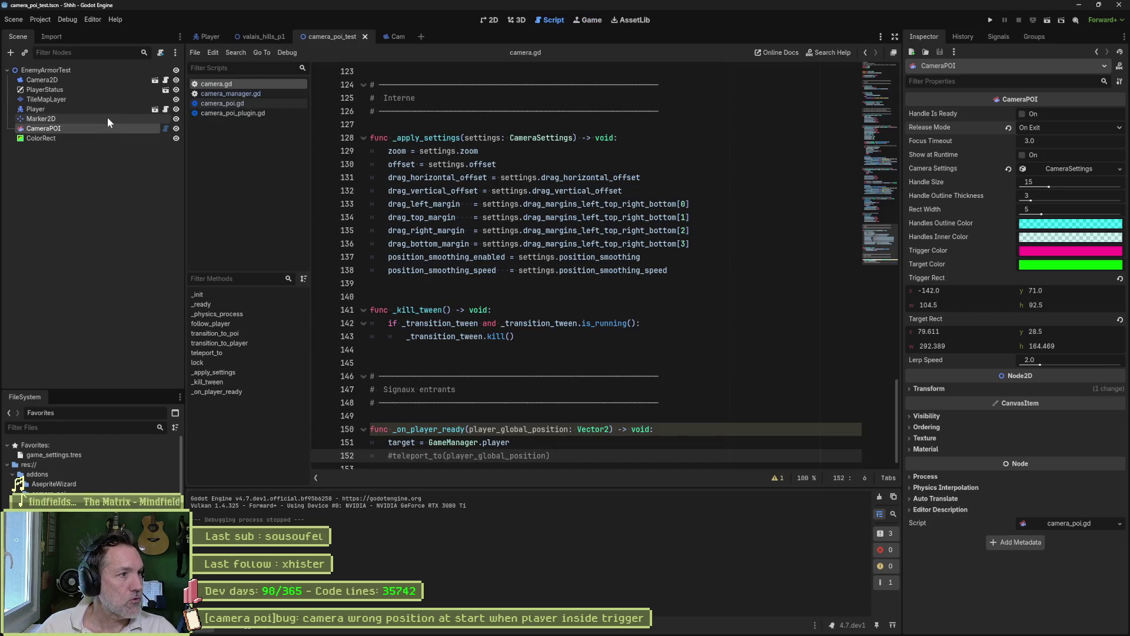
{"action": "left_click", "coordinate": [1024, 154]}
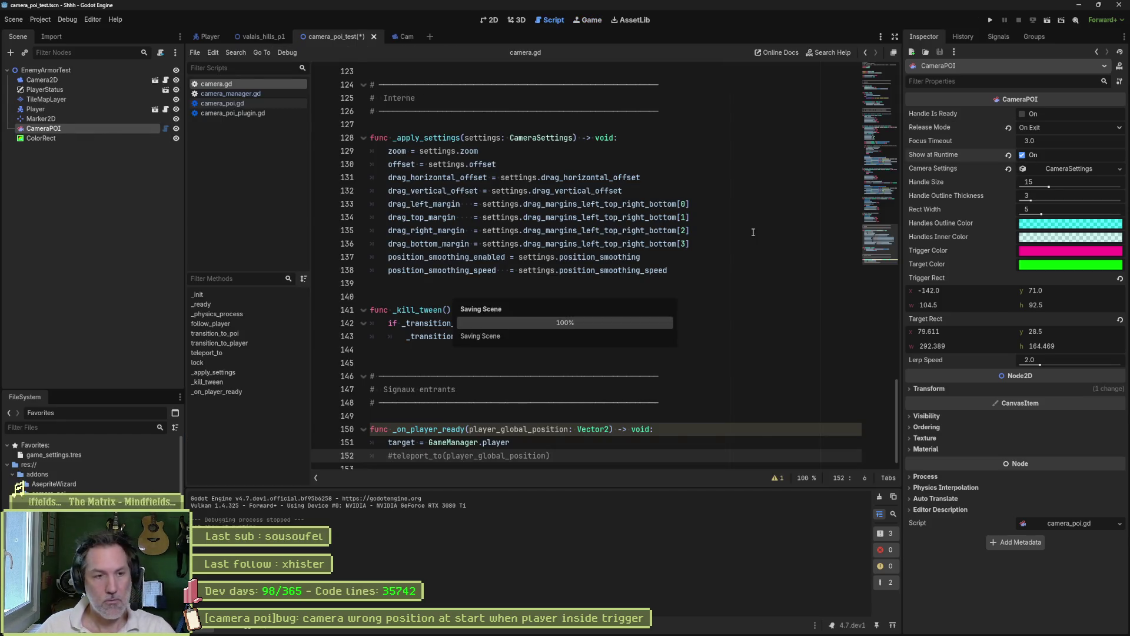
{"action": "key", "text": "F6"}
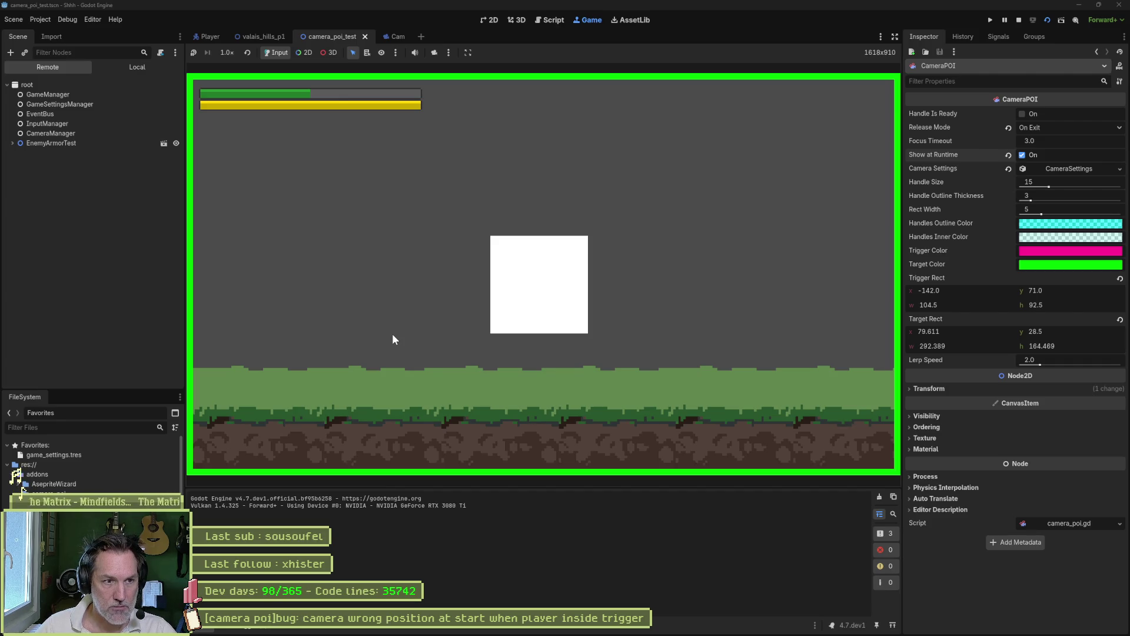
{"action": "key", "text": "Right"}
{"action": "key", "text": "Left"}
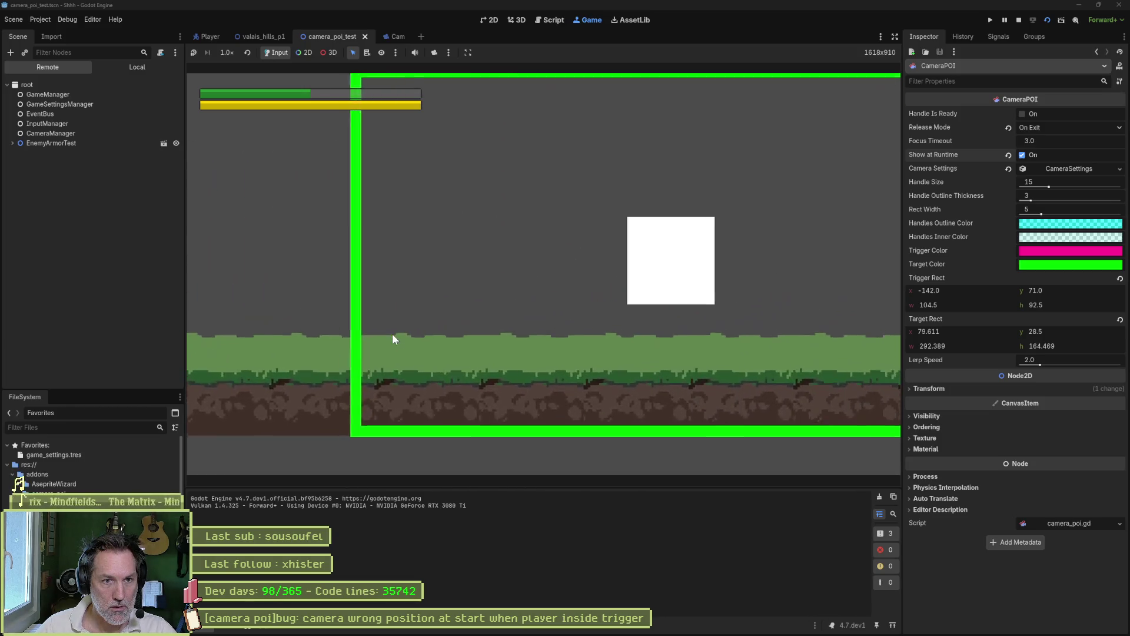
{"action": "key", "text": "Right"}
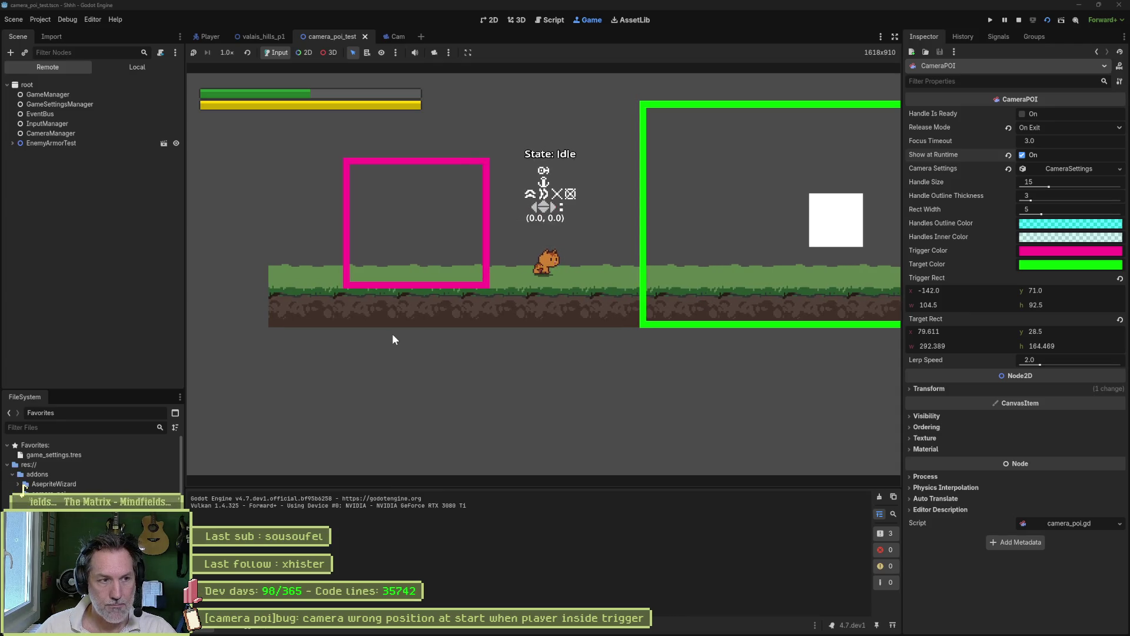
{"action": "key", "text": "F8"}
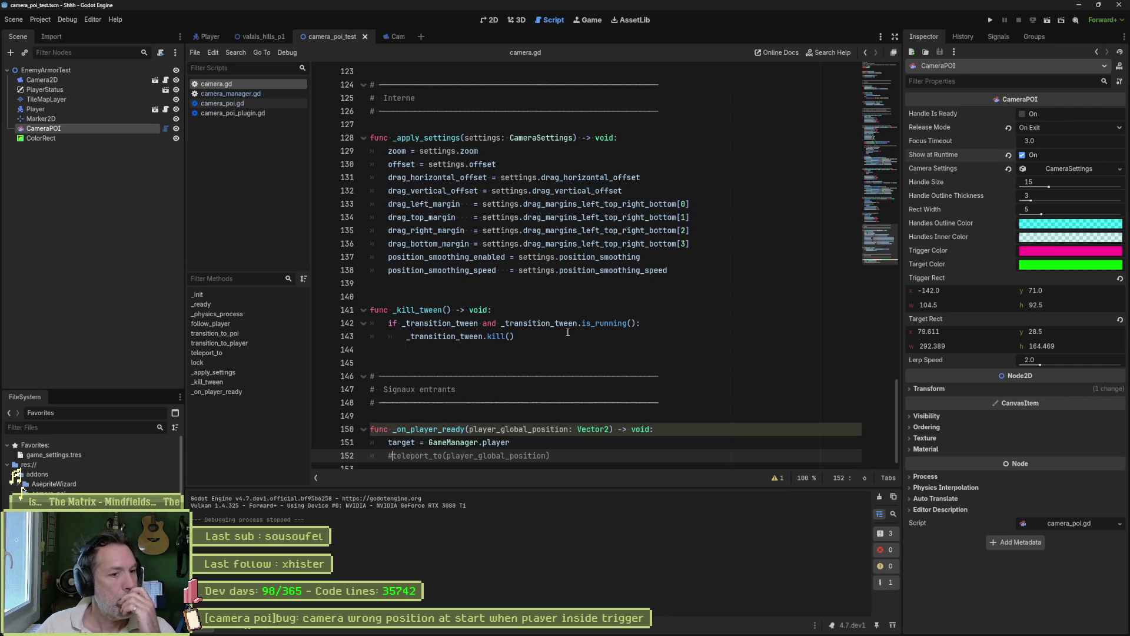
Review camera.gd's warnings, then run the scene once more.
{"action": "scroll", "coordinate": [496, 426], "scroll_direction": "down", "scroll_amount": 1}
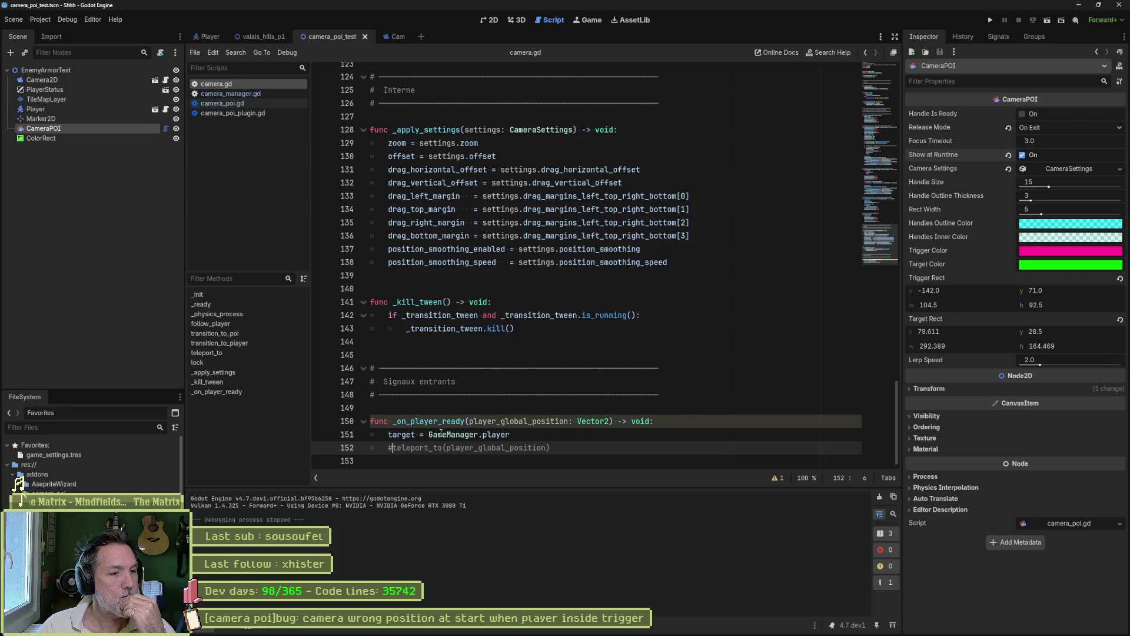
{"action": "mouse_move", "coordinate": [431, 430]}
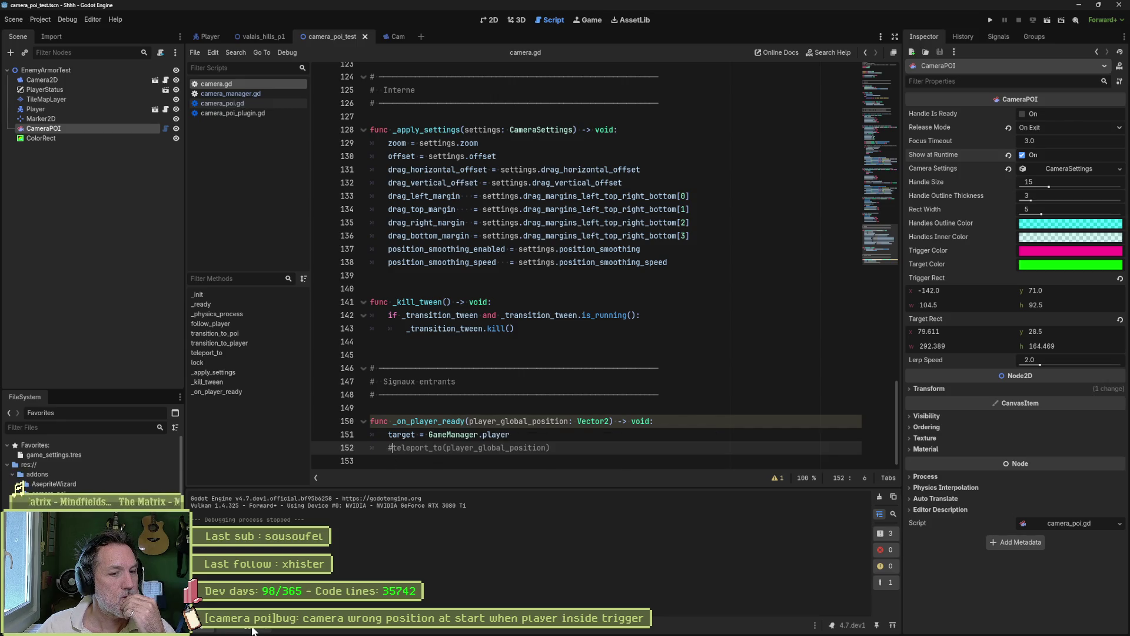
{"action": "left_click", "coordinate": [778, 479]}
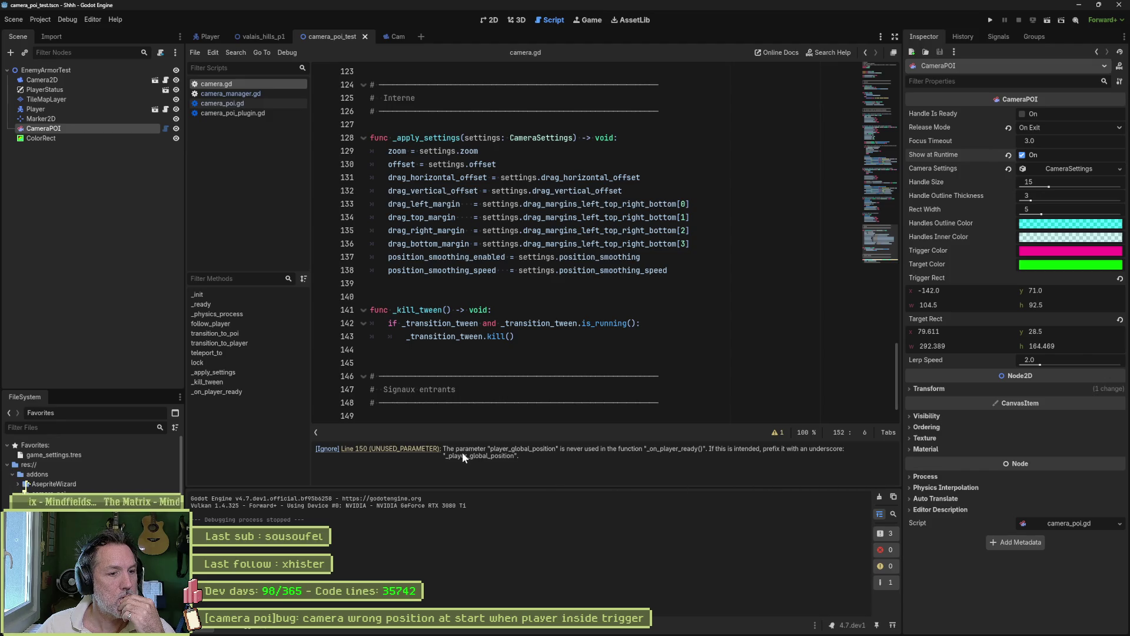
{"action": "scroll", "coordinate": [622, 414], "scroll_direction": "down", "scroll_amount": 2}
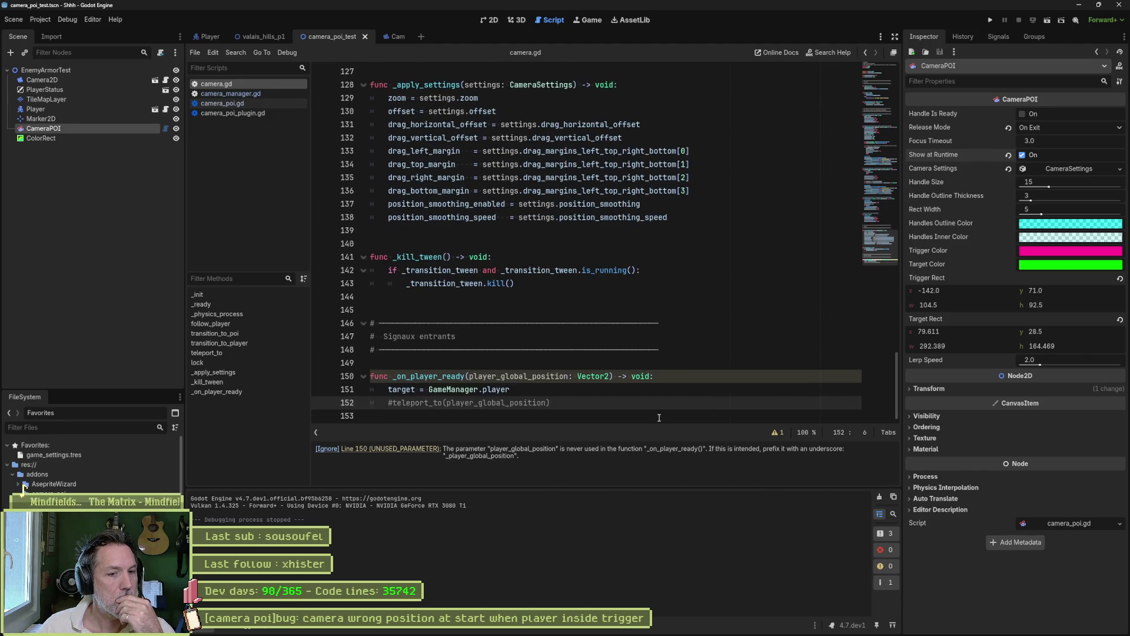
{"action": "left_click", "coordinate": [775, 433]}
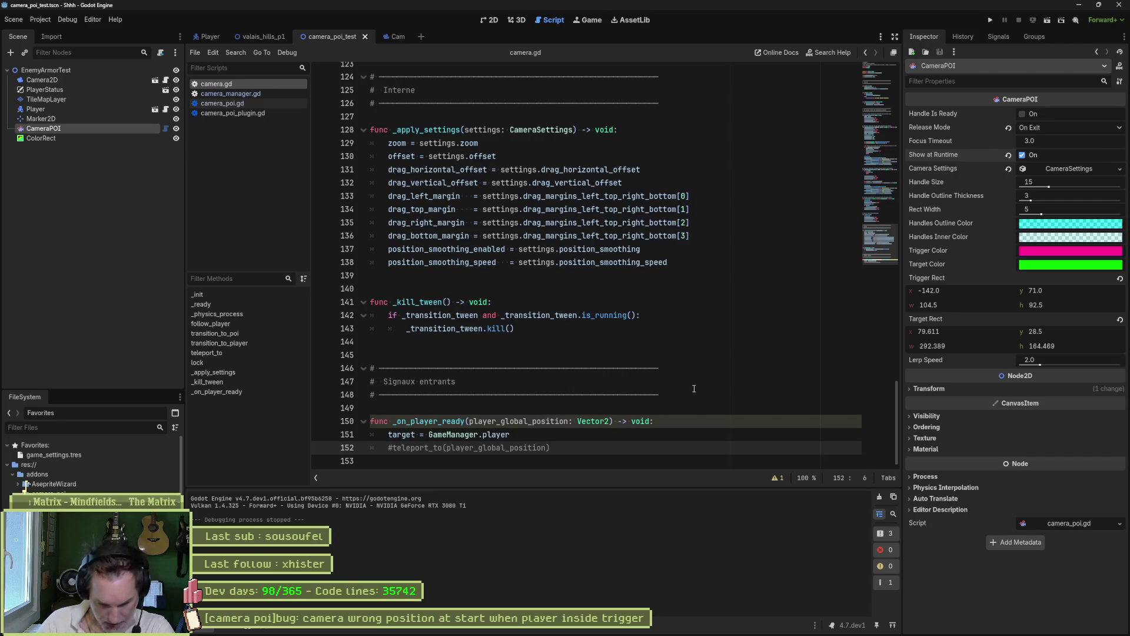
{"action": "key", "text": "F6"}
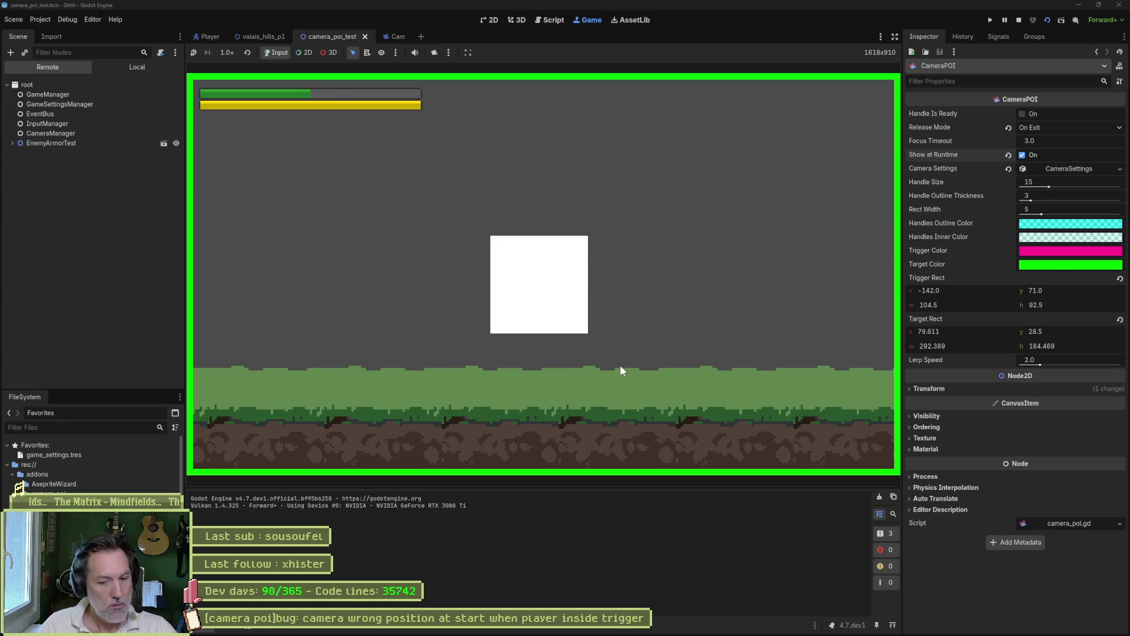
{"action": "key", "text": "F8"}
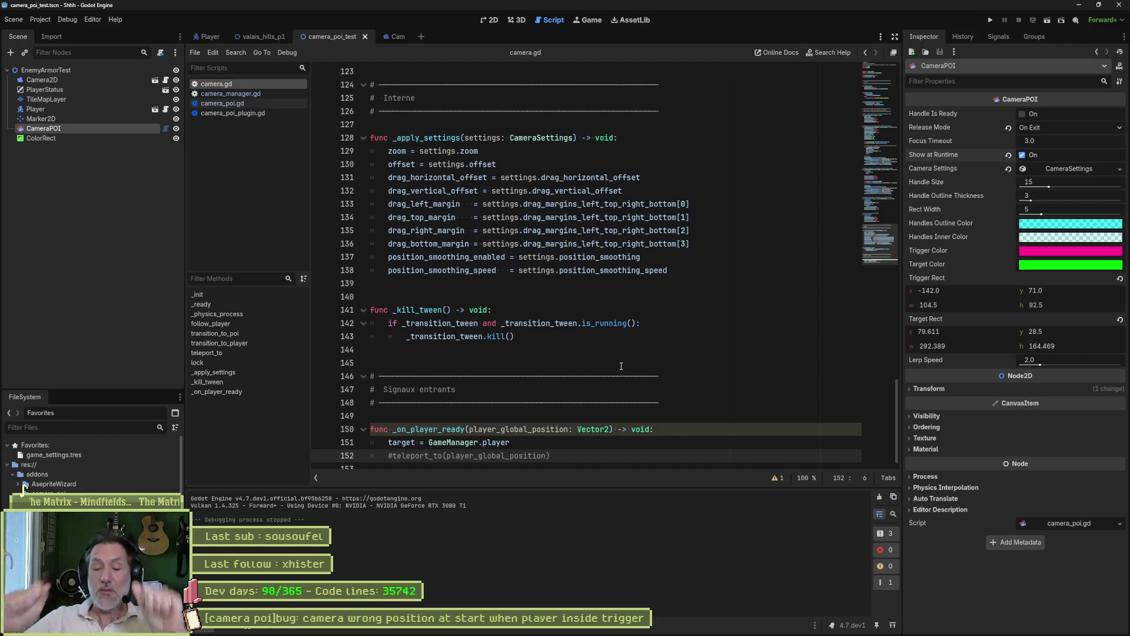
Raise the CameraPOI trigger area to y −14 in the 2D view and re-run the scene.
{"action": "left_click", "coordinate": [490, 20]}
{"action": "left_click_drag", "start_coordinate": [456, 376], "coordinate": [456, 295]}
{"action": "key", "text": "F6"}
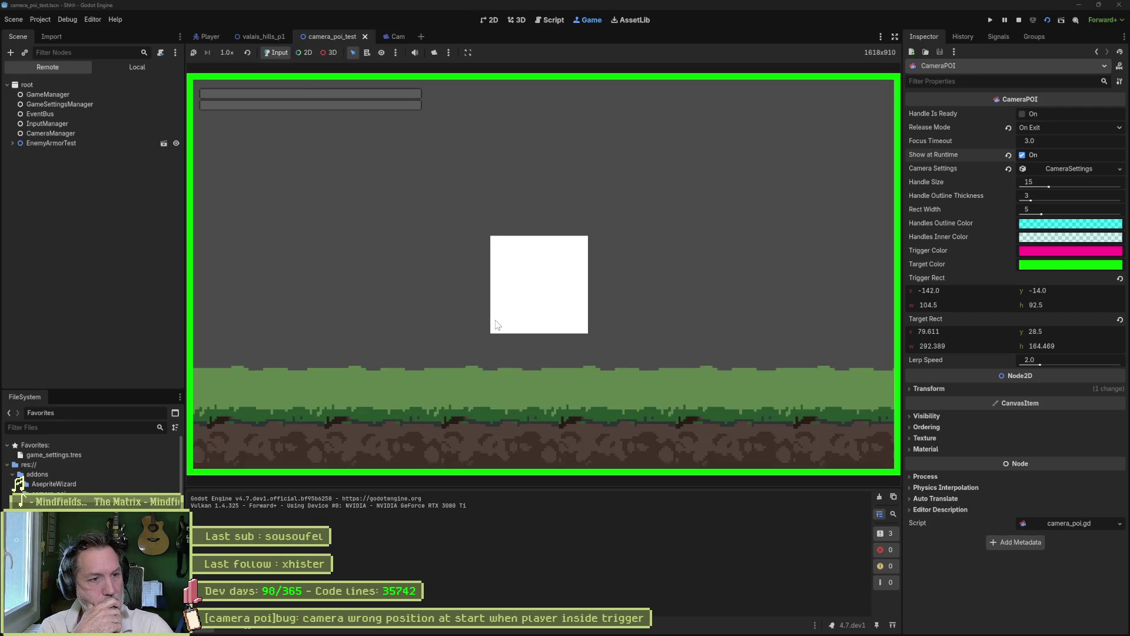
{"action": "key", "text": "F8"}
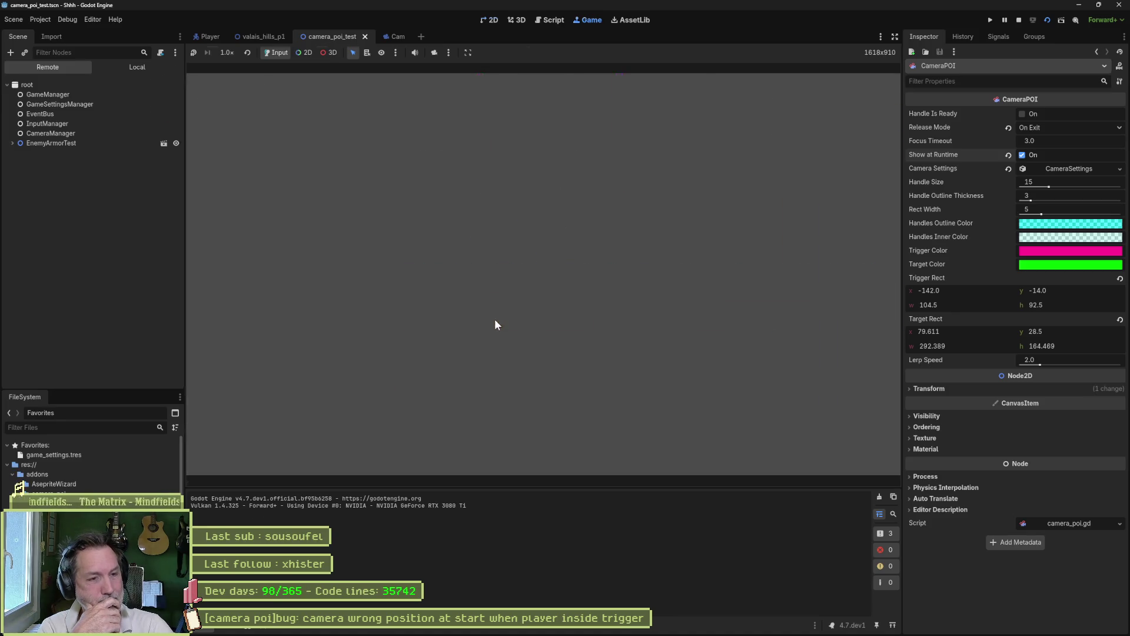
{"action": "left_click", "coordinate": [556, 23]}
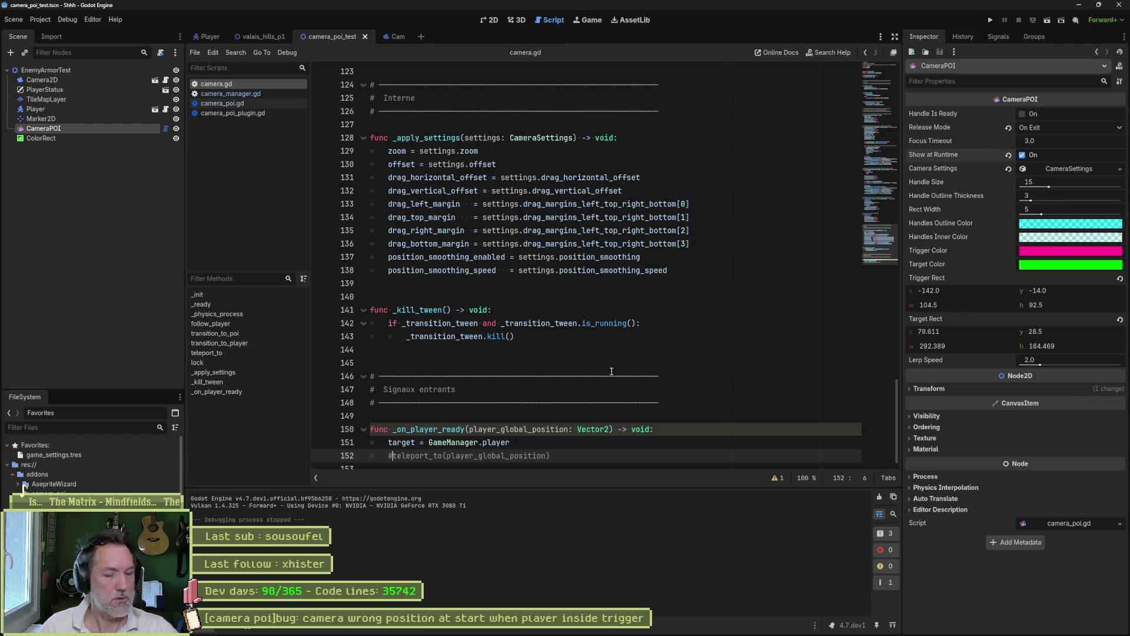
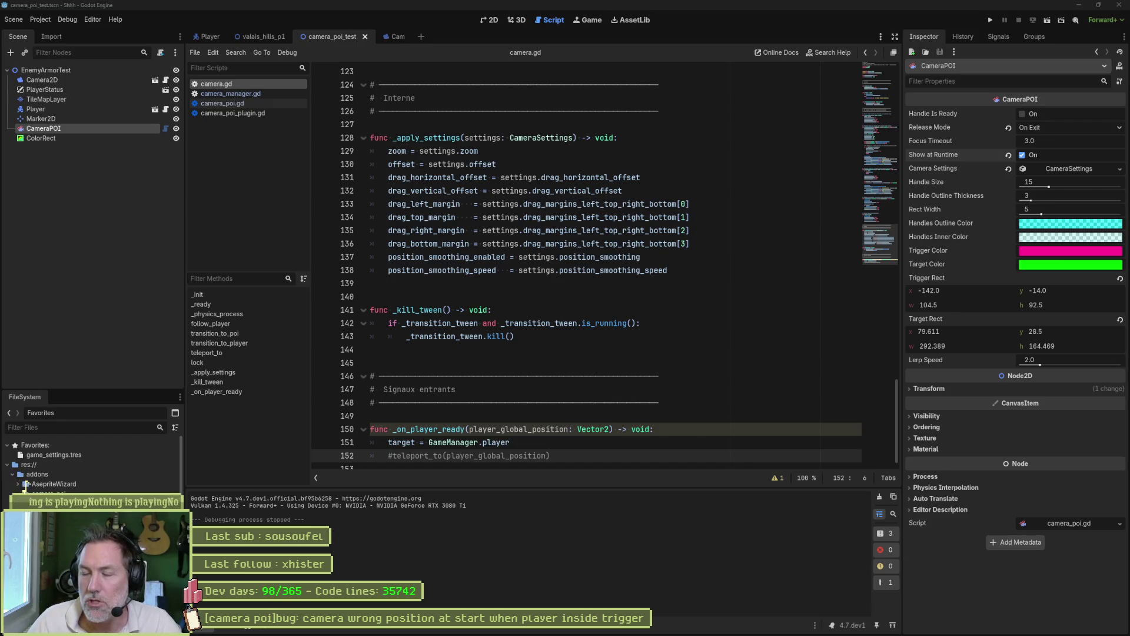
Close the Ollama window and return to the Godot script editor.
{"action": "left_click_drag", "start_coordinate": [1129, 154], "coordinate": [895, 146]}
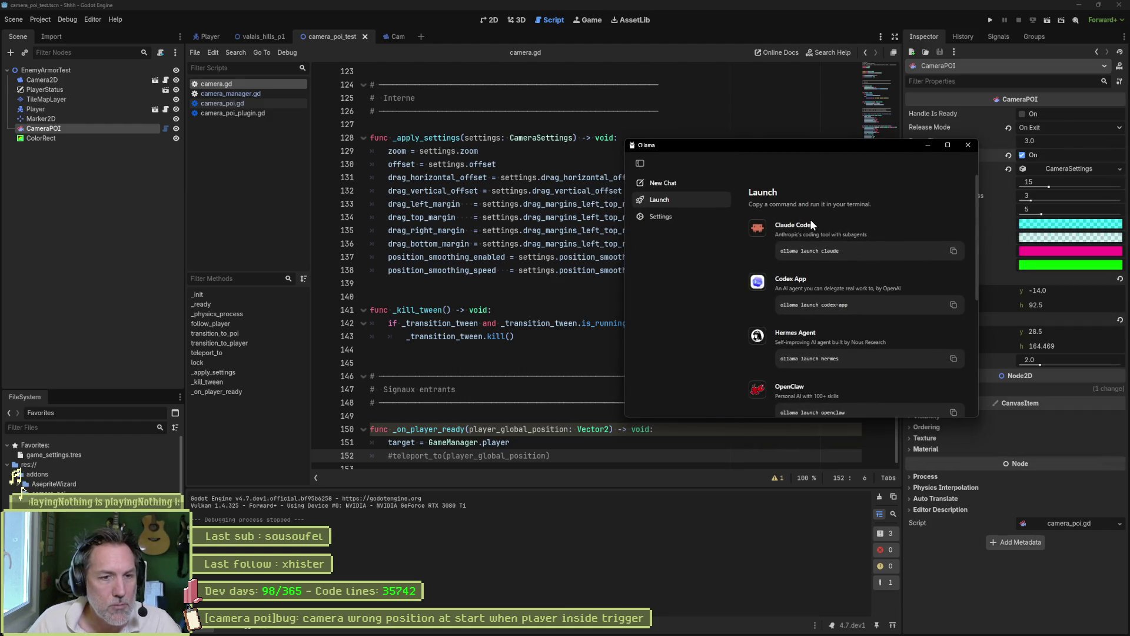
{"action": "left_click", "coordinate": [967, 145]}
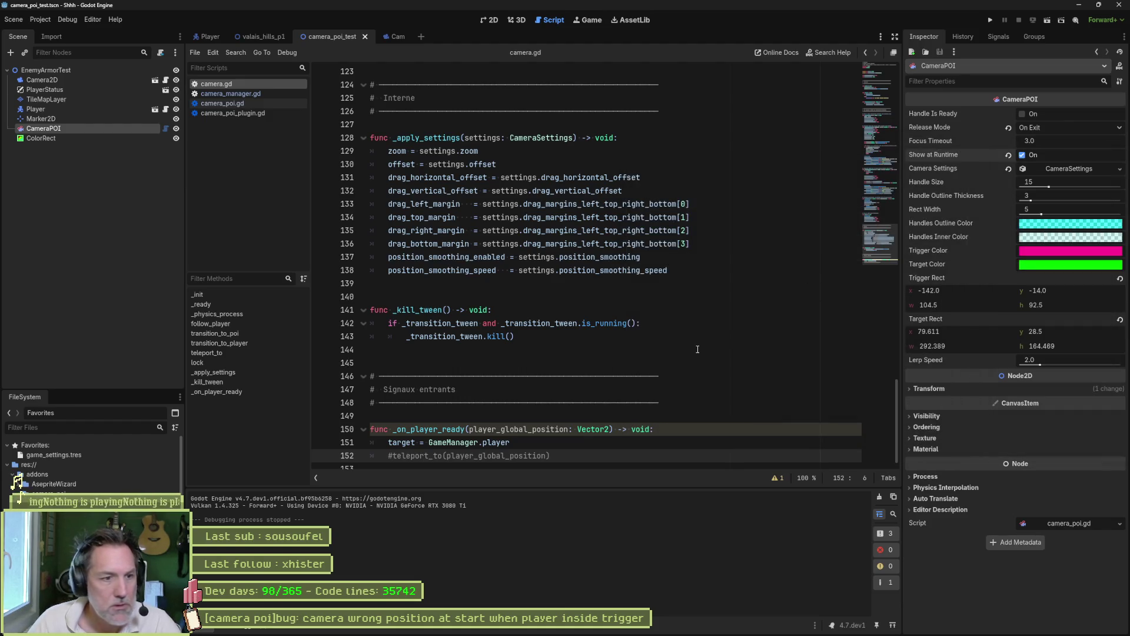
{"action": "left_click", "coordinate": [609, 297]}
{"action": "scroll", "coordinate": [609, 298], "scroll_direction": "down", "scroll_amount": 1}
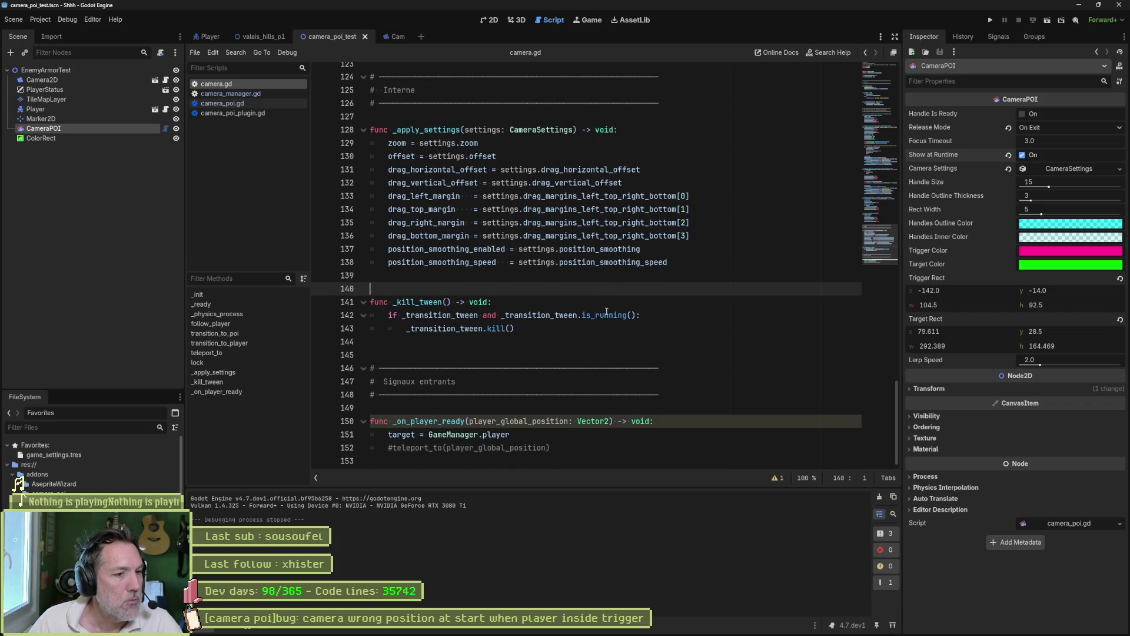
Follow camera_poi.gd's _on_body_entered register_poi call to its definition in camera_manager.gd.
{"action": "mouse_move", "coordinate": [493, 435]}
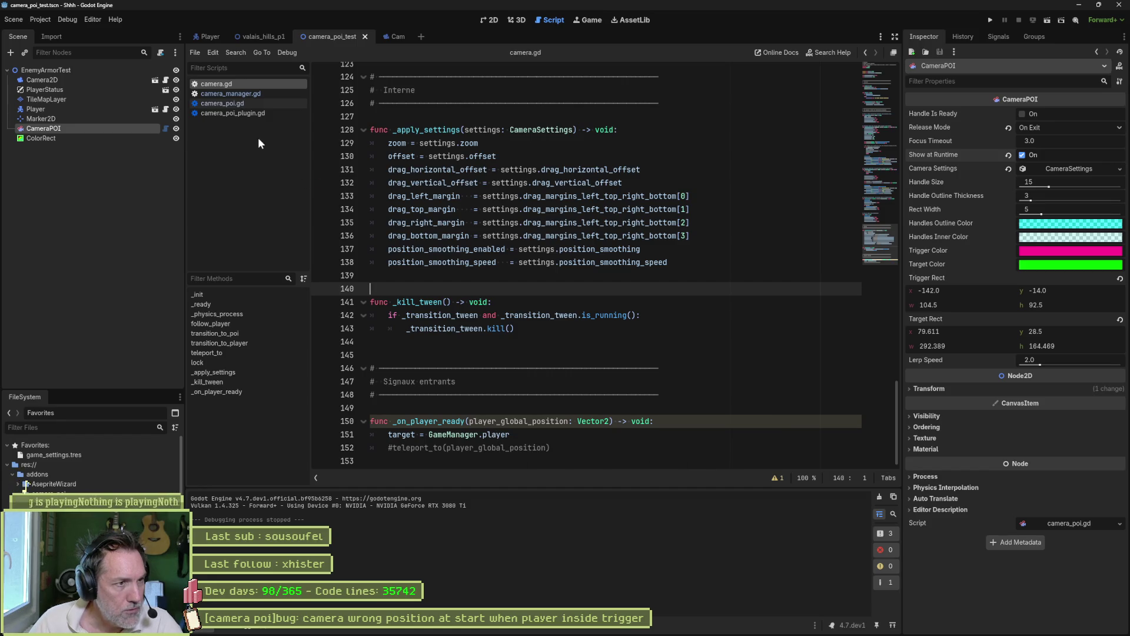
{"action": "left_click", "coordinate": [255, 103]}
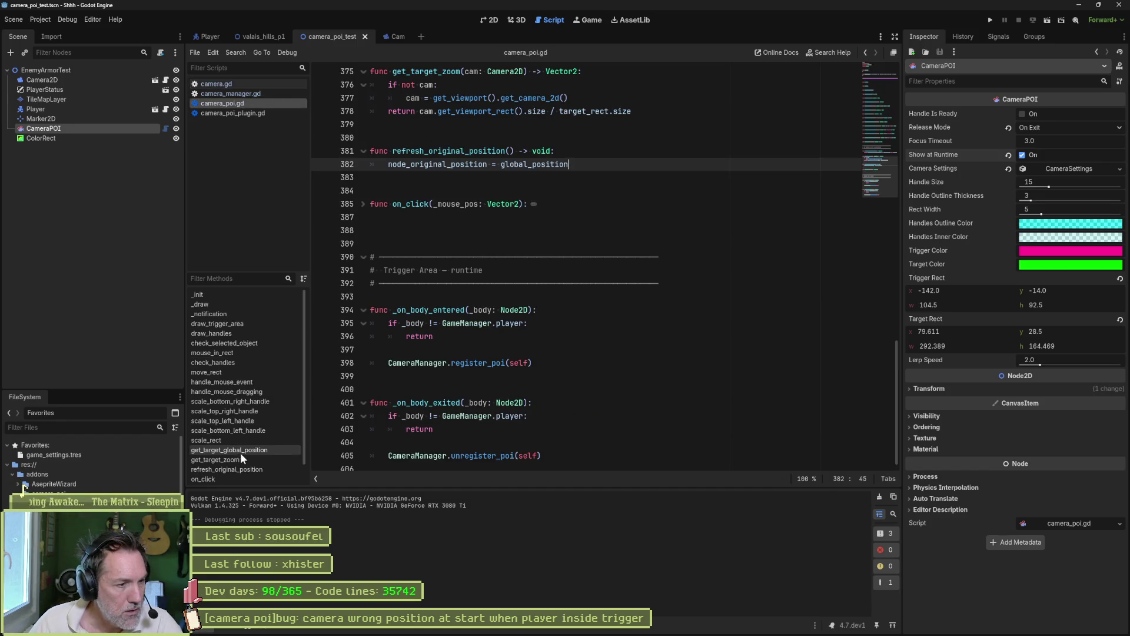
{"action": "scroll", "coordinate": [241, 450], "scroll_direction": "down", "scroll_amount": 1}
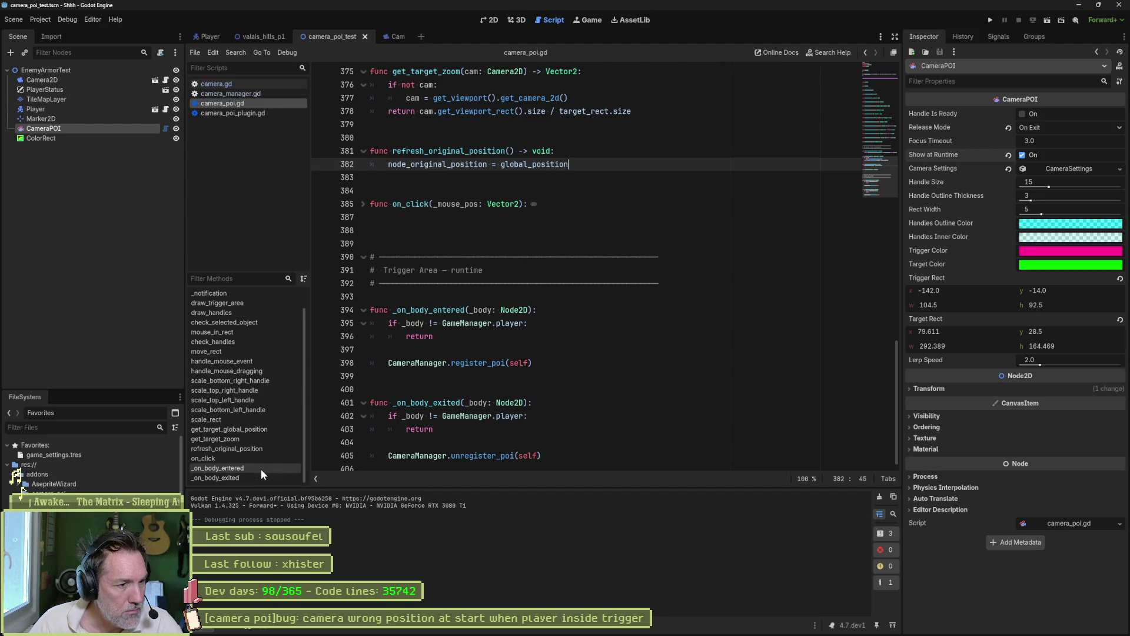
{"action": "left_click", "coordinate": [261, 469]}
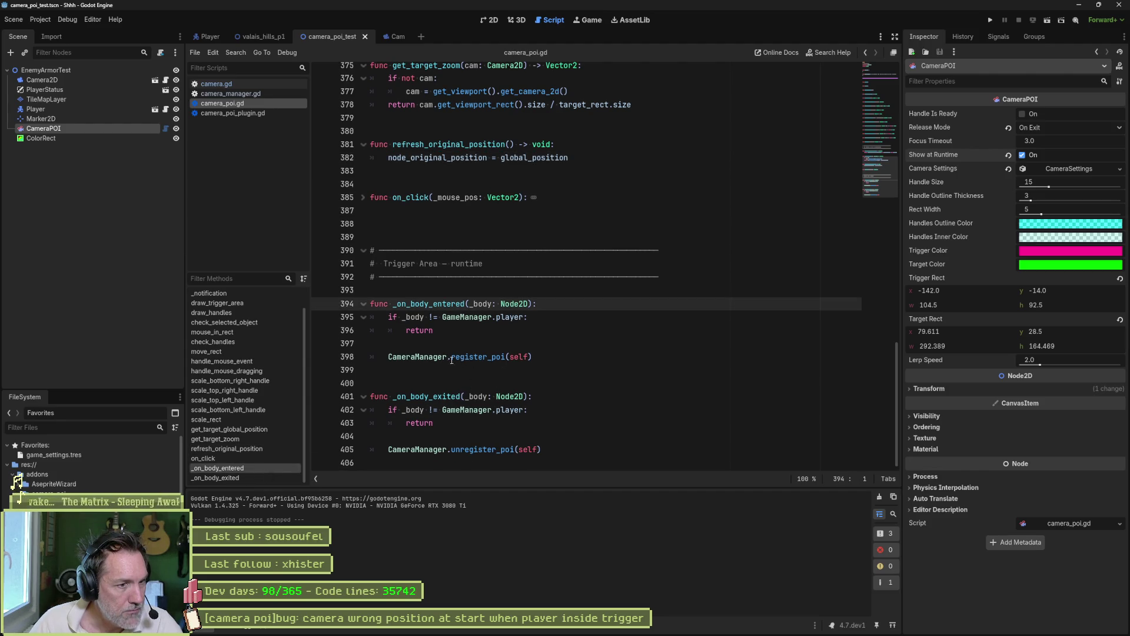
{"action": "left_click", "coordinate": [478, 357]}
{"action": "left_click", "coordinate": [478, 356], "text": "ctrl"}
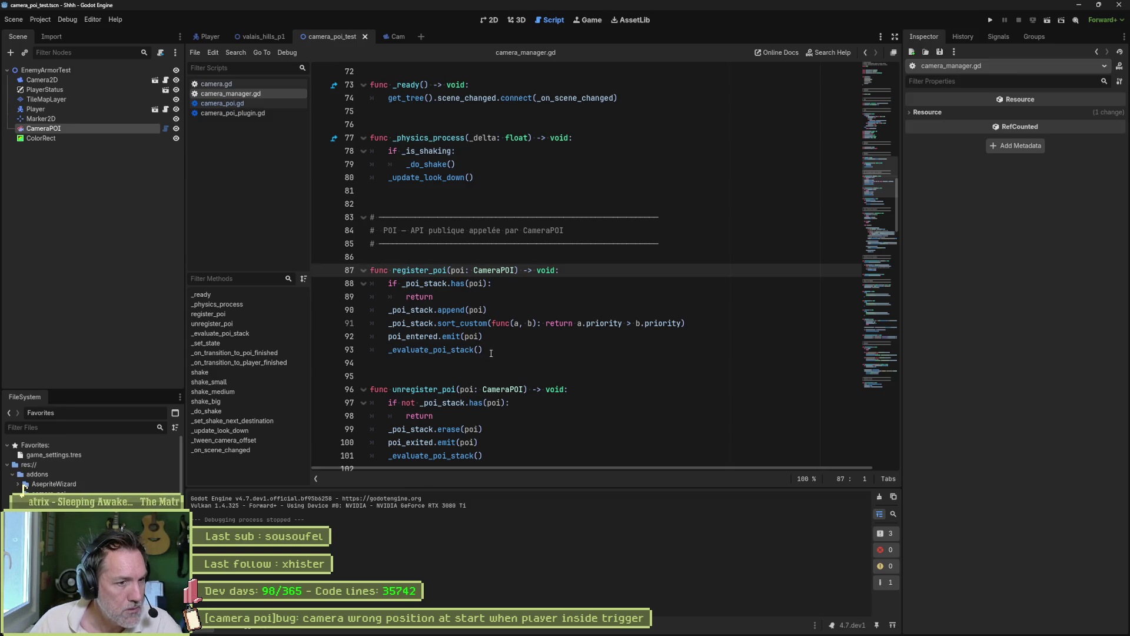
Search all project files for poi_entered with Find in Files.
{"action": "left_click_drag", "start_coordinate": [389, 338], "coordinate": [442, 338]}
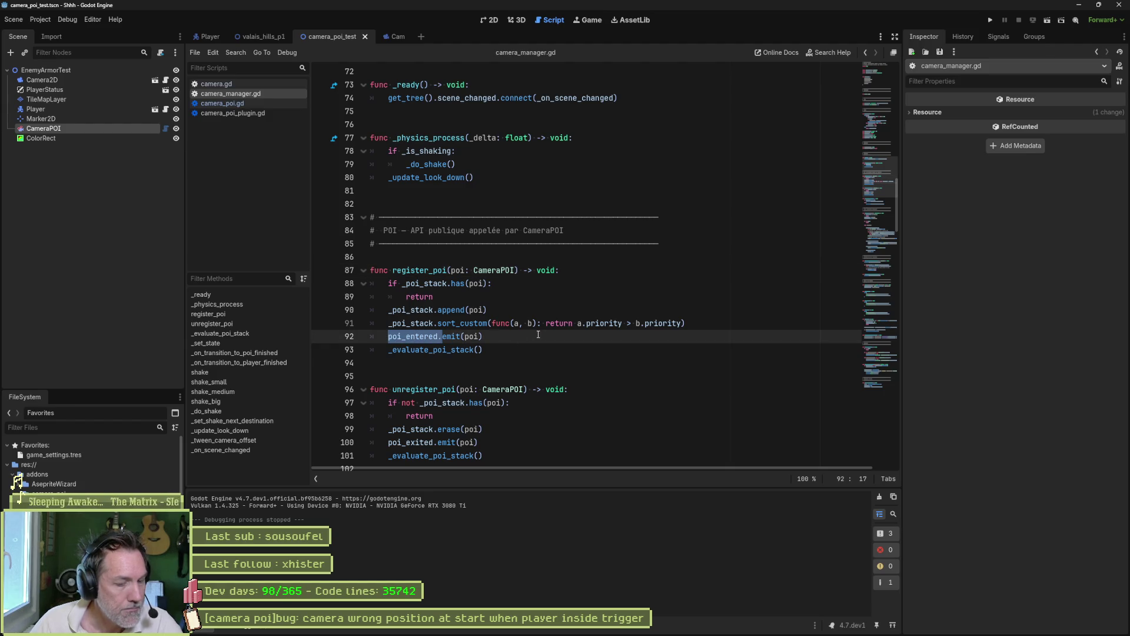
{"action": "key", "text": "ctrl+shift+f"}
{"action": "left_click", "coordinate": [557, 359]}
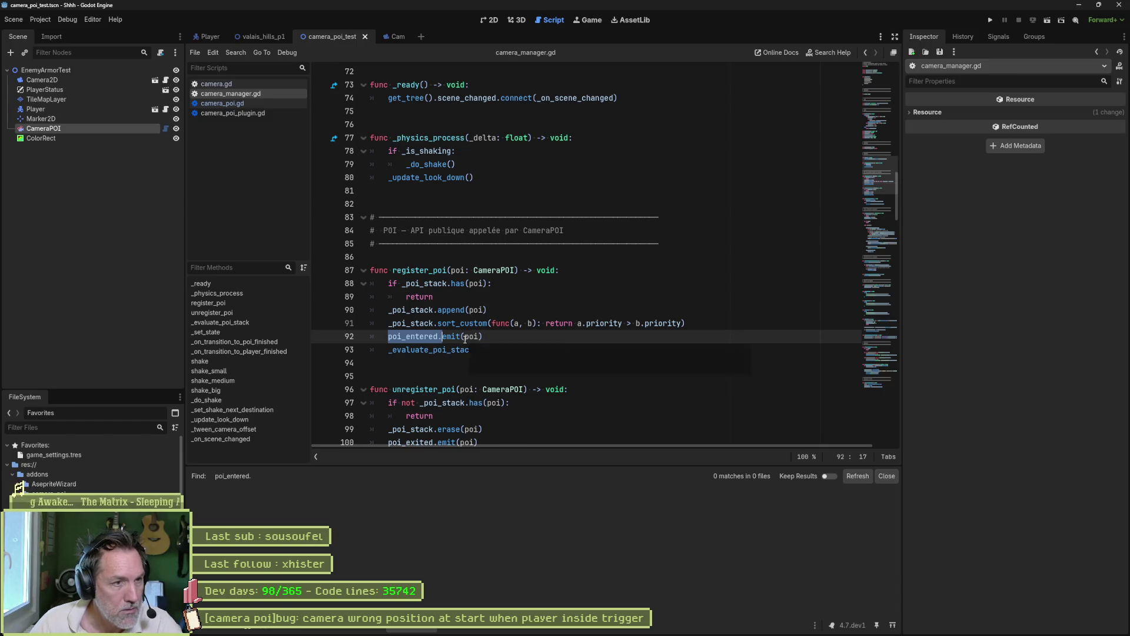
{"action": "double_click", "coordinate": [408, 335]}
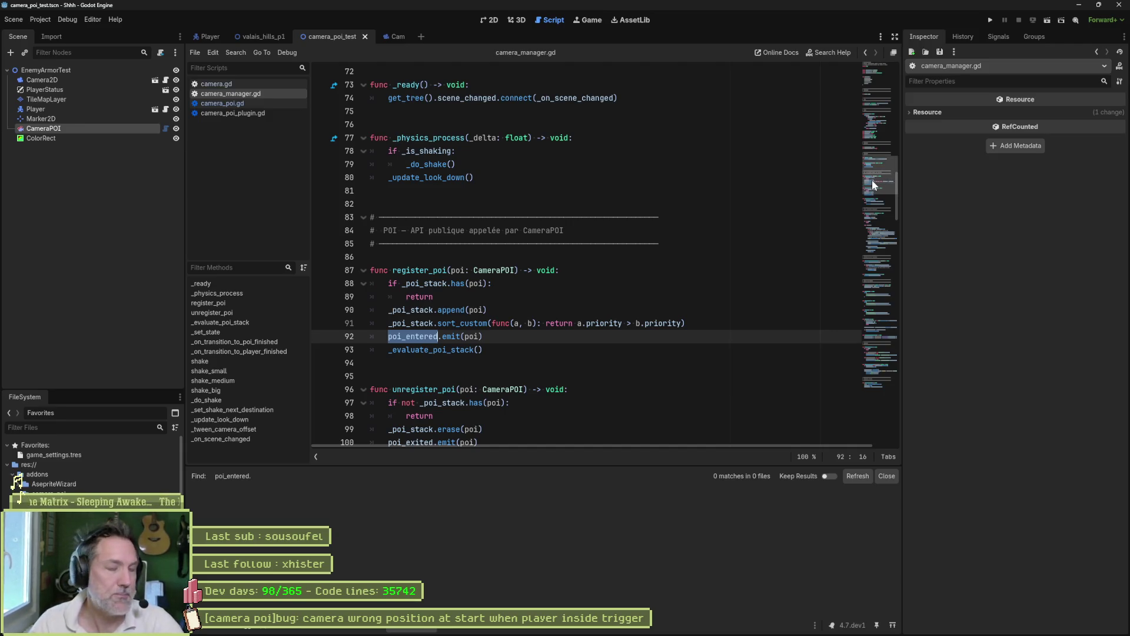
Go to camera.gd's _ready function and select the EventBus player_ready connection on line 21.
{"action": "left_click", "coordinate": [257, 85]}
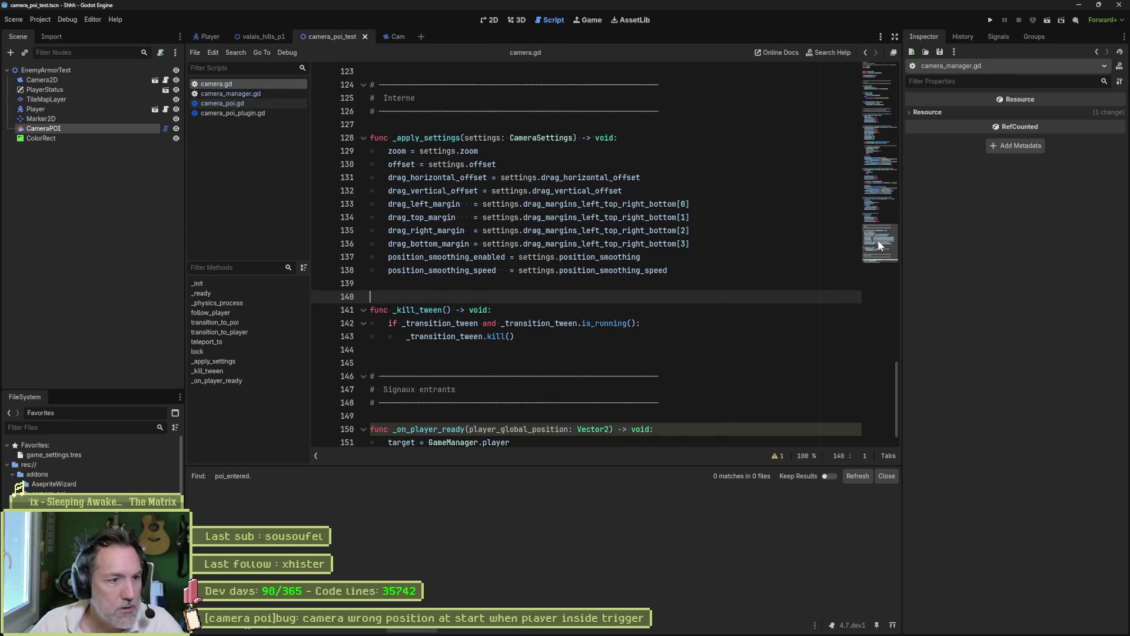
{"action": "left_click", "coordinate": [202, 293]}
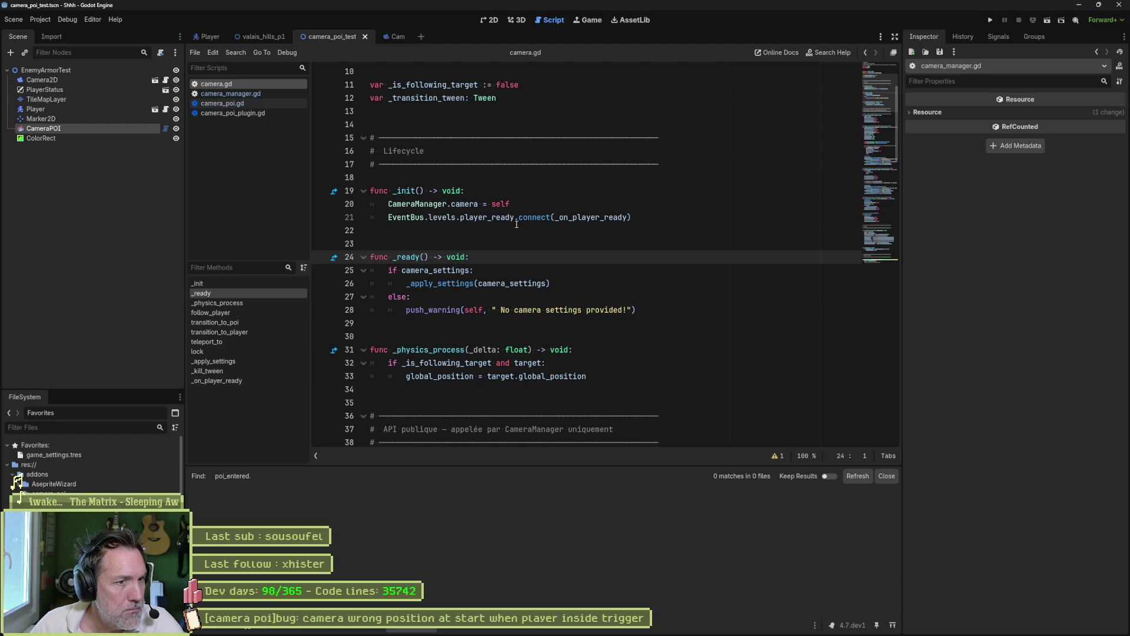
{"action": "left_click_drag", "start_coordinate": [631, 217], "coordinate": [396, 217]}
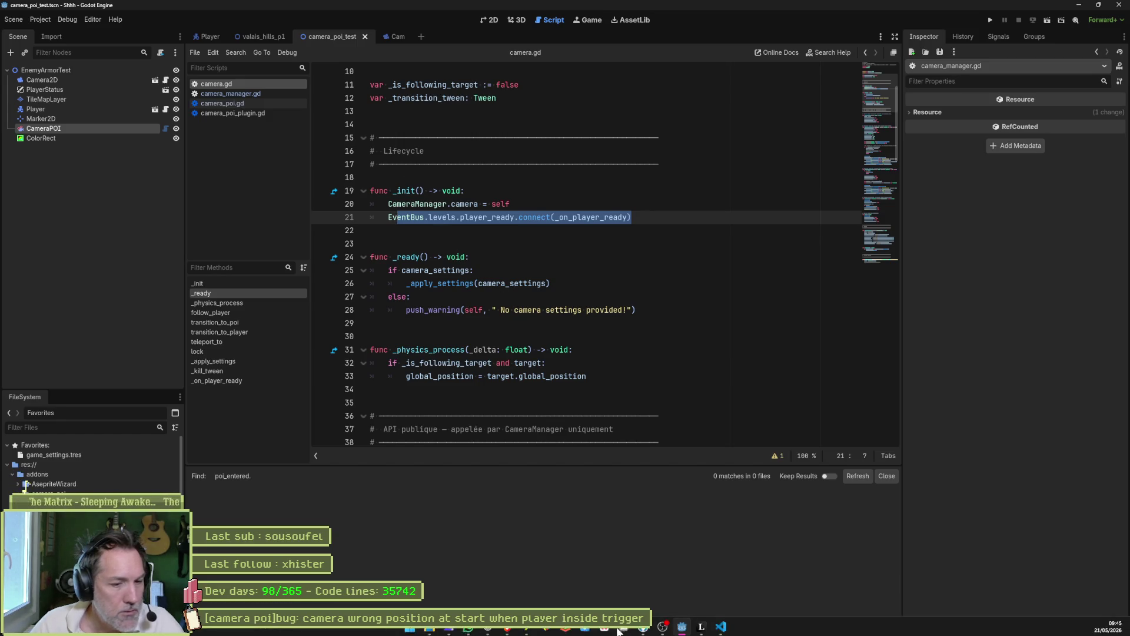
{"action": "left_click", "coordinate": [487, 629]}
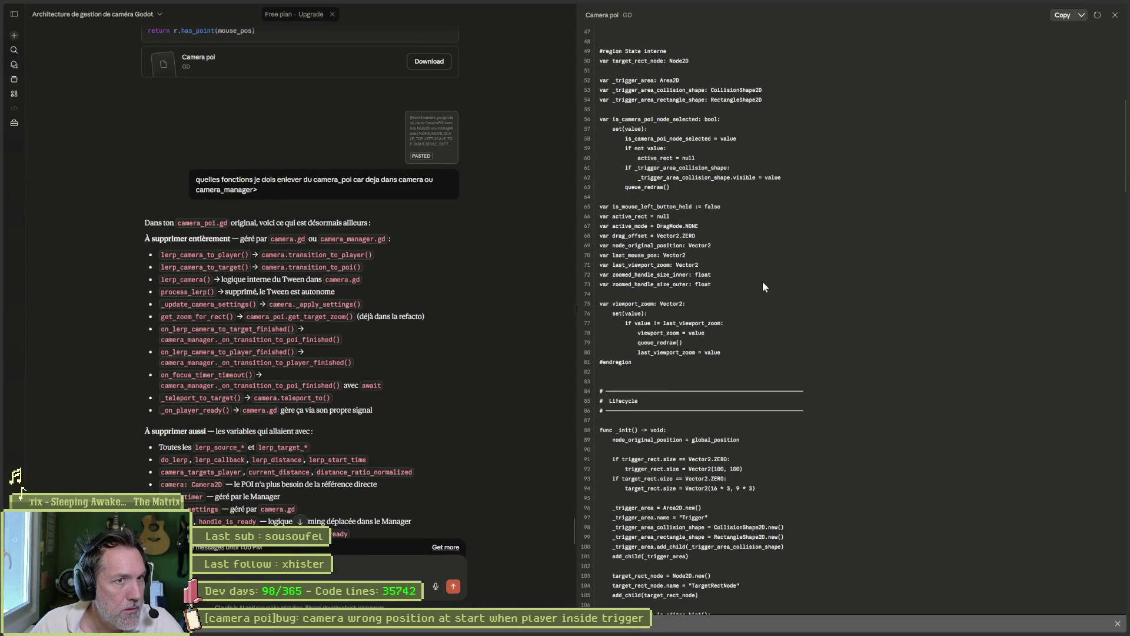
Scroll the Claude chat history back to the change summary and the Camera poi, manager and camera downloads.
{"action": "scroll", "coordinate": [480, 298], "scroll_direction": "up", "scroll_amount": 4}
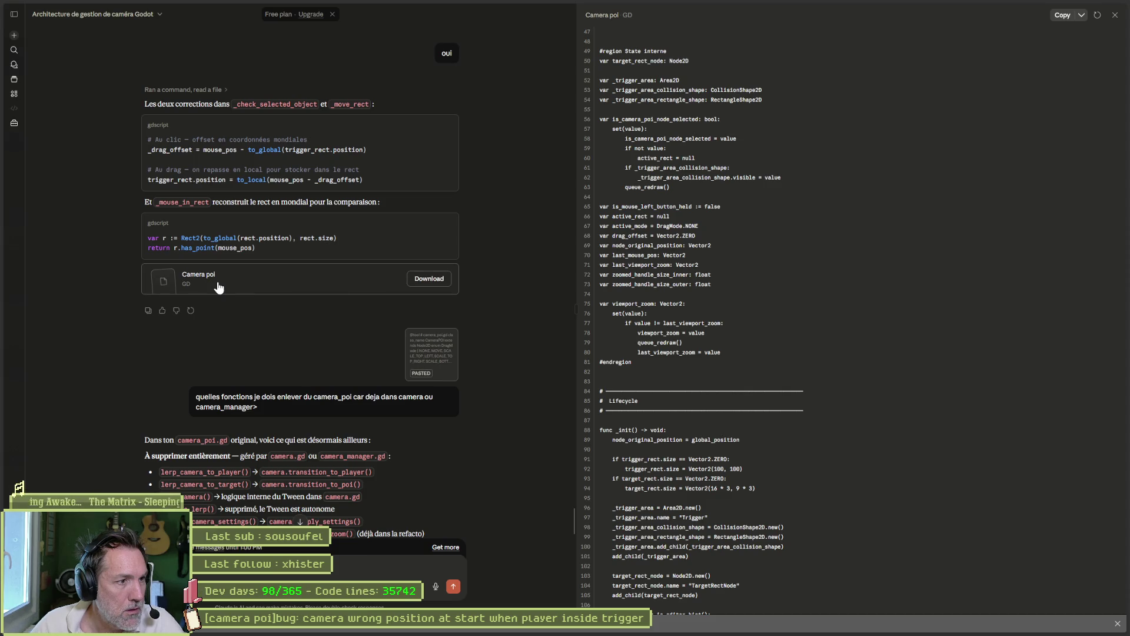
{"action": "scroll", "coordinate": [497, 267], "scroll_direction": "up", "scroll_amount": 5}
{"action": "scroll", "coordinate": [538, 282], "scroll_direction": "up", "scroll_amount": 10}
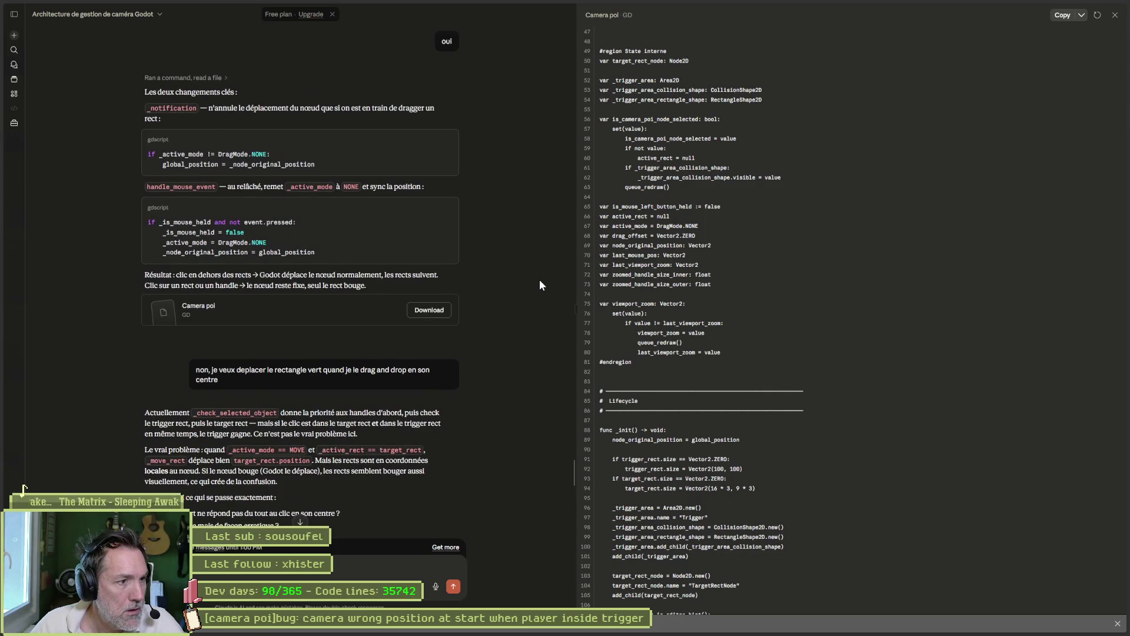
{"action": "scroll", "coordinate": [540, 285], "scroll_direction": "up", "scroll_amount": 10}
{"action": "scroll", "coordinate": [541, 284], "scroll_direction": "up", "scroll_amount": 10}
{"action": "scroll", "coordinate": [515, 263], "scroll_direction": "down", "scroll_amount": 7}
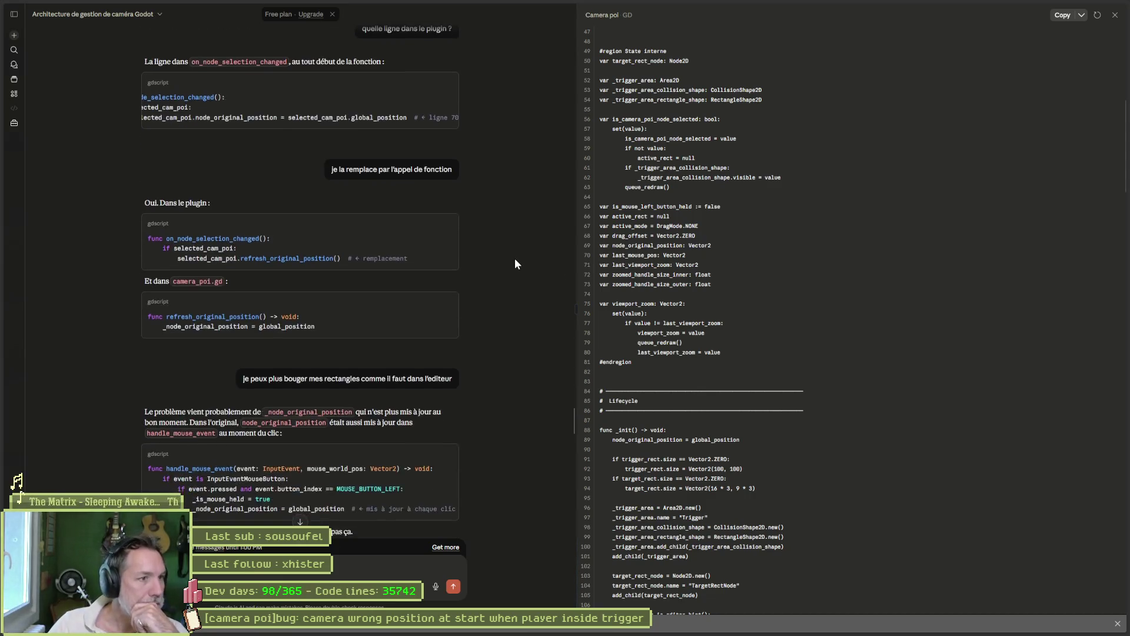
{"action": "scroll", "coordinate": [515, 263], "scroll_direction": "down", "scroll_amount": 15}
{"action": "scroll", "coordinate": [517, 269], "scroll_direction": "down", "scroll_amount": 10}
{"action": "scroll", "coordinate": [510, 273], "scroll_direction": "down", "scroll_amount": 10}
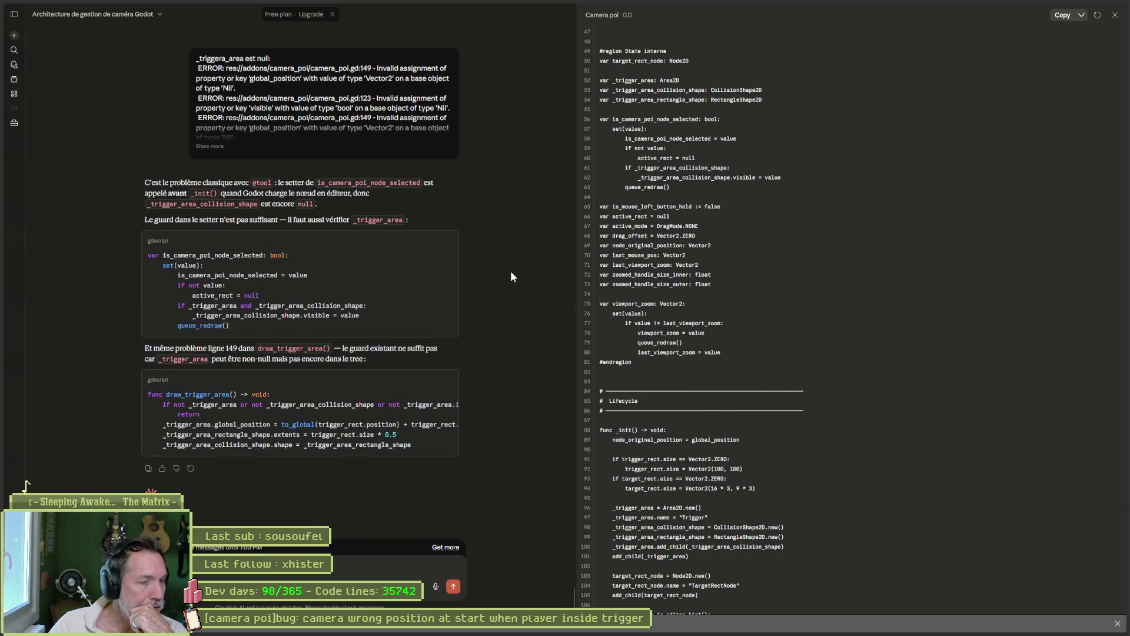
{"action": "scroll", "coordinate": [510, 271], "scroll_direction": "up", "scroll_amount": 5}
{"action": "scroll", "coordinate": [511, 272], "scroll_direction": "down", "scroll_amount": 5}
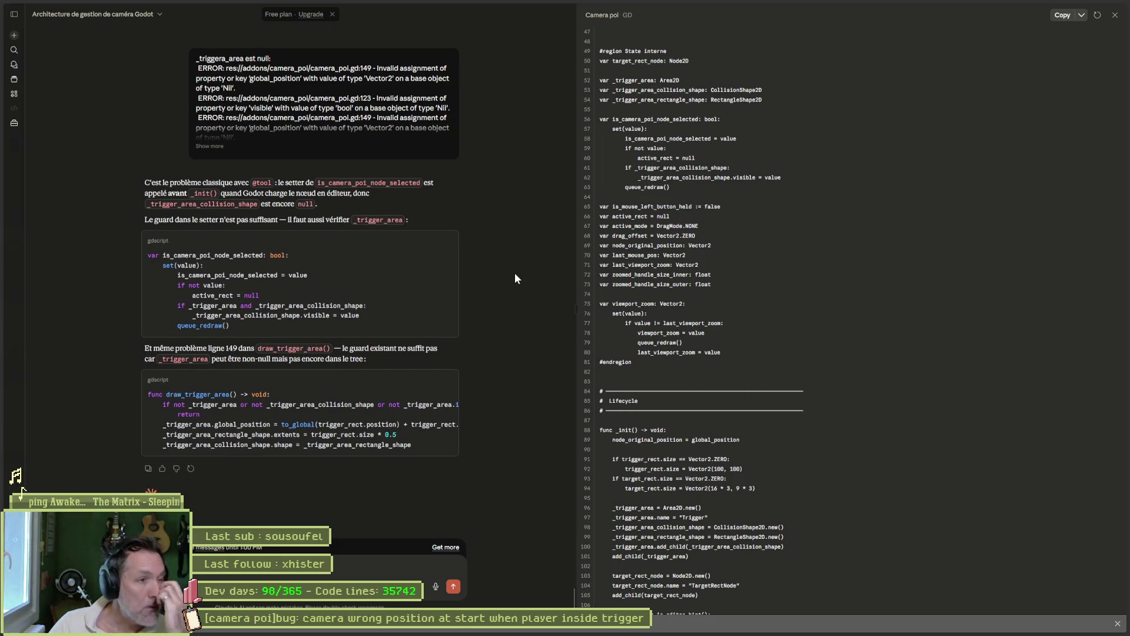
{"action": "scroll", "coordinate": [517, 274], "scroll_direction": "up", "scroll_amount": 1}
{"action": "scroll", "coordinate": [517, 274], "scroll_direction": "down", "scroll_amount": 10}
{"action": "scroll", "coordinate": [522, 279], "scroll_direction": "up", "scroll_amount": 1}
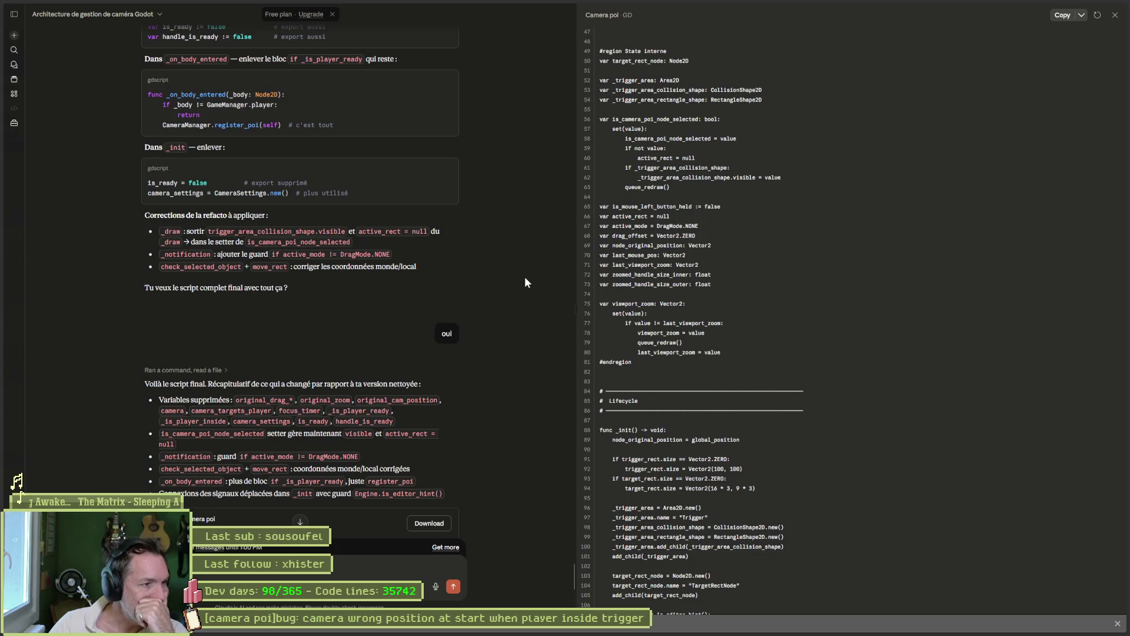
{"action": "scroll", "coordinate": [524, 277], "scroll_direction": "up", "scroll_amount": 6}
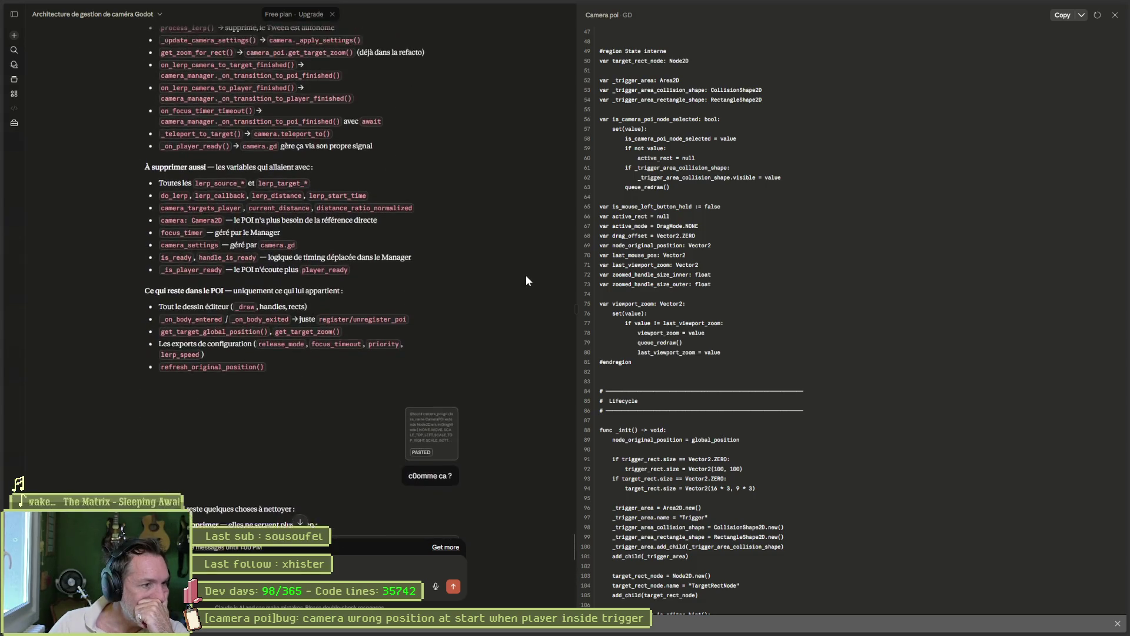
{"action": "scroll", "coordinate": [525, 274], "scroll_direction": "up", "scroll_amount": 4}
{"action": "scroll", "coordinate": [525, 274], "scroll_direction": "up", "scroll_amount": 6}
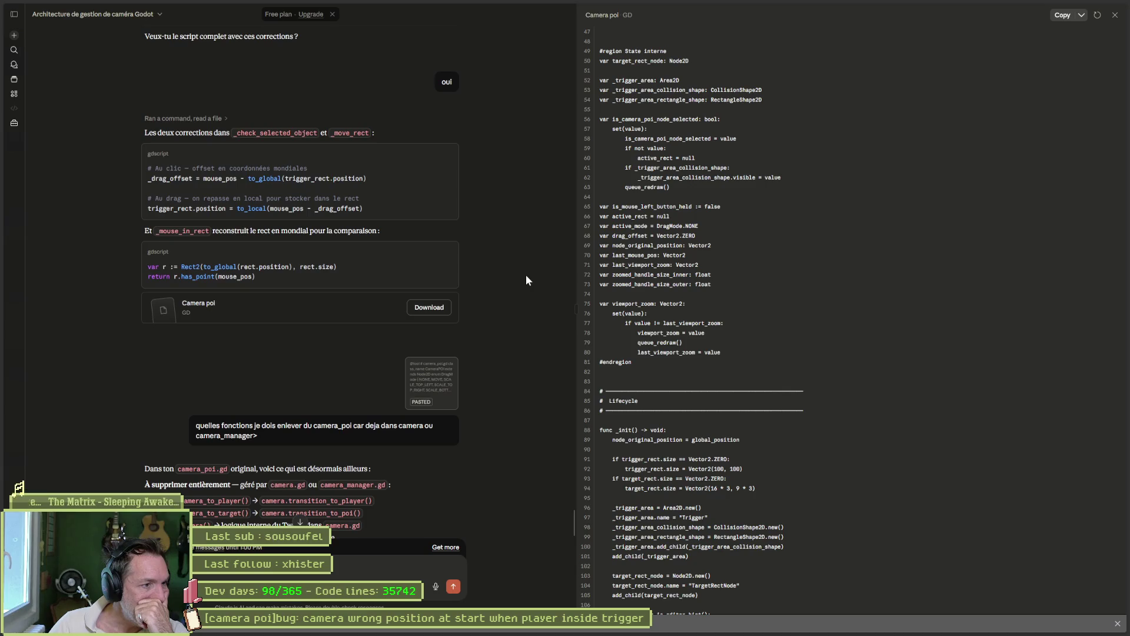
{"action": "scroll", "coordinate": [525, 274], "scroll_direction": "up", "scroll_amount": 12}
{"action": "scroll", "coordinate": [525, 273], "scroll_direction": "up", "scroll_amount": 8}
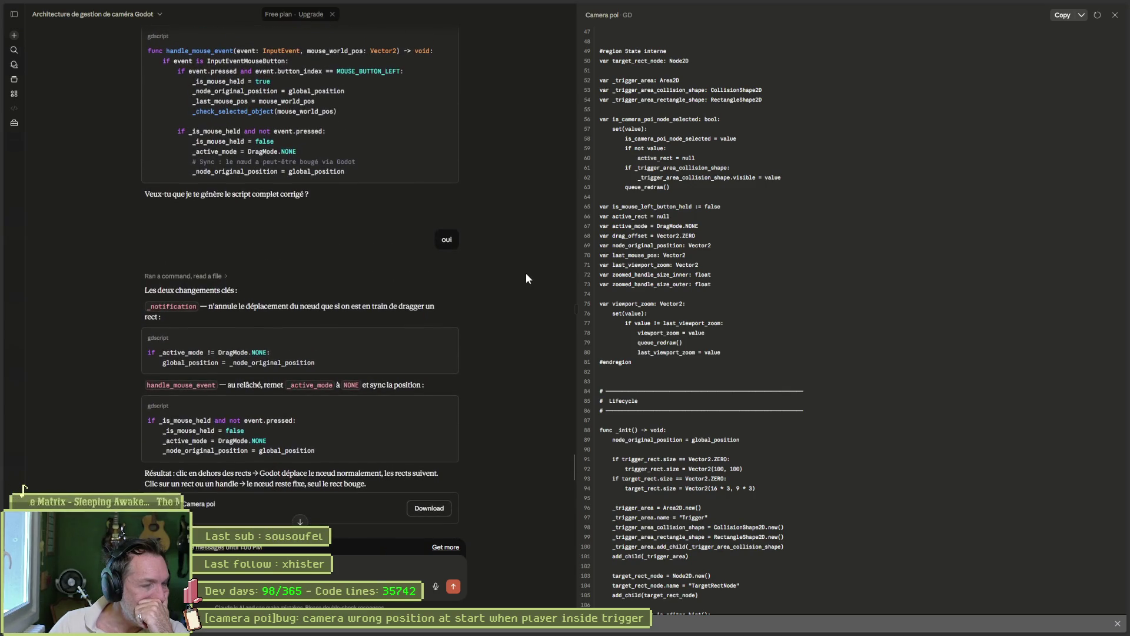
{"action": "scroll", "coordinate": [526, 278], "scroll_direction": "up", "scroll_amount": 10}
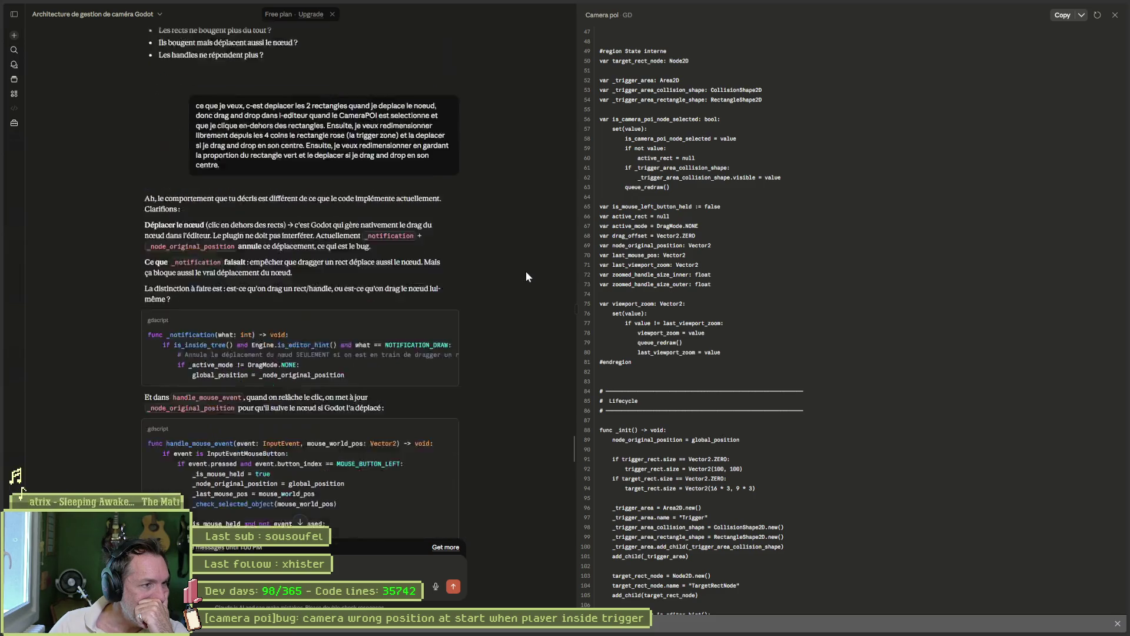
{"action": "scroll", "coordinate": [527, 276], "scroll_direction": "up", "scroll_amount": 10}
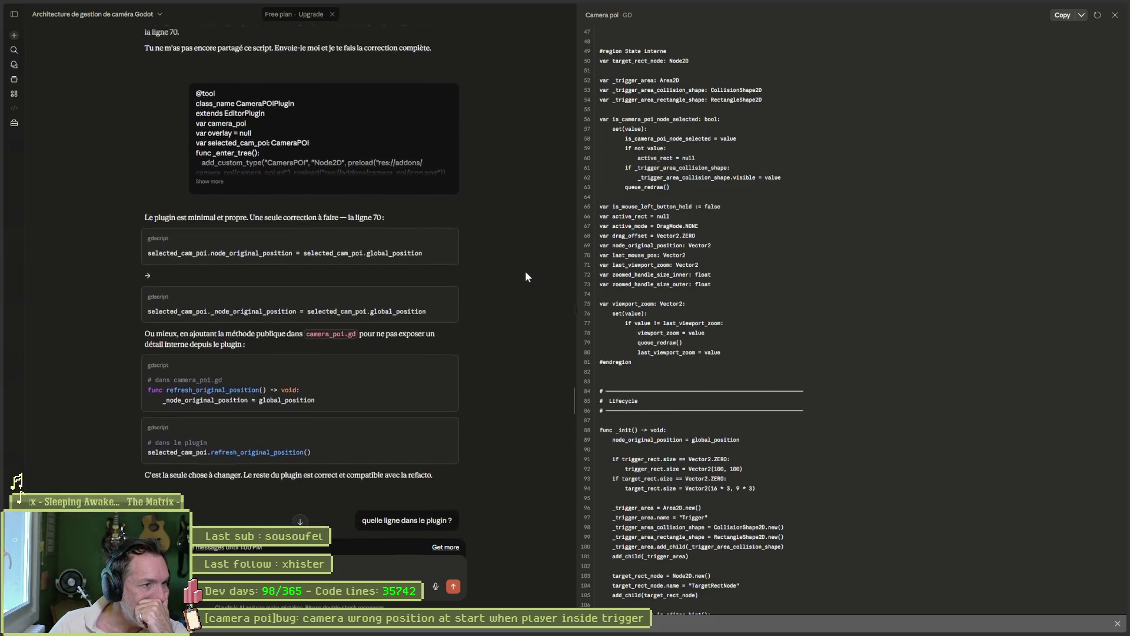
{"action": "scroll", "coordinate": [526, 276], "scroll_direction": "up", "scroll_amount": 10}
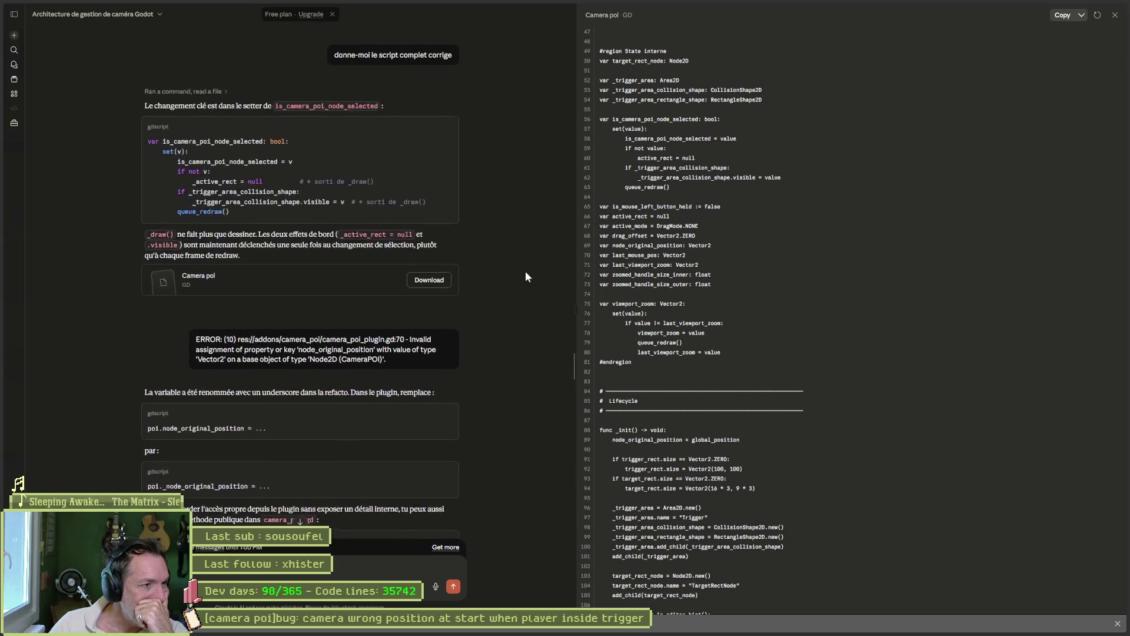
{"action": "scroll", "coordinate": [526, 277], "scroll_direction": "up", "scroll_amount": 10}
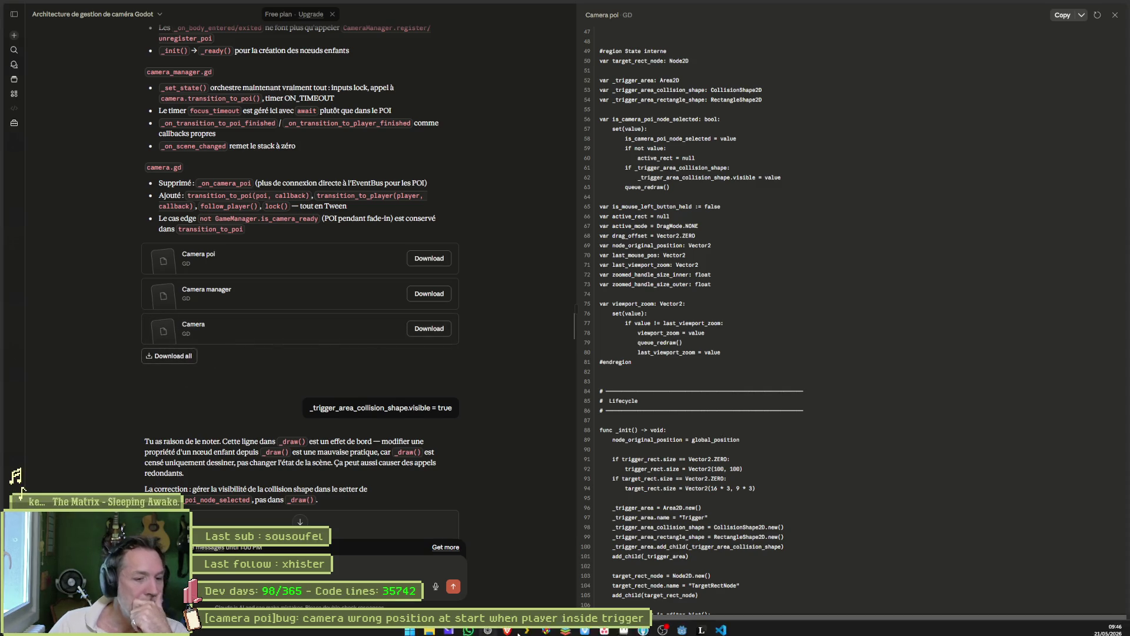
{"action": "left_click", "coordinate": [445, 632]}
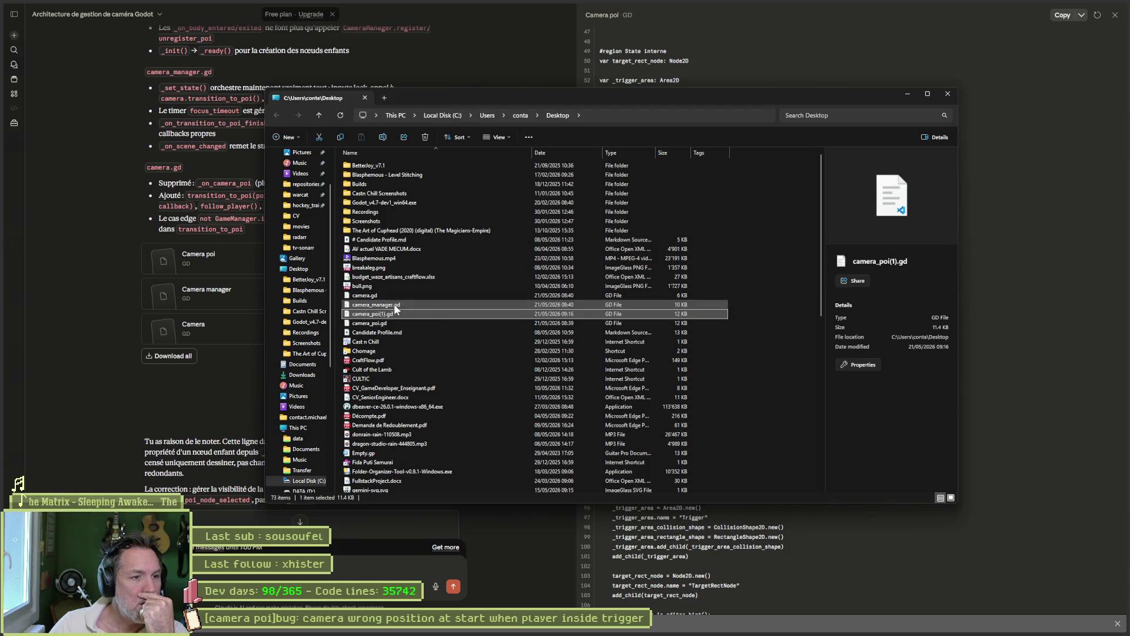
Open the Desktop's downloaded camera.gd in Visual Studio Code.
{"action": "double_click", "coordinate": [435, 294]}
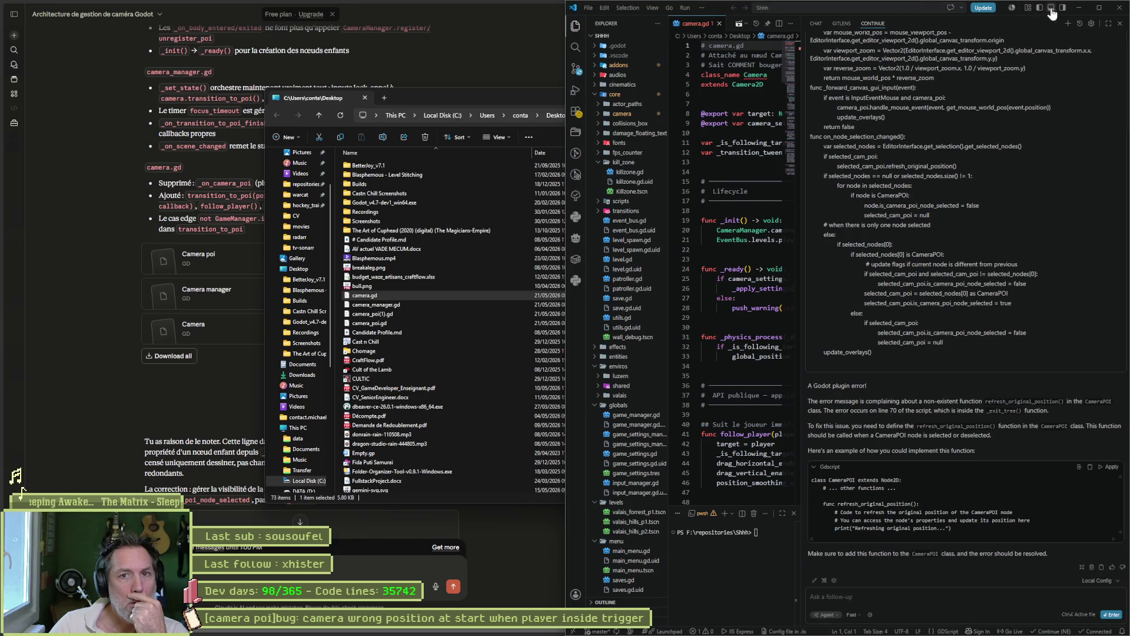
Close the duplicate camera.gd split and the AI chat panel in VS Code.
{"action": "left_click", "coordinate": [778, 26]}
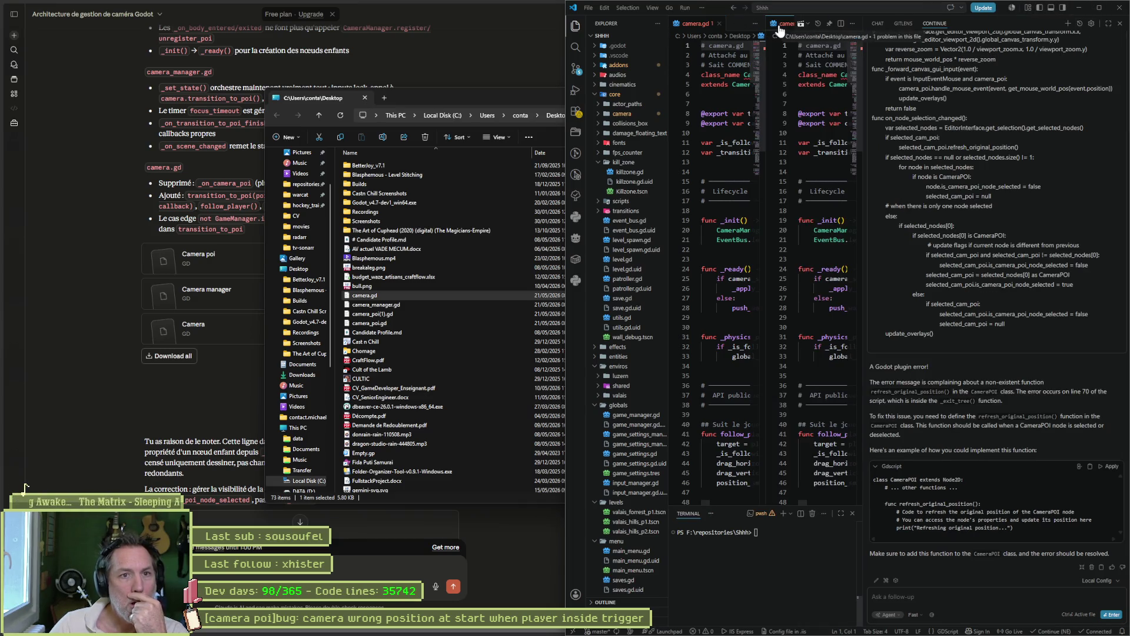
{"action": "left_click", "coordinate": [852, 23]}
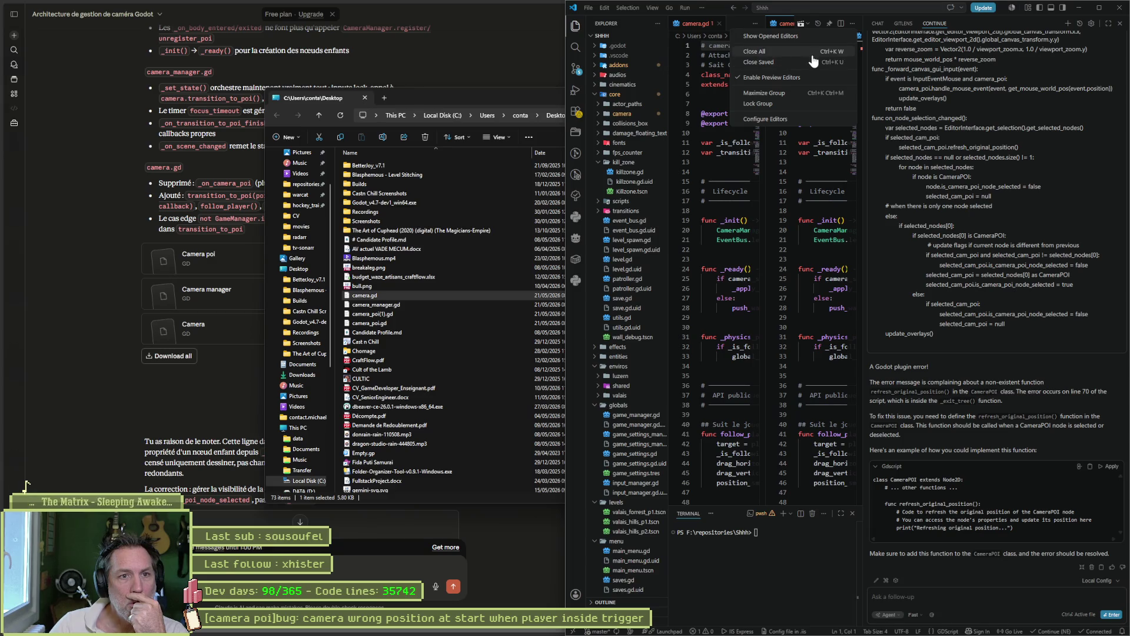
{"action": "left_click", "coordinate": [786, 25]}
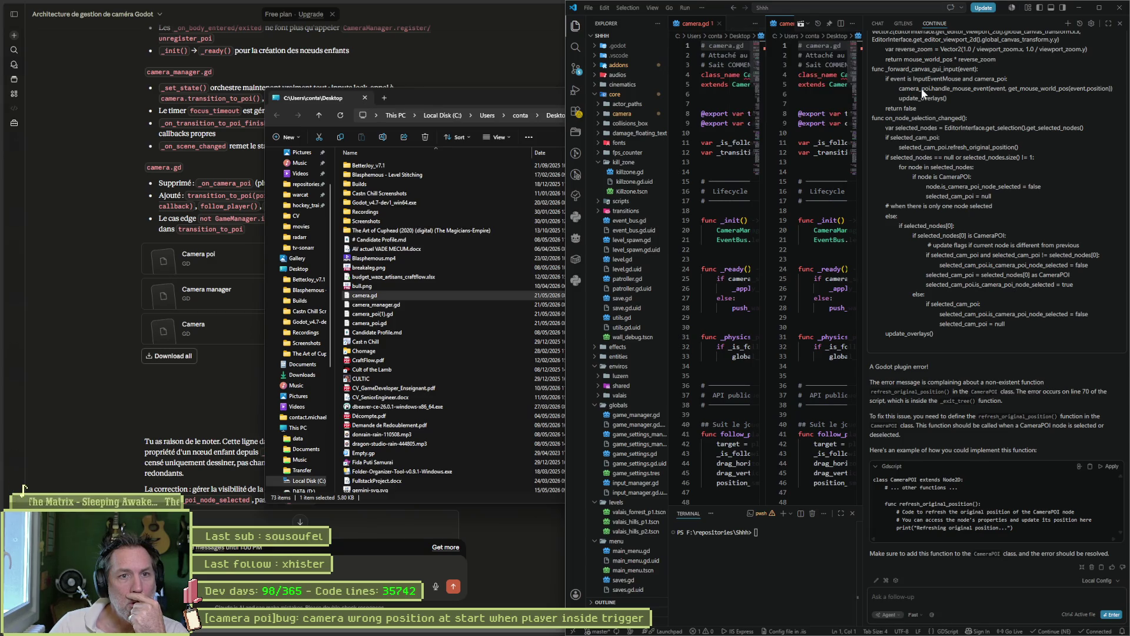
{"action": "middle_click", "coordinate": [786, 25]}
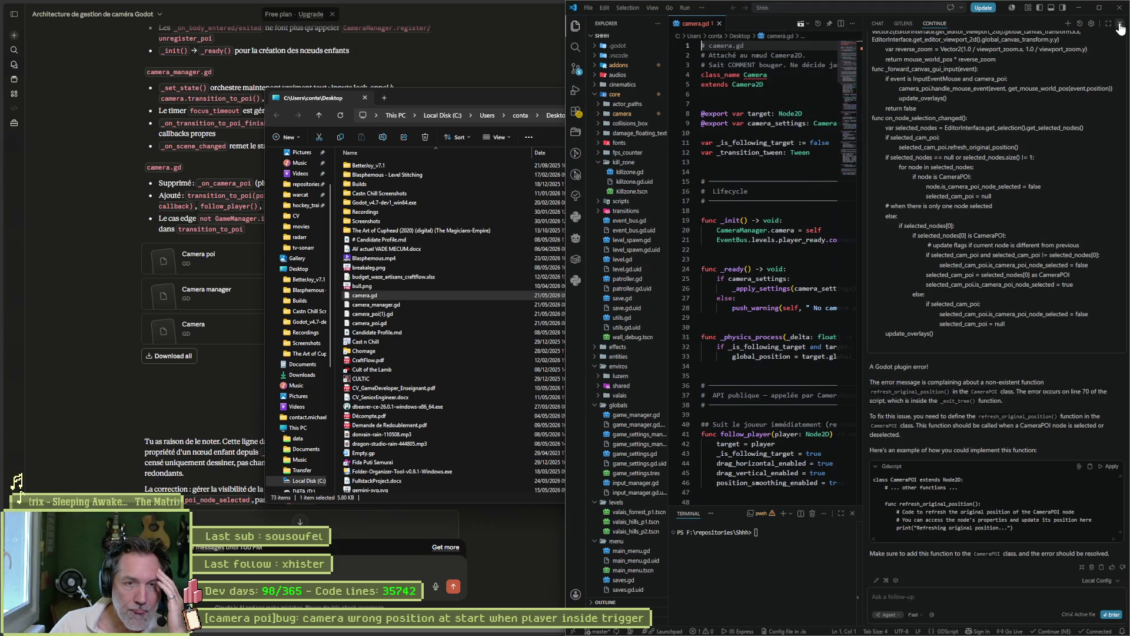
{"action": "left_click", "coordinate": [1118, 24]}
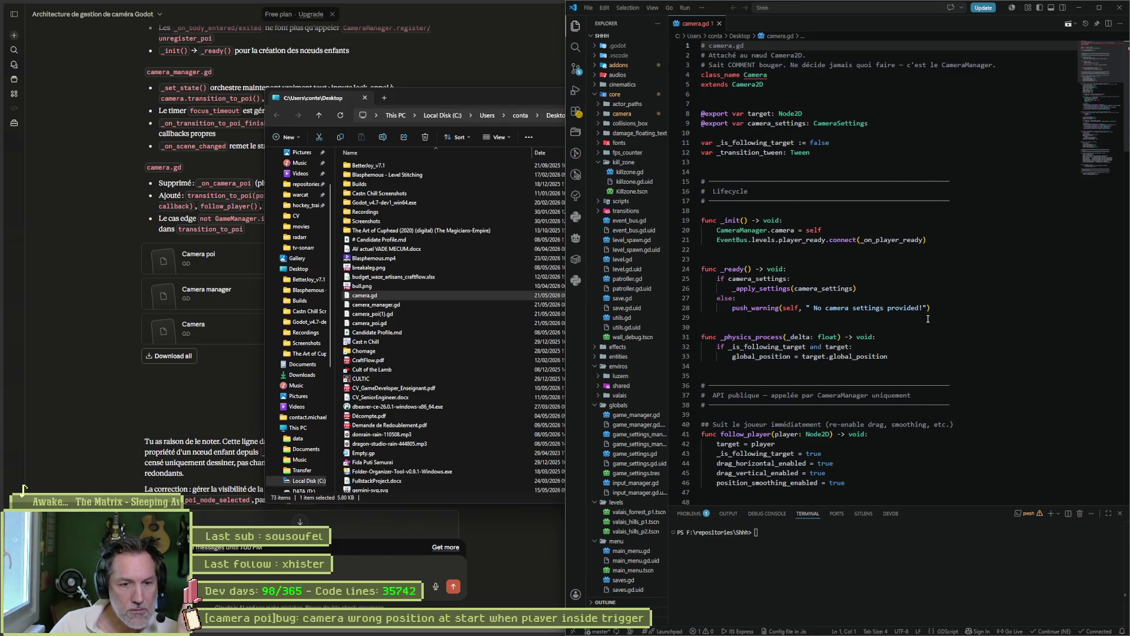
Open camera_manager.gd and review register_poi's duplicate check and the poi_entered emit line.
{"action": "scroll", "coordinate": [723, 317], "scroll_direction": "down", "scroll_amount": 3}
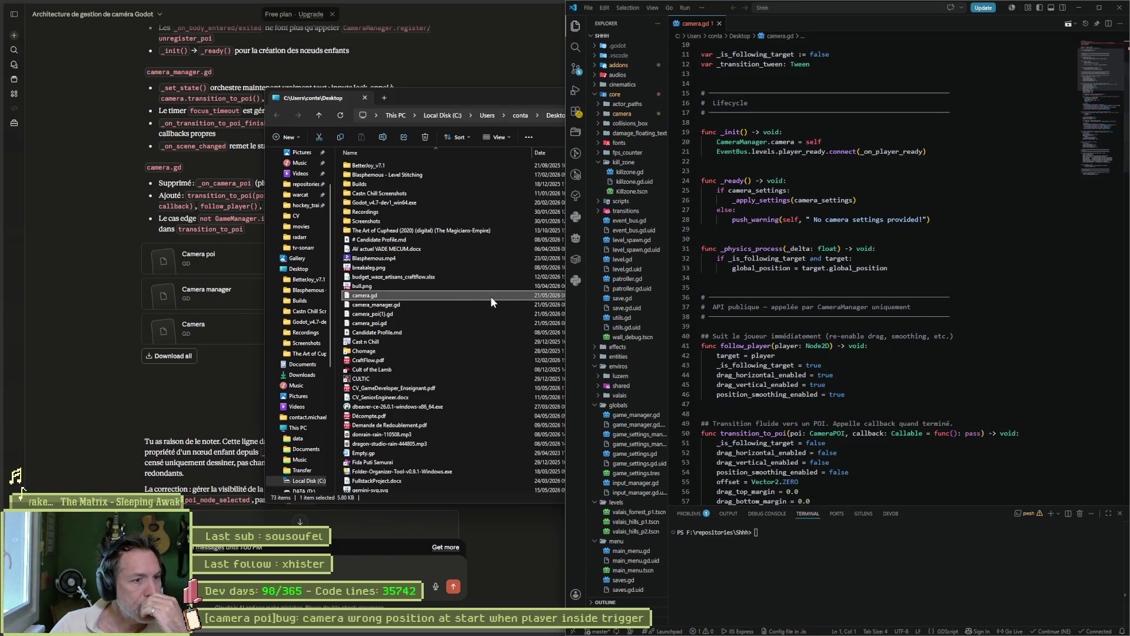
{"action": "left_click_drag", "start_coordinate": [451, 302], "coordinate": [757, 289]}
{"action": "scroll", "coordinate": [821, 271], "scroll_direction": "down", "scroll_amount": 4}
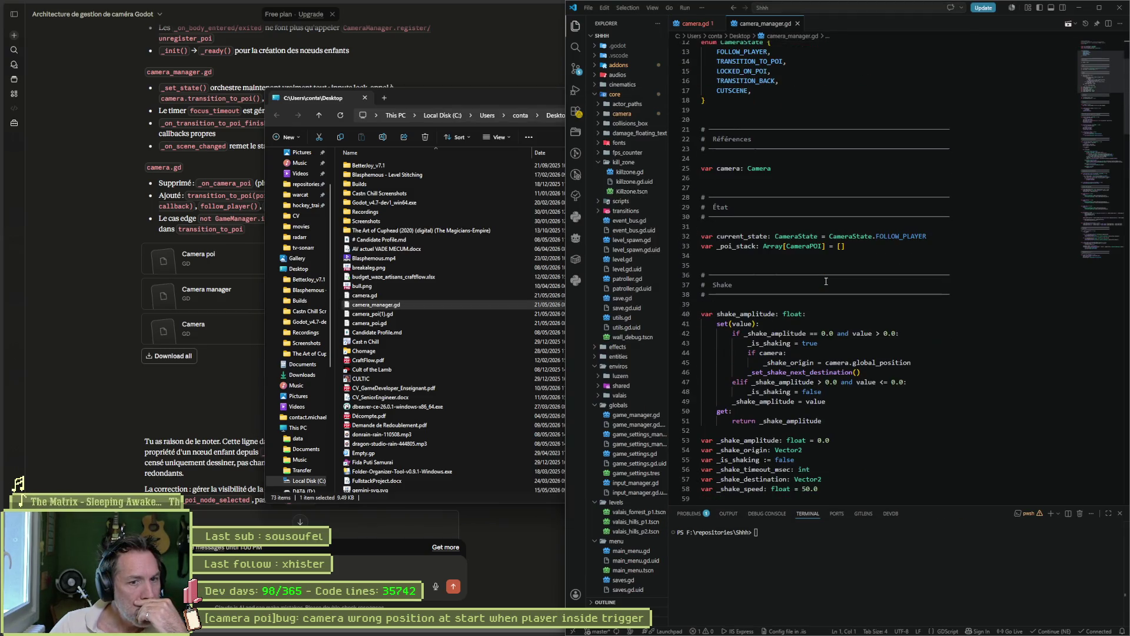
{"action": "scroll", "coordinate": [829, 289], "scroll_direction": "down", "scroll_amount": 10}
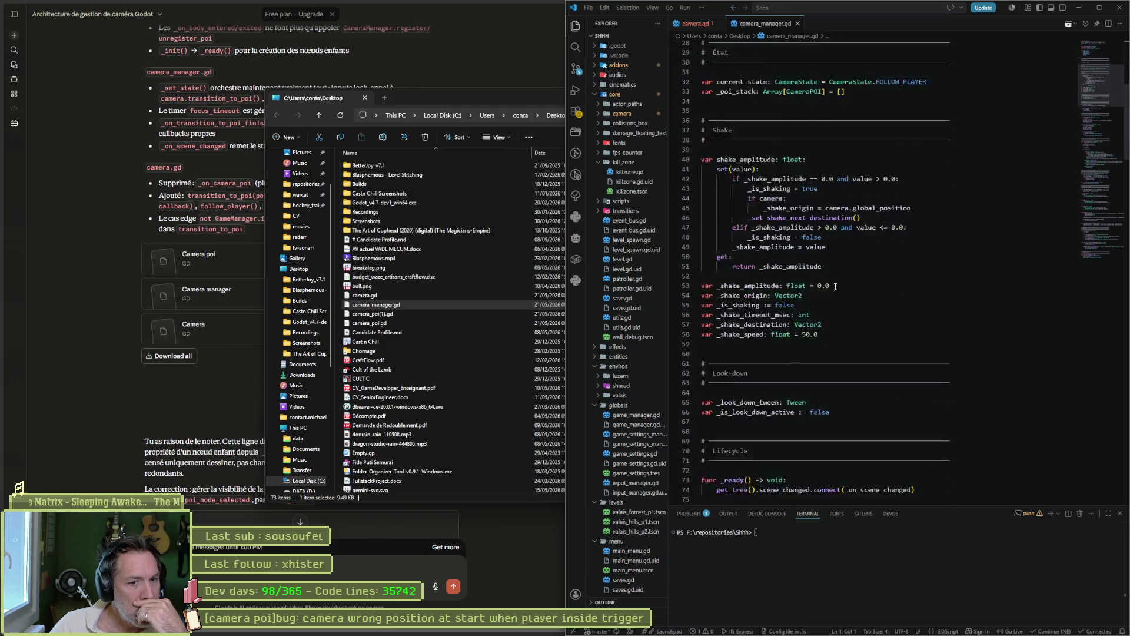
{"action": "scroll", "coordinate": [836, 295], "scroll_direction": "down", "scroll_amount": 4}
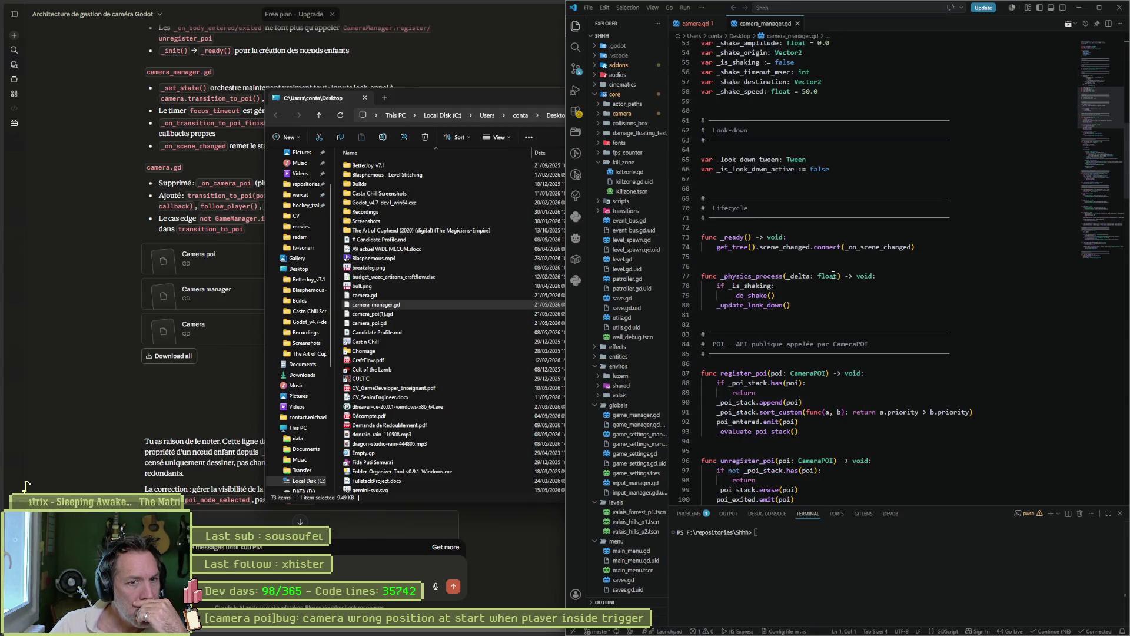
{"action": "left_click", "coordinate": [1037, 386]}
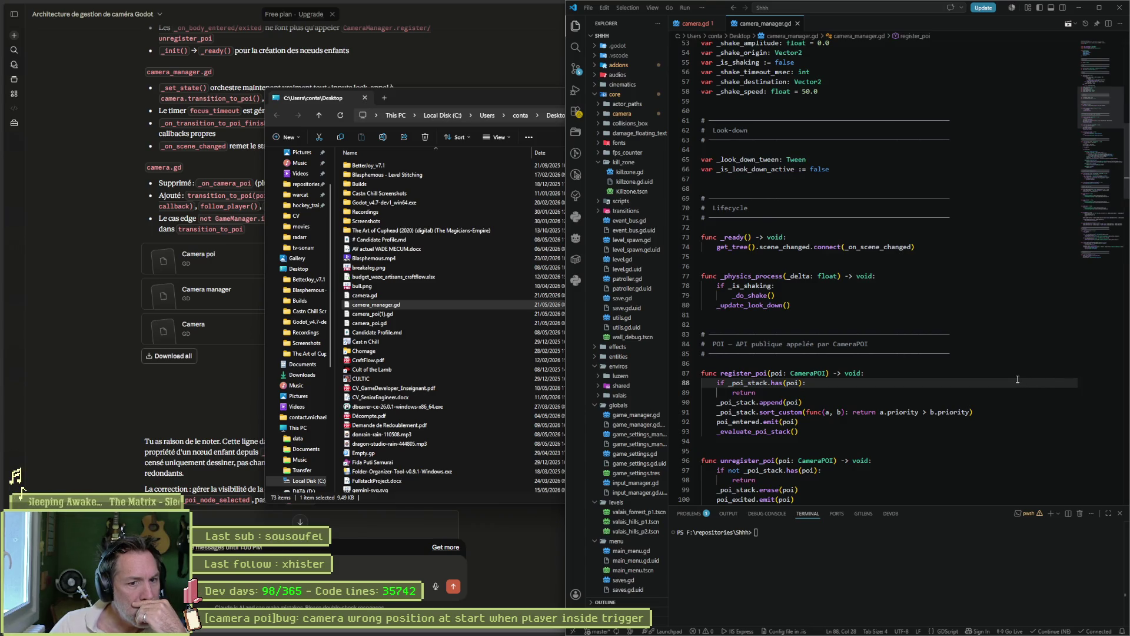
{"action": "left_click", "coordinate": [756, 423]}
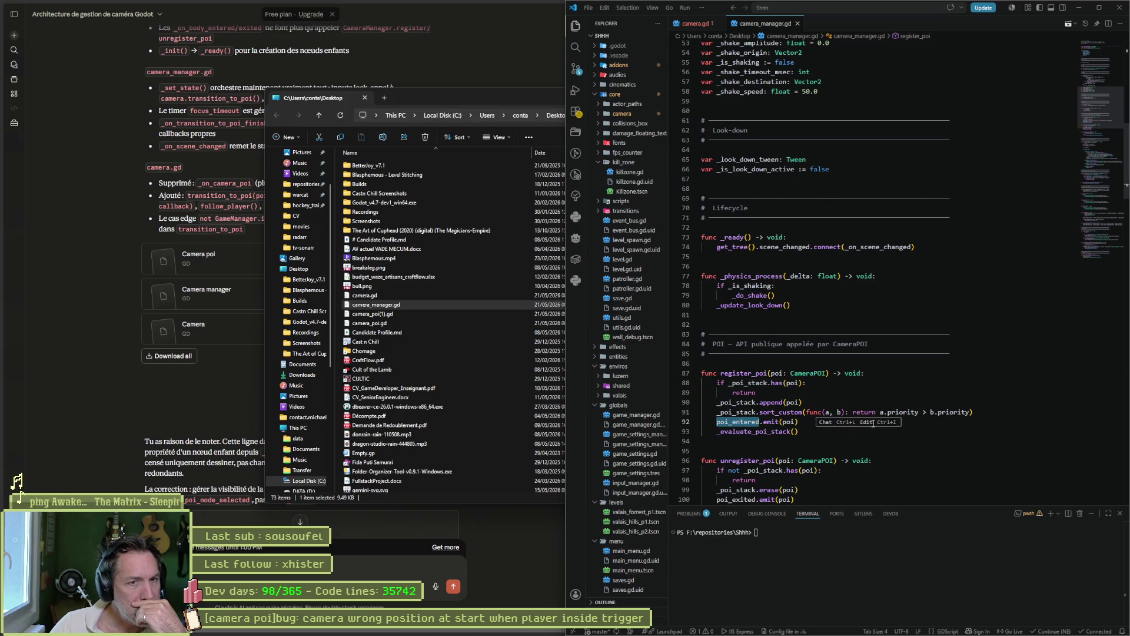
{"action": "scroll", "coordinate": [906, 412], "scroll_direction": "up", "scroll_amount": 12}
{"action": "scroll", "coordinate": [906, 412], "scroll_direction": "up", "scroll_amount": 5}
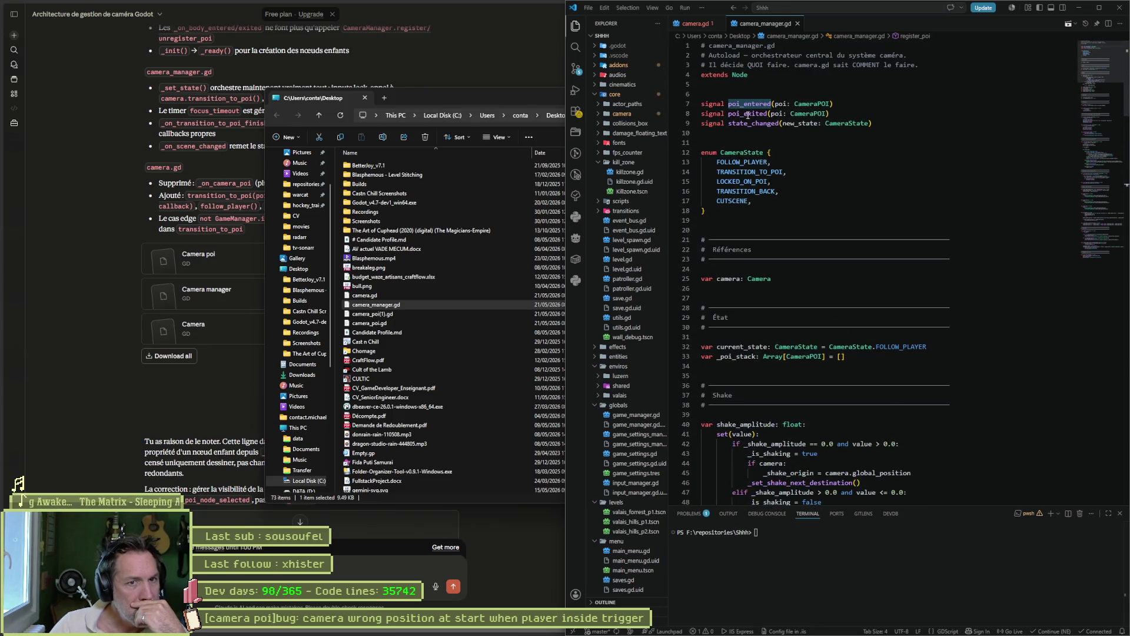
Open the downloaded camera_poi(1).gd and read through it.
{"action": "mouse_move", "coordinate": [511, 633]}
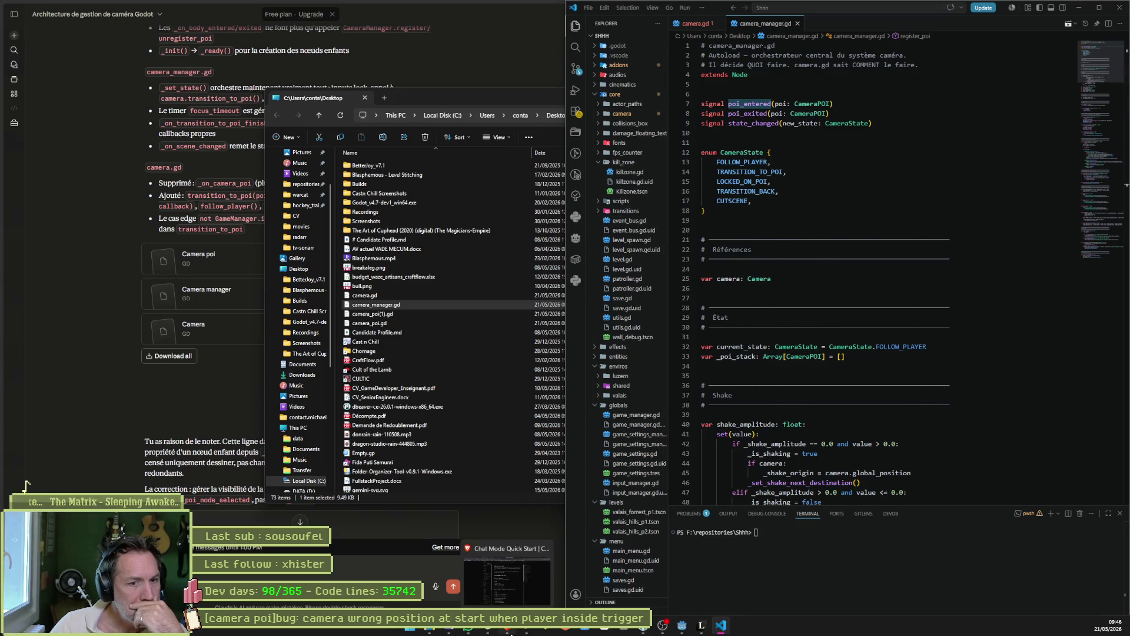
{"action": "double_click", "coordinate": [394, 312]}
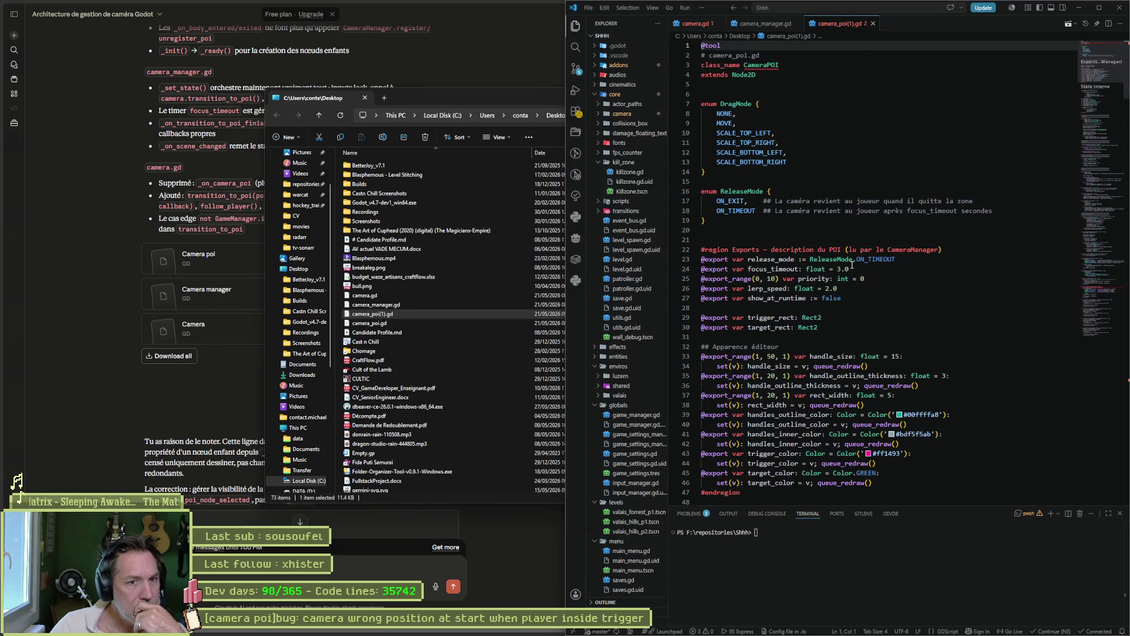
{"action": "scroll", "coordinate": [848, 274], "scroll_direction": "down", "scroll_amount": 4}
{"action": "scroll", "coordinate": [840, 282], "scroll_direction": "down", "scroll_amount": 14}
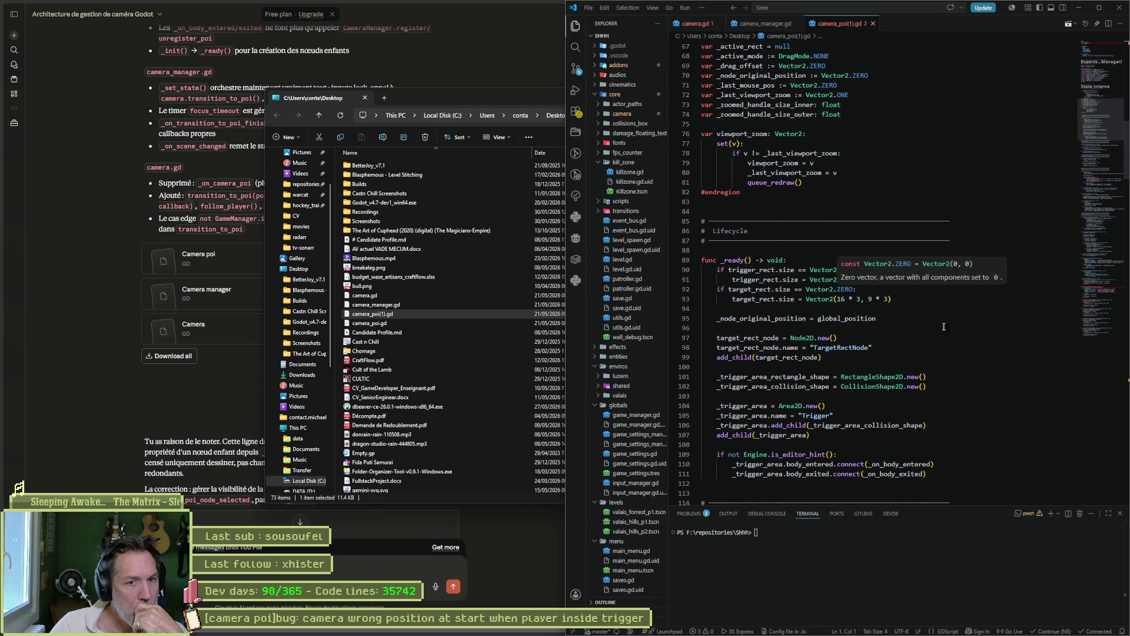
{"action": "scroll", "coordinate": [974, 384], "scroll_direction": "down", "scroll_amount": 1}
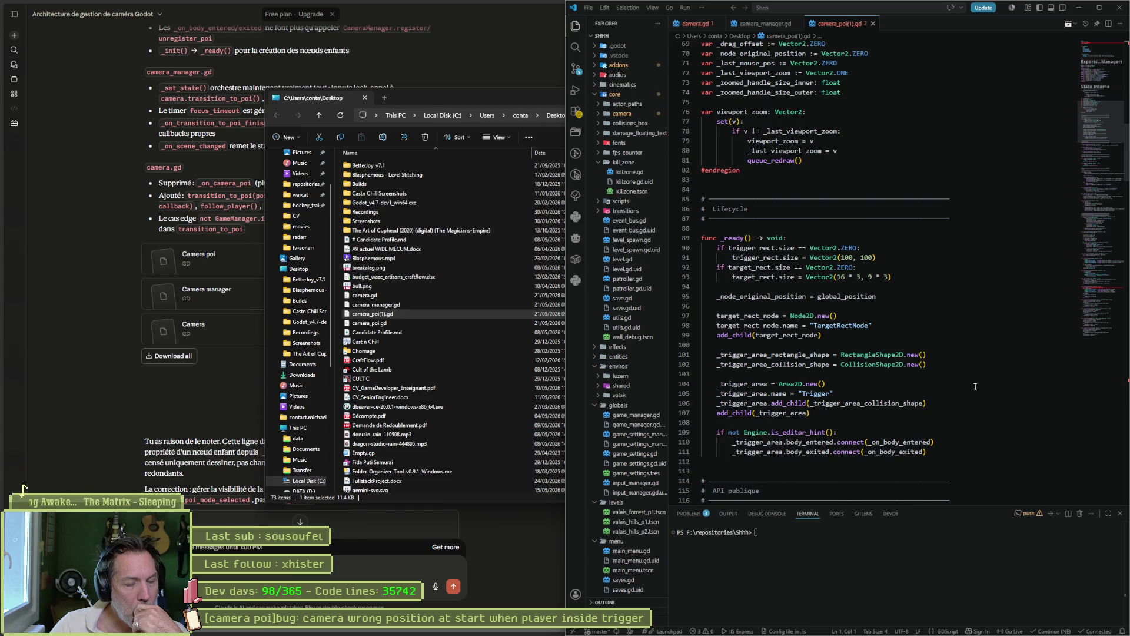
{"action": "scroll", "coordinate": [974, 386], "scroll_direction": "down", "scroll_amount": 5}
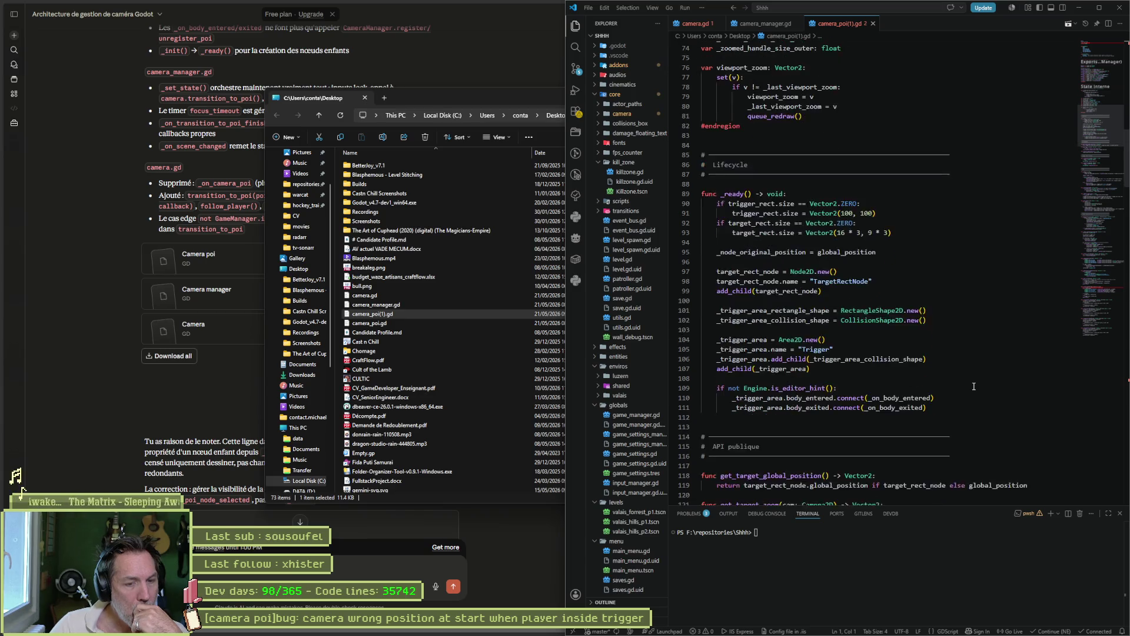
{"action": "mouse_move", "coordinate": [662, 629]}
{"action": "left_click", "coordinate": [664, 583]}
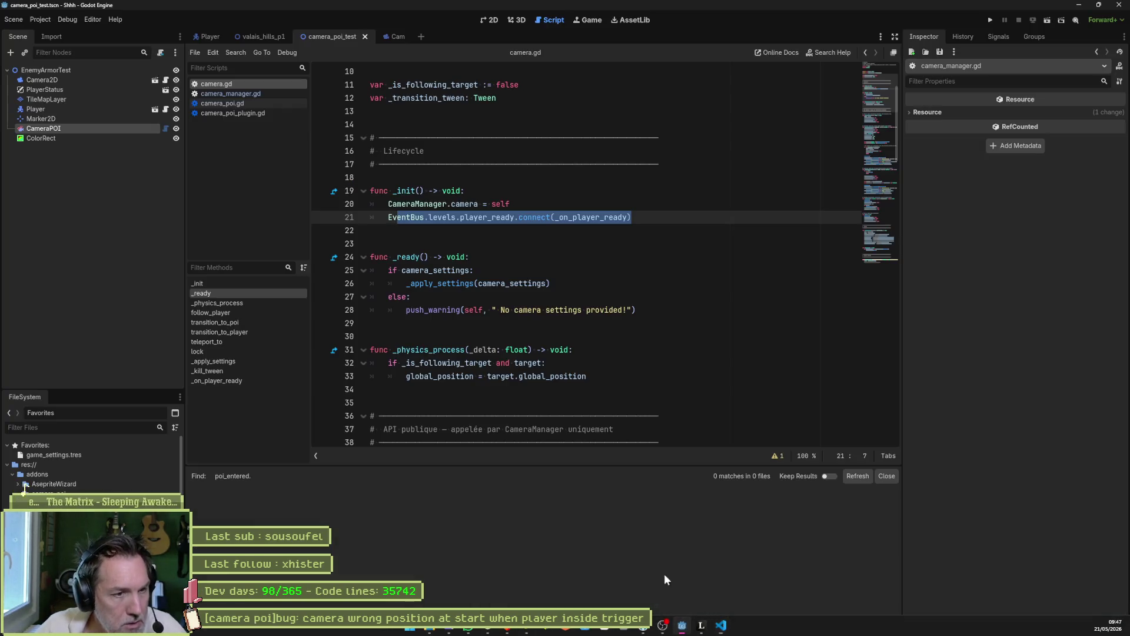
Select the poi_entered signal on camera_manager.gd's line 7 and open Find in Files for it.
{"action": "left_click", "coordinate": [608, 260]}
{"action": "left_click", "coordinate": [279, 103]}
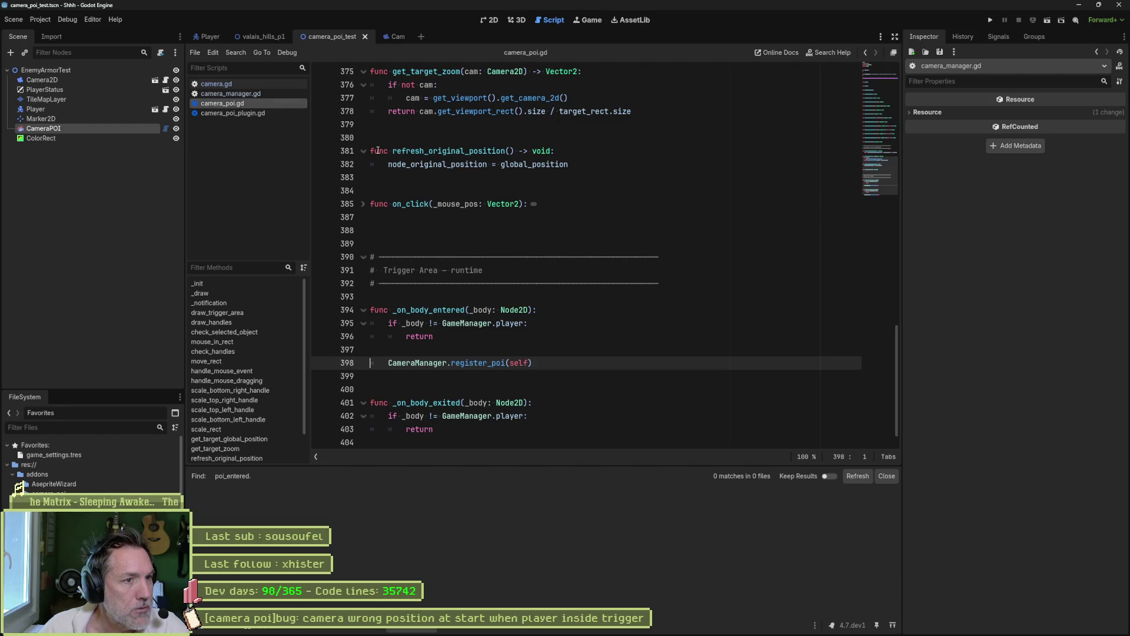
{"action": "left_click_drag", "start_coordinate": [864, 150], "coordinate": [874, 58]}
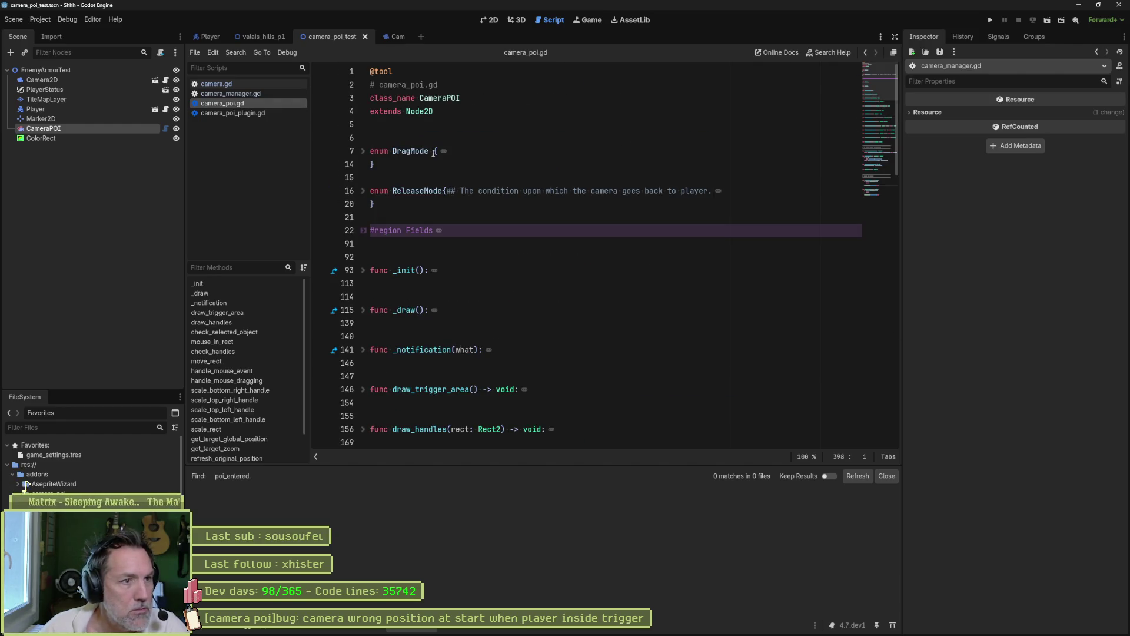
{"action": "left_click", "coordinate": [237, 92]}
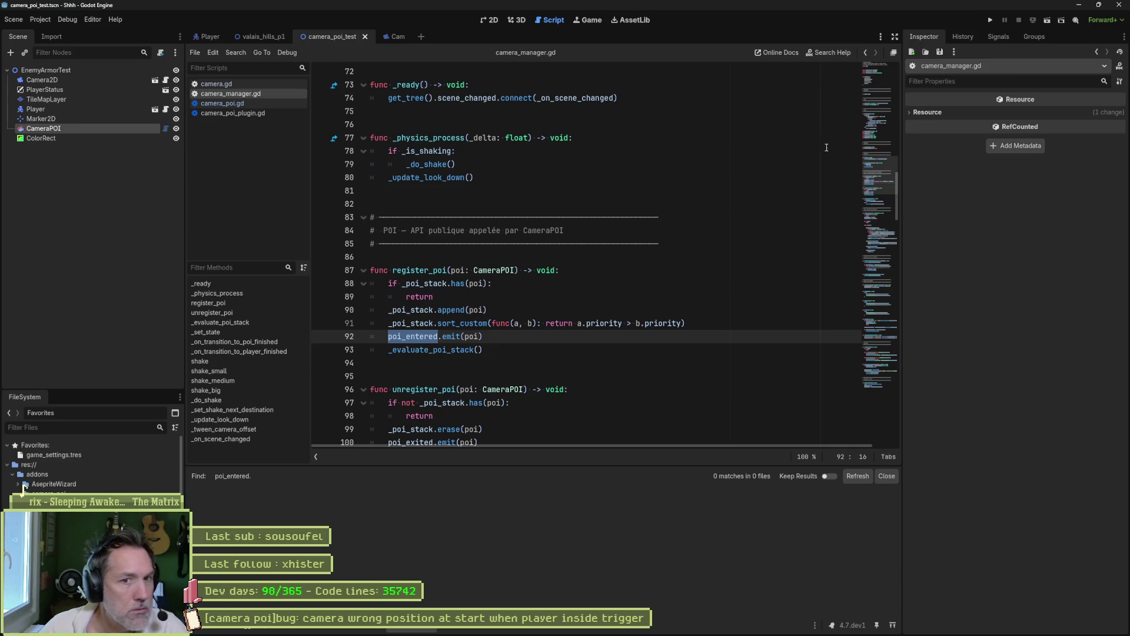
{"action": "left_click_drag", "start_coordinate": [877, 164], "coordinate": [885, 76]}
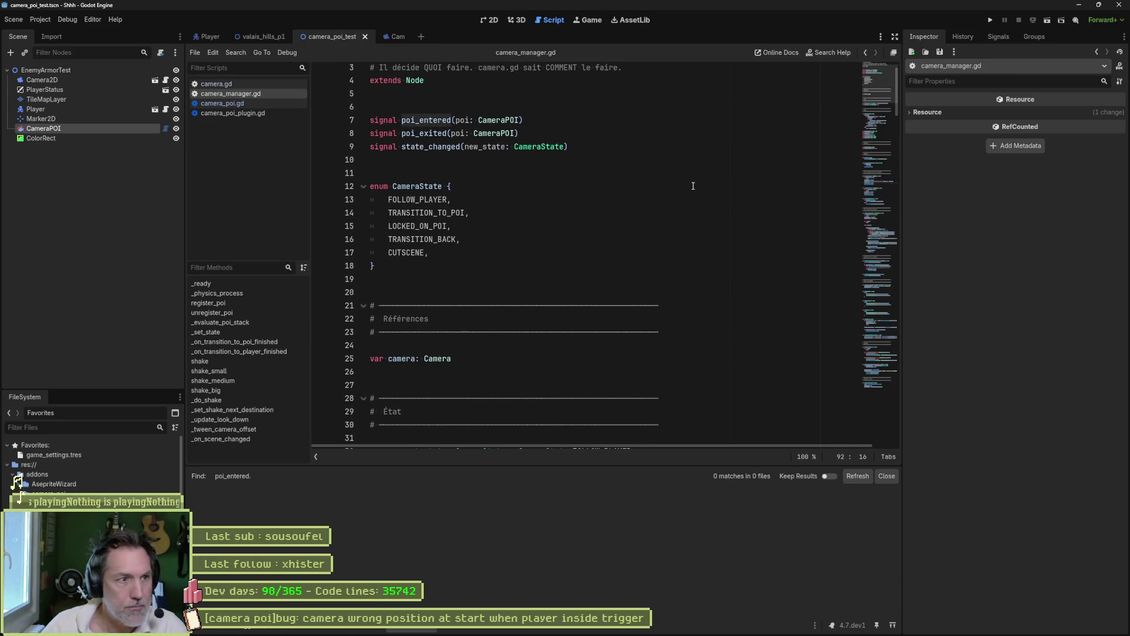
{"action": "double_click", "coordinate": [436, 121]}
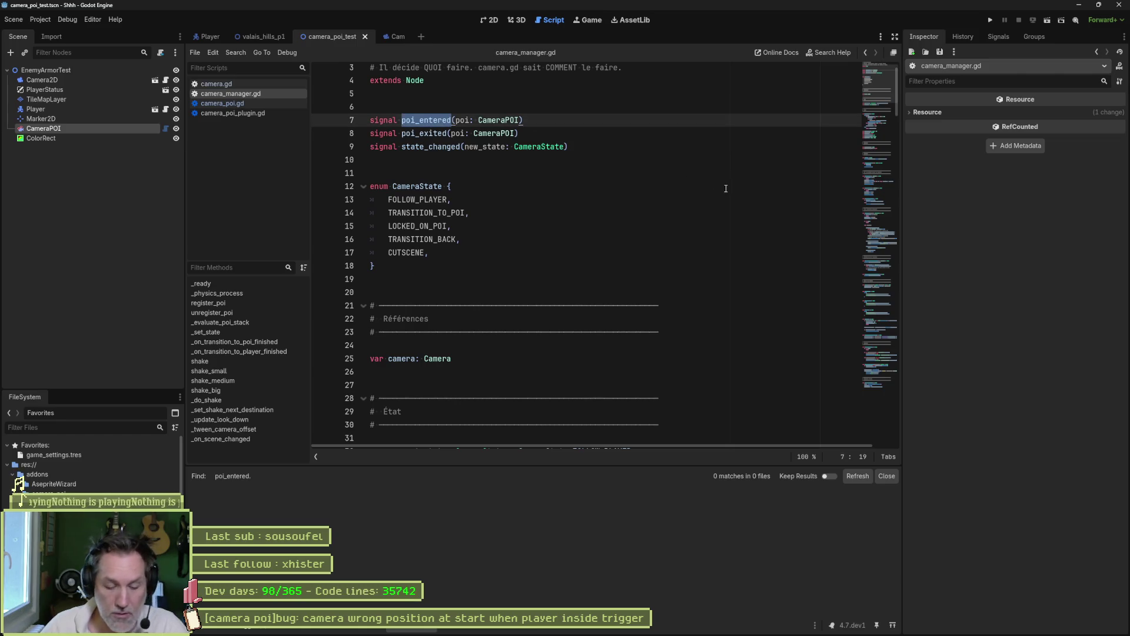
{"action": "key", "text": "ctrl+shift+f"}
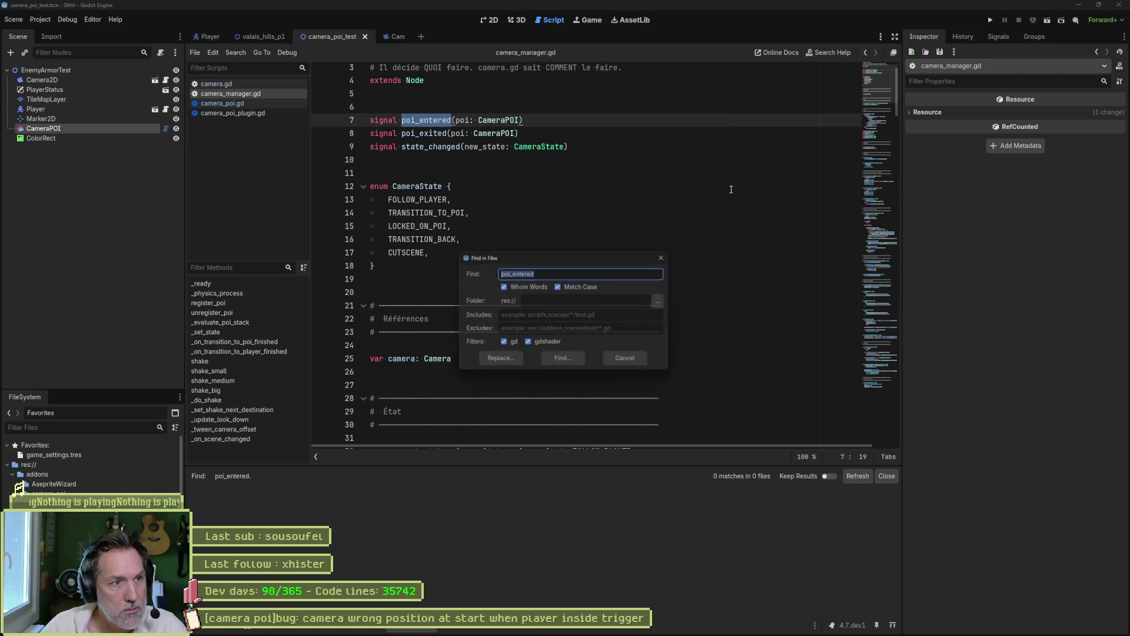
Search all project scripts for CameraManager.poi_entered, which finds 0 matches.
{"action": "type", "text": "Camera"}
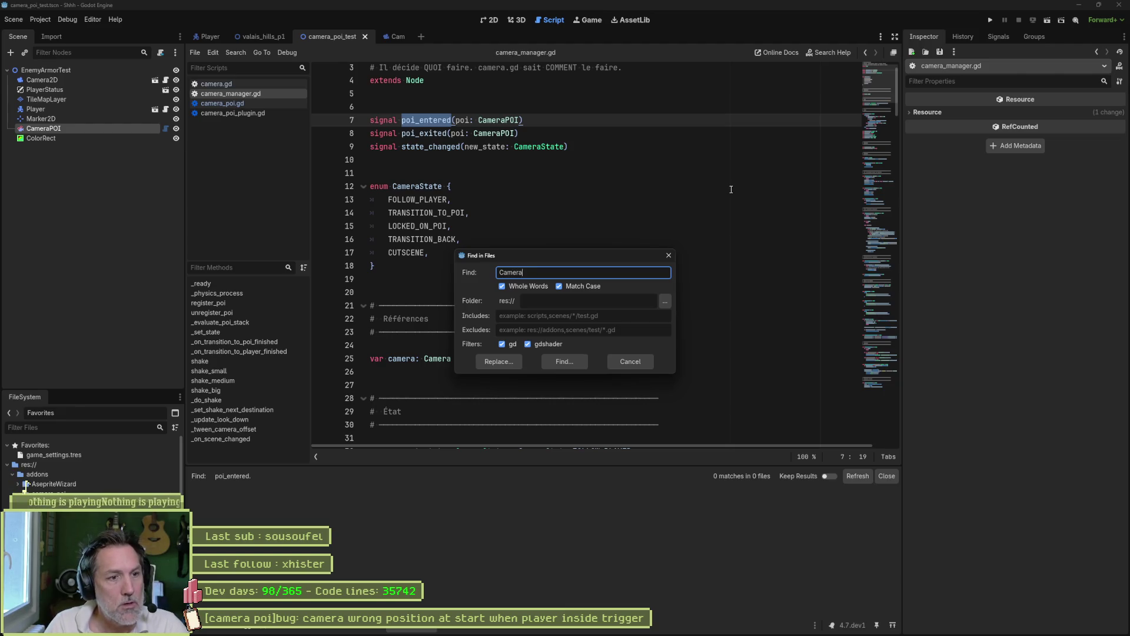
{"action": "type", "text": "Manager.poi_entered"}
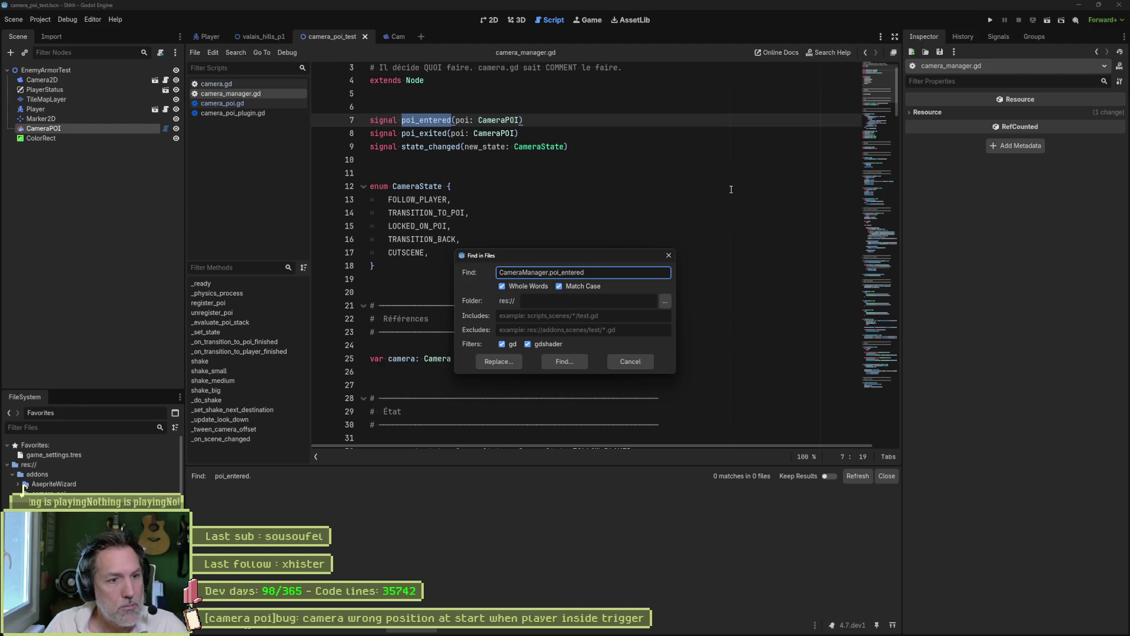
{"action": "left_click", "coordinate": [540, 286]}
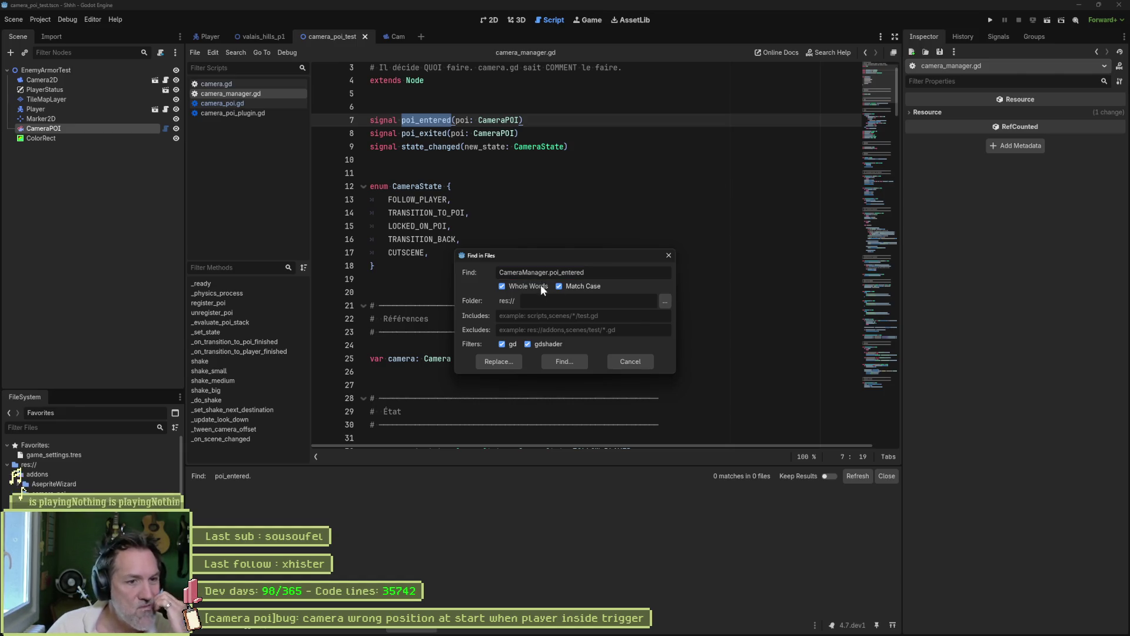
{"action": "left_click", "coordinate": [563, 361]}
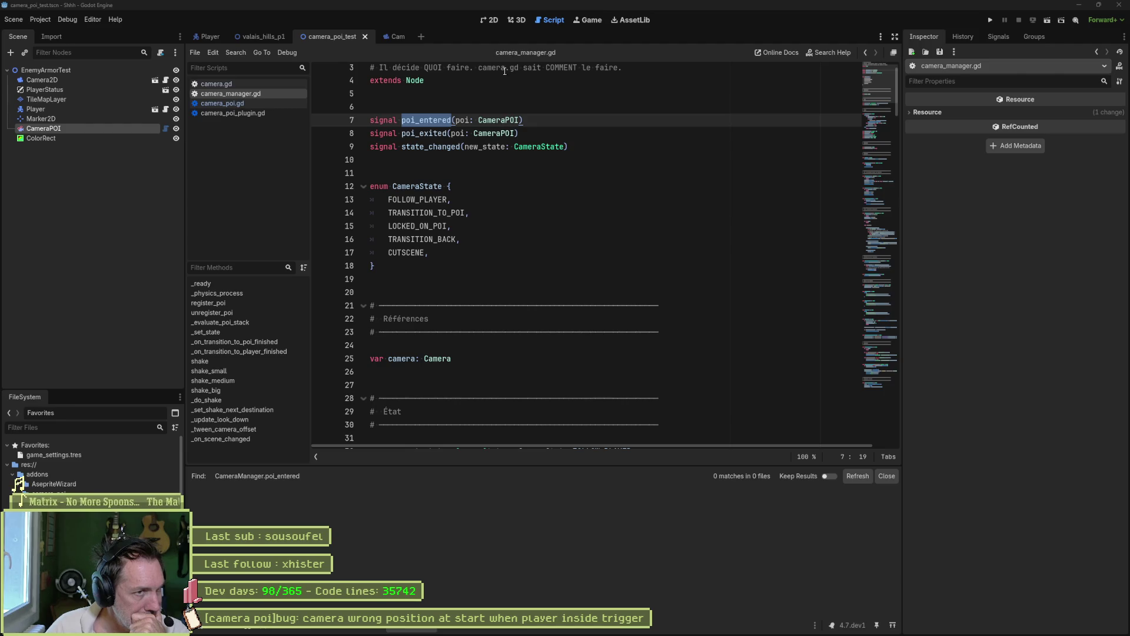
{"action": "left_click", "coordinate": [265, 84]}
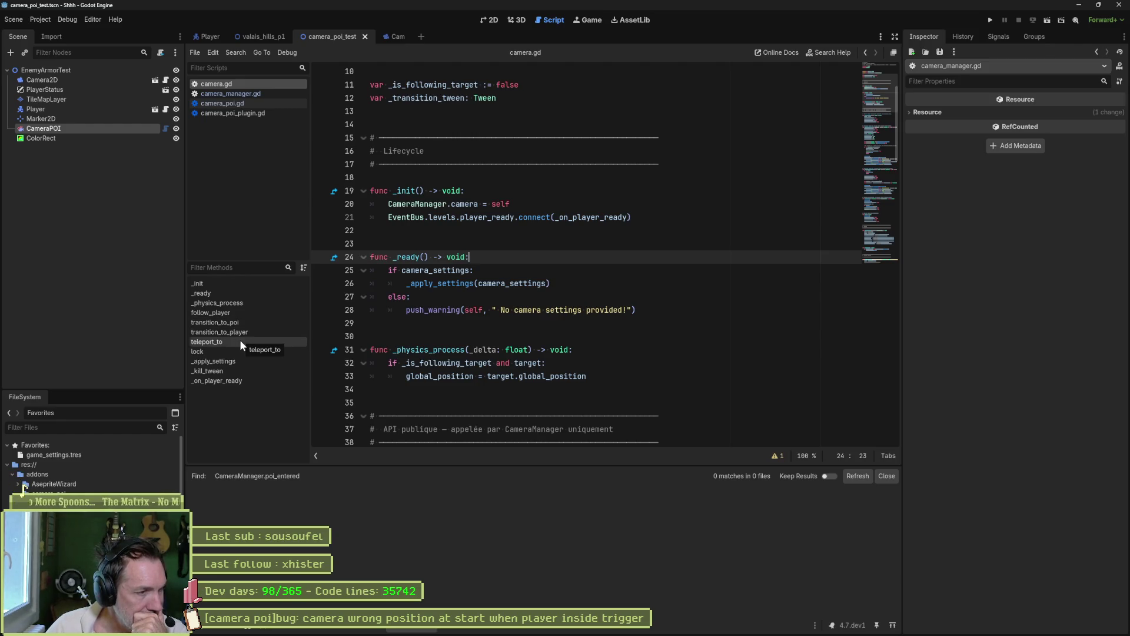
Revisit camera.gd's _ready function after glancing at camera_manager.gd.
{"action": "left_click", "coordinate": [261, 294]}
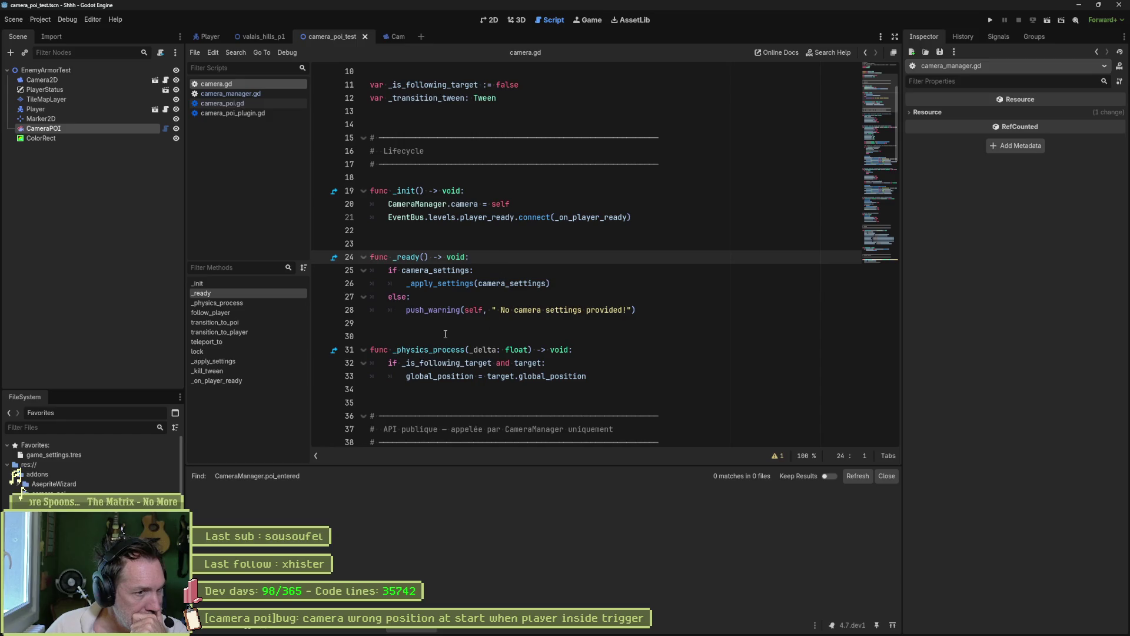
{"action": "left_click", "coordinate": [533, 259]}
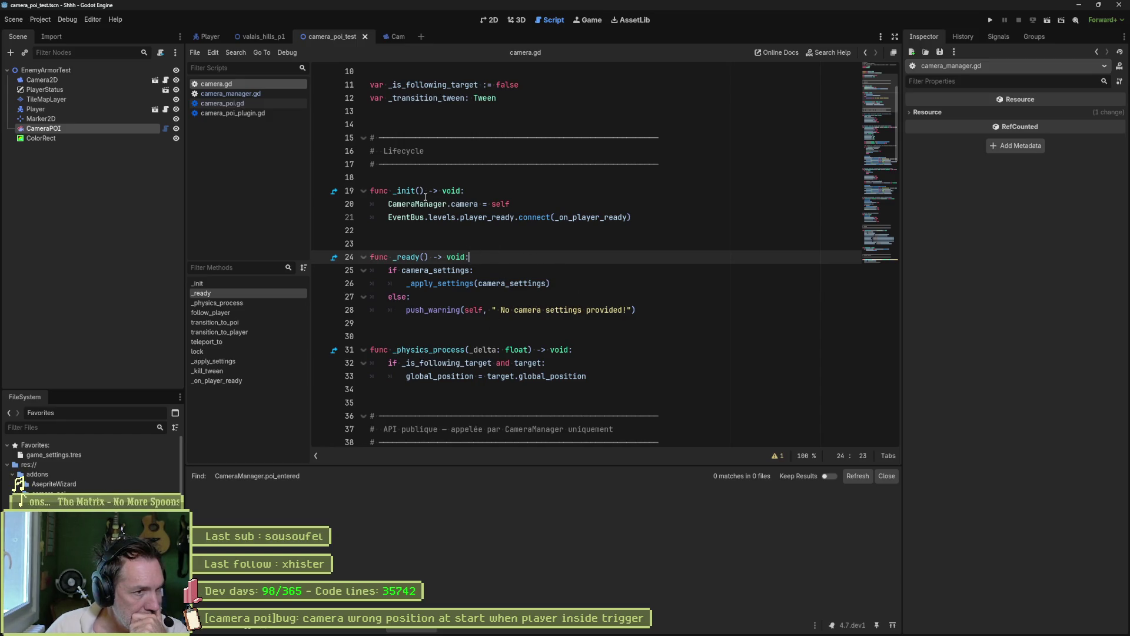
{"action": "left_click", "coordinate": [249, 94]}
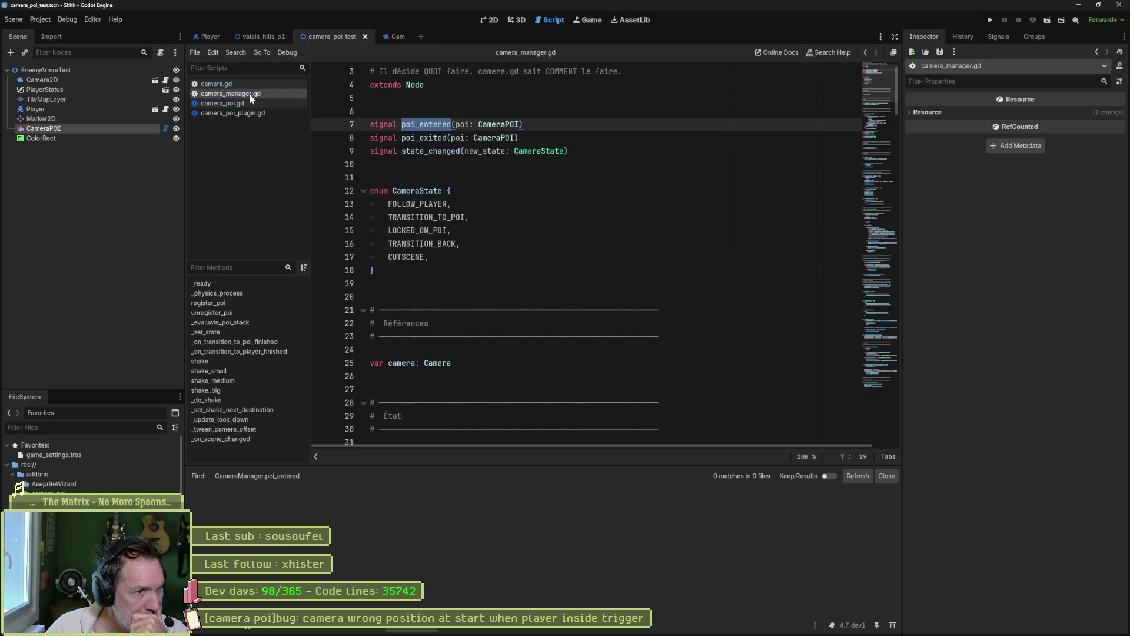
{"action": "left_click", "coordinate": [294, 84]}
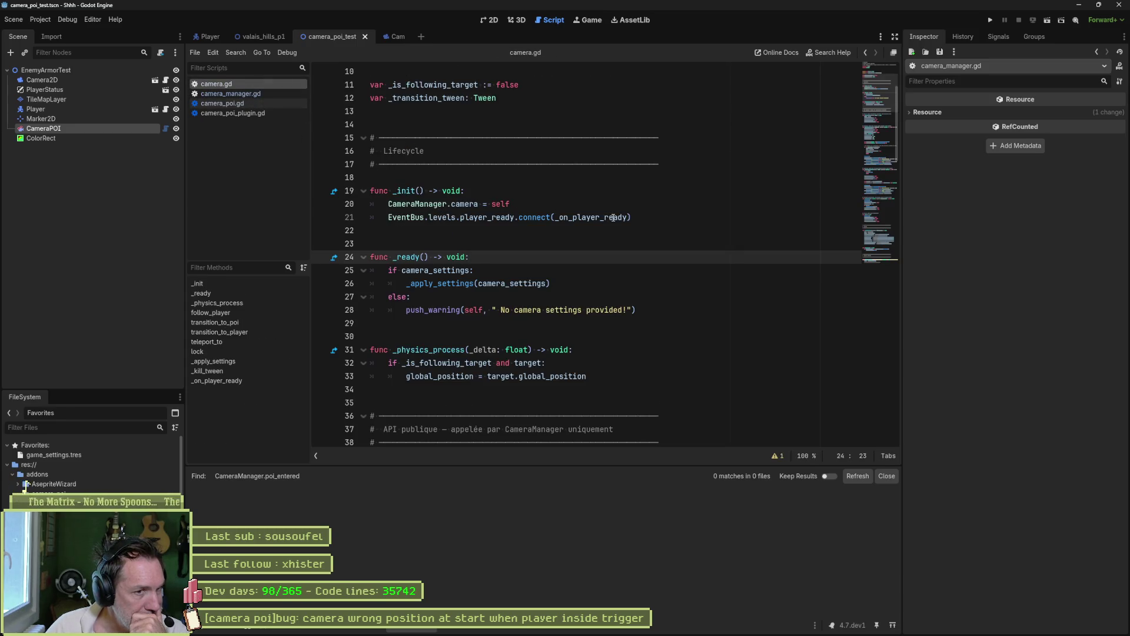
Launch the ChatGPT app from the app launcher.
{"action": "left_click", "coordinate": [507, 632]}
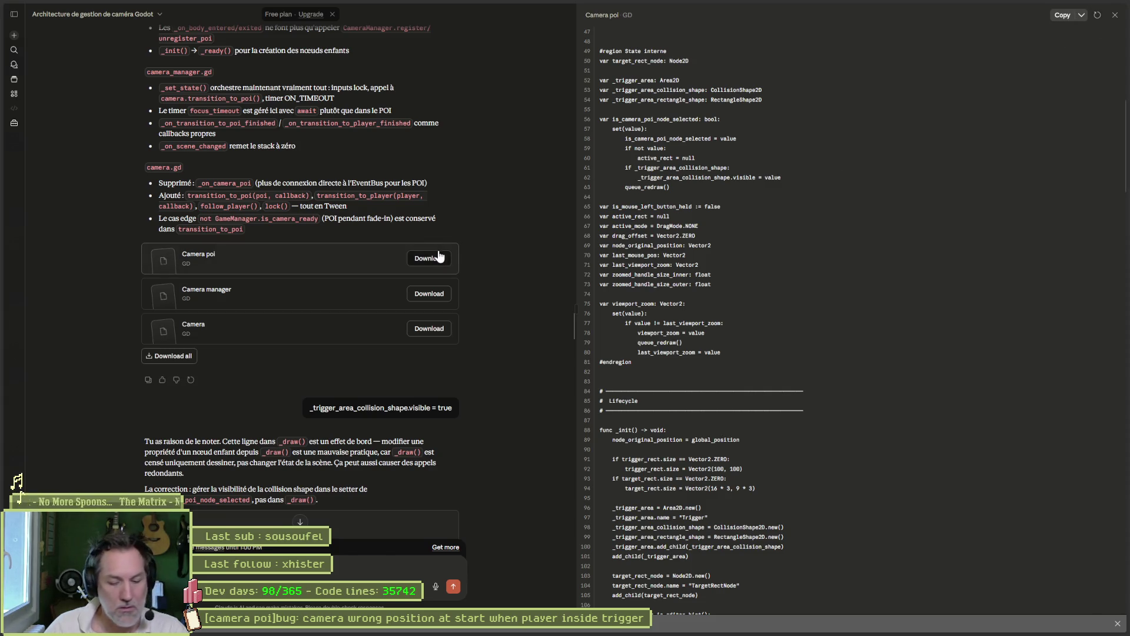
{"action": "key", "text": "alt+space"}
{"action": "key", "text": "Return"}
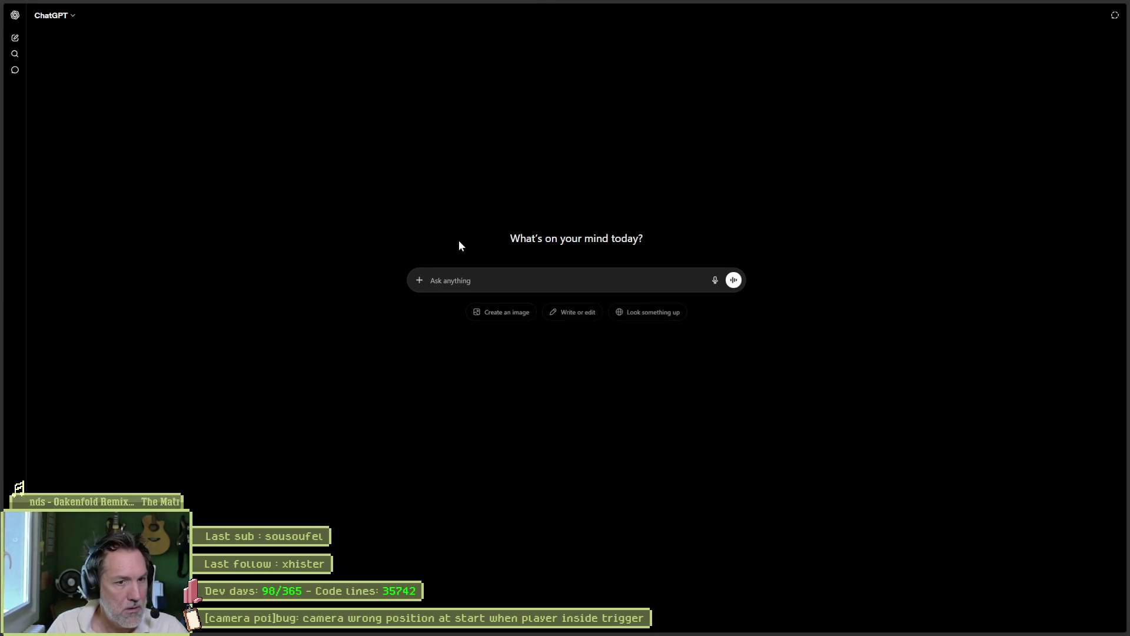
Ask ChatGPT, in French, whether connecting to a global script's signal in _init is good practice.
{"action": "type", "text": "bonne pratique"}
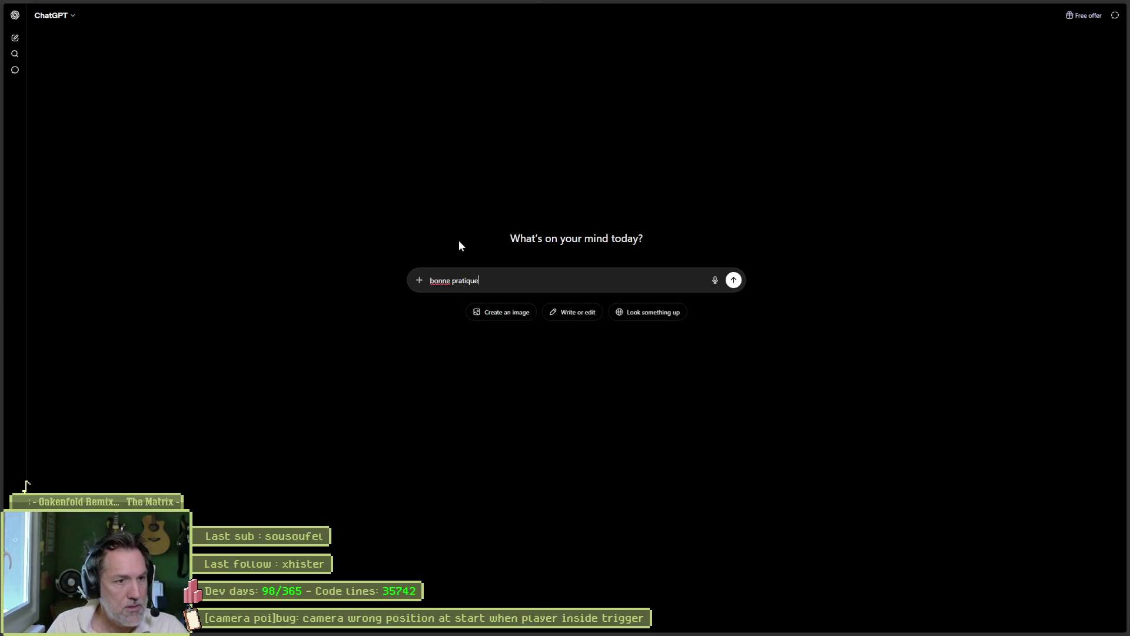
{"action": "type", "text": " de se connecter a u"}
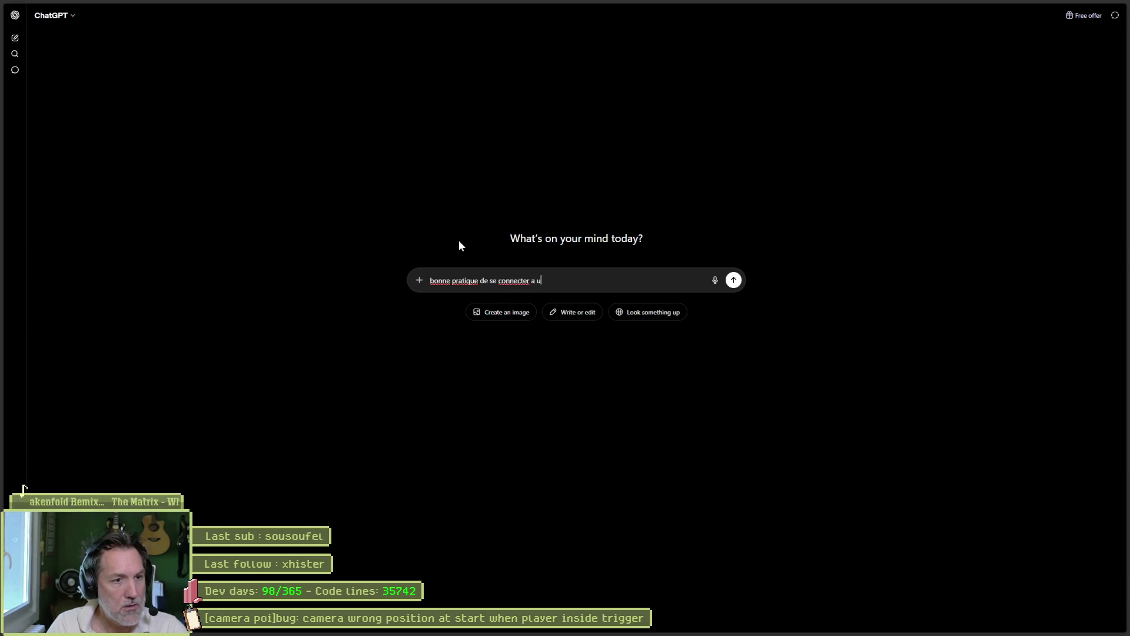
{"action": "type", "text": "n signal "}
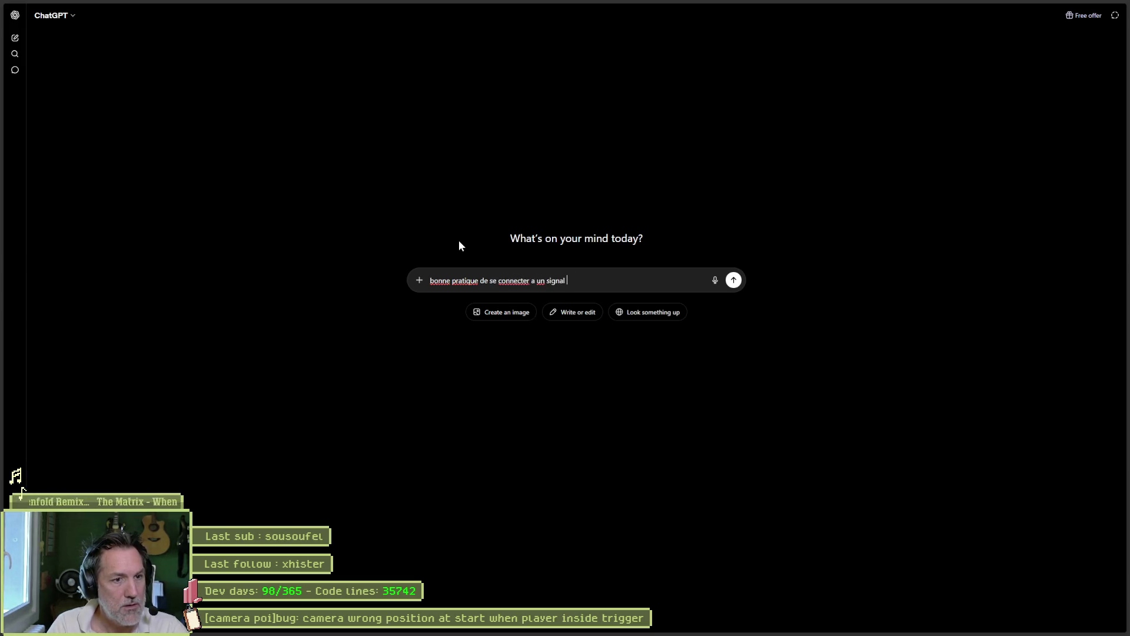
{"action": "type", "text": "a l' _init dns "}
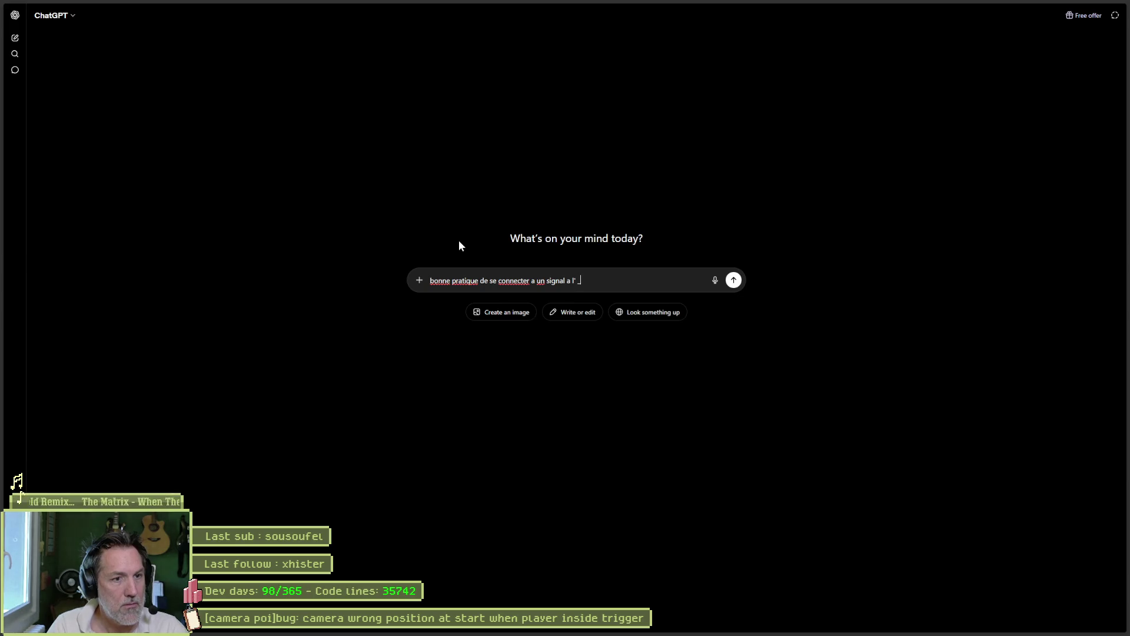
{"action": "type", "text": "godot"}
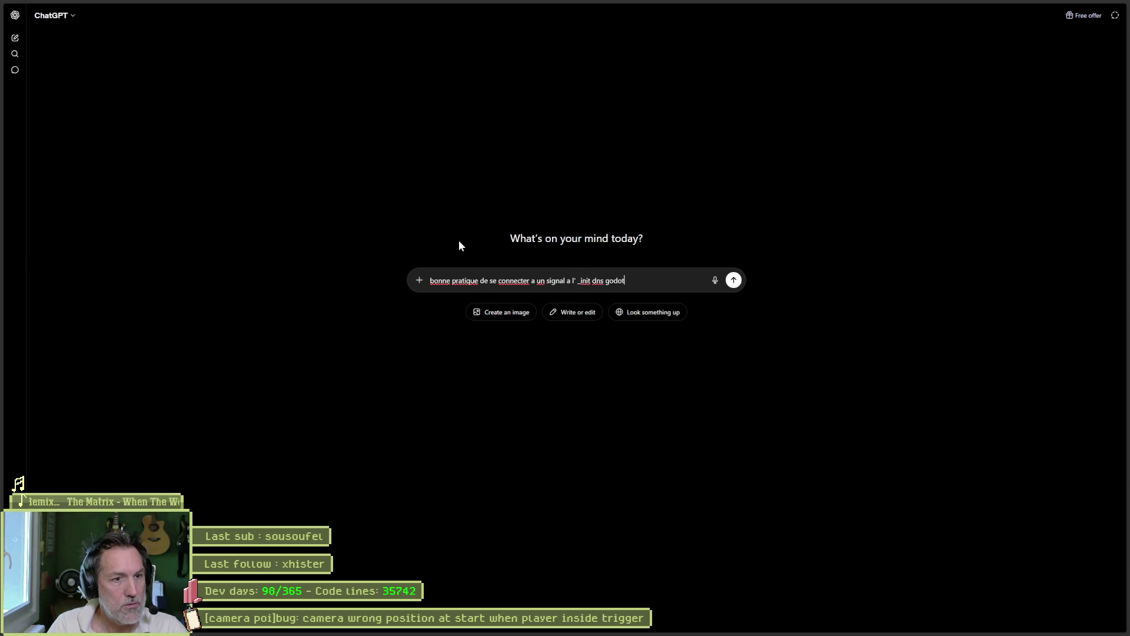
{"action": "type", "text": " sit le signal vient"}
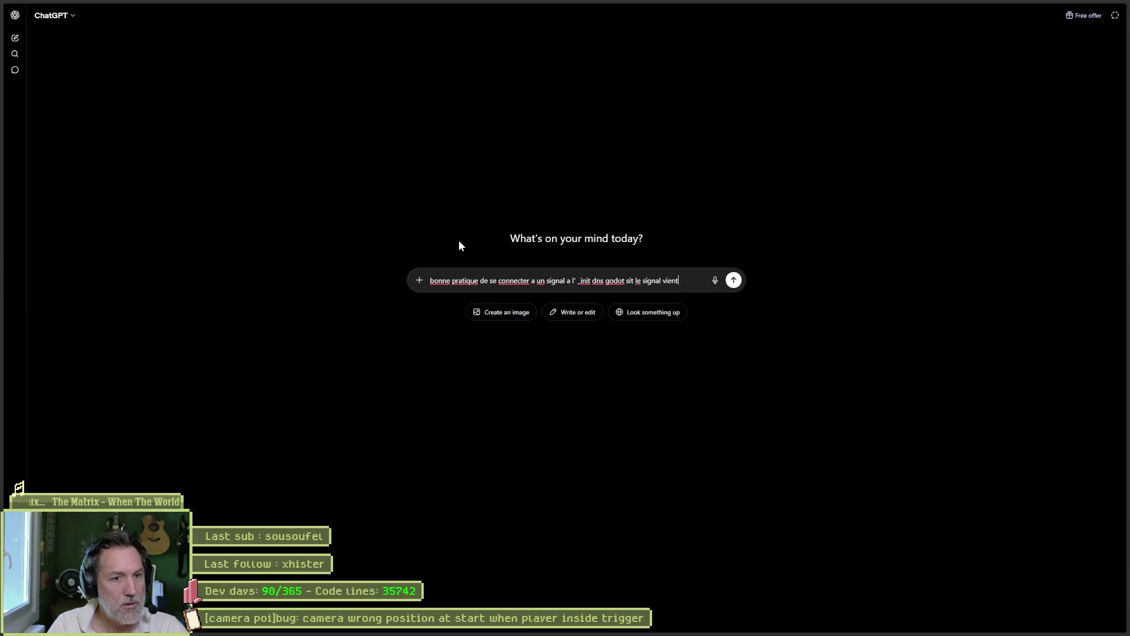
{"action": "type", "text": " dn signelt"}
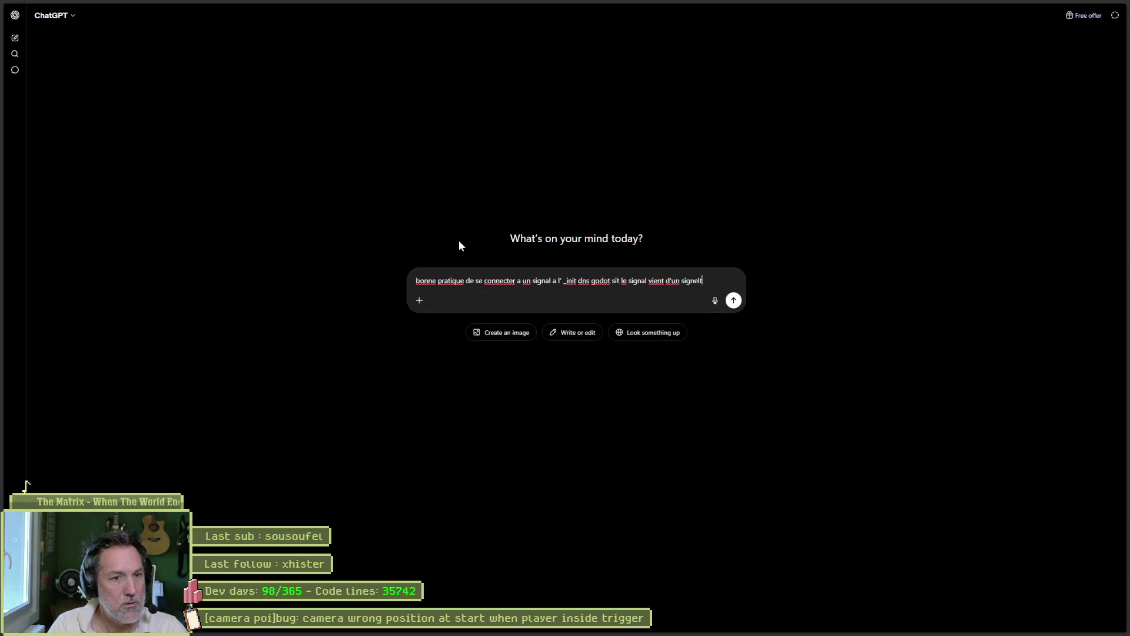
{"action": "type", "text": "ngleton *b"}
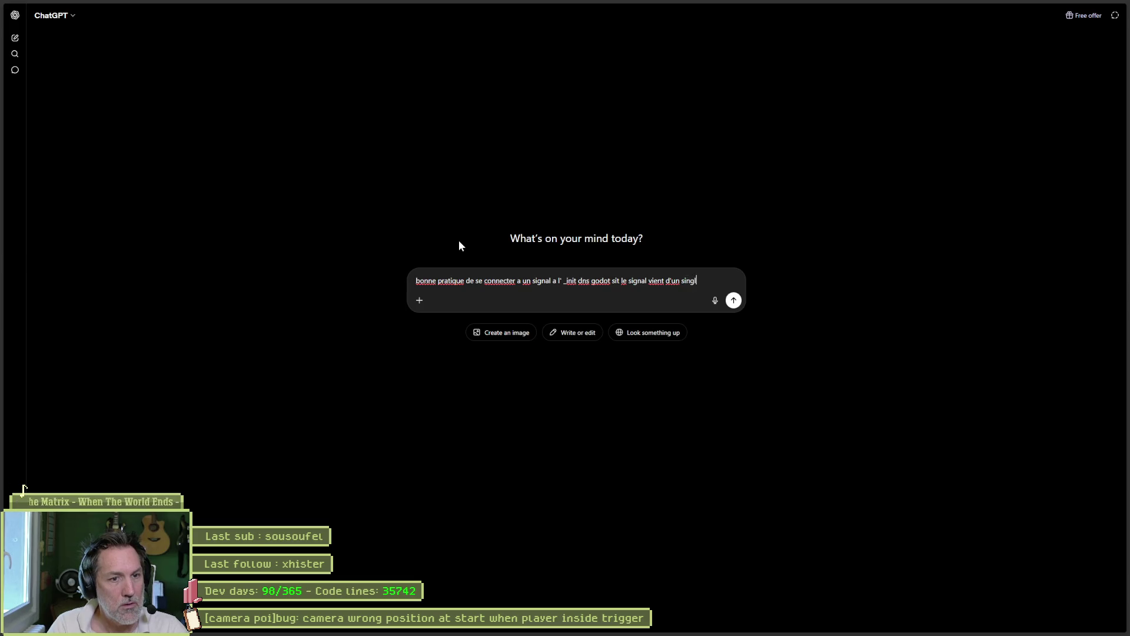
{"action": "key", "text": "BackSpace"}
{"action": "key", "text": "BackSpace"}
{"action": "type", "text": "(glbo"}
{"action": "type", "text": "bla"}
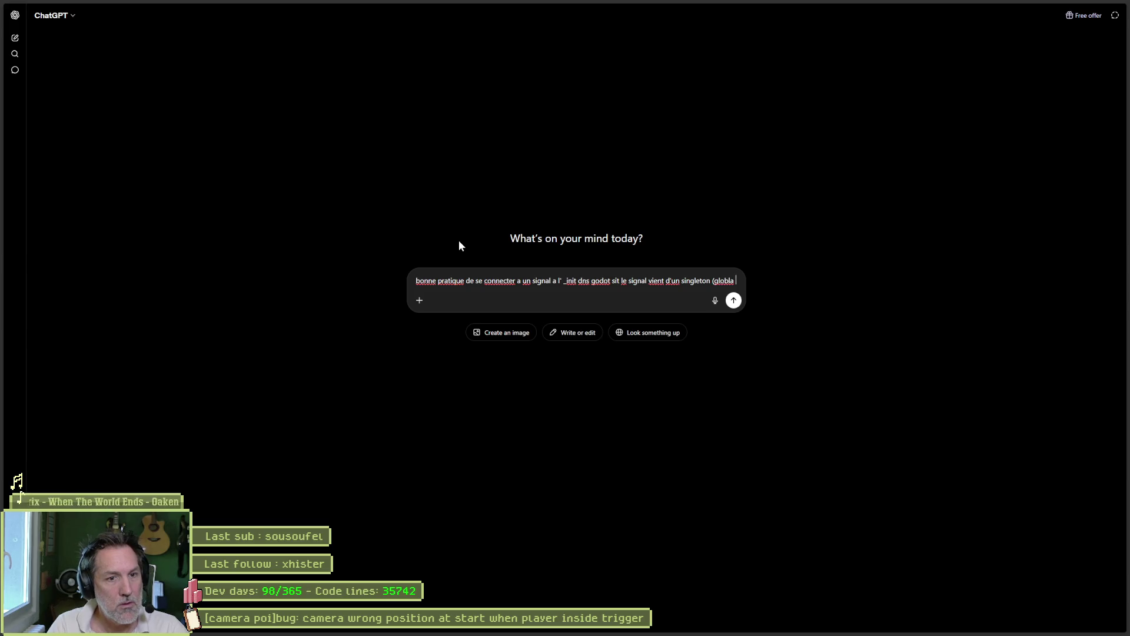
{"action": "type", "text": "l script) ?"}
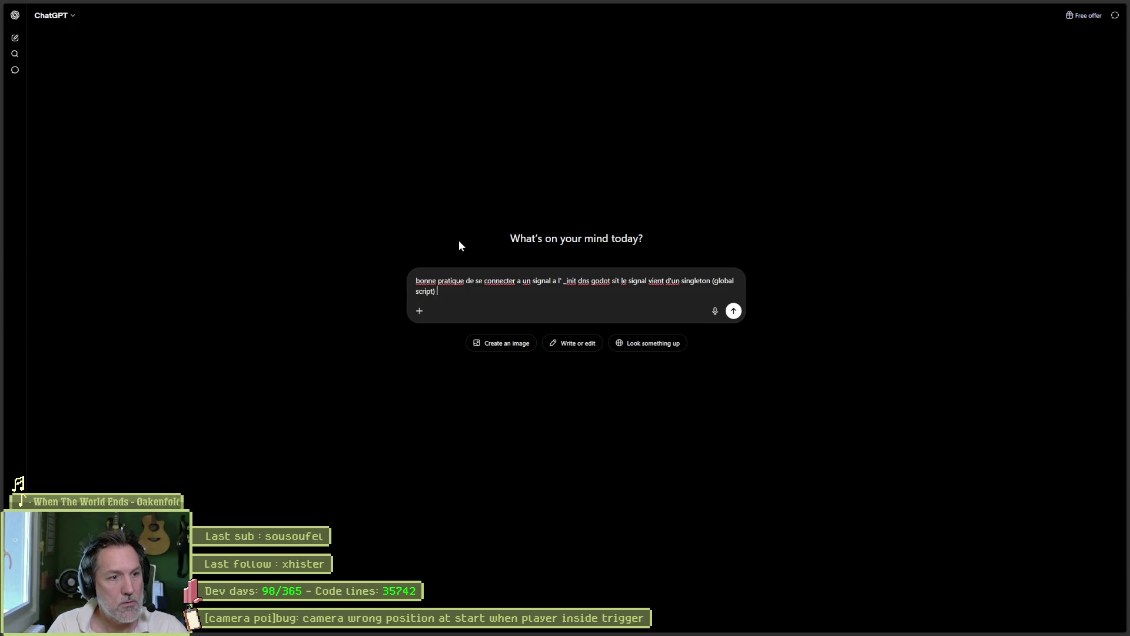
{"action": "key", "text": "Return"}
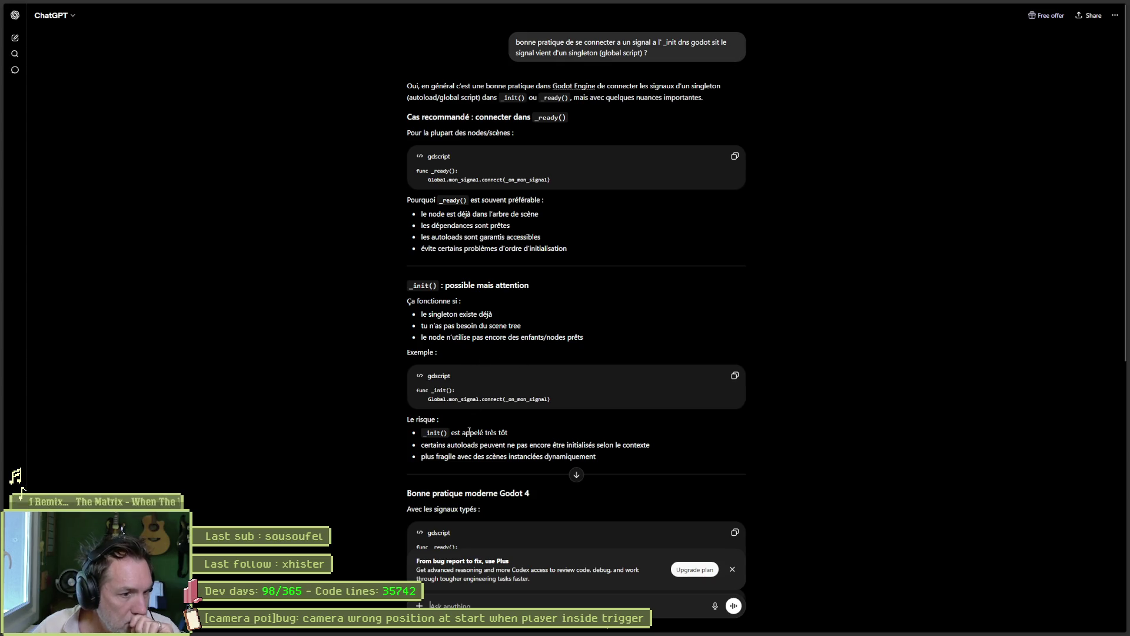
{"action": "mouse_move", "coordinate": [1098, 5]}
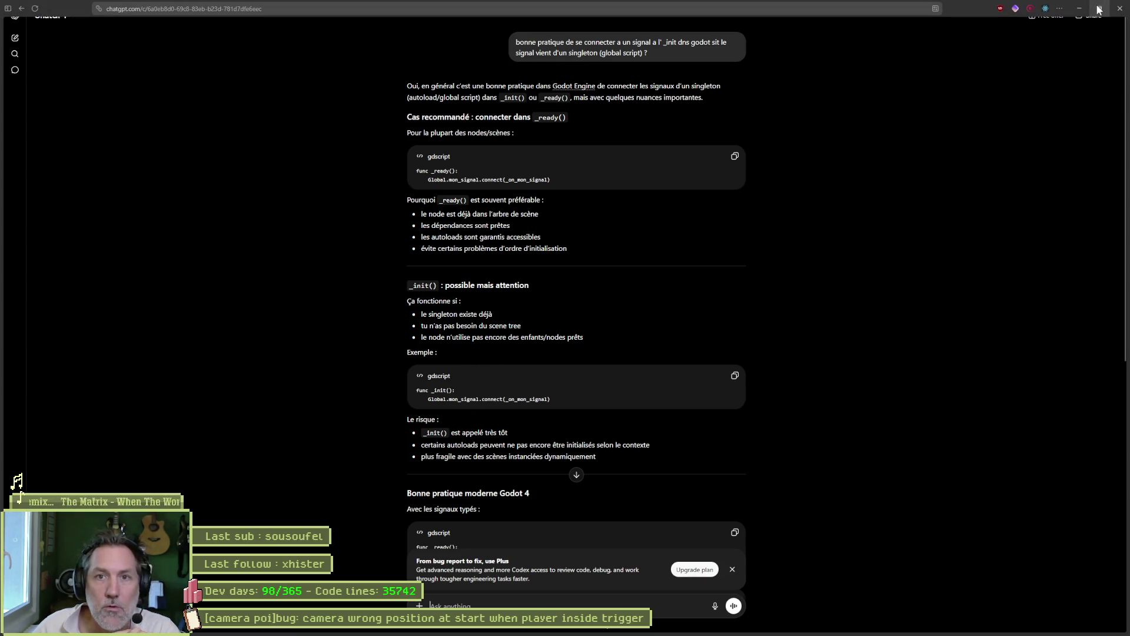
{"action": "left_click", "coordinate": [1098, 9]}
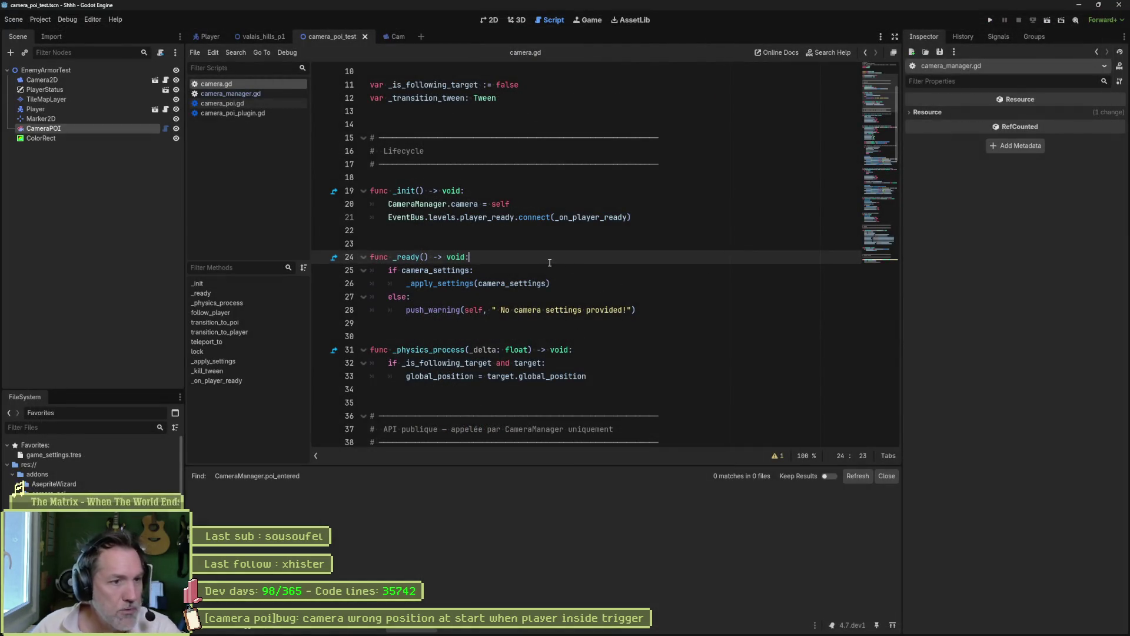
Add CameraManager.poi_entered.connect(_on_poi_entered) at the top of camera.gd's _ready.
{"action": "key", "text": "Return"}
{"action": "type", "text": "Gamem"}
{"action": "key", "text": "BackSpace"}
{"action": "key", "text": "BackSpace"}
{"action": "key", "text": "BackSpace"}
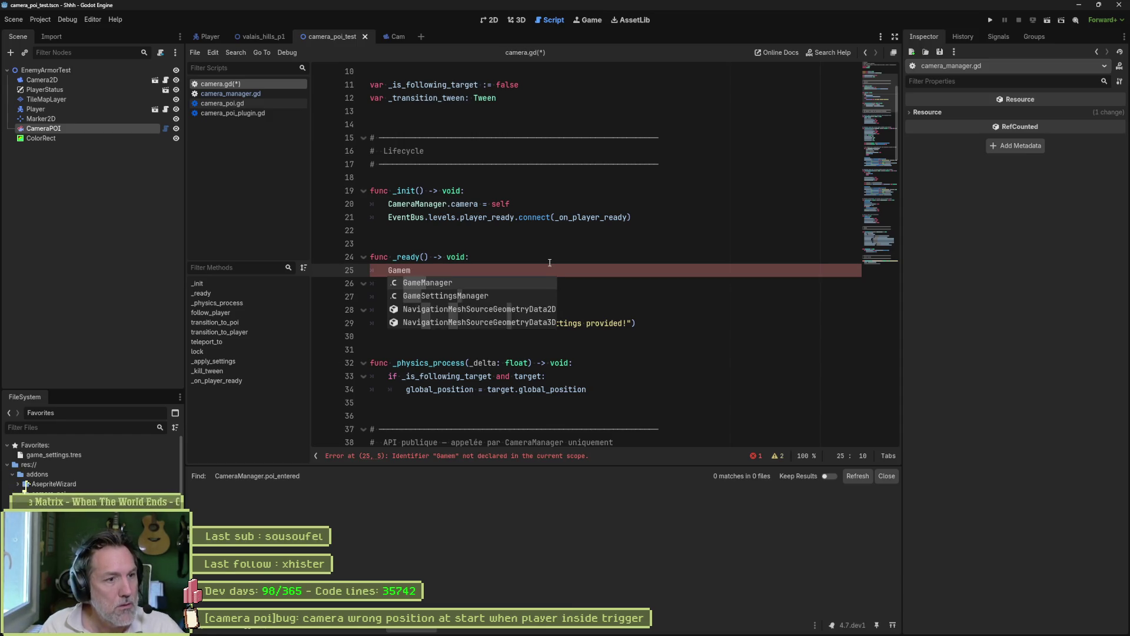
{"action": "type", "text": "Camerama"}
{"action": "key", "text": "Return"}
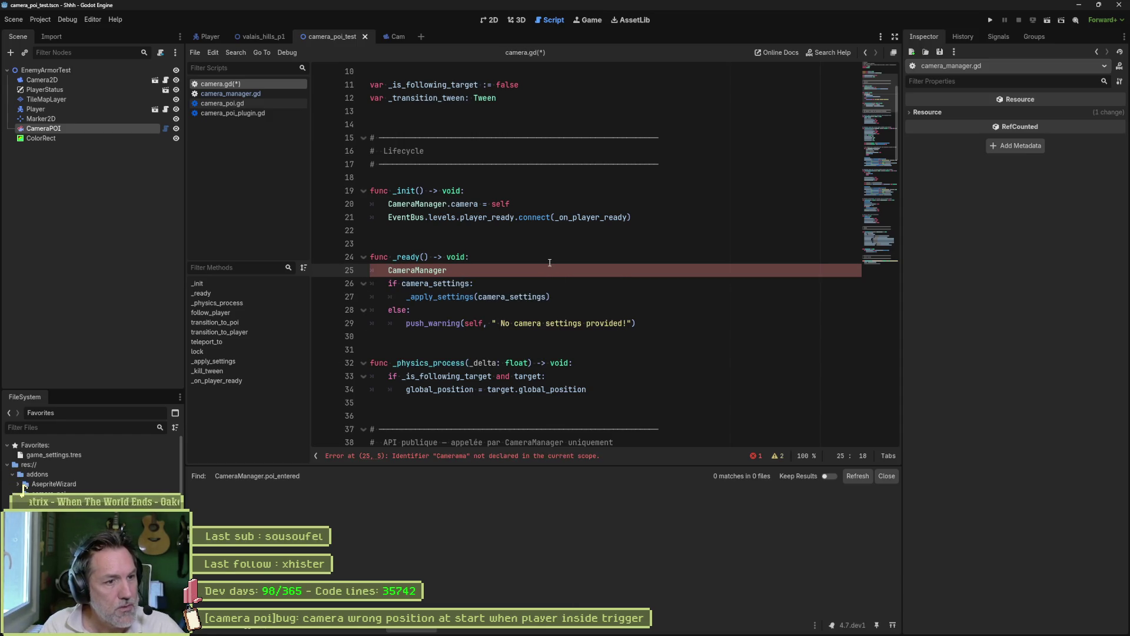
{"action": "type", "text": "."}
{"action": "key", "text": "Down"}
{"action": "key", "text": "Down"}
{"action": "key", "text": "Down"}
{"action": "key", "text": "Return"}
{"action": "type", "text": "."}
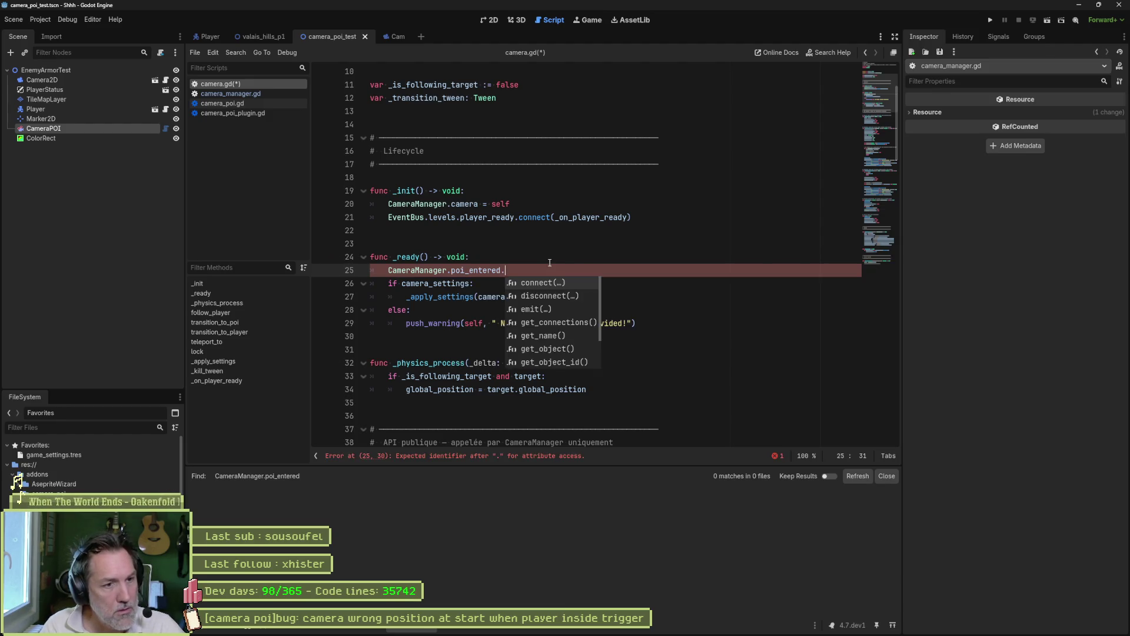
{"action": "key", "text": "Return"}
{"action": "type", "text": "_on_po"}
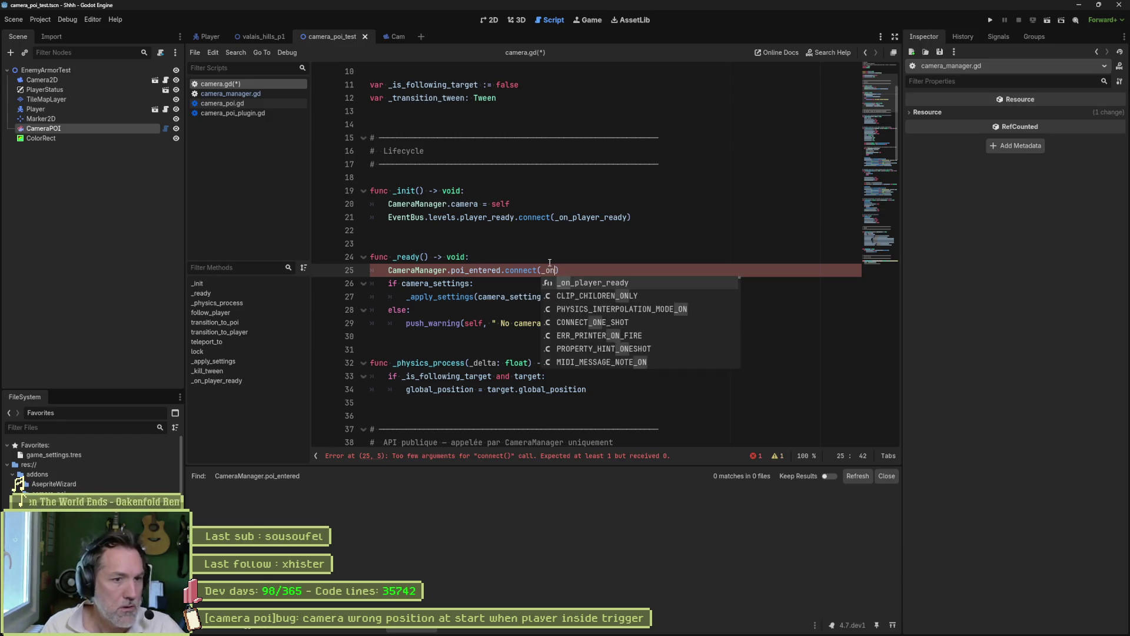
{"action": "type", "text": "i_entered"}
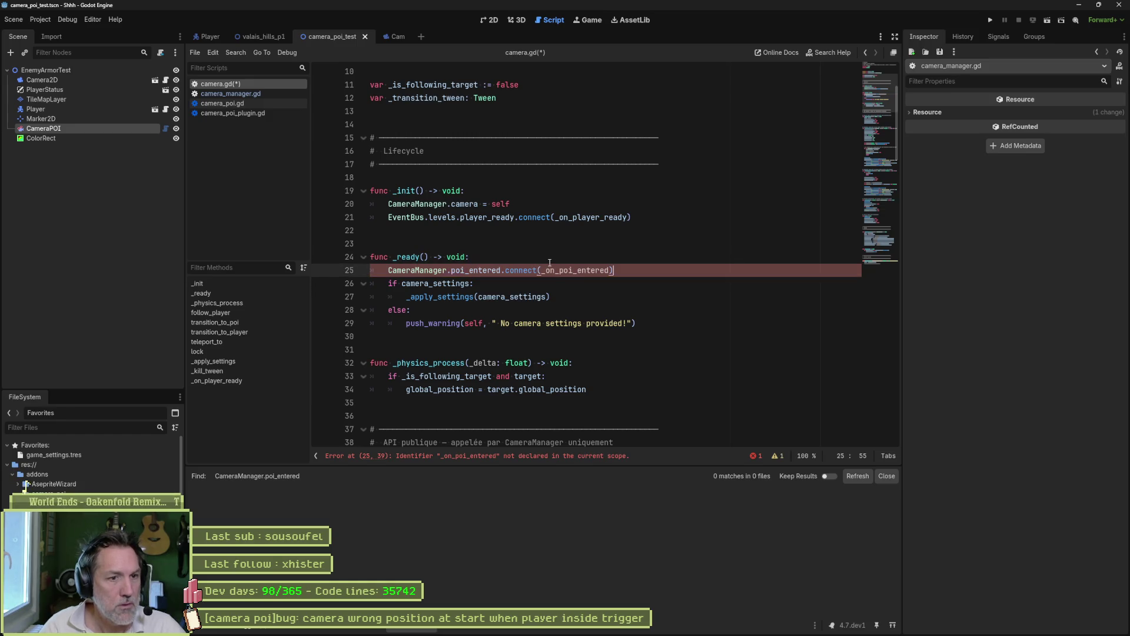
Duplicate that line as CameraManager.poi_exited.connect(_on_poi_exited), then go to the poi_entered signal definition.
{"action": "key", "text": "ctrl+shift+d"}
{"action": "key", "text": "ctrl+Left"}
{"action": "key", "text": "ctrl+Left"}
{"action": "key", "text": "ctrl+Left"}
{"action": "key", "text": "BackSpace"}
{"action": "key", "text": "BackSpace"}
{"action": "key", "text": "BackSpace"}
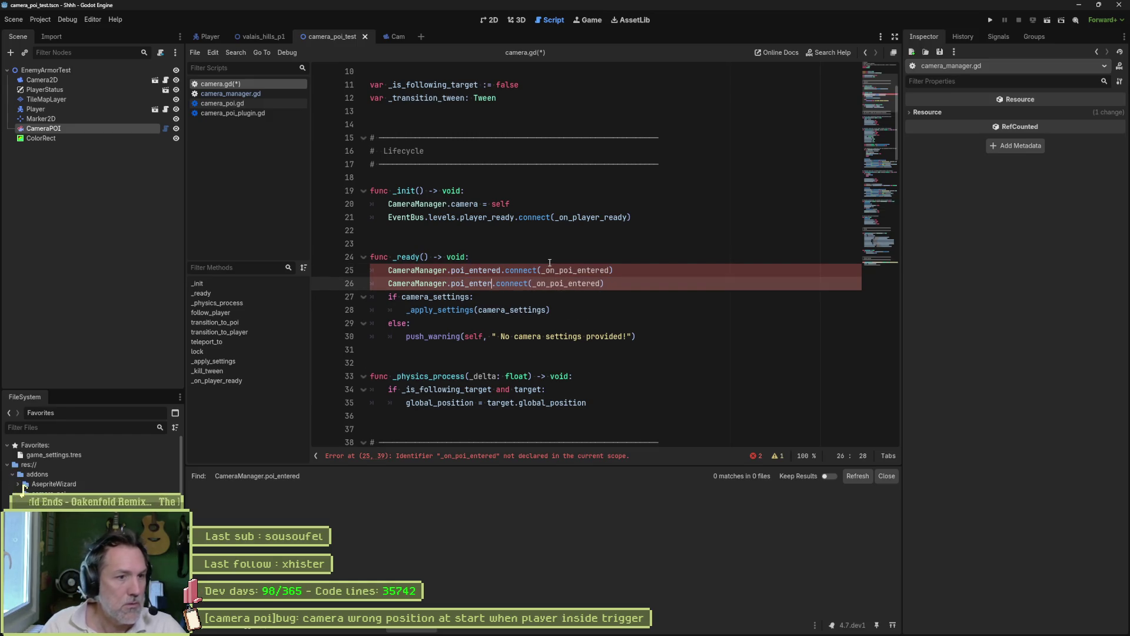
{"action": "type", "text": "xited"}
{"action": "key", "text": "BackSpace"}
{"action": "key", "text": "BackSpace"}
{"action": "key", "text": "BackSpace"}
{"action": "type", "text": "exio"}
{"action": "key", "text": "BackSpace"}
{"action": "type", "text": "ted"}
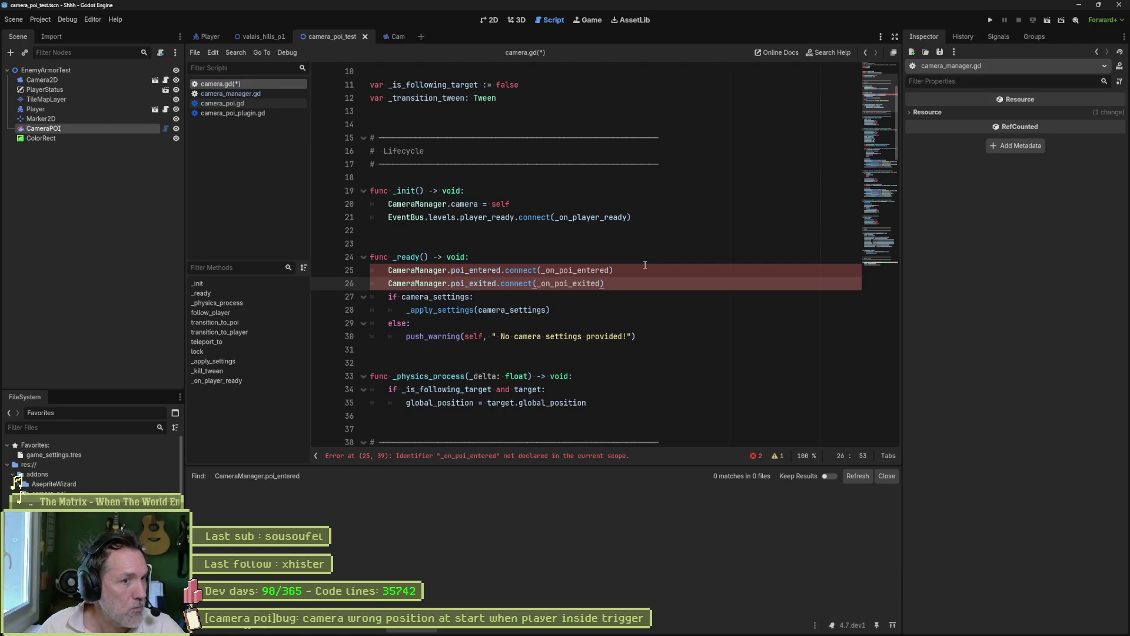
{"action": "key", "text": "Return"}
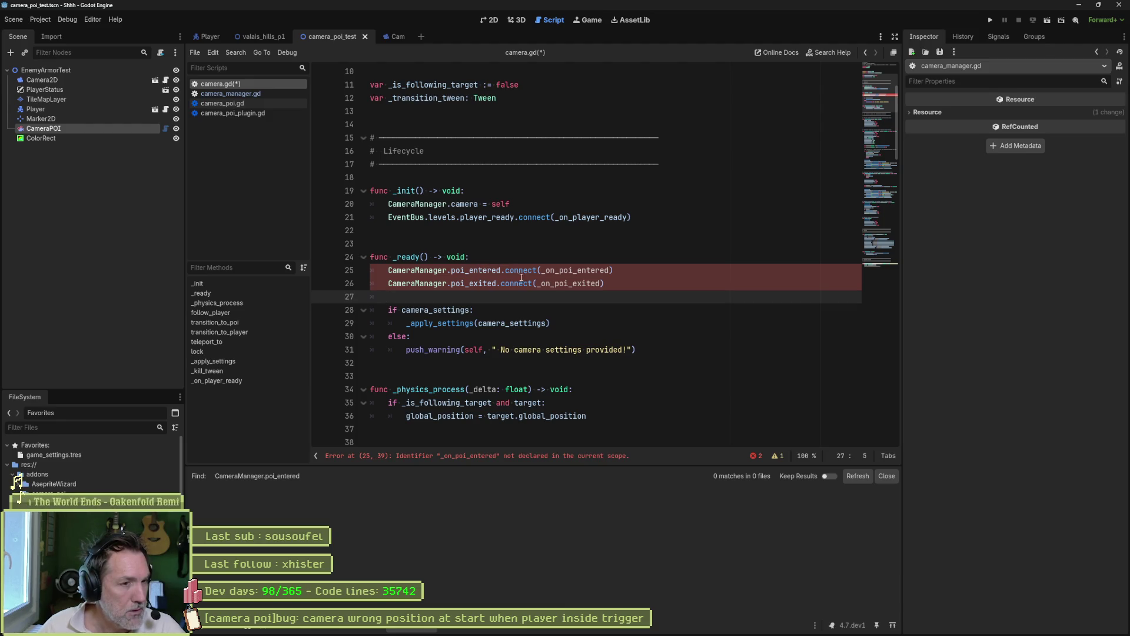
{"action": "double_click", "coordinate": [578, 274]}
{"action": "left_click", "coordinate": [476, 271], "text": "ctrl"}
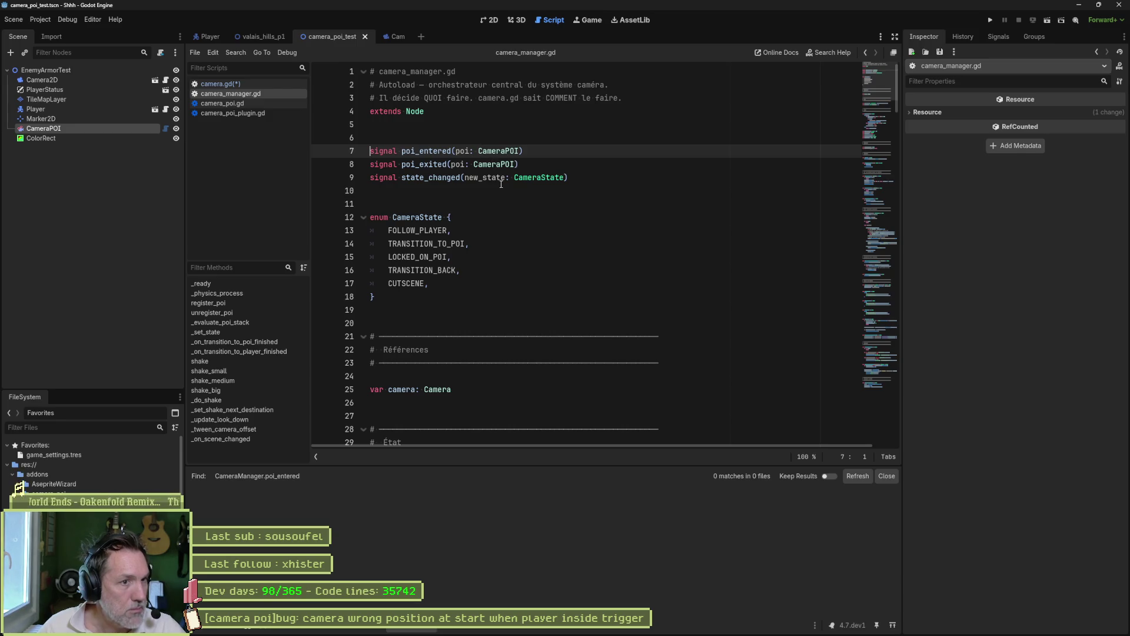
{"action": "scroll", "coordinate": [501, 184], "scroll_direction": "down", "scroll_amount": 1}
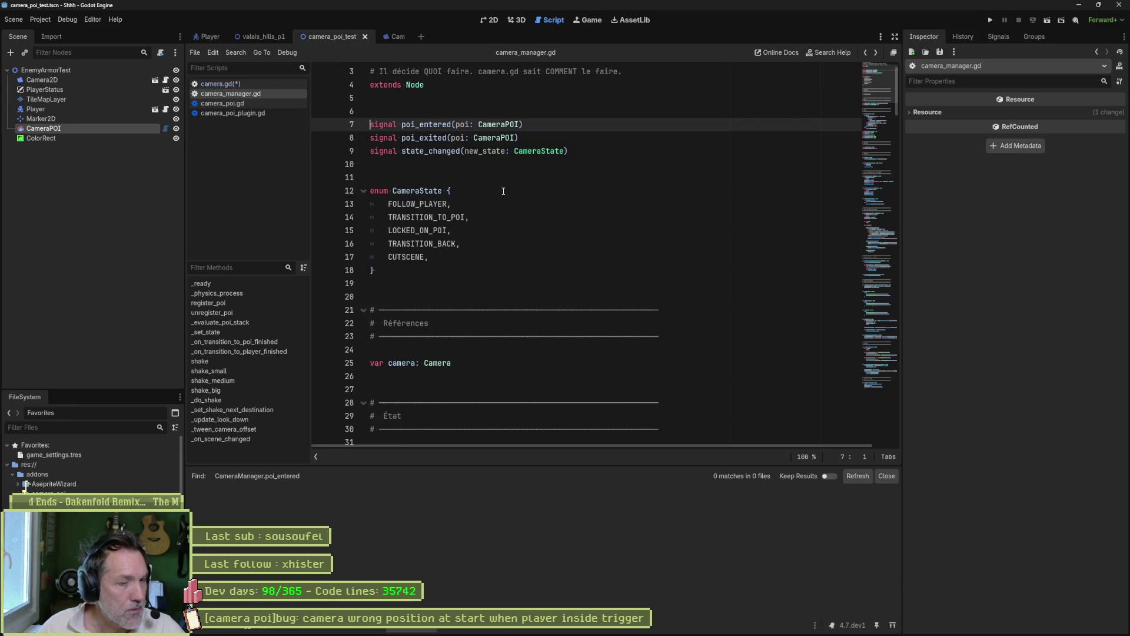
{"action": "key", "text": "alt+Left"}
{"action": "scroll", "coordinate": [479, 315], "scroll_direction": "down", "scroll_amount": 2}
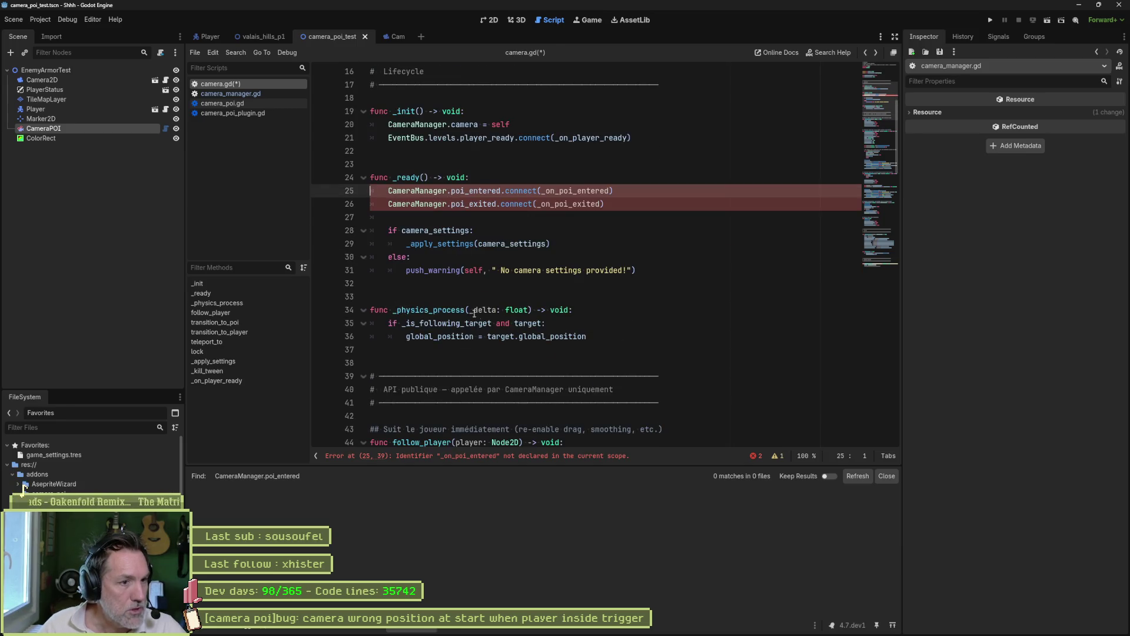
{"action": "scroll", "coordinate": [455, 306], "scroll_direction": "down", "scroll_amount": 2}
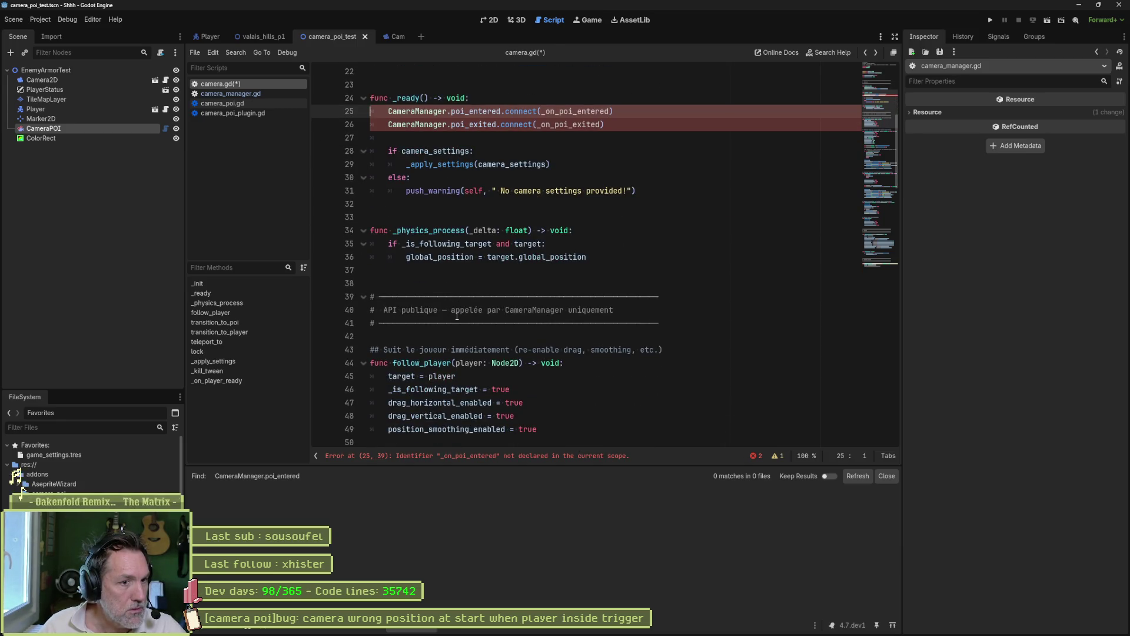
{"action": "scroll", "coordinate": [481, 331], "scroll_direction": "down", "scroll_amount": 1}
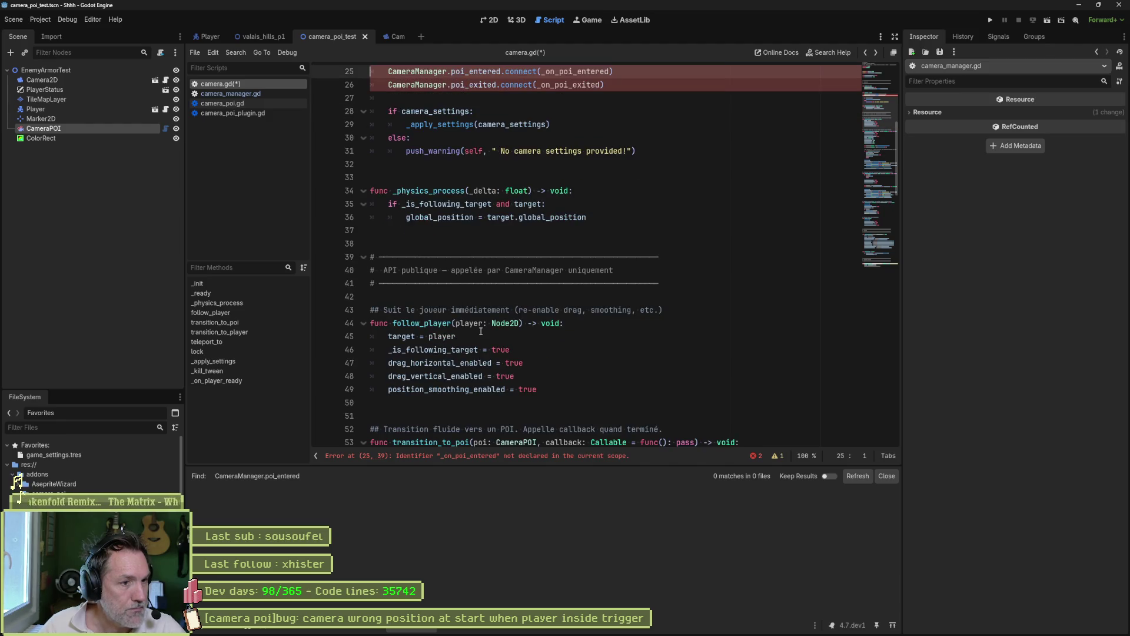
{"action": "scroll", "coordinate": [535, 205], "scroll_direction": "up", "scroll_amount": 4}
{"action": "double_click", "coordinate": [570, 230]}
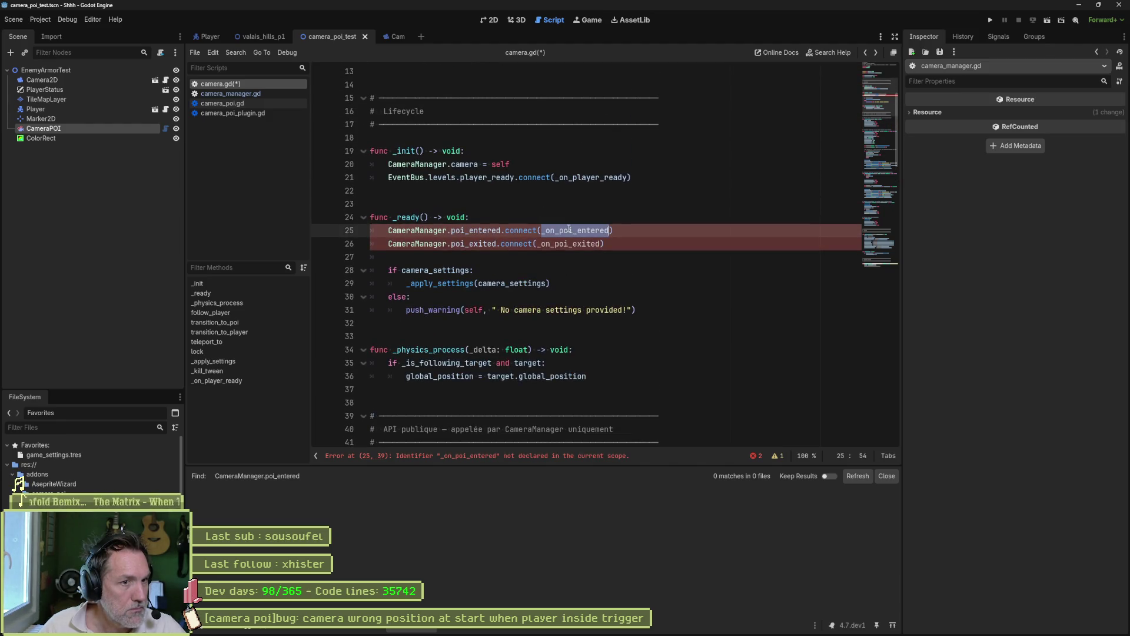
{"action": "scroll", "coordinate": [500, 324], "scroll_direction": "down", "scroll_amount": 4}
{"action": "scroll", "coordinate": [500, 377], "scroll_direction": "down", "scroll_amount": 20}
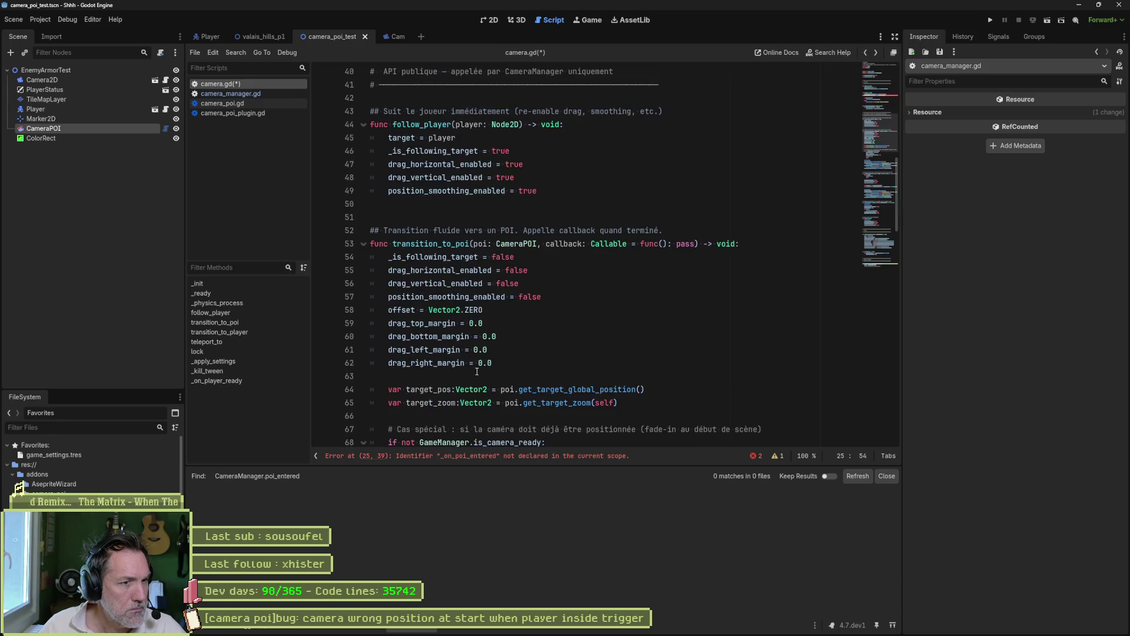
{"action": "scroll", "coordinate": [536, 384], "scroll_direction": "down", "scroll_amount": 9}
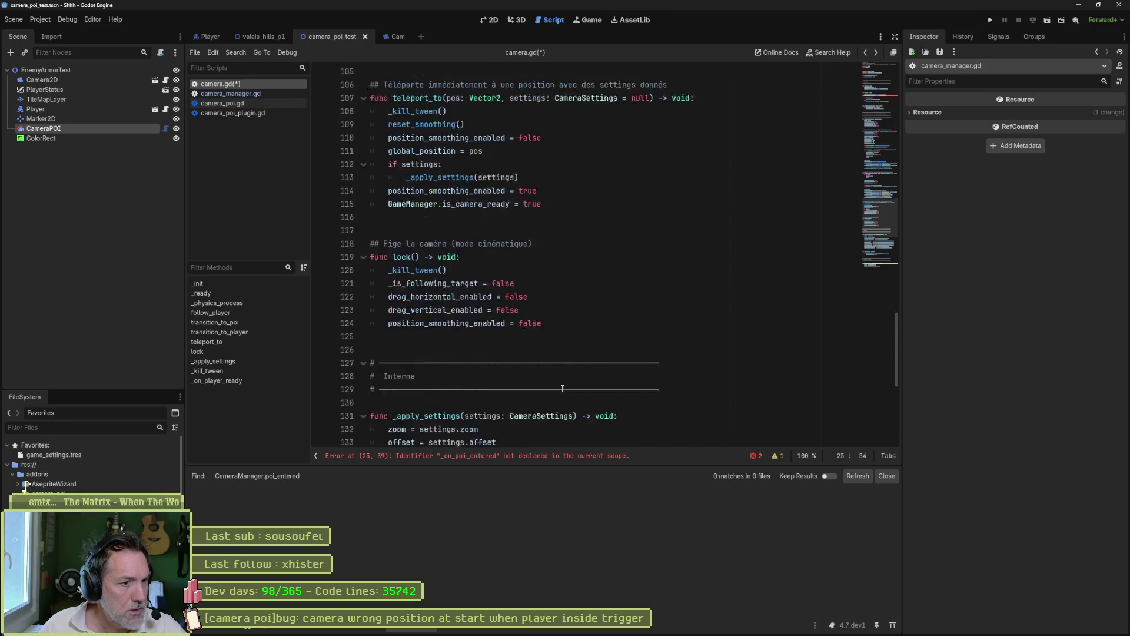
{"action": "scroll", "coordinate": [520, 373], "scroll_direction": "down", "scroll_amount": 3}
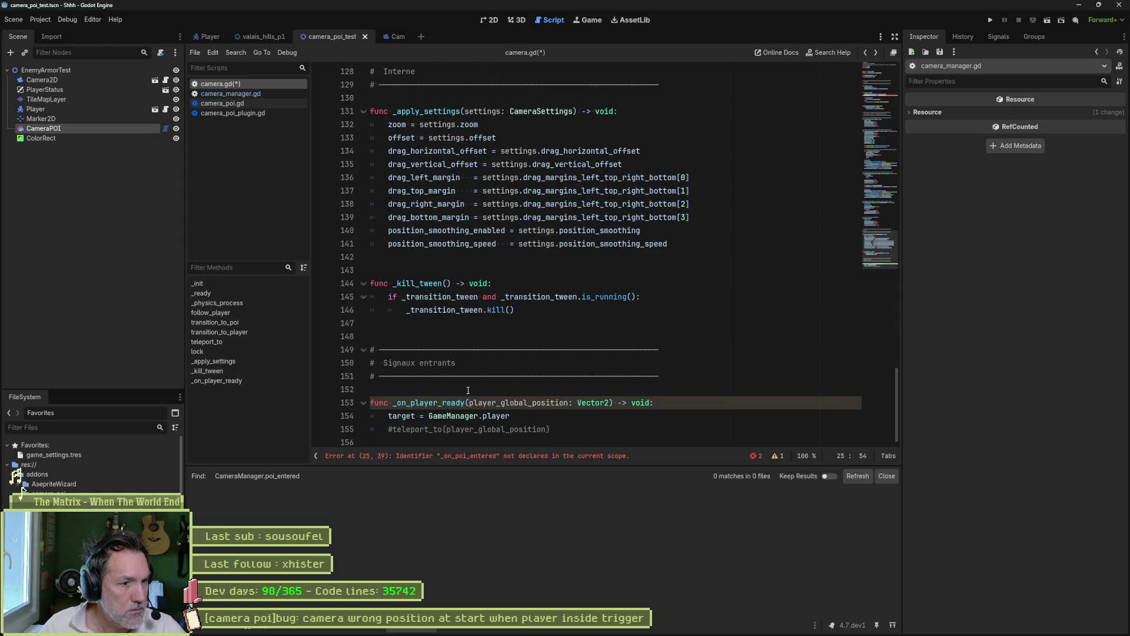
Add an empty func _on_poi_entered(_poi: CameraPOI) -> void: handler with a pass body on line 152.
{"action": "left_click", "coordinate": [467, 389]}
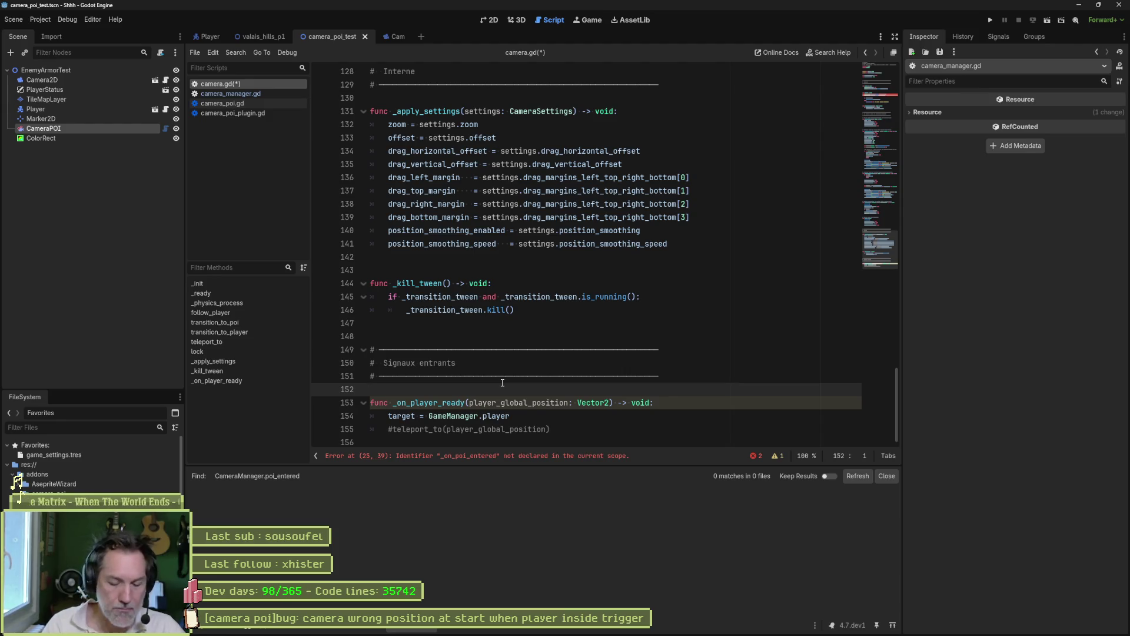
{"action": "type", "text": "func "}
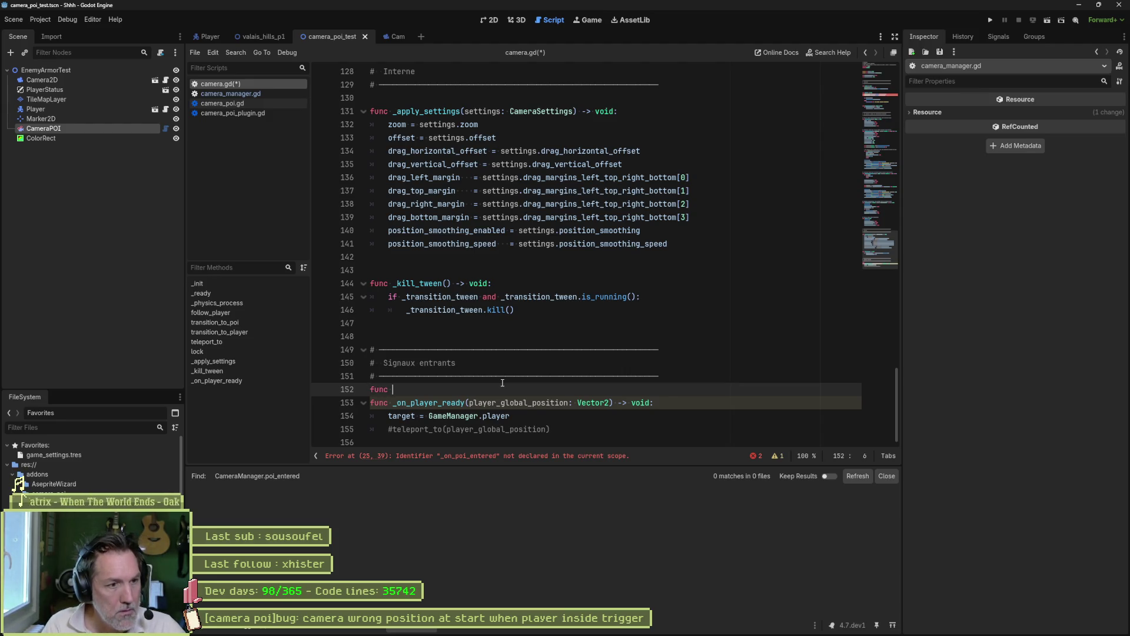
{"action": "type", "text": "_on_poi_entered(_poi: "}
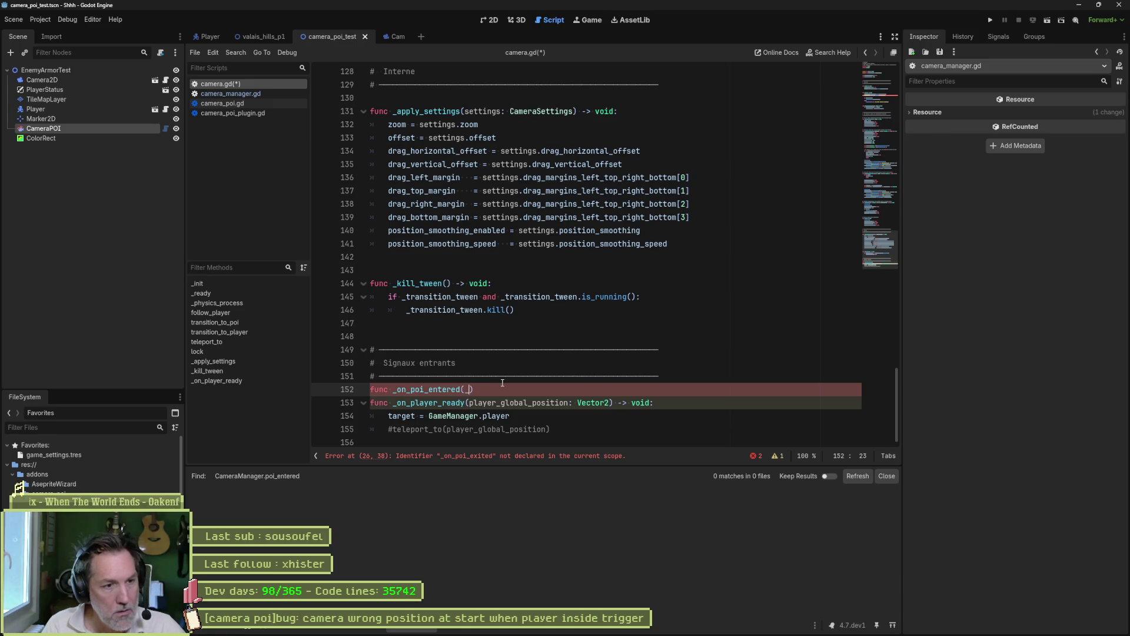
{"action": "type", "text": "Camera"}
{"action": "key", "text": "Return"}
{"action": "type", "text": ") -> void:"}
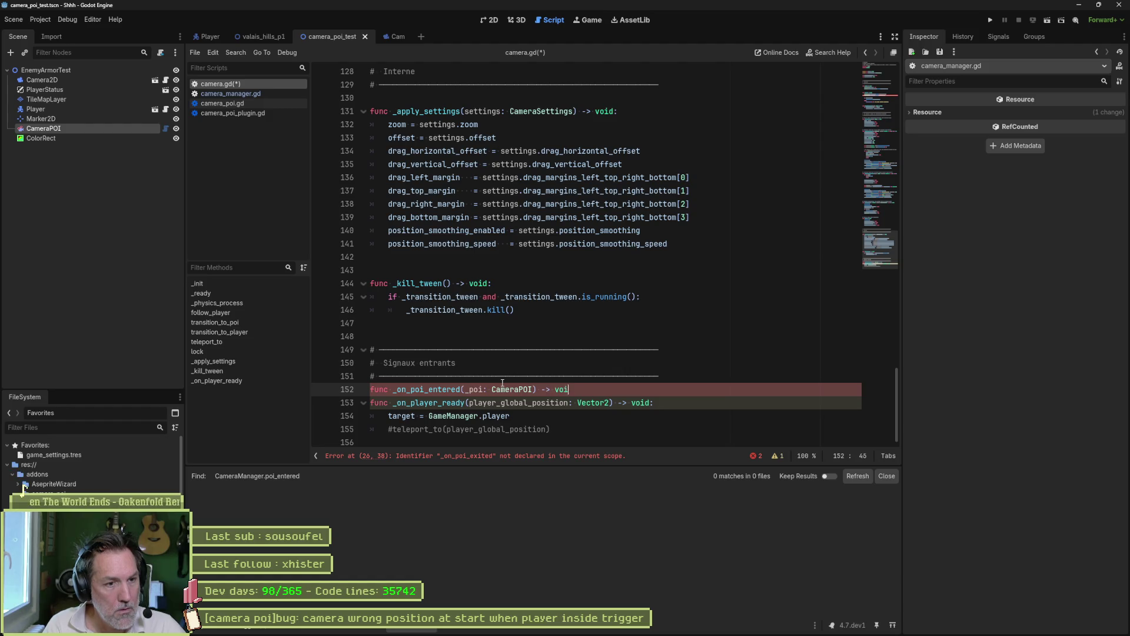
{"action": "key", "text": "Return"}
{"action": "type", "text": "pass"}
{"action": "key", "text": "Return"}
{"action": "key", "text": "Return"}
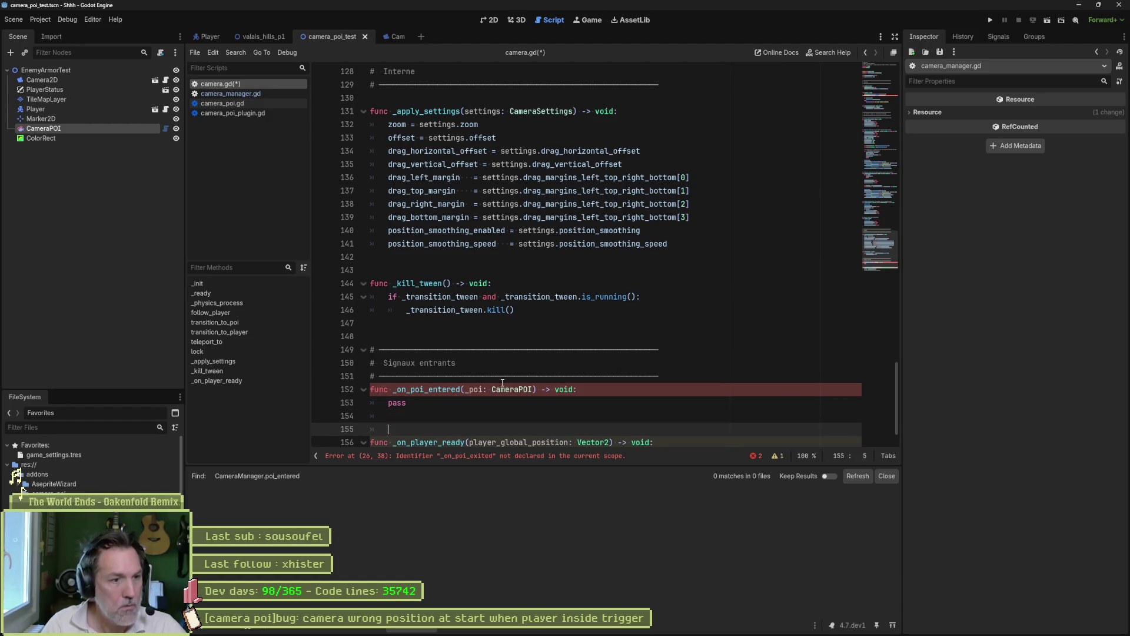
Rename the section header comment to Signals, review the new handler, and return to the top of camera.gd.
{"action": "mouse_move", "coordinate": [471, 369]}
{"action": "left_mouse_down"}
{"action": "mouse_move", "coordinate": [391, 365]}
{"action": "mouse_move", "coordinate": [400, 365]}
{"action": "left_mouse_up"}
{"action": "type", "text": "nals"}
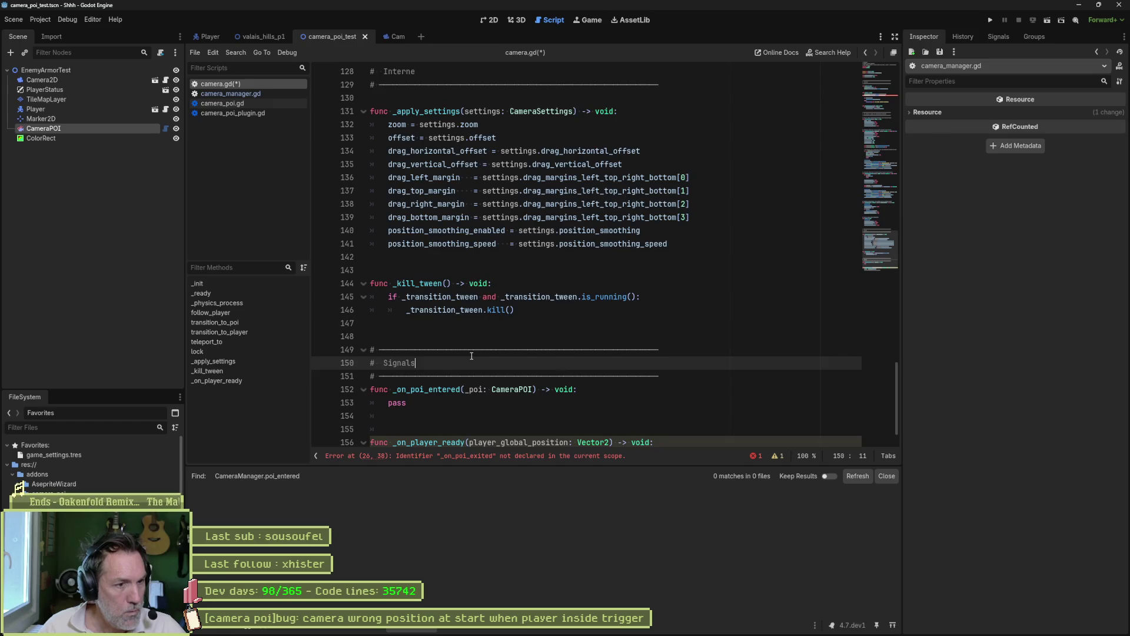
{"action": "scroll", "coordinate": [471, 356], "scroll_direction": "down", "scroll_amount": 1}
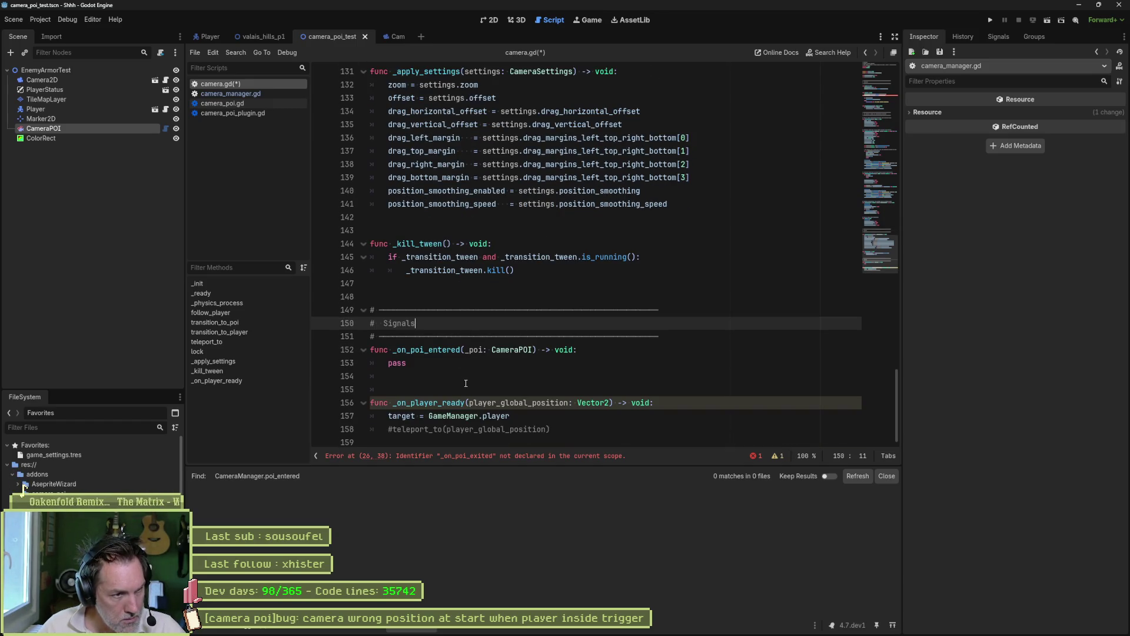
{"action": "left_click", "coordinate": [443, 351]}
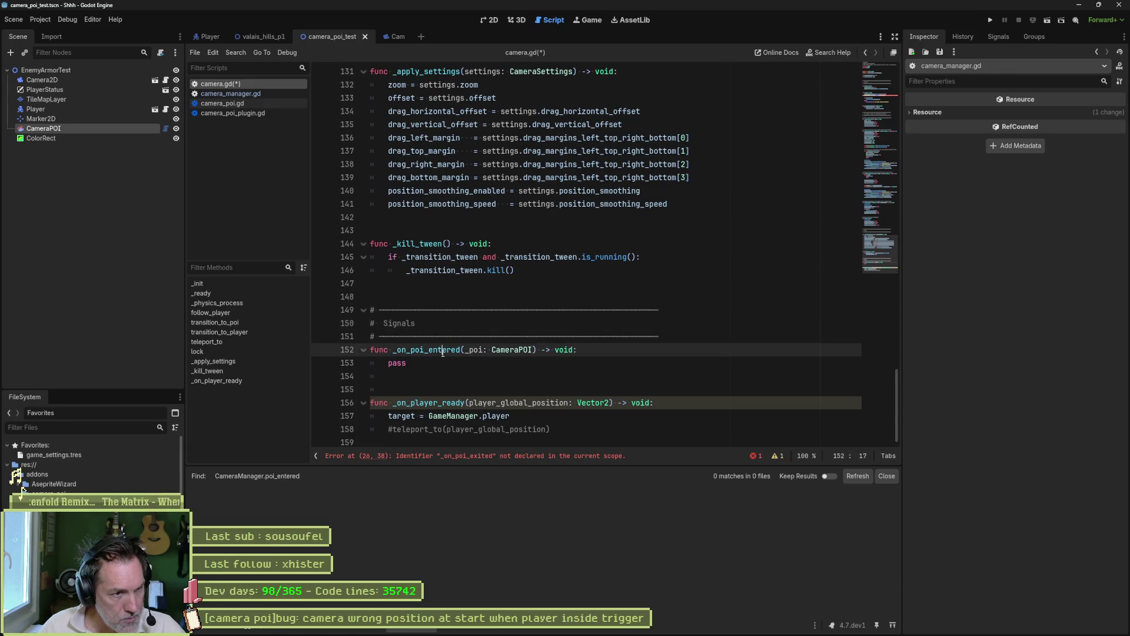
{"action": "left_click", "coordinate": [601, 356]}
{"action": "double_click", "coordinate": [393, 362]}
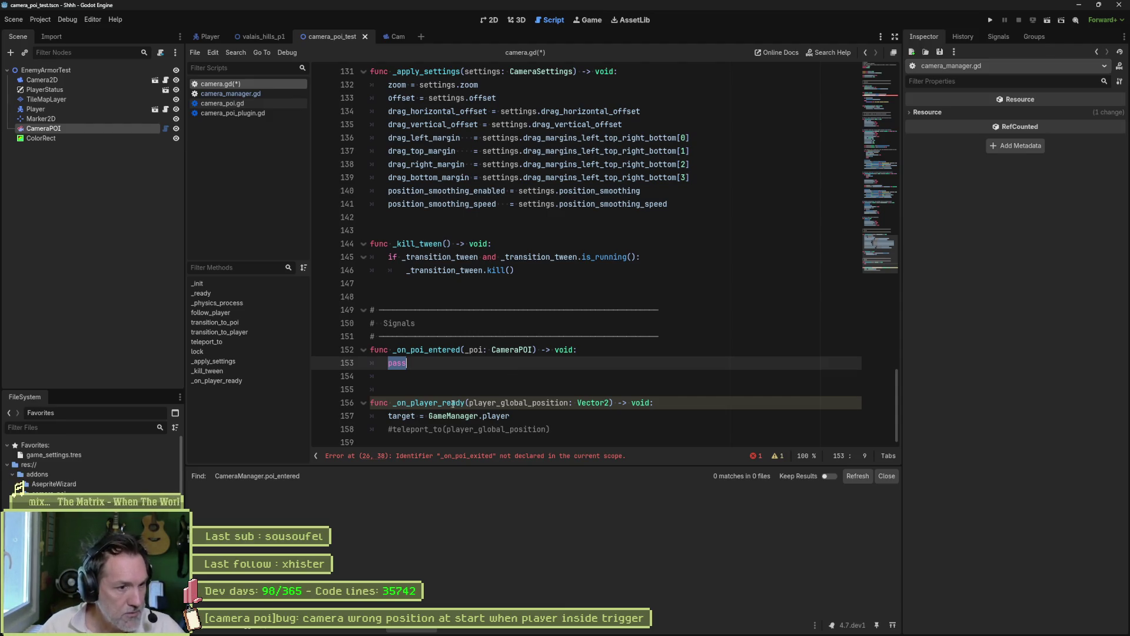
{"action": "left_click", "coordinate": [415, 419]}
{"action": "scroll", "coordinate": [615, 184], "scroll_direction": "up", "scroll_amount": 20}
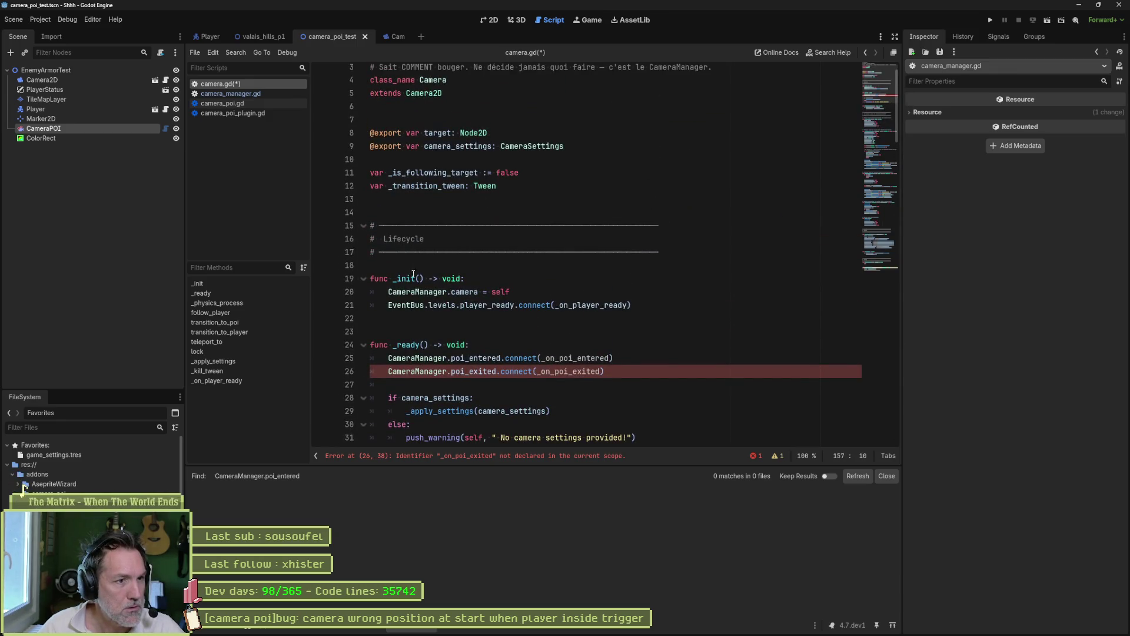
{"action": "scroll", "coordinate": [428, 208], "scroll_direction": "up", "scroll_amount": 1}
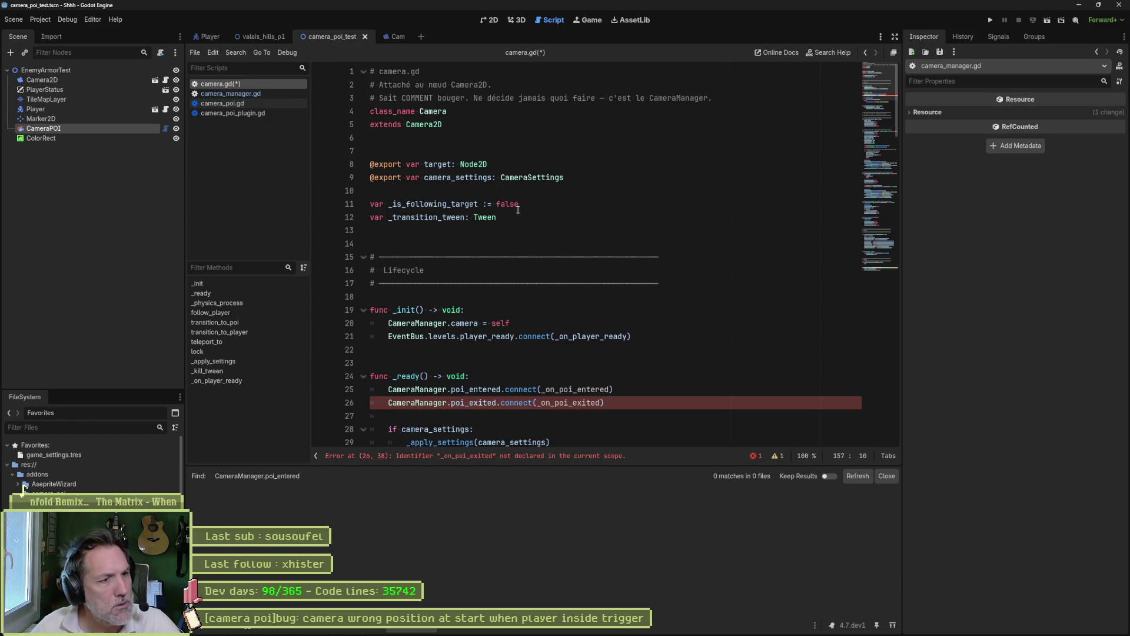
Declare var _is_player_ready := false and set _is_player_ready = false in _init.
{"action": "left_click", "coordinate": [525, 219]}
{"action": "key", "text": "Return"}
{"action": "type", "text": "var _"}
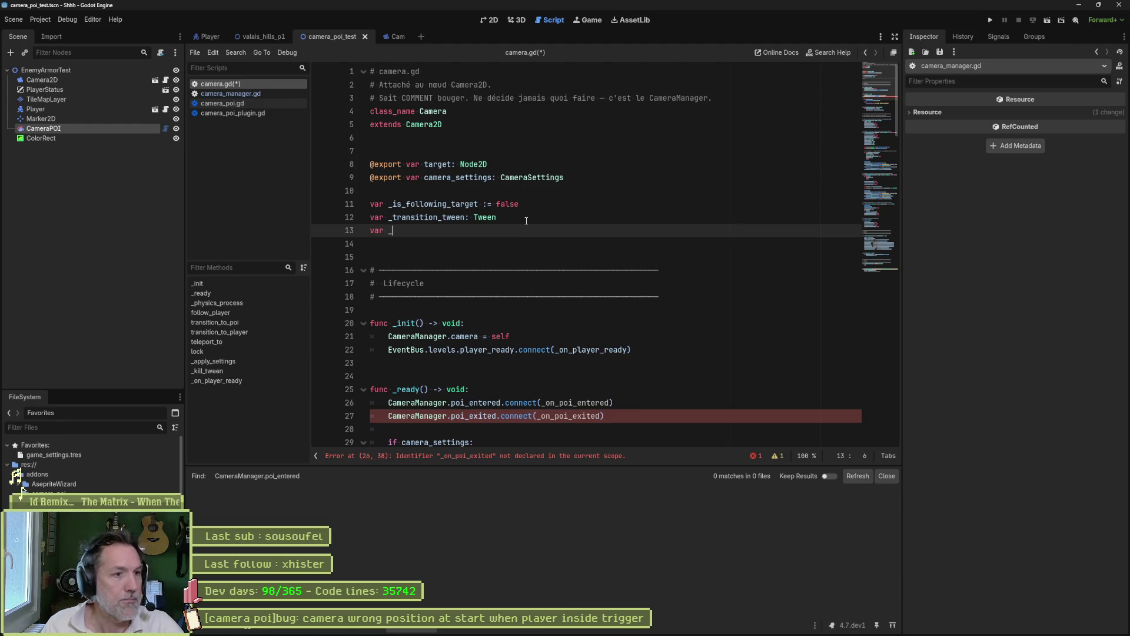
{"action": "type", "text": "is_player_read"}
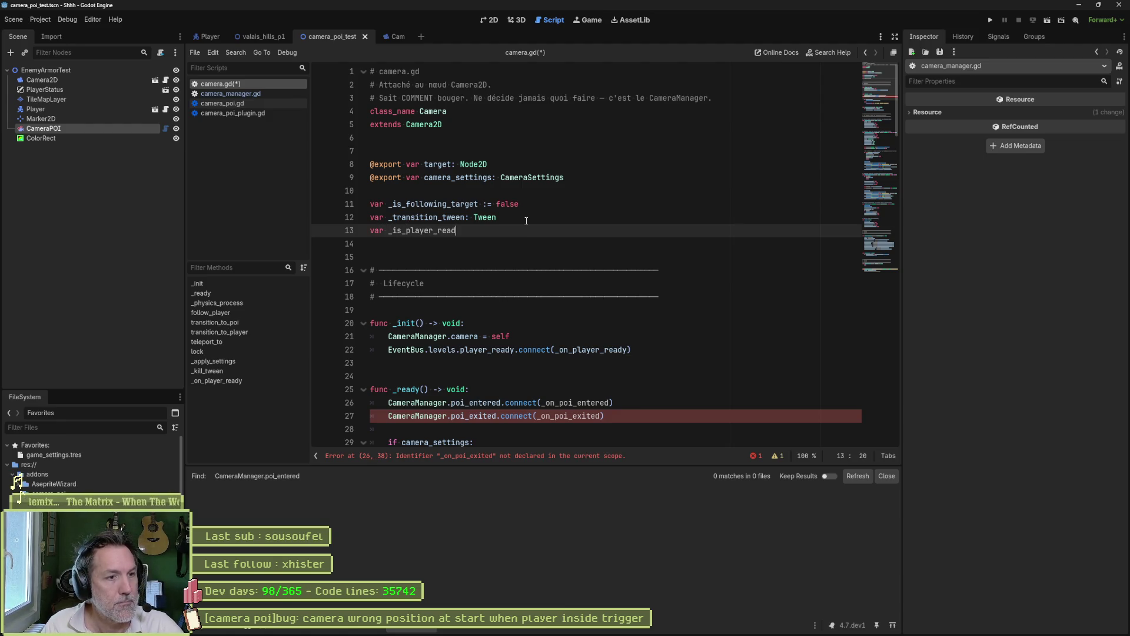
{"action": "type", "text": "y := false"}
{"action": "double_click", "coordinate": [433, 233]}
{"action": "key", "text": "ctrl+c"}
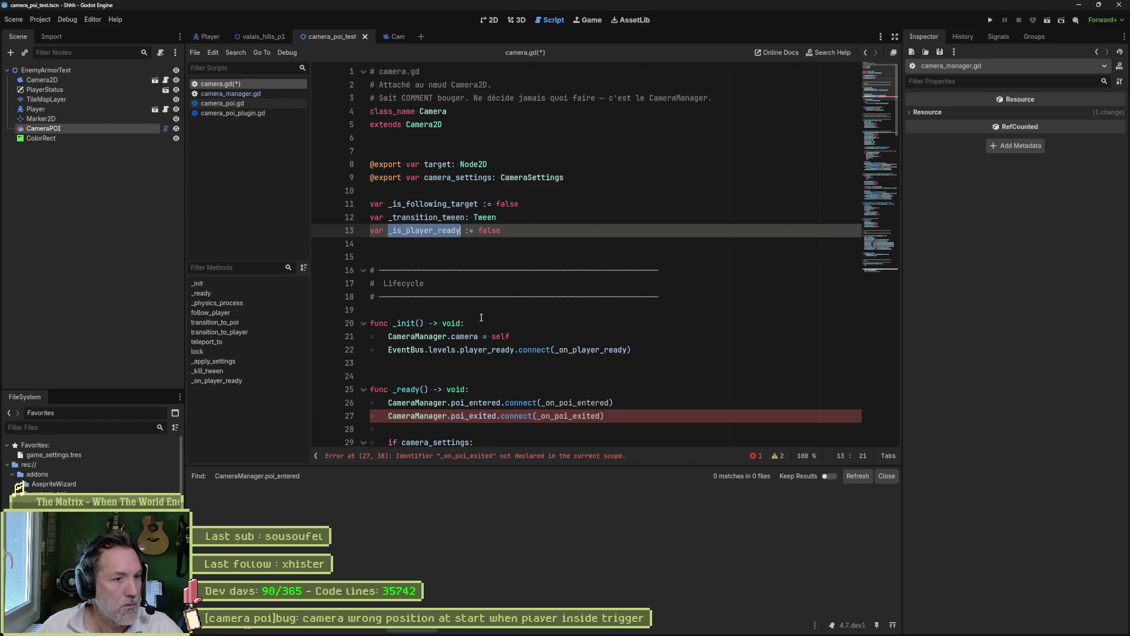
{"action": "left_click", "coordinate": [637, 347]}
{"action": "key", "text": "Return"}
{"action": "key", "text": "ctrl+v"}
{"action": "type", "text": "= fals"}
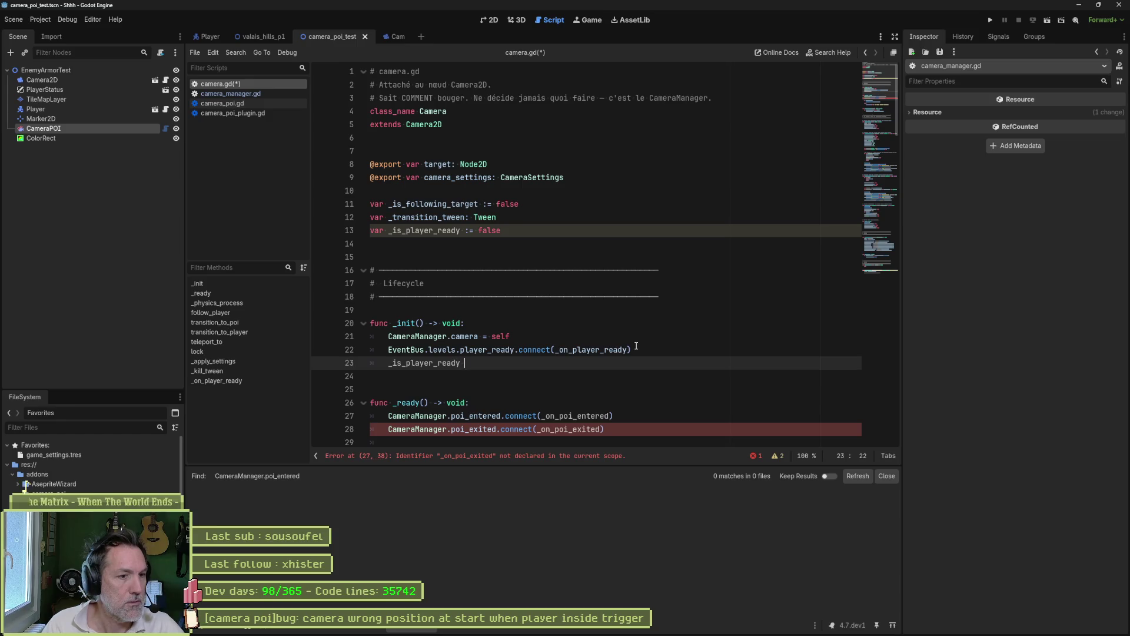
{"action": "type", "text": "e"}
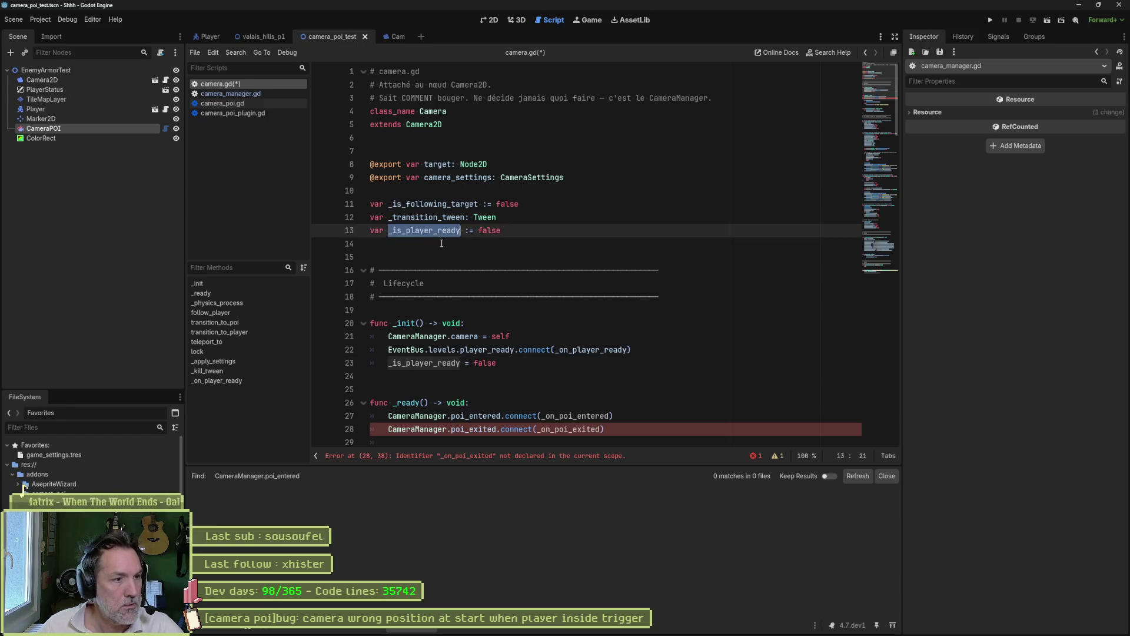
Set _is_player_ready = true in the _on_player_ready handler.
{"action": "left_click", "coordinate": [235, 380]}
{"action": "left_click", "coordinate": [540, 407]}
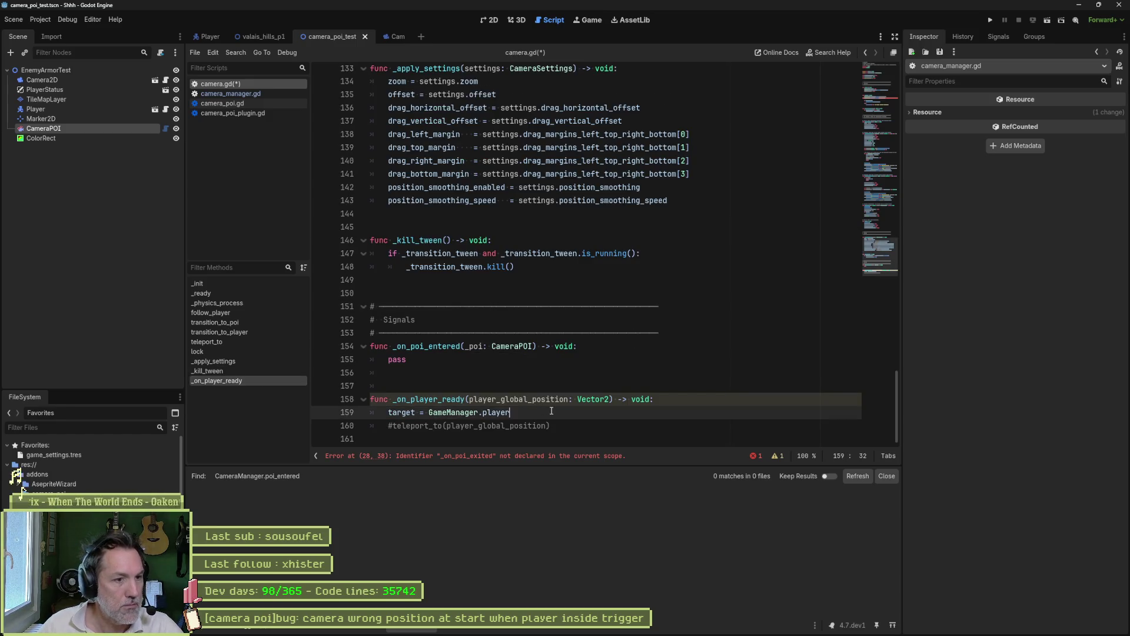
{"action": "key", "text": "Return"}
{"action": "key", "text": "ctrl+v"}
{"action": "type", "text": "= true"}
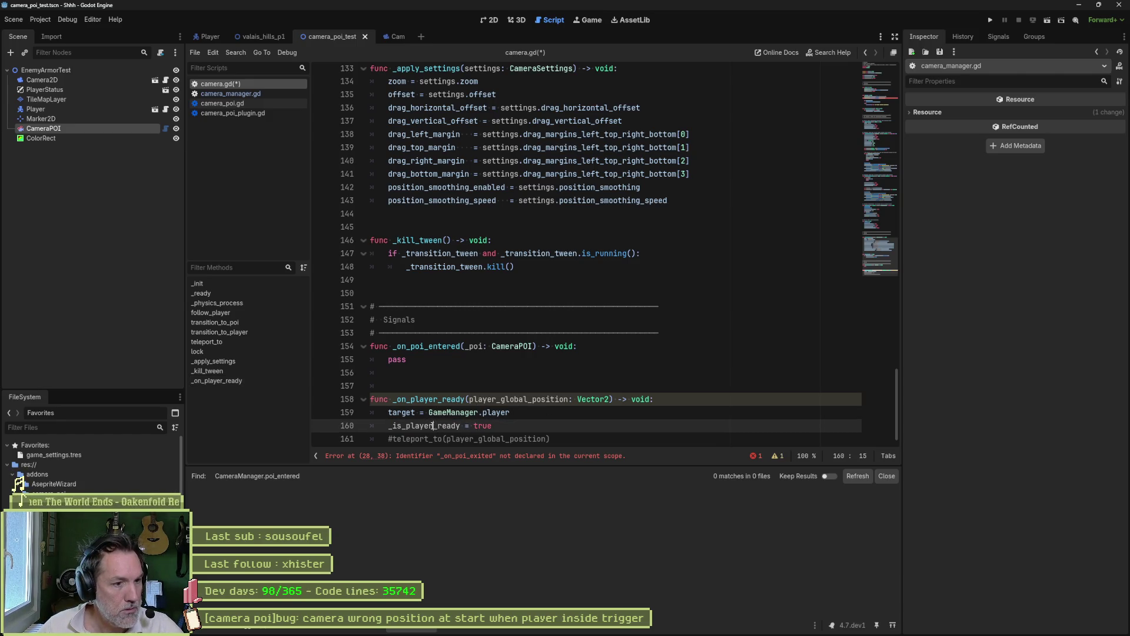
Wrap _on_poi_entered's pass in if _is_player_ready:, then switch to camera_poi.gd.
{"action": "double_click", "coordinate": [396, 358]}
{"action": "type", "text": "if"}
{"action": "key", "text": "ctrl+v"}
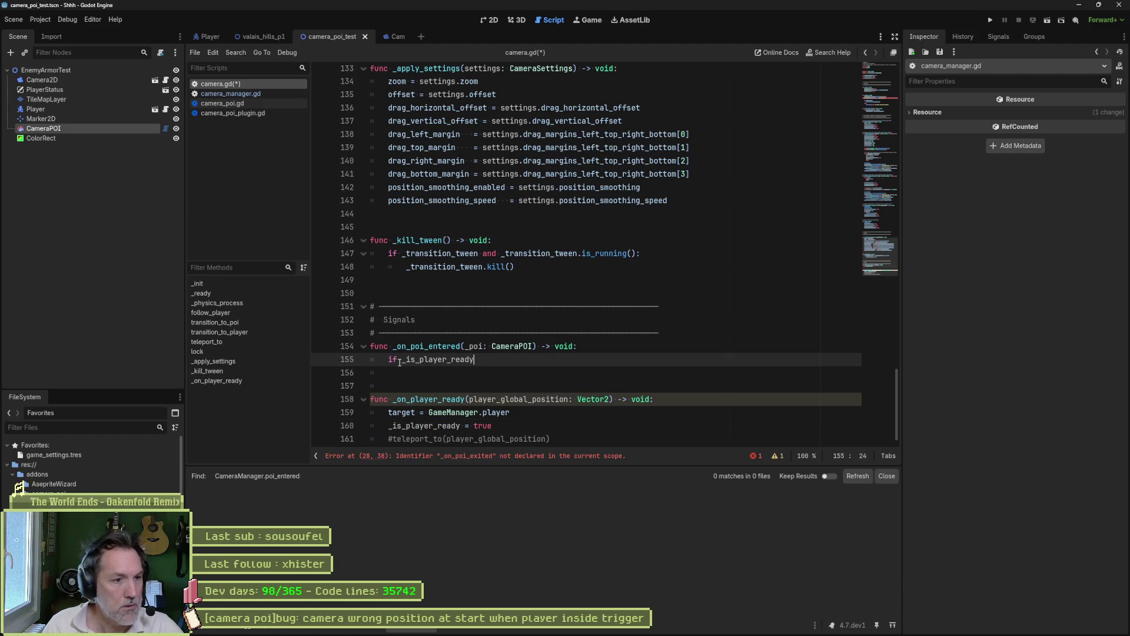
{"action": "type", "text": ":"}
{"action": "key", "text": "Return"}
{"action": "type", "text": "pass"}
{"action": "scroll", "coordinate": [489, 383], "scroll_direction": "down", "scroll_amount": 2}
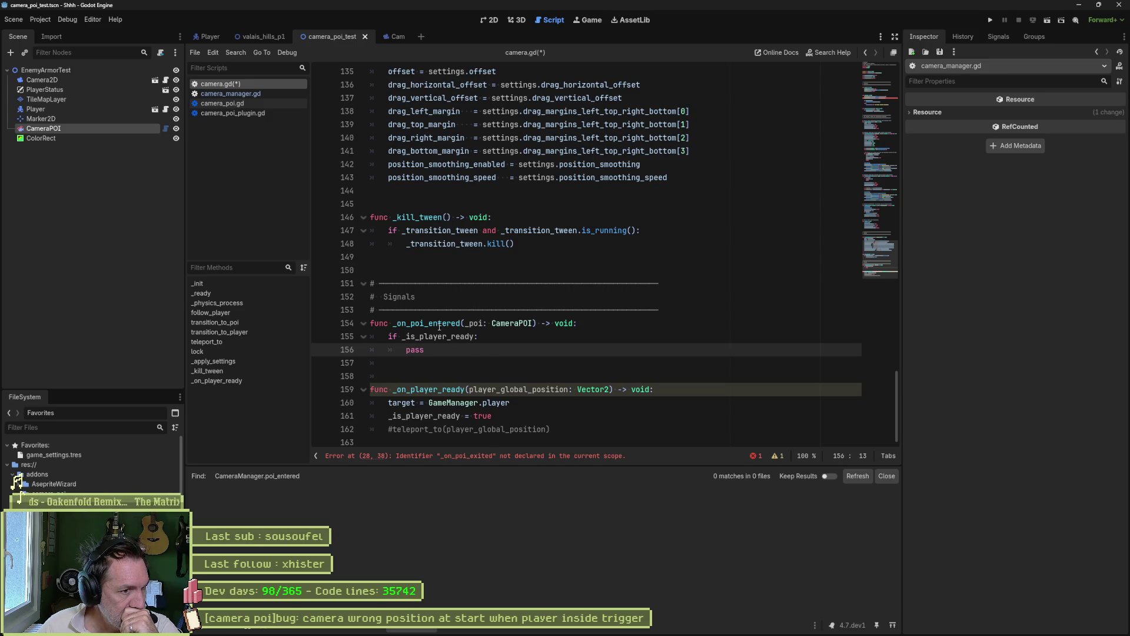
{"action": "left_click_drag", "start_coordinate": [441, 328], "coordinate": [434, 348]}
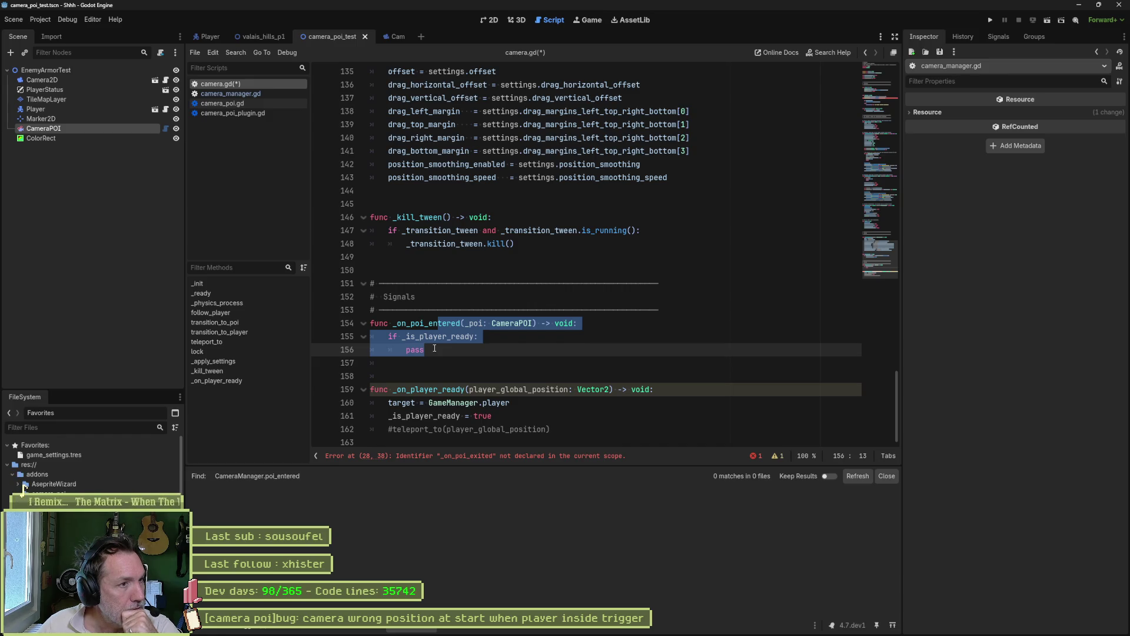
{"action": "left_click", "coordinate": [262, 101]}
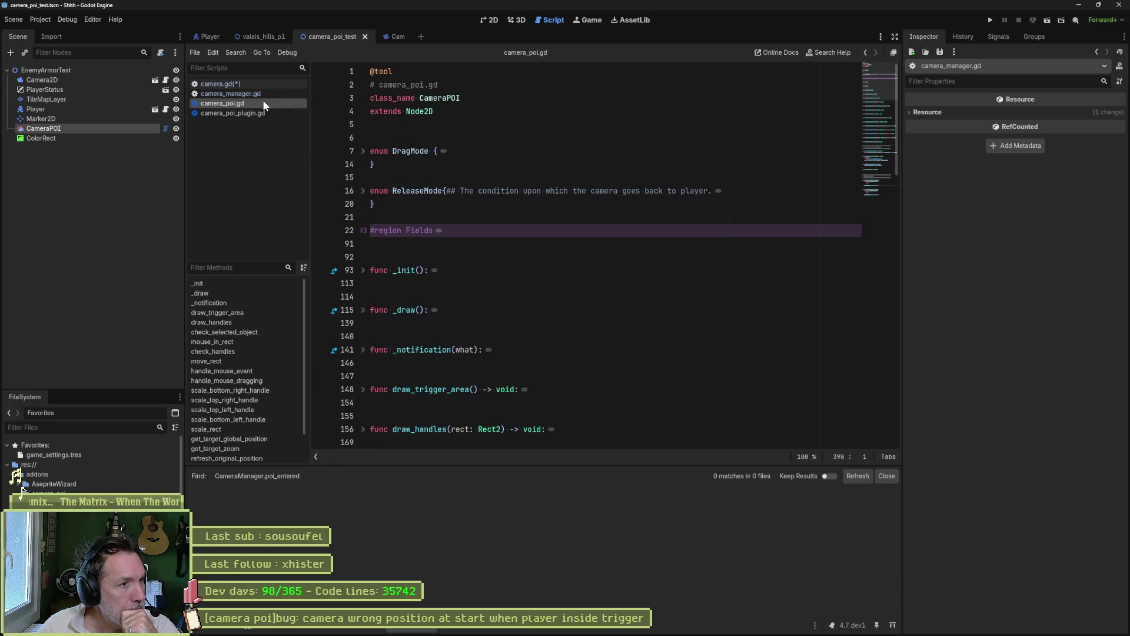
Follow CameraManager.register_poi from _on_body_entered to its poi_entered.emit in camera_manager.gd.
{"action": "scroll", "coordinate": [216, 428], "scroll_direction": "down", "scroll_amount": 3}
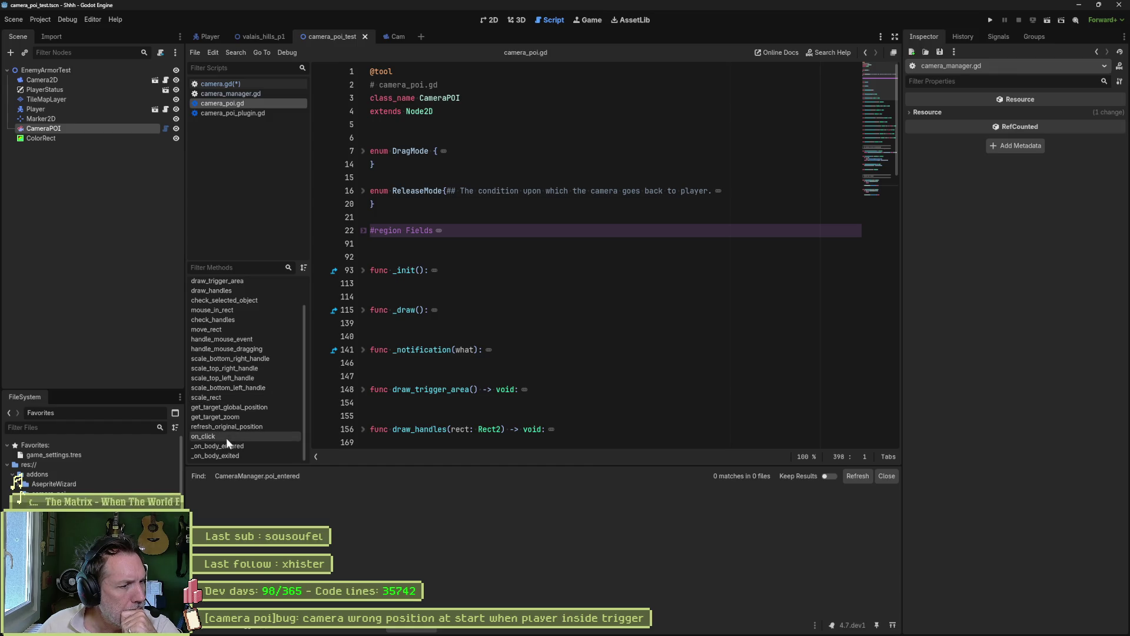
{"action": "left_click", "coordinate": [216, 446]}
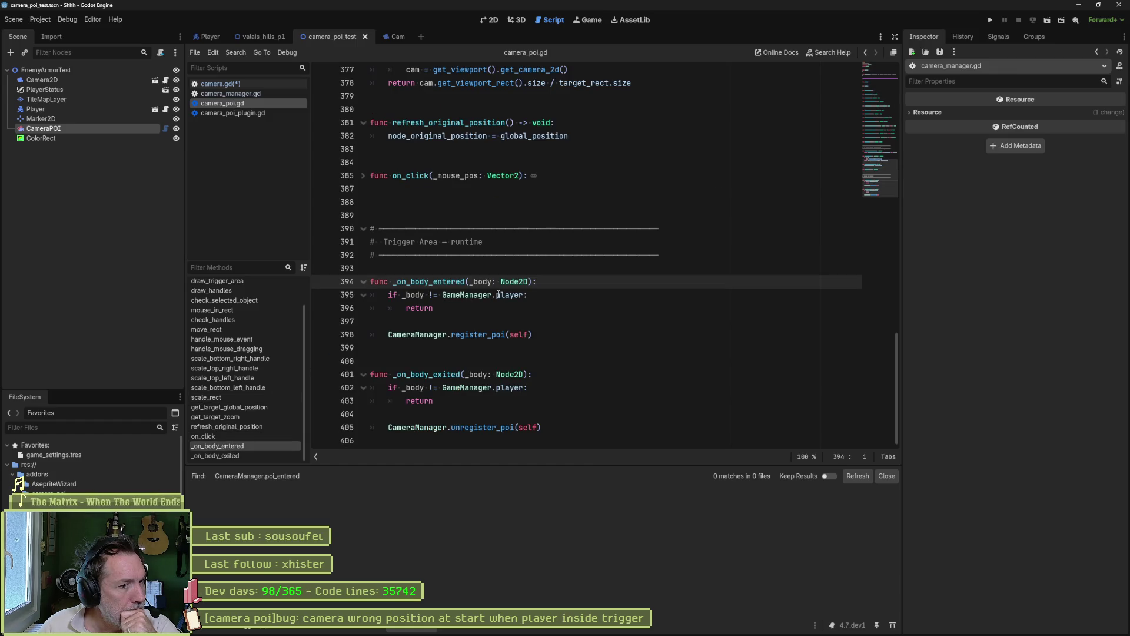
{"action": "left_click_drag", "start_coordinate": [394, 334], "coordinate": [549, 333]}
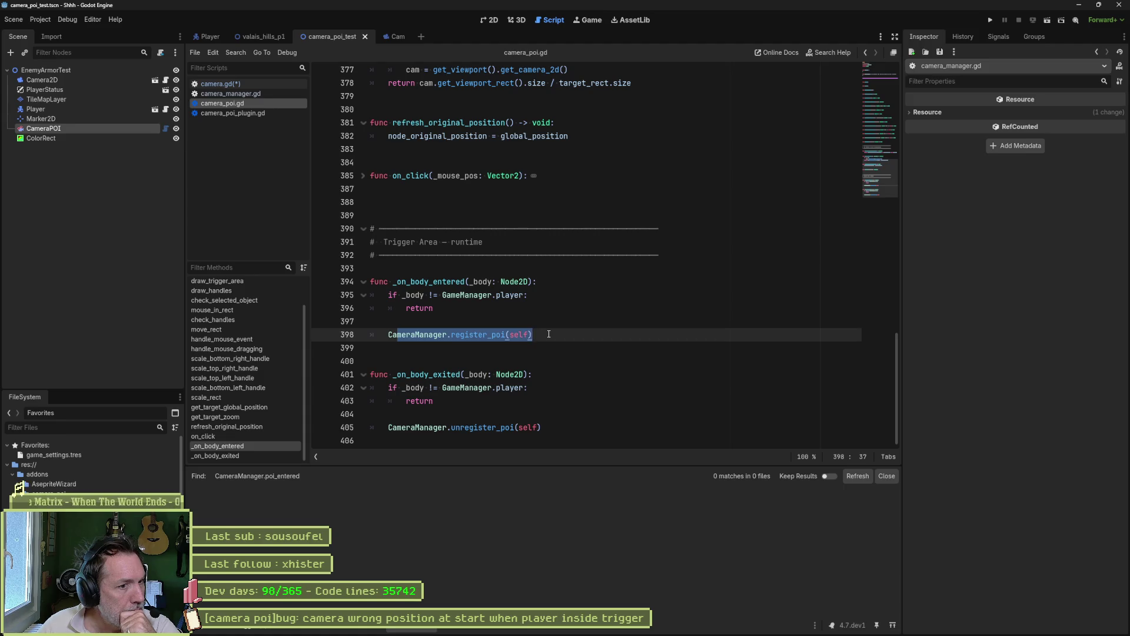
{"action": "left_click", "coordinate": [486, 334], "text": "ctrl"}
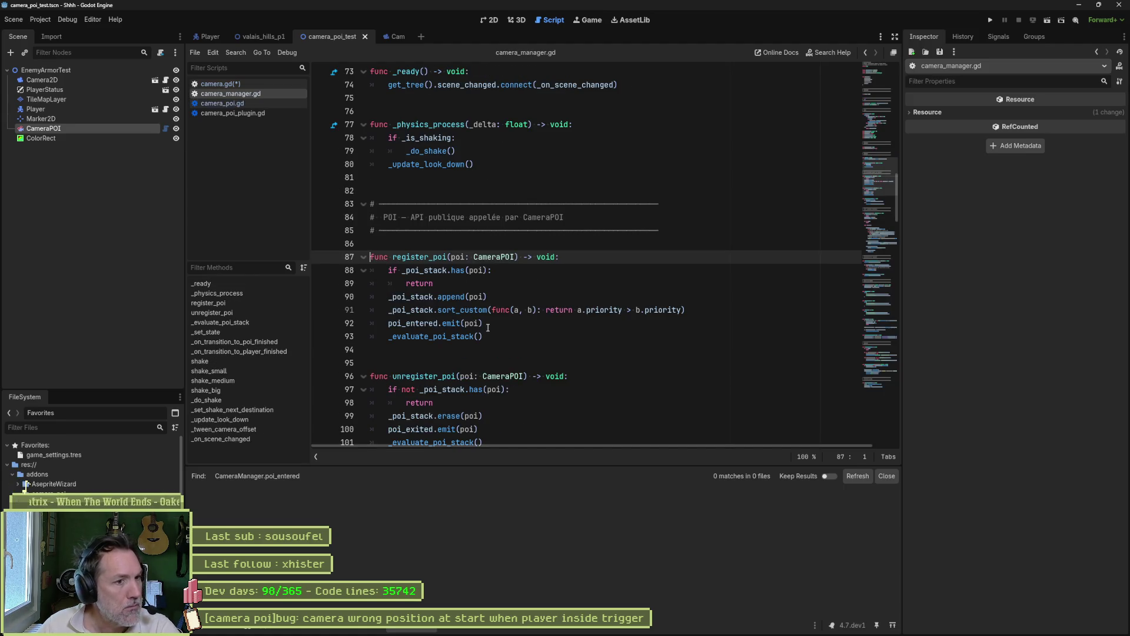
{"action": "left_click_drag", "start_coordinate": [416, 324], "coordinate": [496, 325]}
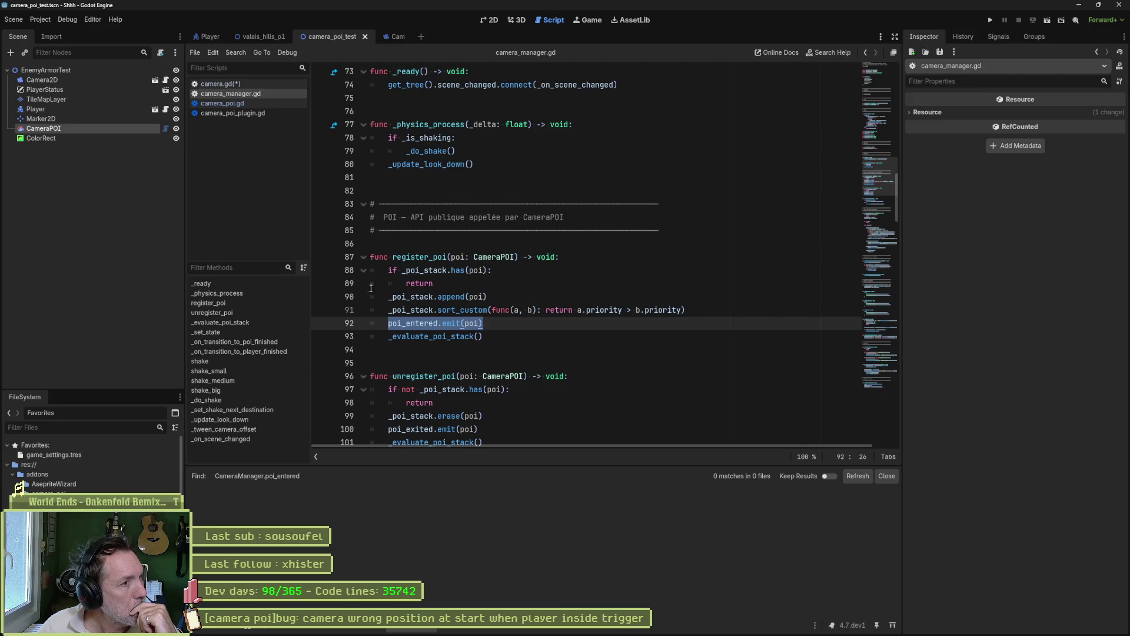
Go back to camera.gd and place the caret before _is_player_ready in the guard.
{"action": "left_click", "coordinate": [256, 102]}
{"action": "left_click", "coordinate": [262, 93]}
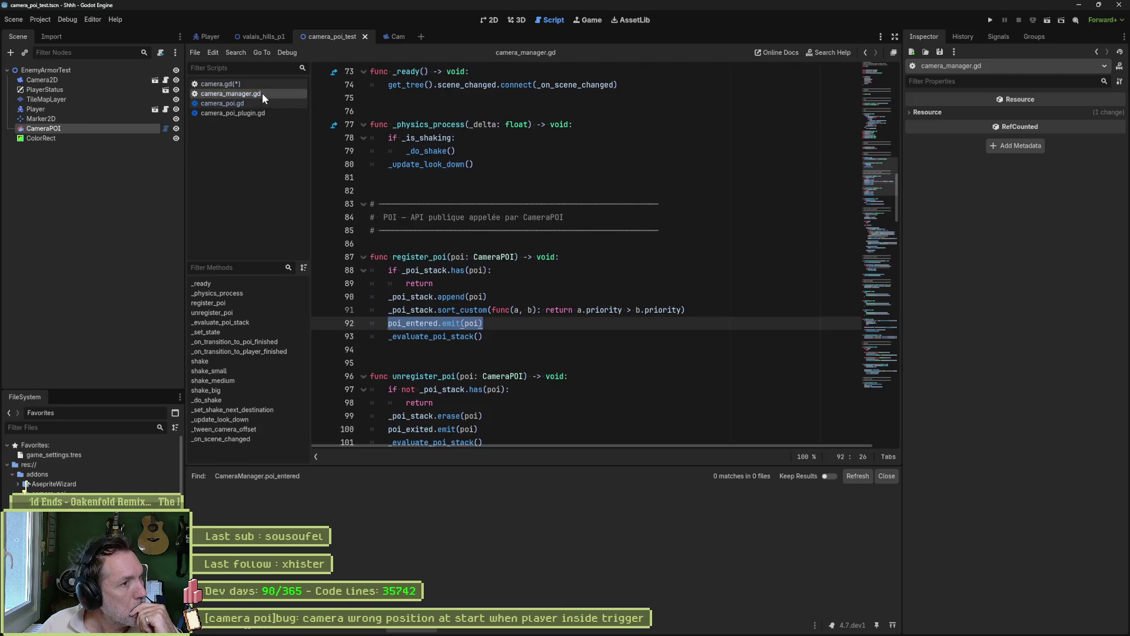
{"action": "left_click", "coordinate": [270, 85]}
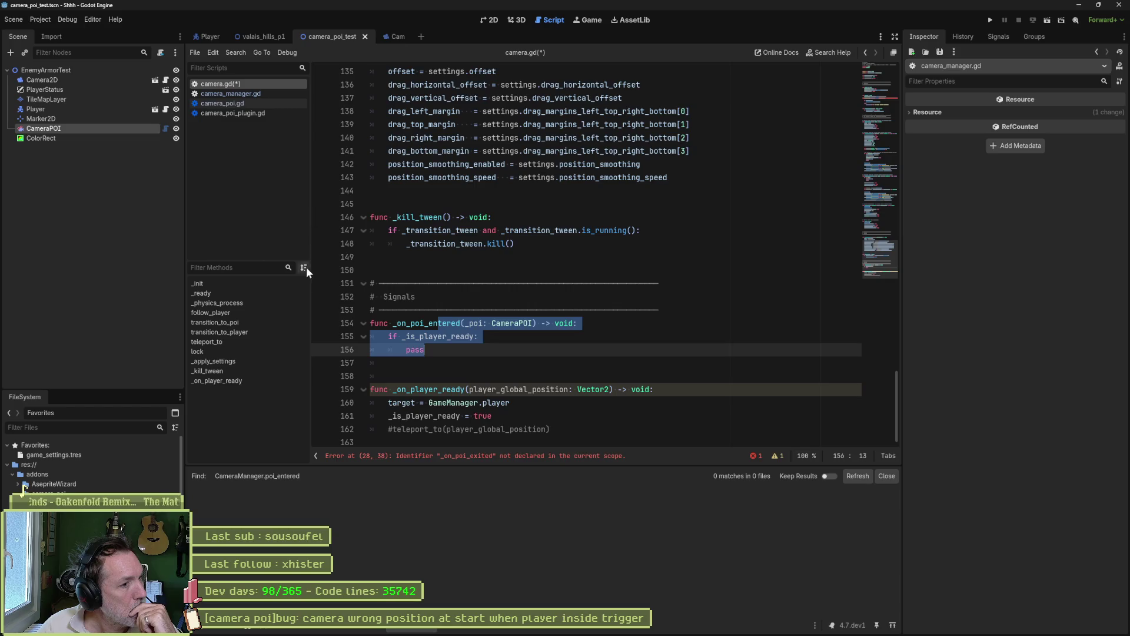
{"action": "left_click", "coordinate": [433, 335]}
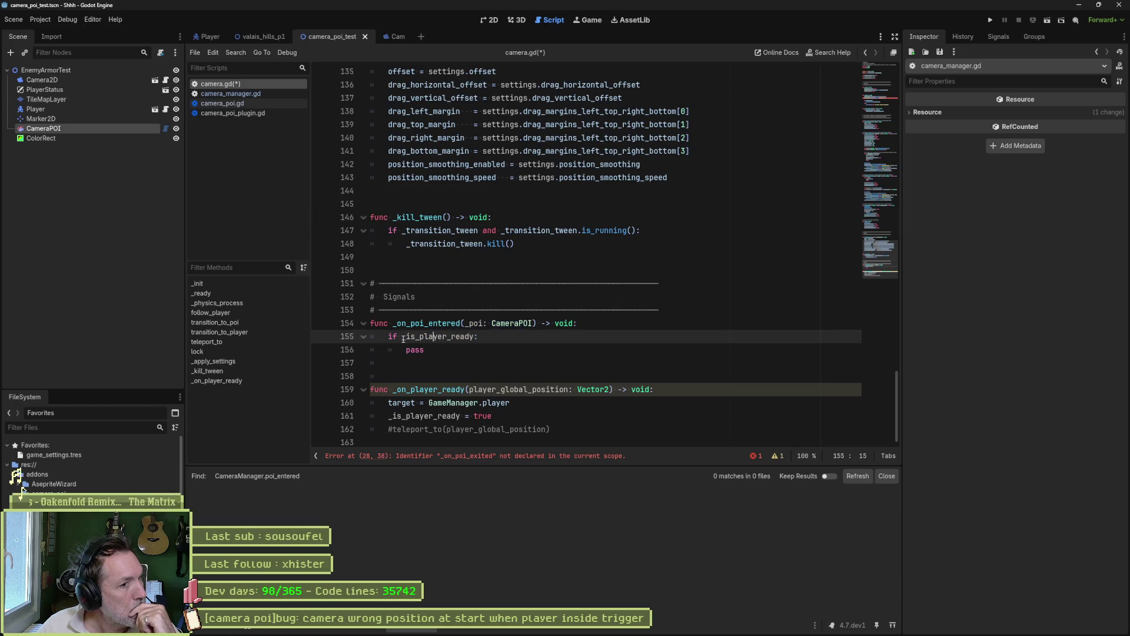
Make the guard if not _is_player_ready: with a #TODO teleport, plus an else: branch with #TODO tween and pass.
{"action": "type", "text": "not"}
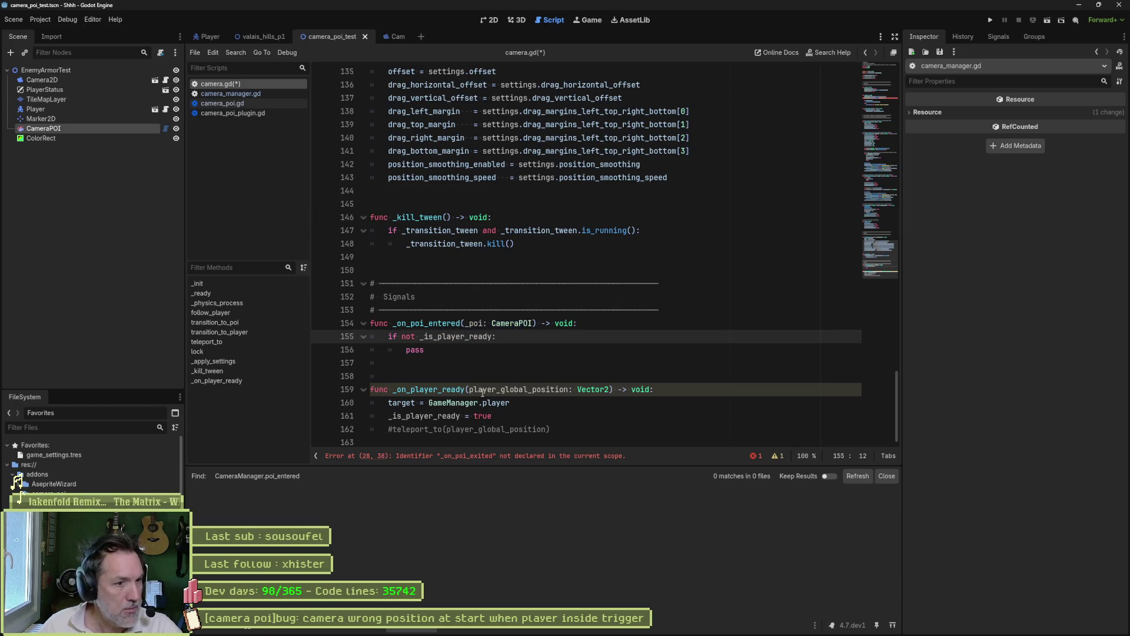
{"action": "key", "text": "Return"}
{"action": "type", "text": "TODO teleport"}
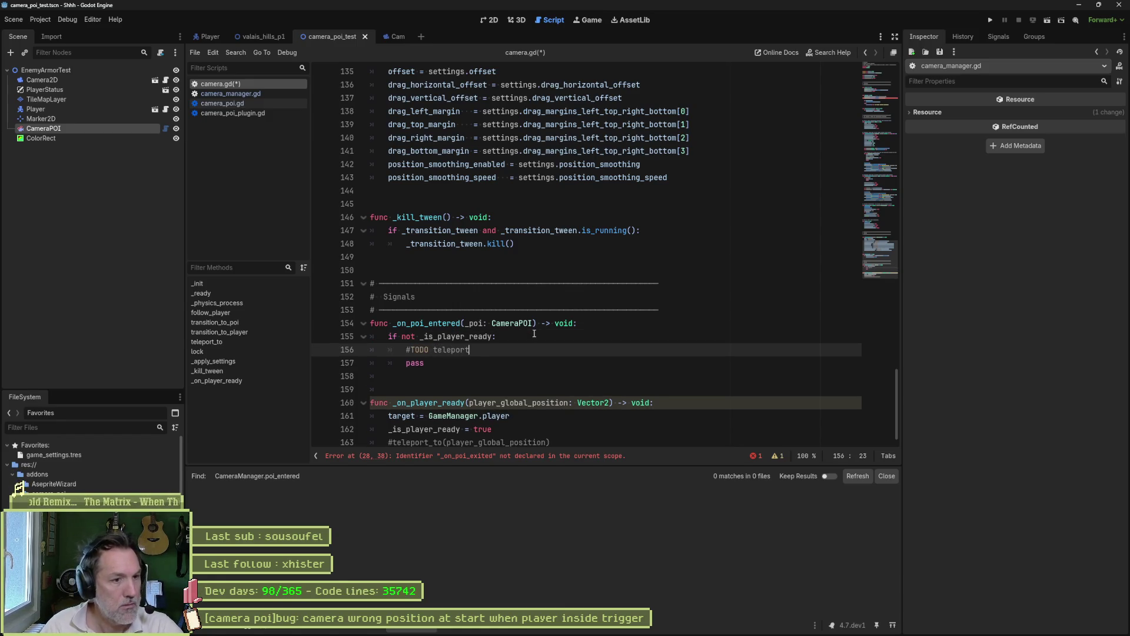
{"action": "key", "text": "Return"}
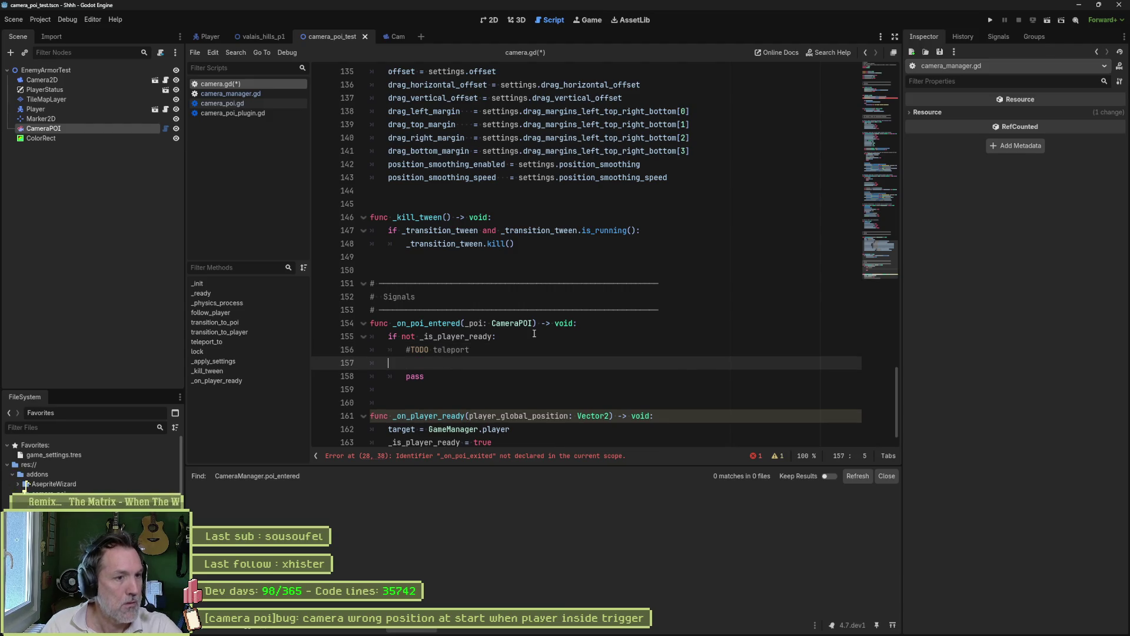
{"action": "type", "text": "else:"}
{"action": "key", "text": "Return"}
{"action": "type", "text": "#"}
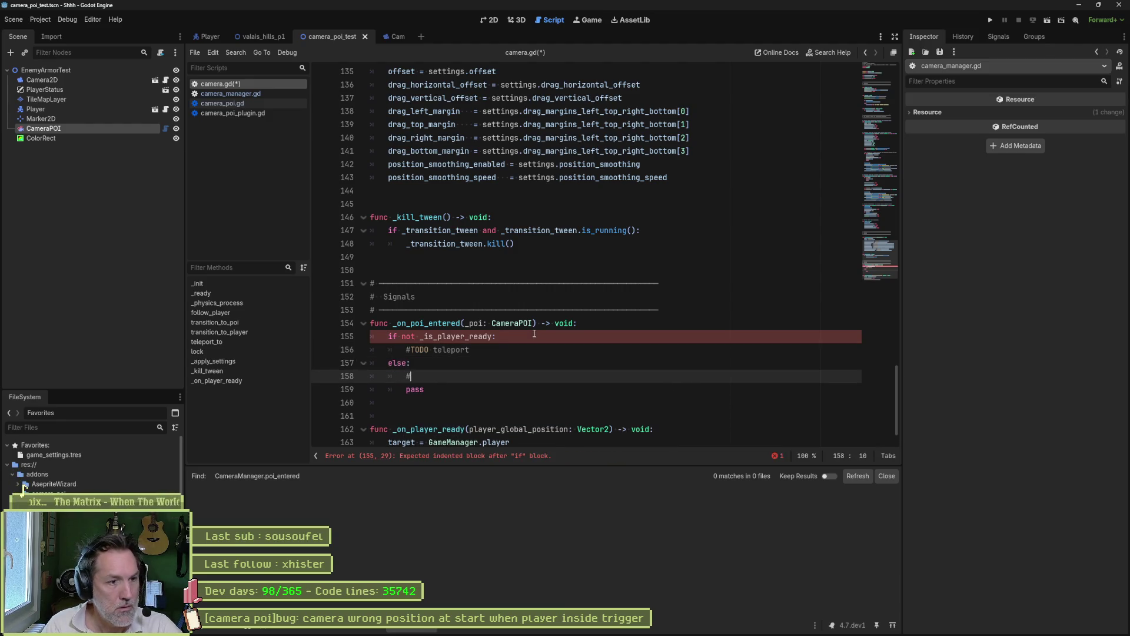
{"action": "type", "text": "TODO "}
{"action": "type", "text": "ler"}
{"action": "key", "text": "BackSpace"}
{"action": "key", "text": "BackSpace"}
{"action": "key", "text": "BackSpace"}
{"action": "type", "text": "tween"}
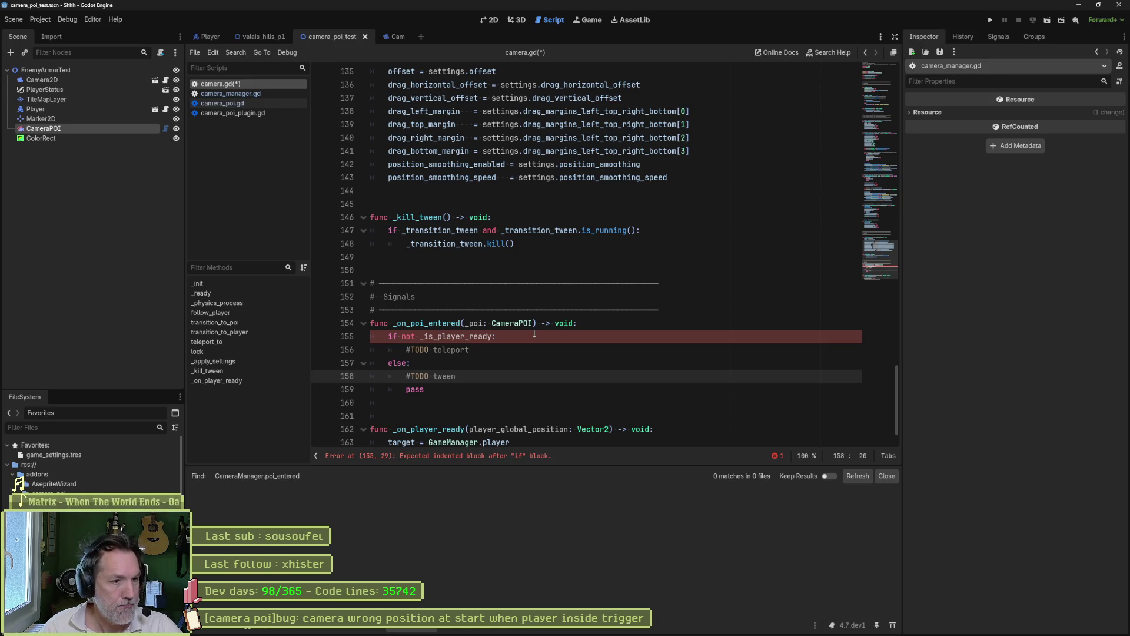
{"action": "key", "text": "Up"}
{"action": "key", "text": "Up"}
{"action": "key", "text": "Return"}
{"action": "type", "text": "pass"}
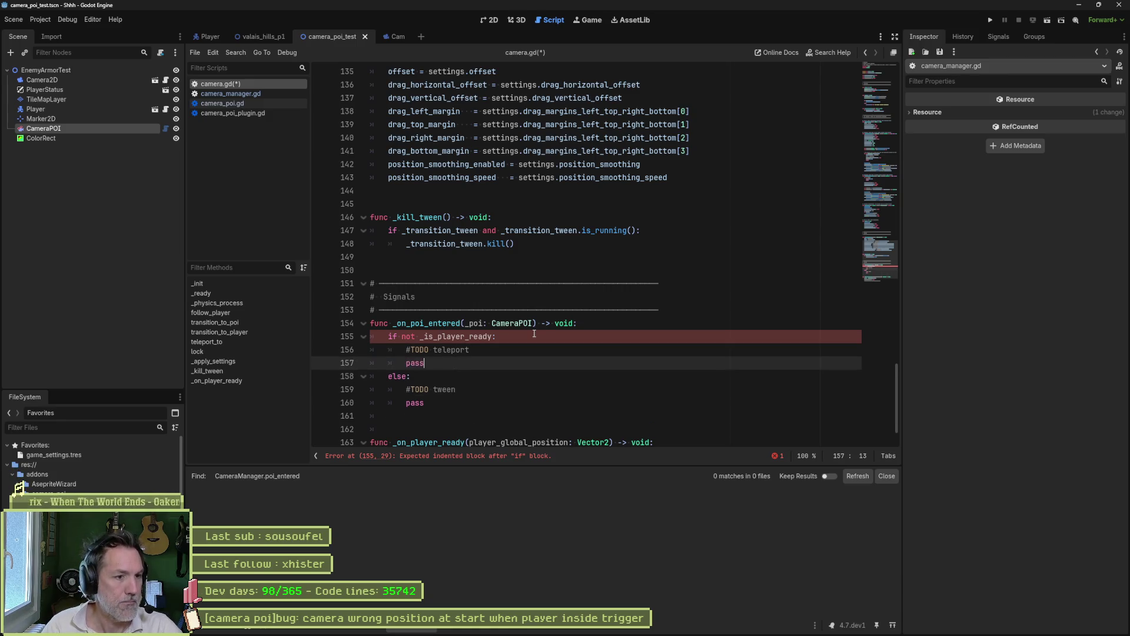
{"action": "key", "text": "Return"}
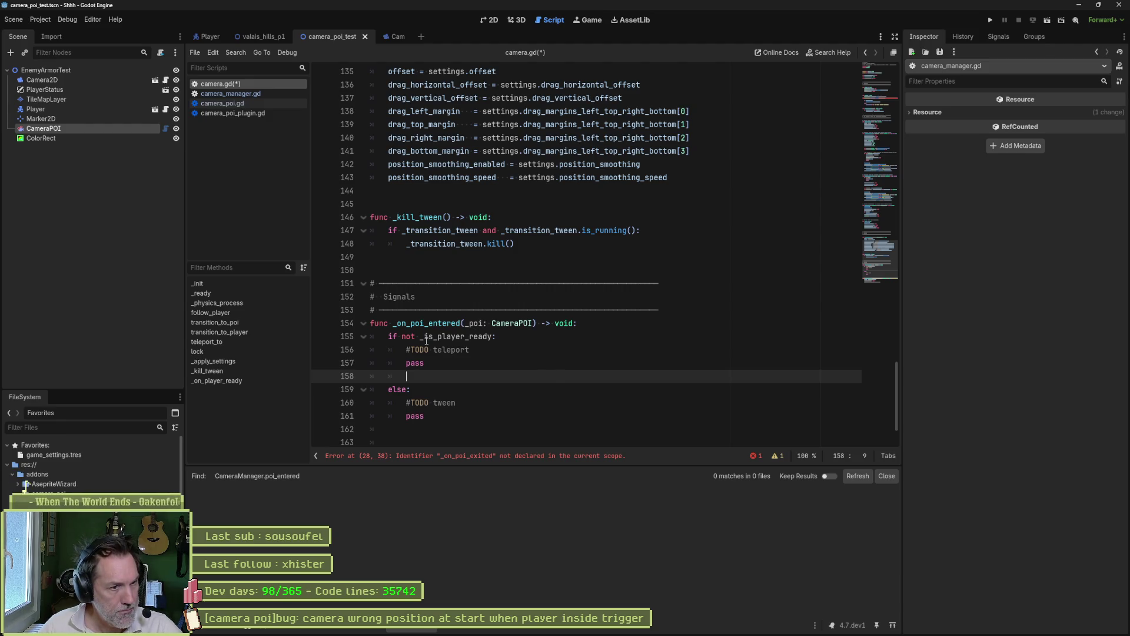
Drop 'not' from the condition, swap the TODO lines so tween is under if and teleport under else, and save.
{"action": "left_click", "coordinate": [400, 334]}
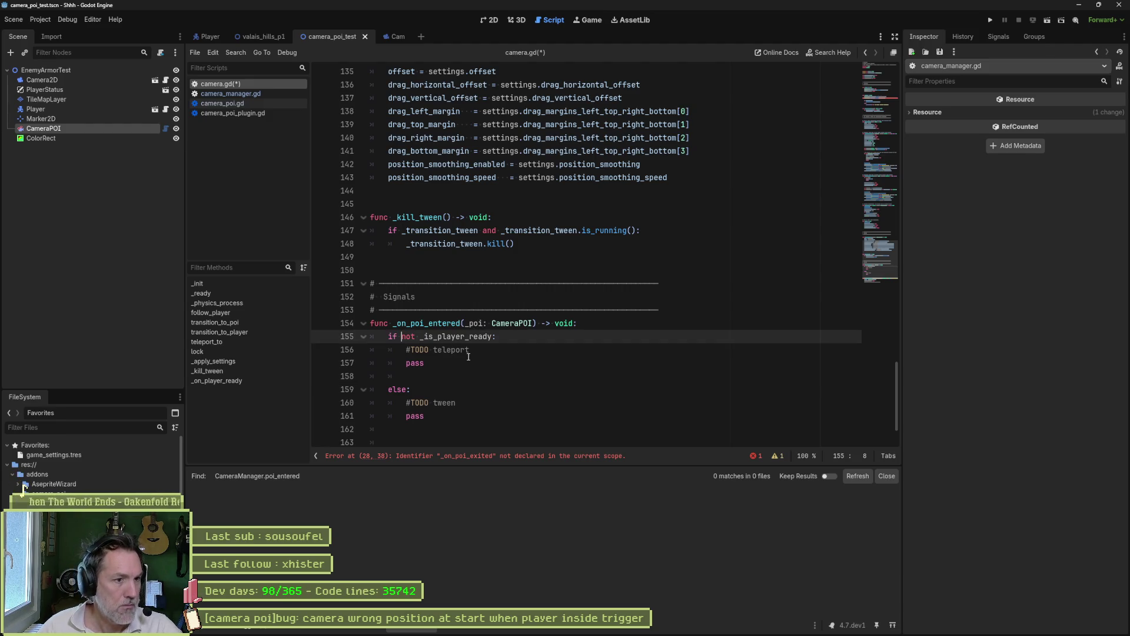
{"action": "key", "text": "Delete"}
{"action": "key", "text": "Delete"}
{"action": "key", "text": "Delete"}
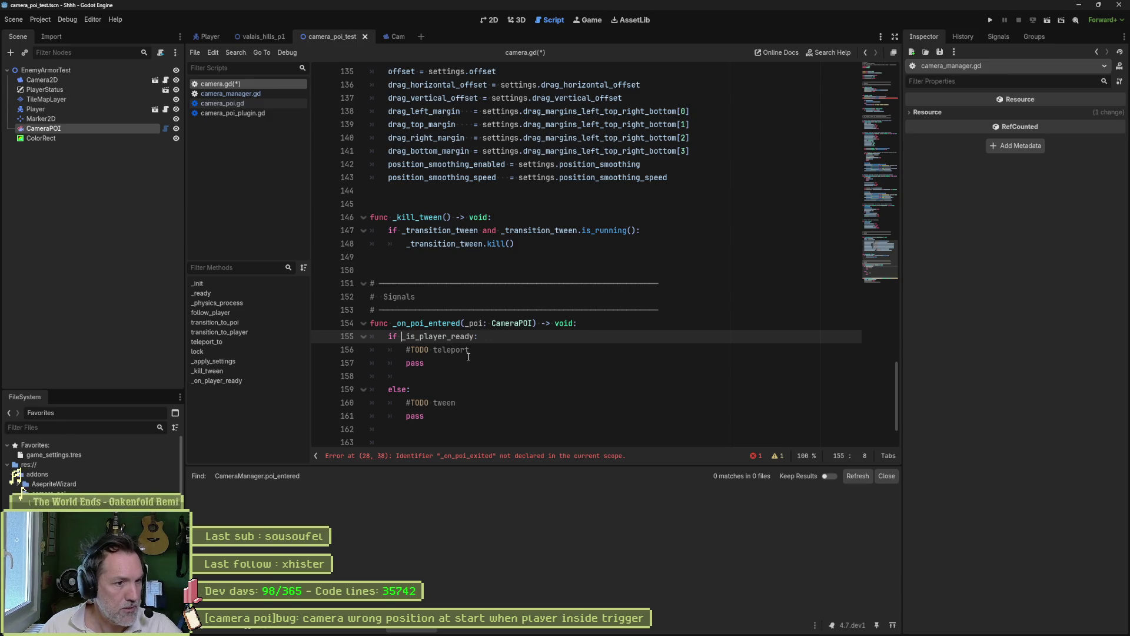
{"action": "key", "text": "Down"}
{"action": "key", "text": "alt+Down"}
{"action": "key", "text": "alt+Down"}
{"action": "key", "text": "alt+Down"}
{"action": "key", "text": "alt+Down"}
{"action": "key", "text": "Up"}
{"action": "key", "text": "alt+Up"}
{"action": "key", "text": "alt+Up"}
{"action": "key", "text": "alt+Up"}
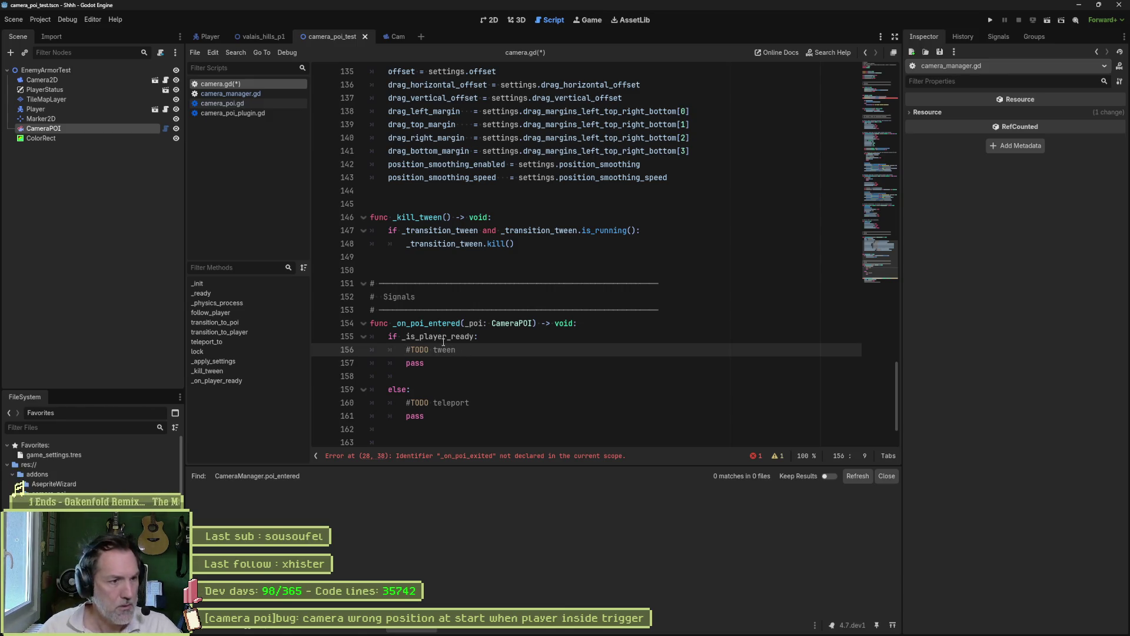
{"action": "key", "text": "ctrl+s"}
{"action": "scroll", "coordinate": [447, 353], "scroll_direction": "down", "scroll_amount": 2}
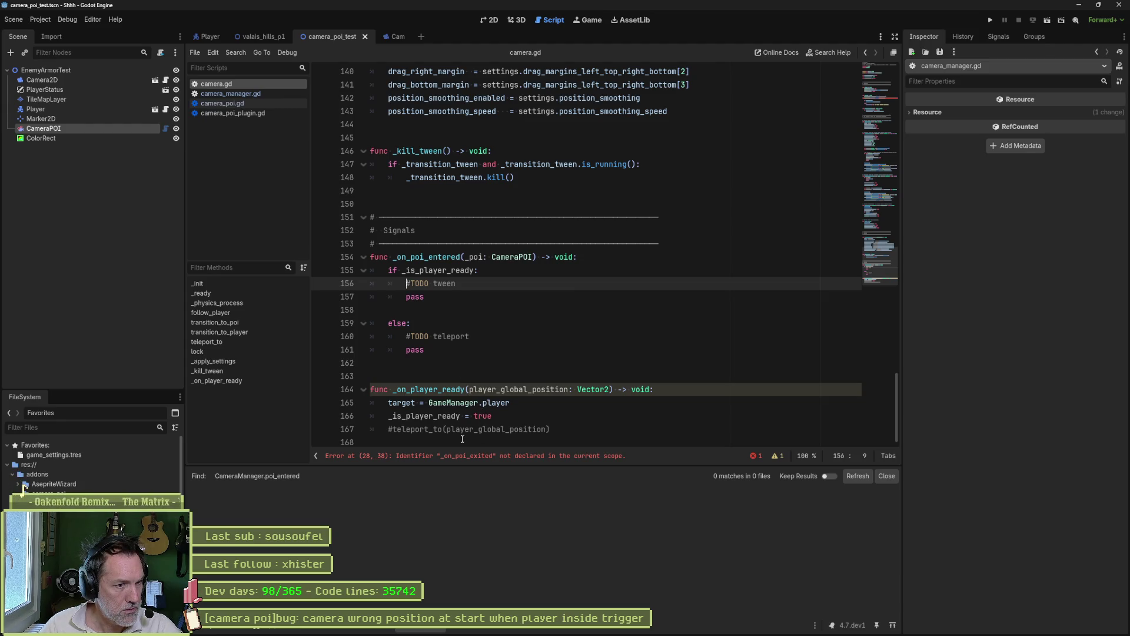
Copy teleport_to(player_global_position) and paste it under #TODO teleport in the else branch.
{"action": "left_click", "coordinate": [465, 436]}
{"action": "double_click", "coordinate": [465, 429]}
{"action": "double_click", "coordinate": [412, 429]}
{"action": "key", "text": "ctrl+c"}
{"action": "left_click", "coordinate": [556, 428], "text": "shift"}
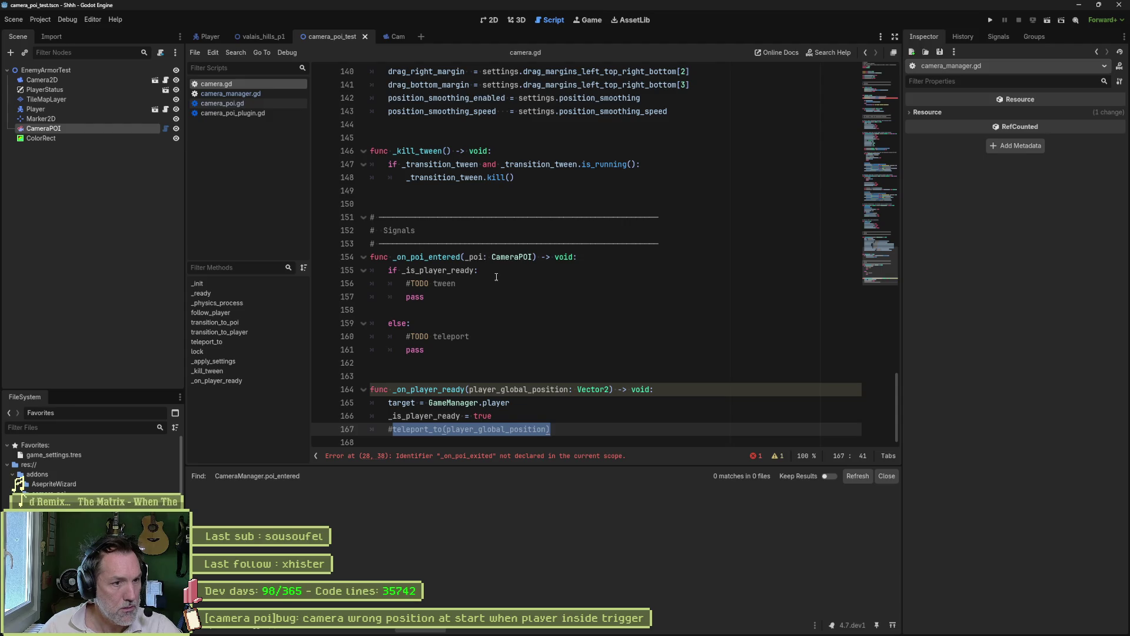
{"action": "left_click", "coordinate": [474, 336]}
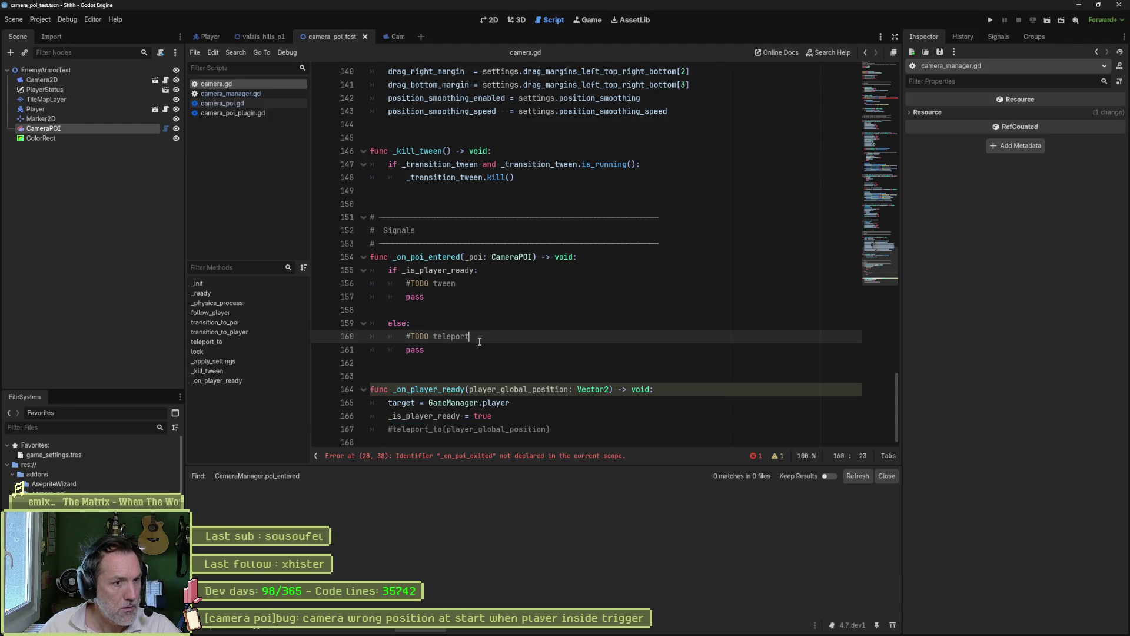
{"action": "key", "text": "Return"}
{"action": "key", "text": "ctrl+v"}
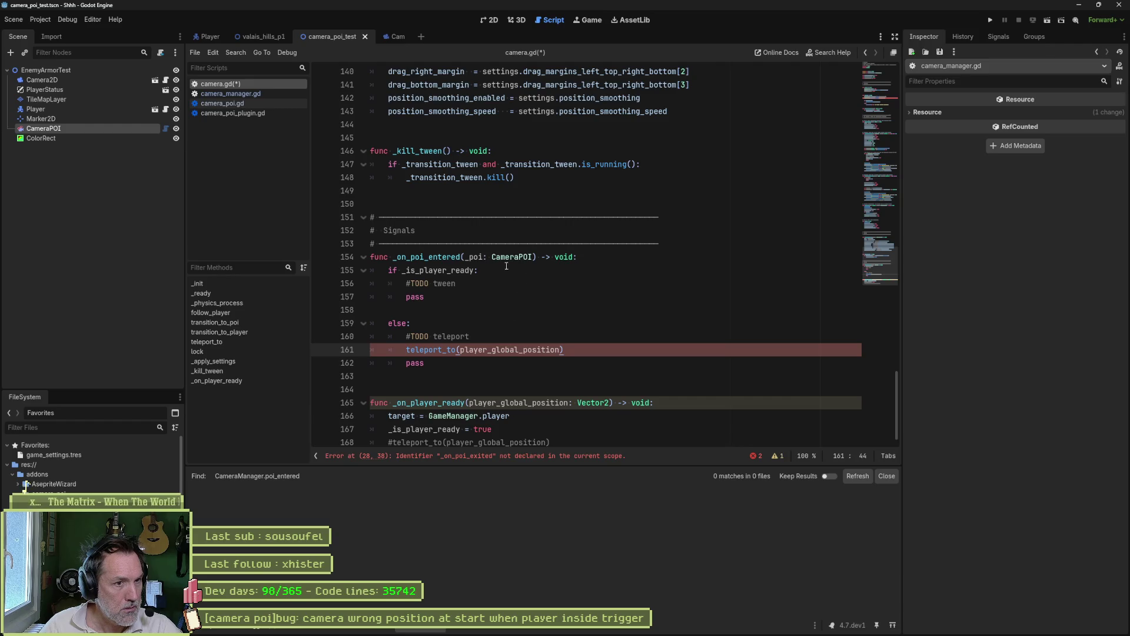
Change the pasted call's argument to _poi.global_position and save camera.gd.
{"action": "double_click", "coordinate": [476, 257]}
{"action": "key", "text": "ctrl+c"}
{"action": "double_click", "coordinate": [513, 350]}
{"action": "key", "text": "ctrl+v"}
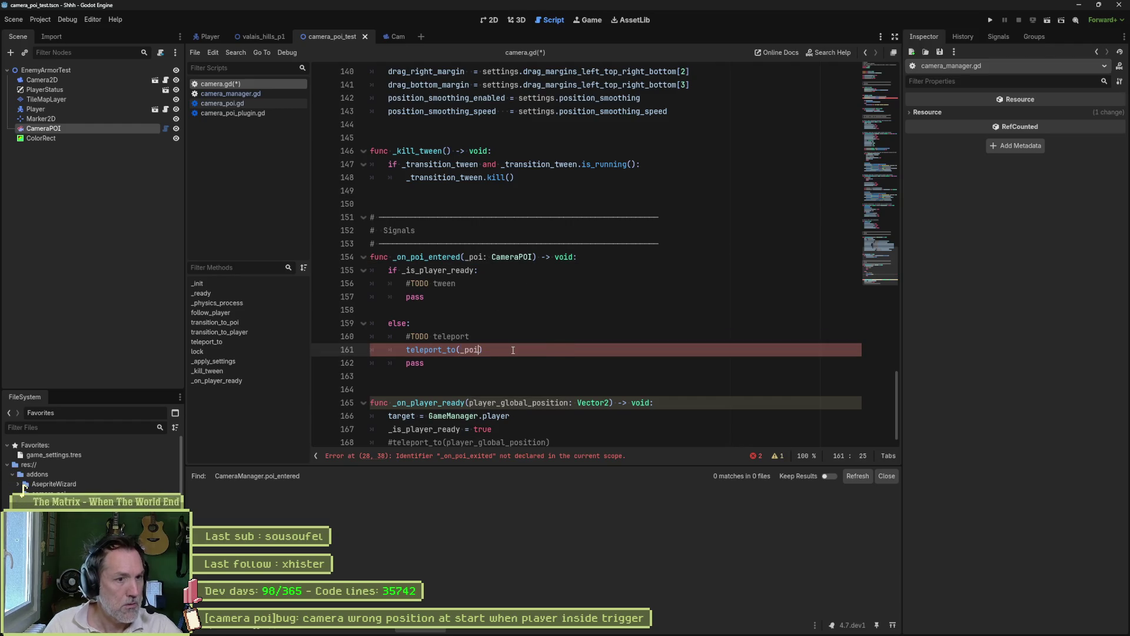
{"action": "type", "text": "."}
{"action": "type", "text": "global"}
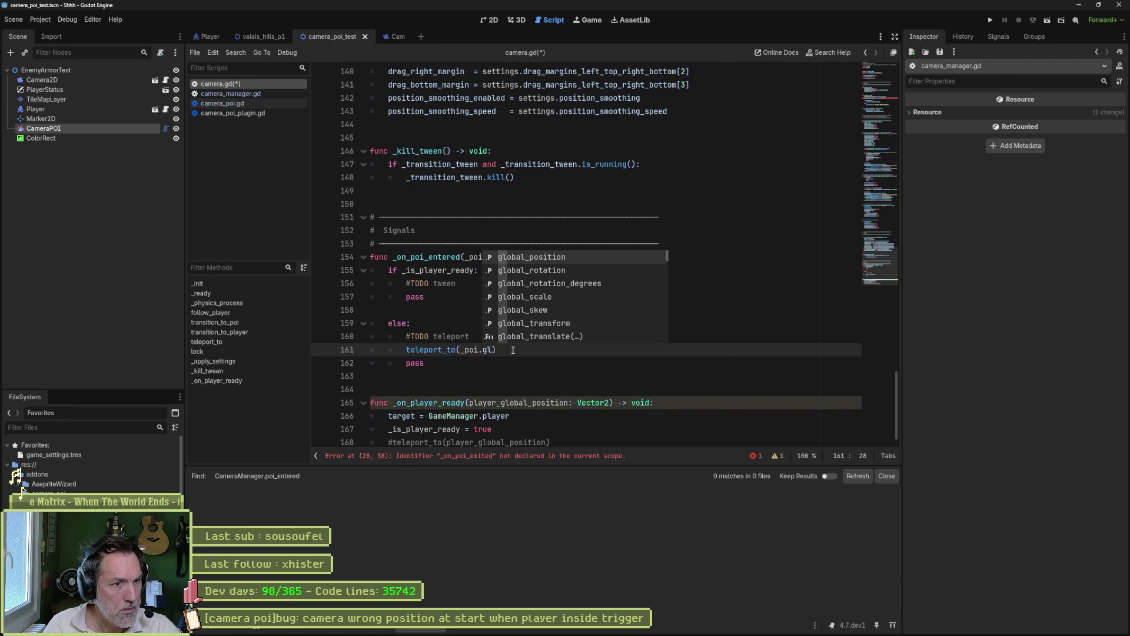
{"action": "key", "text": "Return"}
{"action": "key", "text": "ctrl+s"}
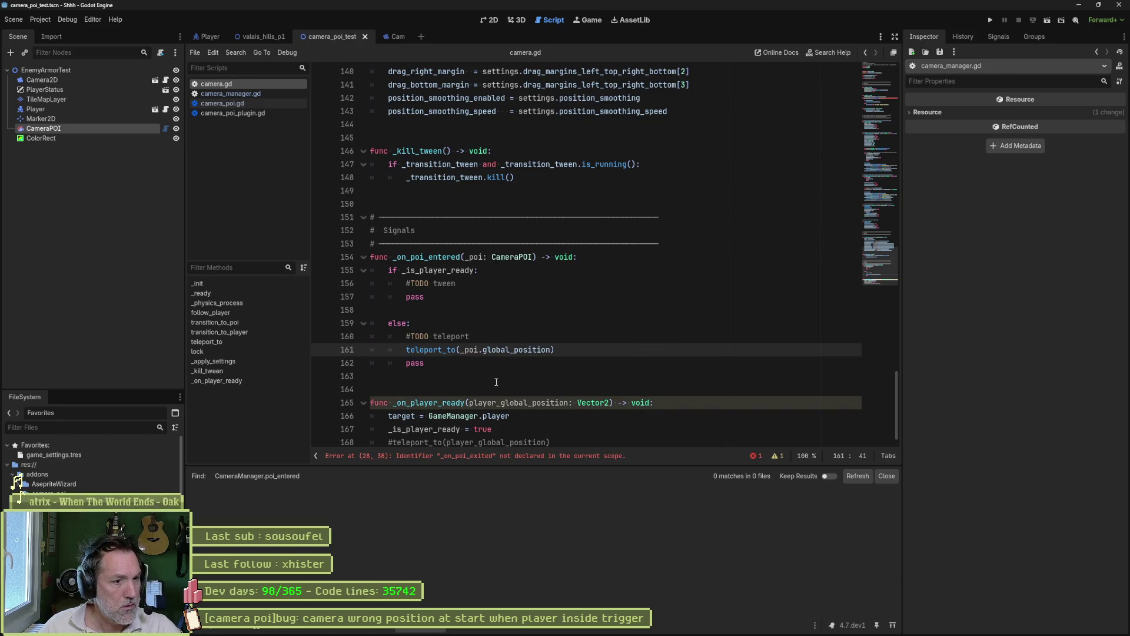
Select the whole _on_poi_entered function and duplicate it beneath itself.
{"action": "scroll", "coordinate": [478, 409], "scroll_direction": "down", "scroll_amount": 1}
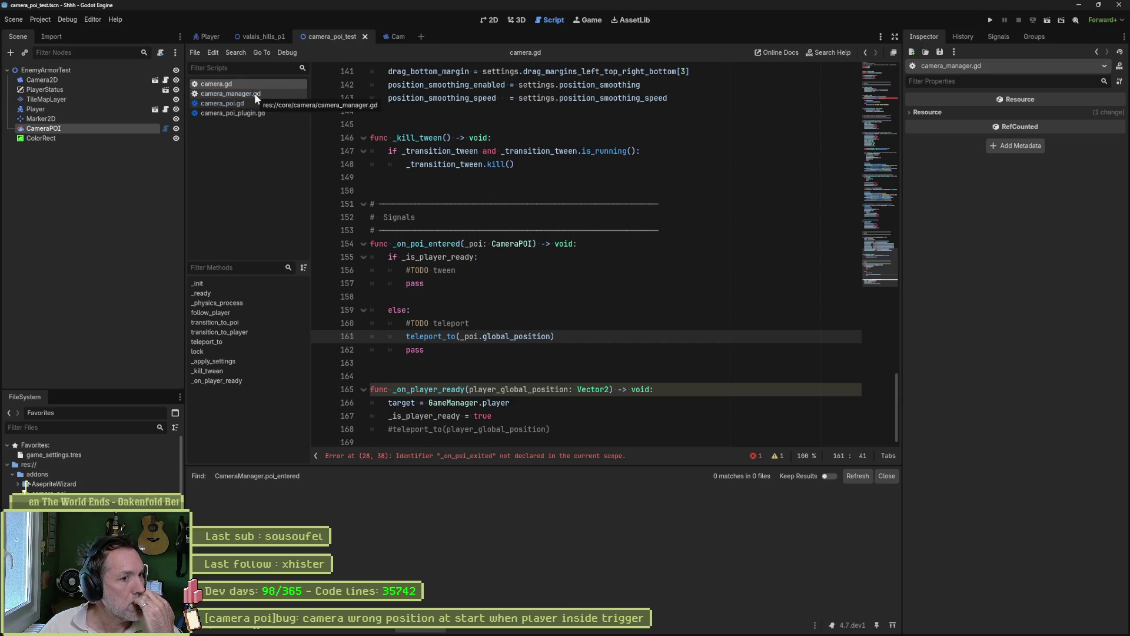
{"action": "left_click", "coordinate": [506, 456]}
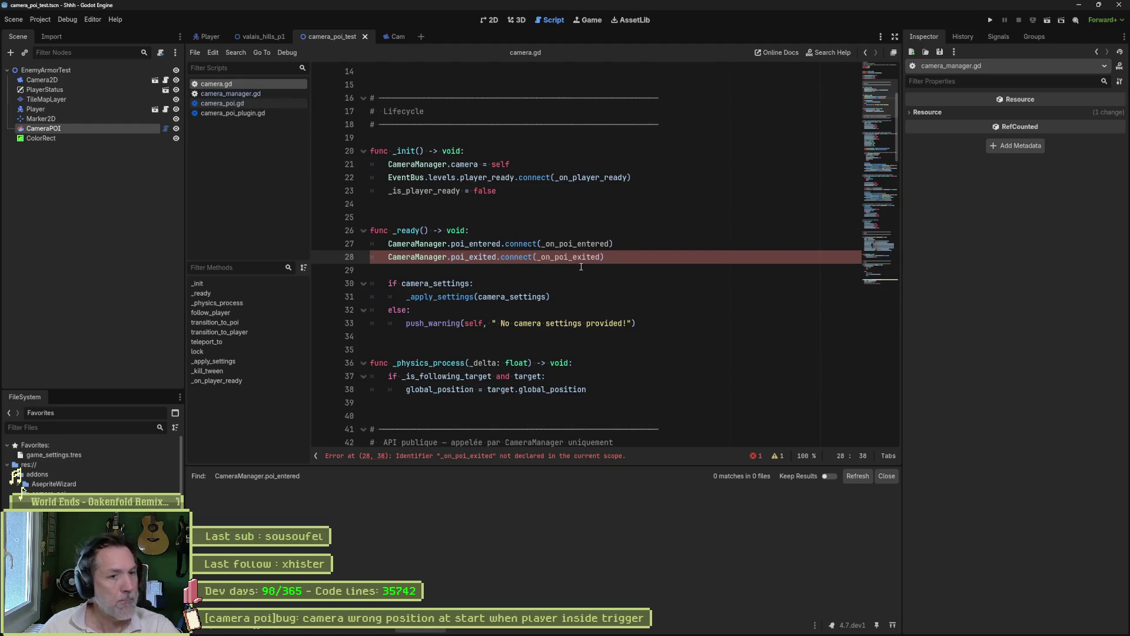
{"action": "left_click", "coordinate": [880, 275]}
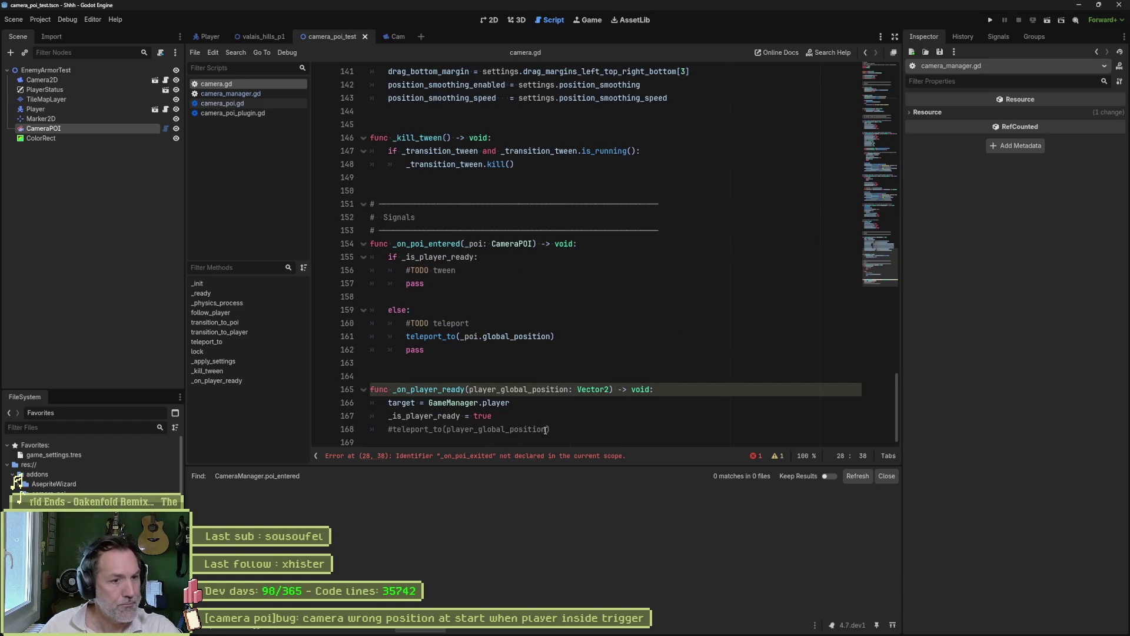
{"action": "left_click", "coordinate": [514, 347]}
{"action": "left_click", "coordinate": [519, 361]}
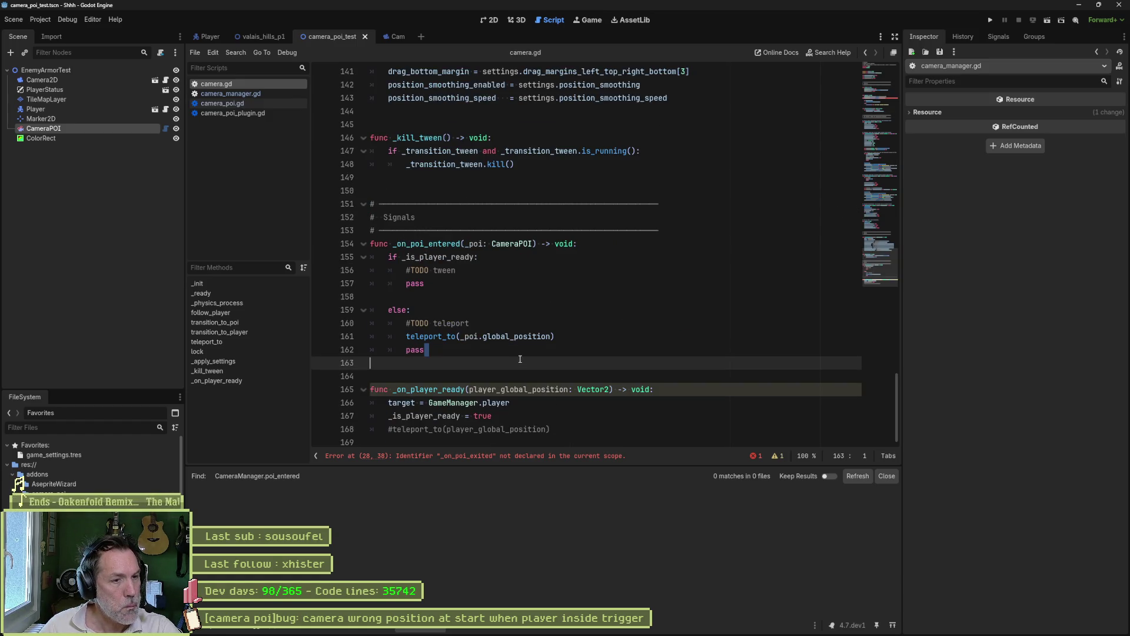
{"action": "left_click_drag", "start_coordinate": [520, 359], "coordinate": [696, 225]}
{"action": "key", "text": "ctrl+shift+d"}
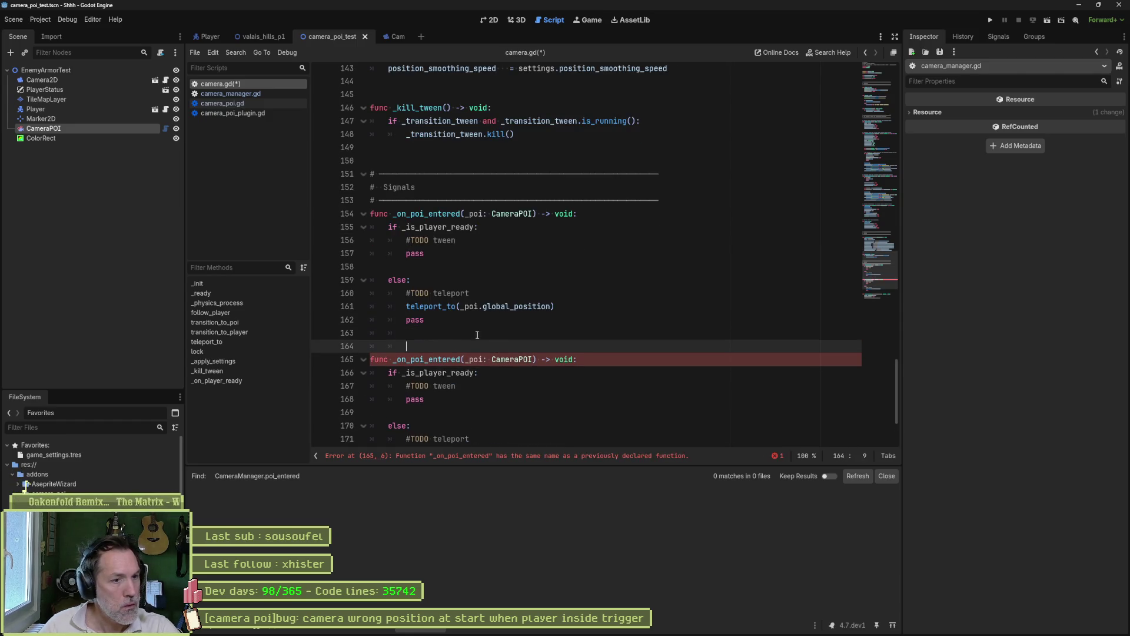
Rename the copy to _on_poi_exited, delete its if/else body, dedent the remaining pass, and save.
{"action": "left_click_drag", "start_coordinate": [433, 359], "coordinate": [456, 359]}
{"action": "type", "text": "exite"}
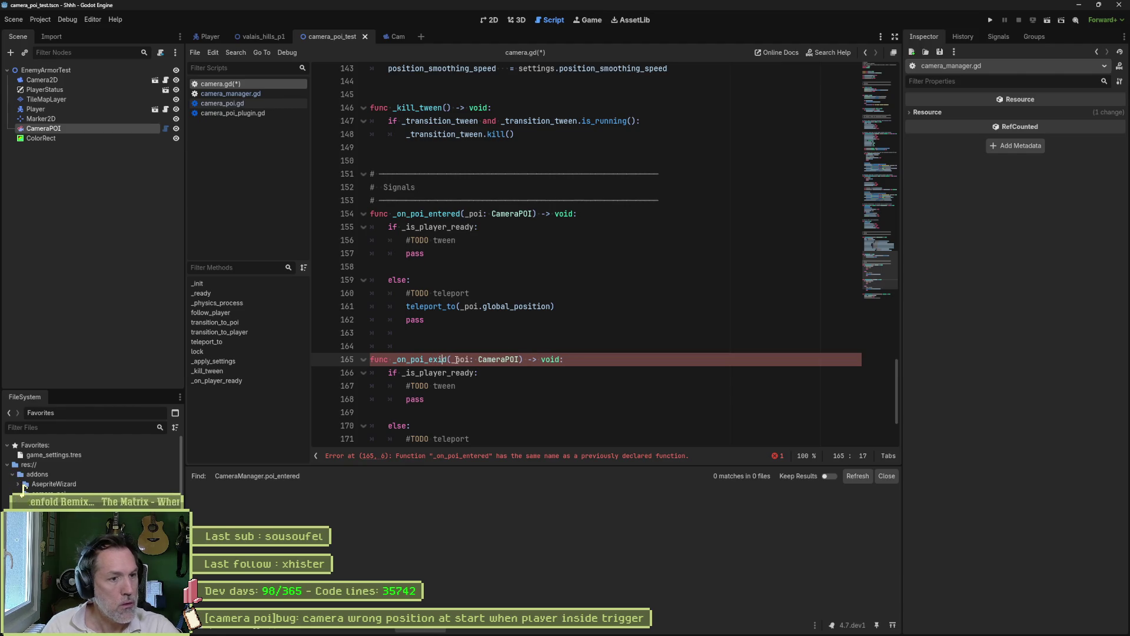
{"action": "scroll", "coordinate": [497, 369], "scroll_direction": "down", "scroll_amount": 3}
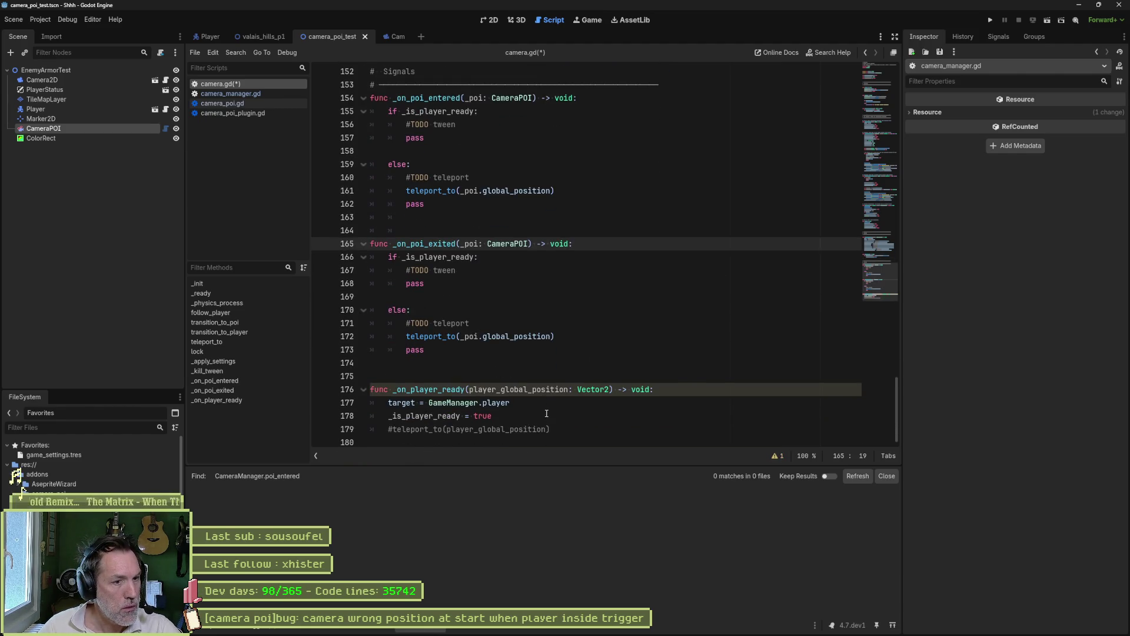
{"action": "left_click_drag", "start_coordinate": [546, 413], "coordinate": [552, 407]}
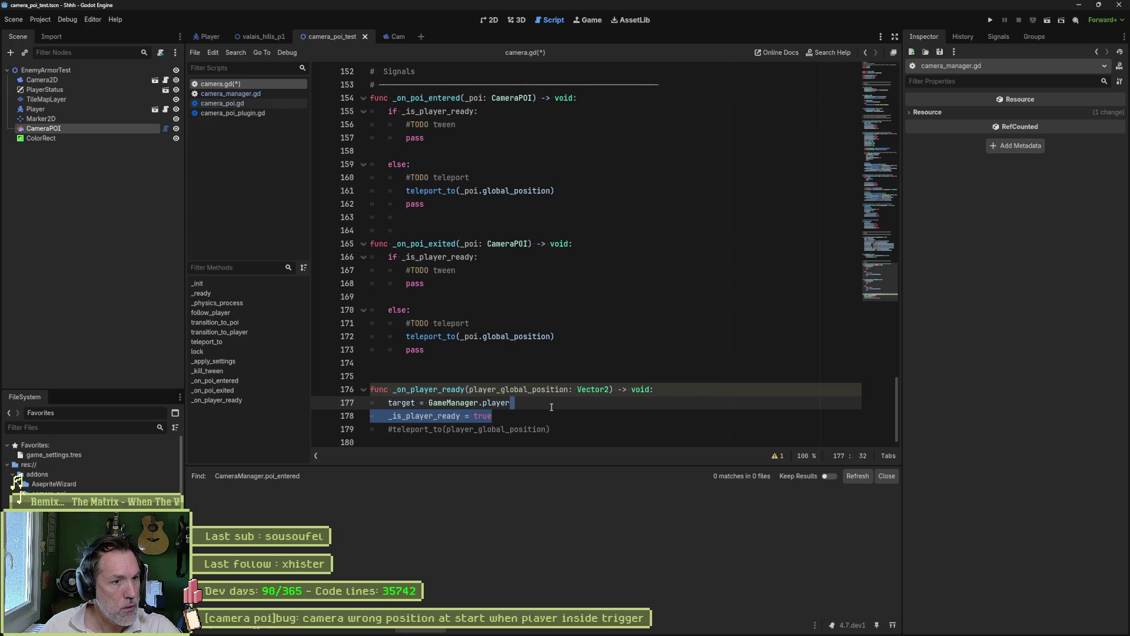
{"action": "left_click_drag", "start_coordinate": [555, 337], "coordinate": [573, 240]}
{"action": "key", "text": "BackSpace"}
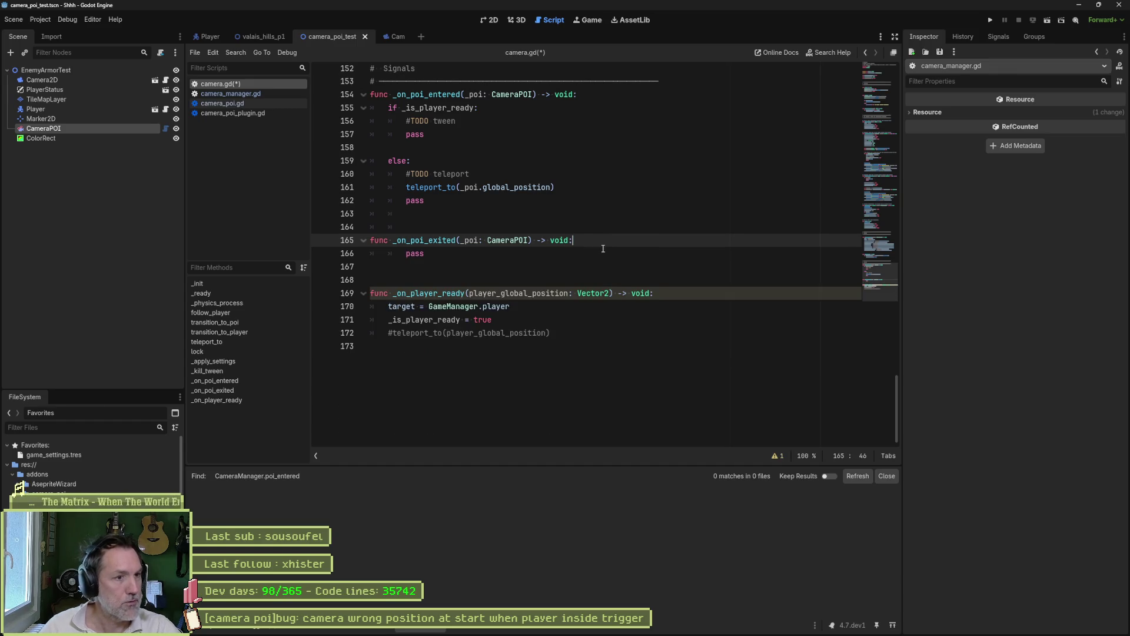
{"action": "key", "text": "Down"}
{"action": "key", "text": "shift+Tab"}
{"action": "key", "text": "ctrl+s"}
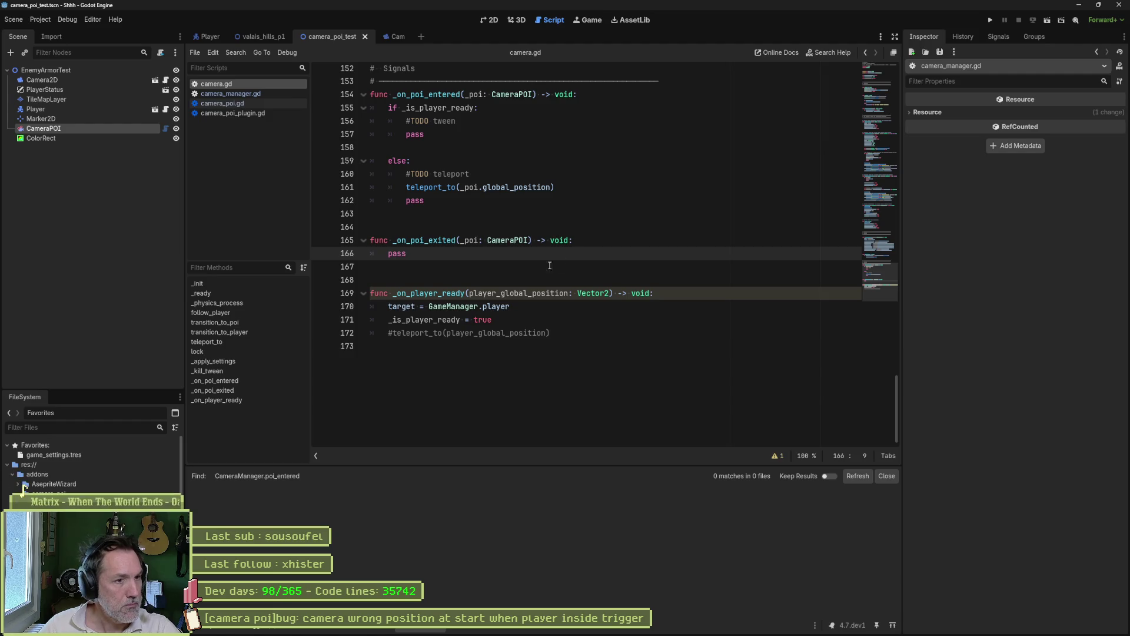
Replace _on_poi_exited's pass with a transition_to_player call.
{"action": "left_click", "coordinate": [580, 280]}
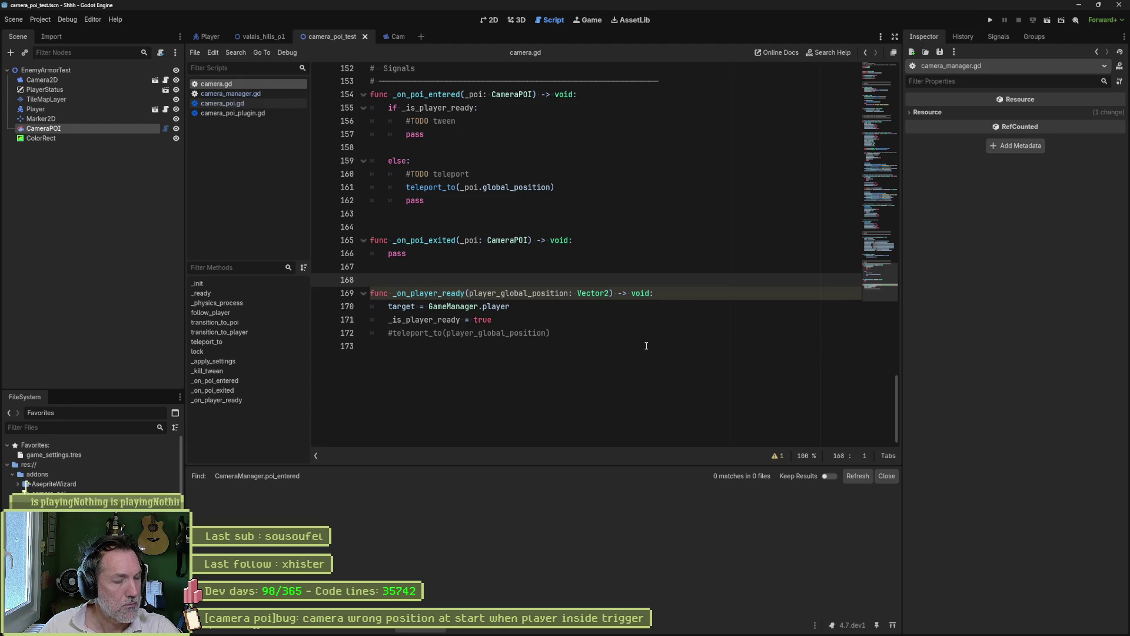
{"action": "left_click_drag", "start_coordinate": [553, 333], "coordinate": [393, 333]}
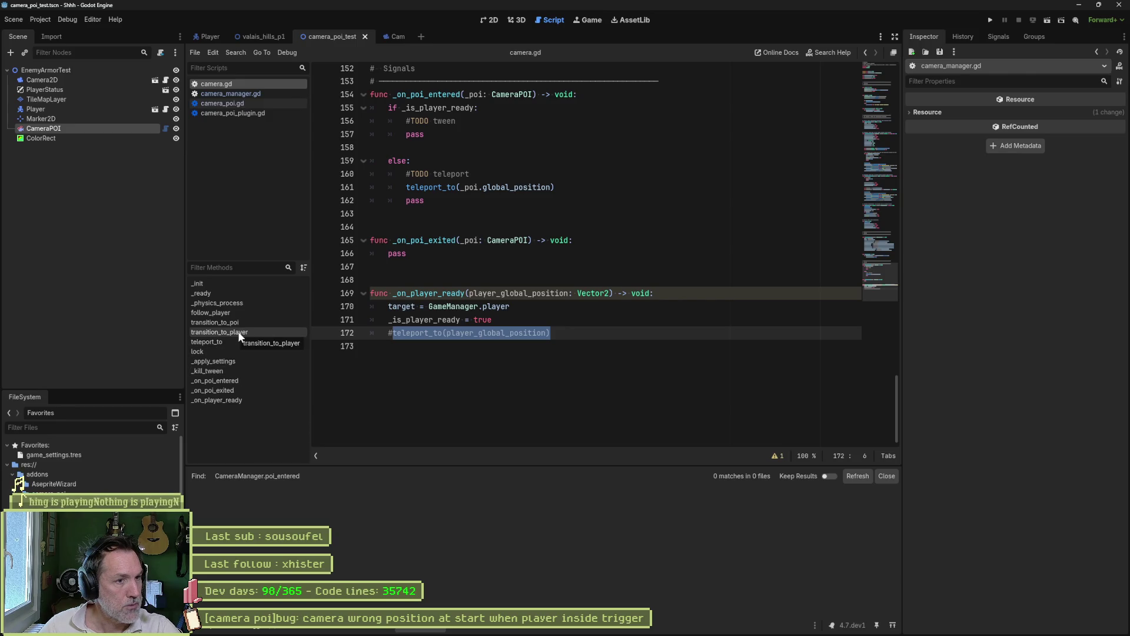
{"action": "double_click", "coordinate": [424, 255]}
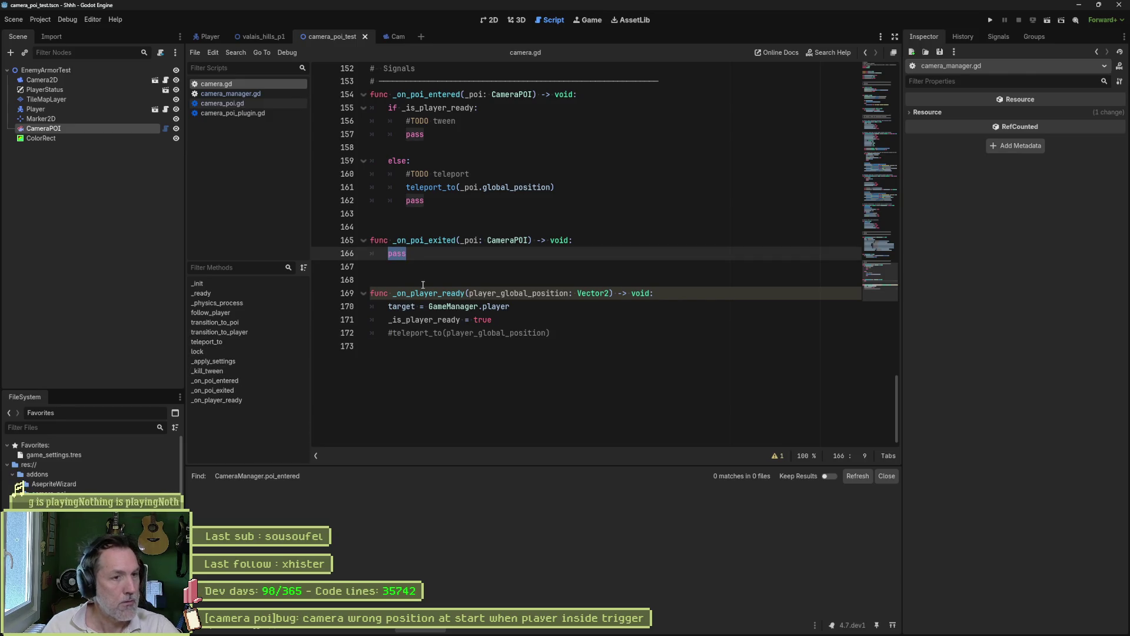
{"action": "type", "text": "tran"}
{"action": "key", "text": "Return"}
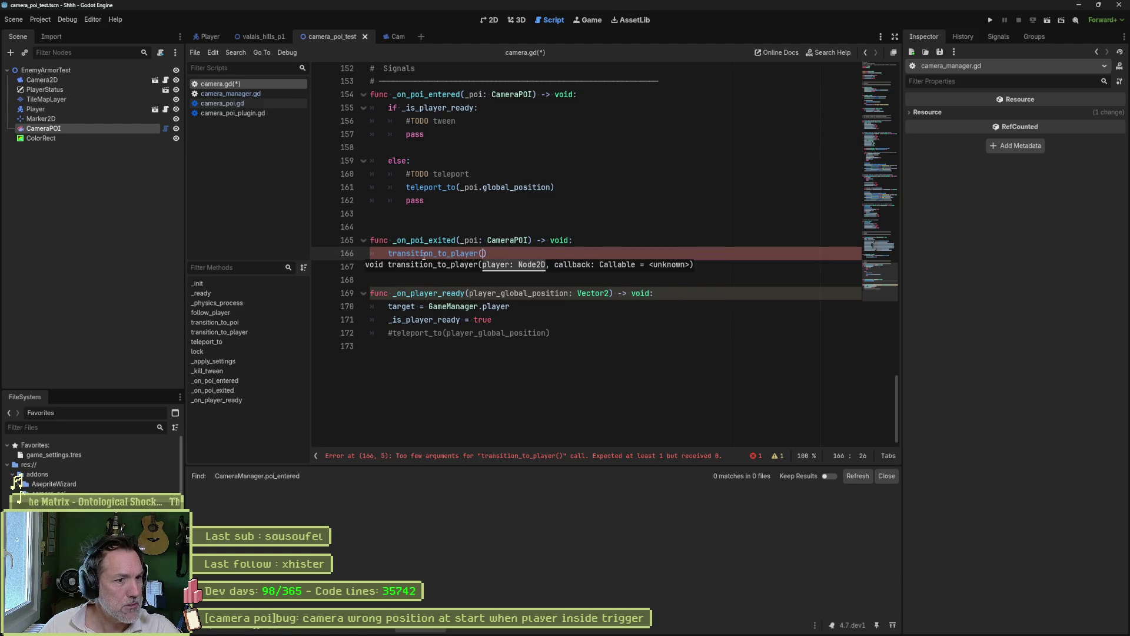
Prefix player with GameManager. on line 96, remove transition_to_player's player: Node2D parameter, and save.
{"action": "left_click", "coordinate": [453, 256], "text": "ctrl"}
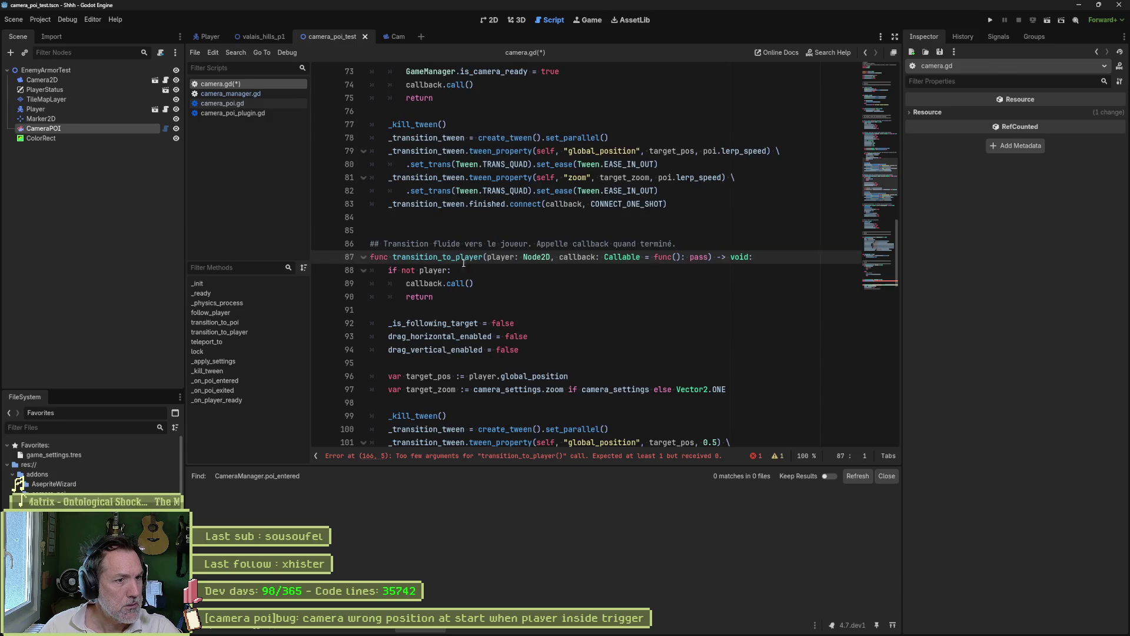
{"action": "left_click_drag", "start_coordinate": [487, 256], "coordinate": [551, 257]}
{"action": "double_click", "coordinate": [497, 258]}
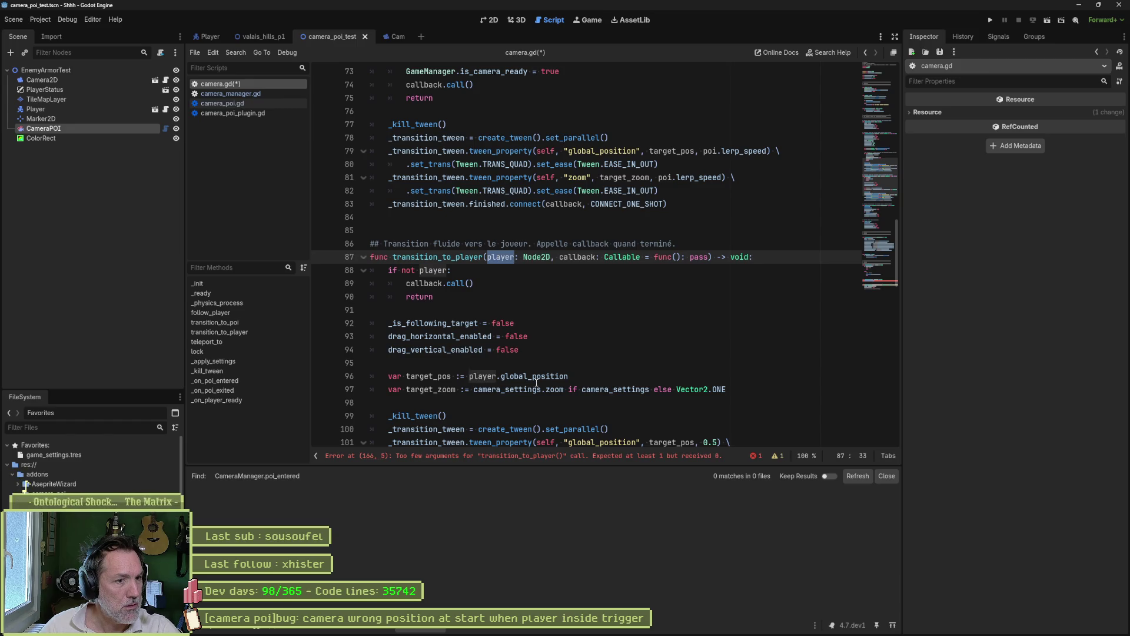
{"action": "mouse_move", "coordinate": [536, 384]}
{"action": "scroll", "coordinate": [592, 356], "scroll_direction": "down", "scroll_amount": 3}
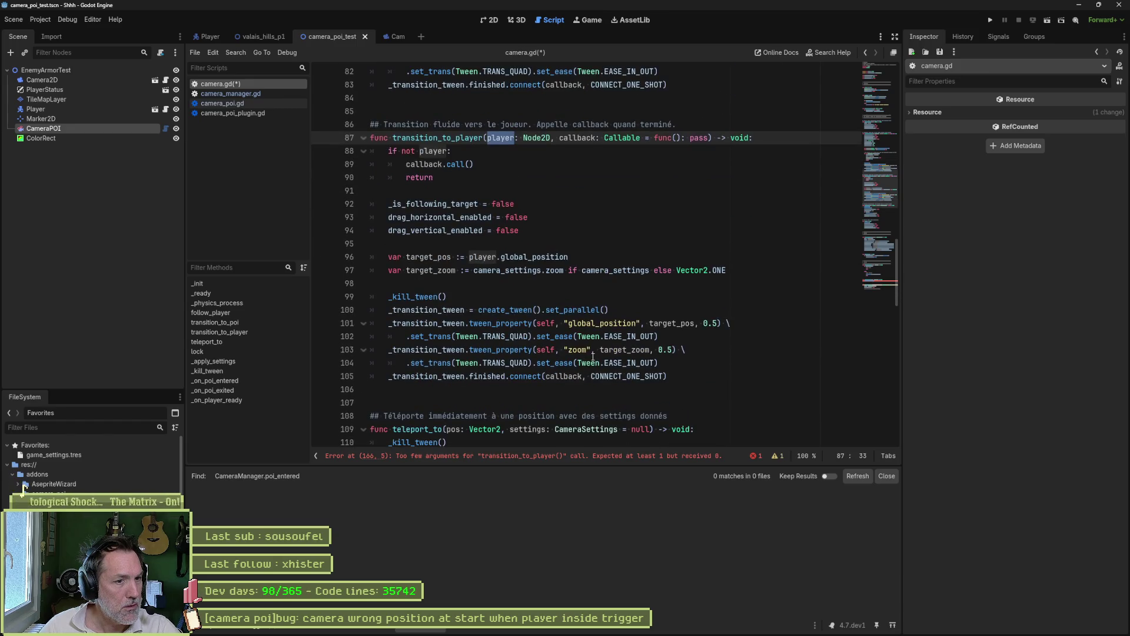
{"action": "left_click", "coordinate": [469, 257]}
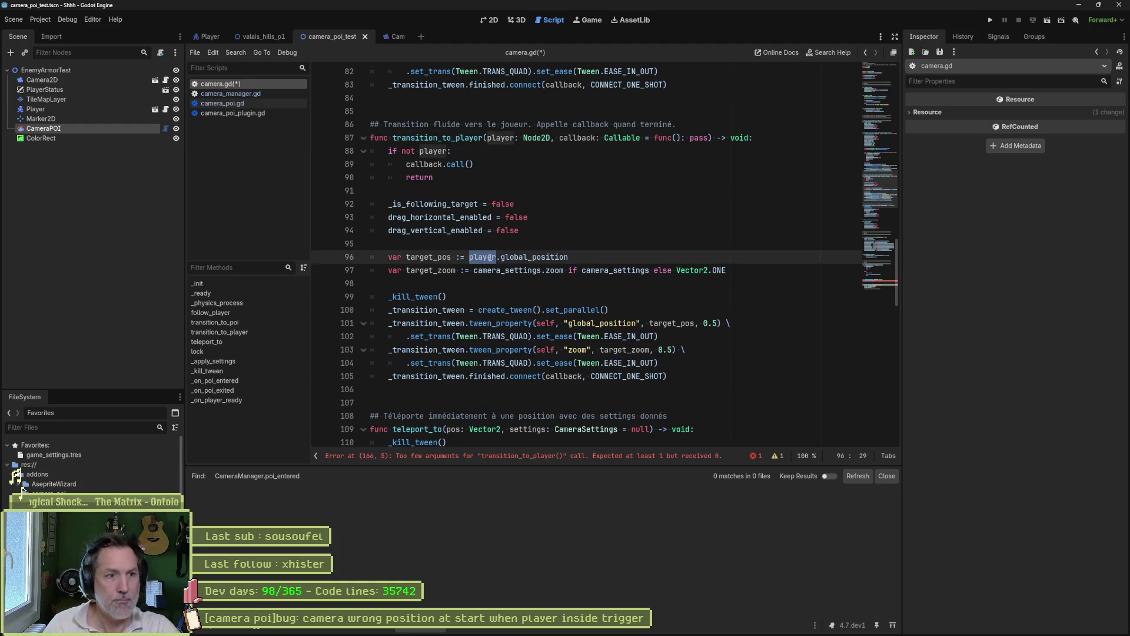
{"action": "type", "text": "GameManager."}
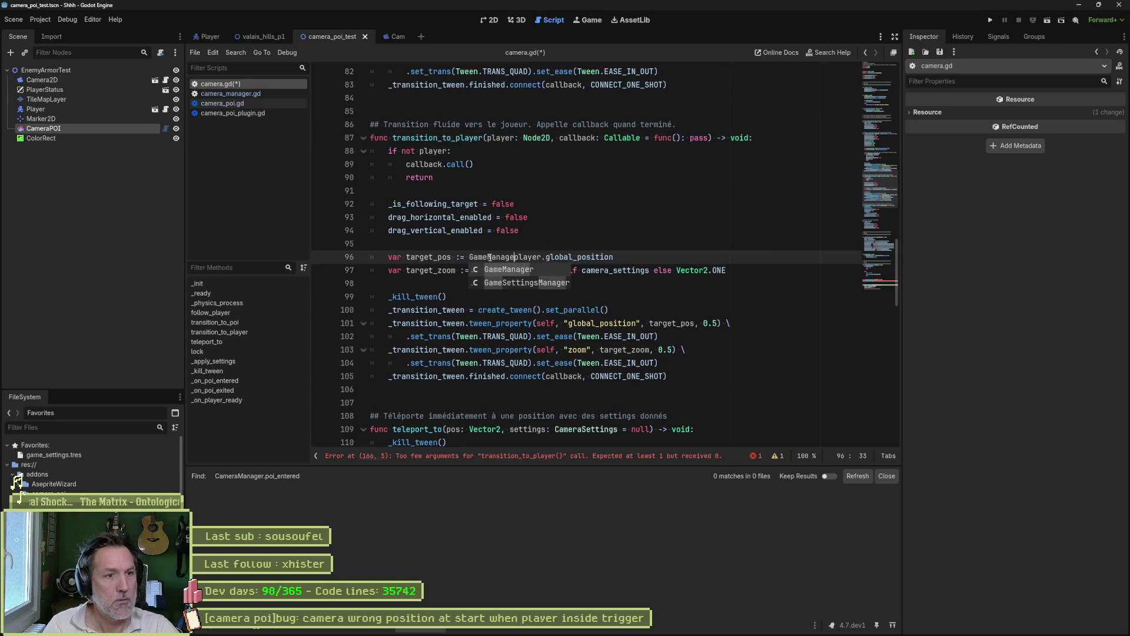
{"action": "left_click_drag", "start_coordinate": [487, 138], "coordinate": [558, 137]}
{"action": "key", "text": "BackSpace"}
{"action": "key", "text": "ctrl+s"}
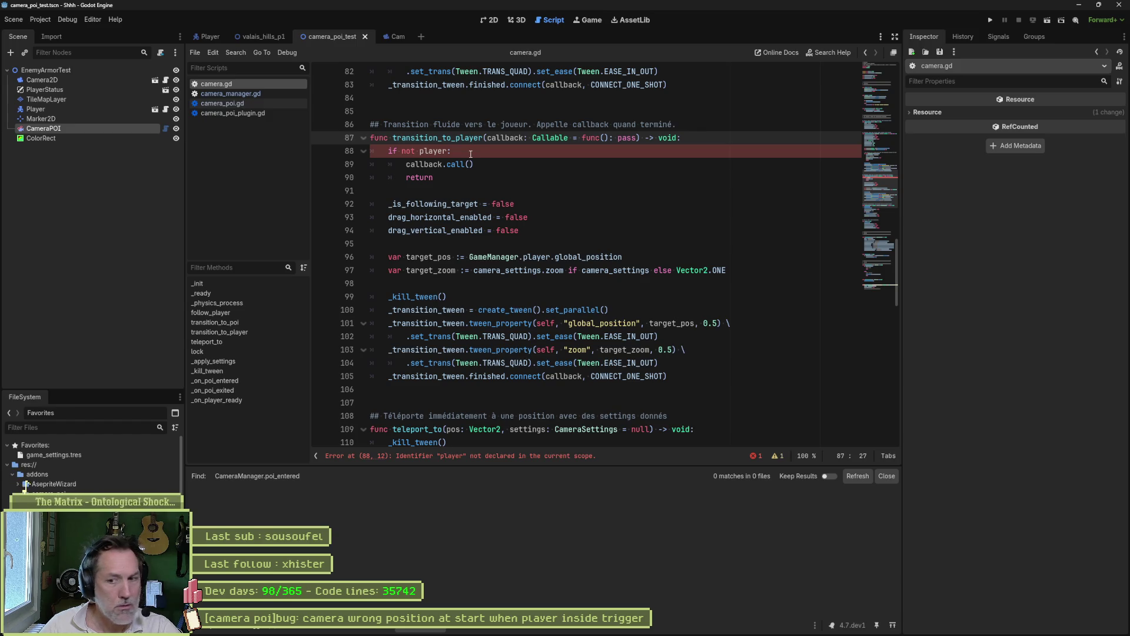
Replace player in the if not check with GameManager.player and save camera.gd.
{"action": "left_click_drag", "start_coordinate": [470, 257], "coordinate": [551, 256]}
{"action": "key", "text": "ctrl+c"}
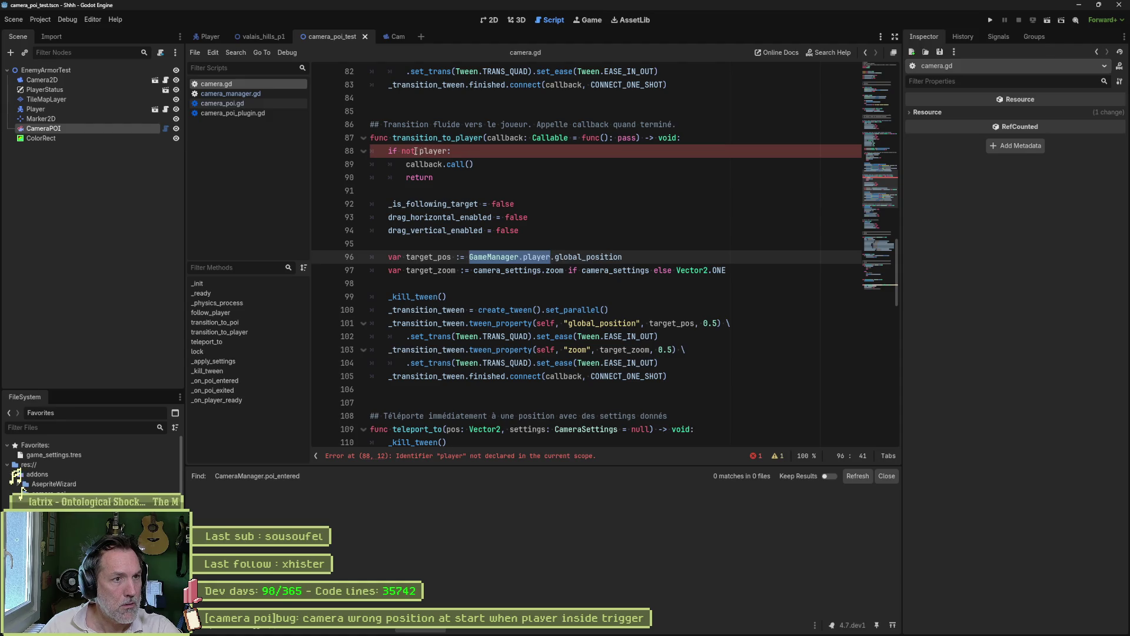
{"action": "double_click", "coordinate": [429, 152]}
{"action": "key", "text": "ctrl+v"}
{"action": "key", "text": "ctrl+s"}
Fold transition_to_player, teleport_to and lock, then add a new line under #TODO tween.
{"action": "left_click", "coordinate": [363, 137]}
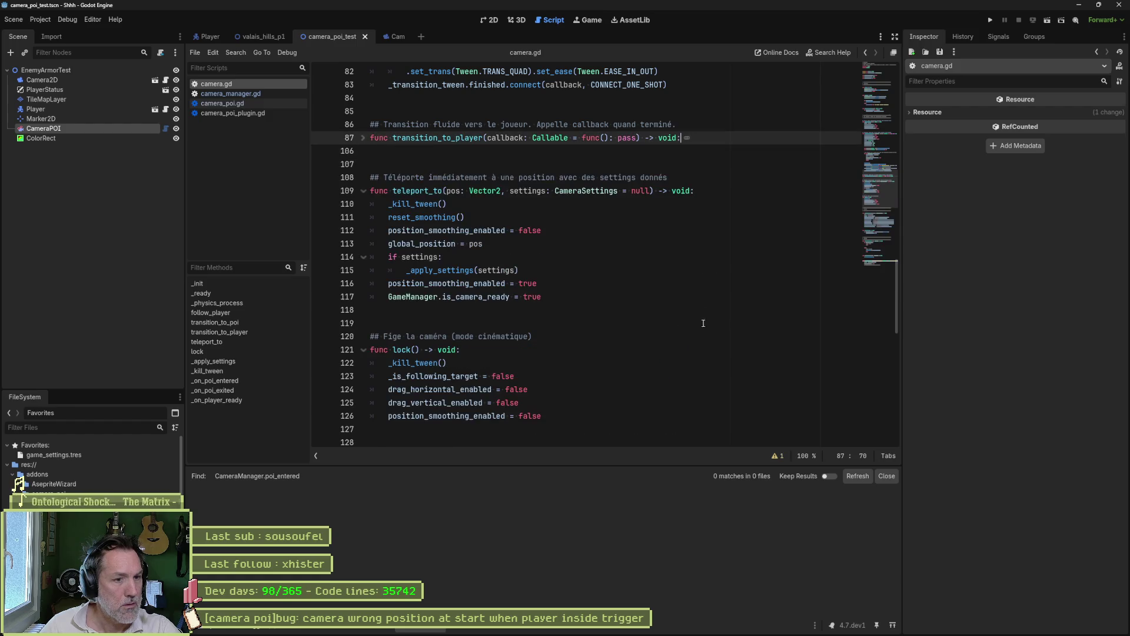
{"action": "left_click", "coordinate": [363, 191]}
{"action": "left_click", "coordinate": [363, 243]}
{"action": "scroll", "coordinate": [880, 238], "scroll_direction": "down", "scroll_amount": 10}
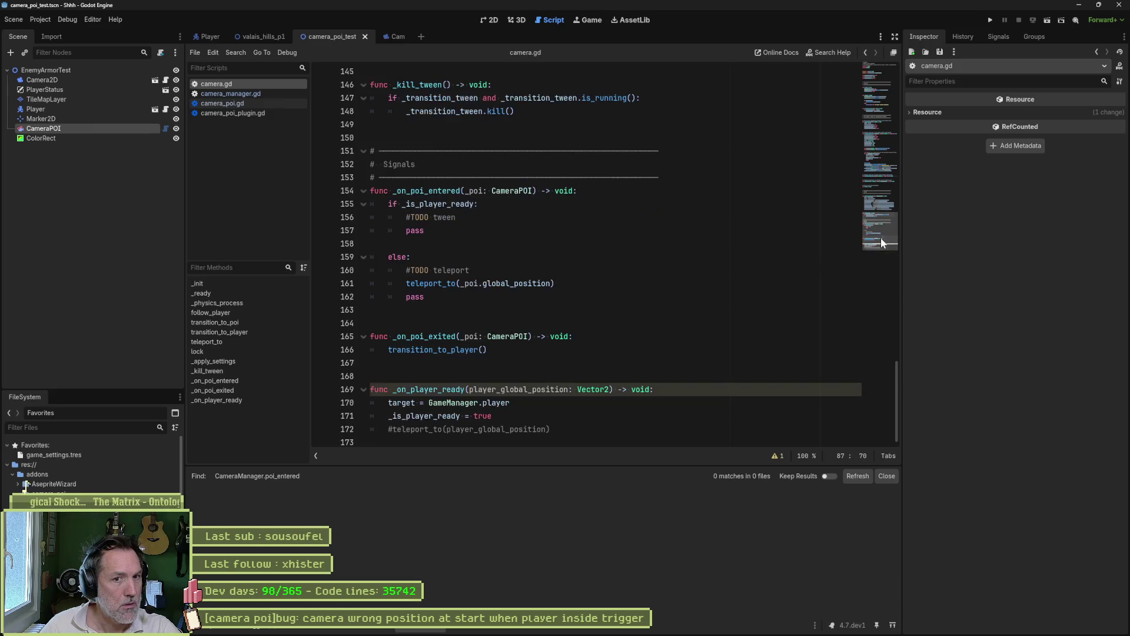
{"action": "mouse_move", "coordinate": [477, 350]}
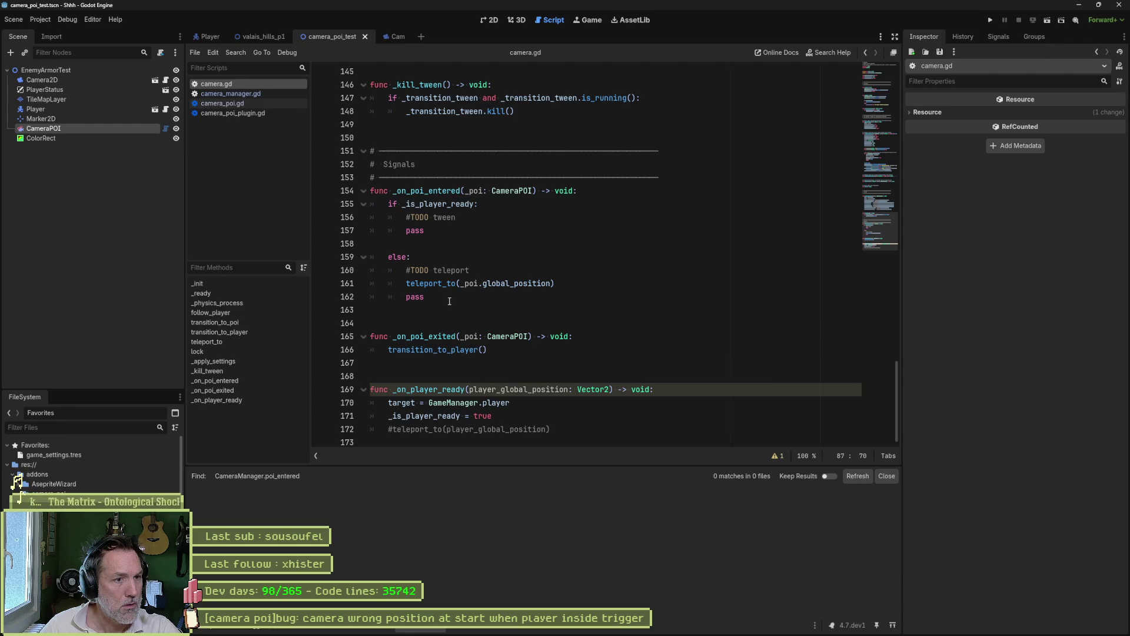
{"action": "left_click", "coordinate": [556, 283]}
{"action": "left_click_drag", "start_coordinate": [556, 283], "coordinate": [407, 283]}
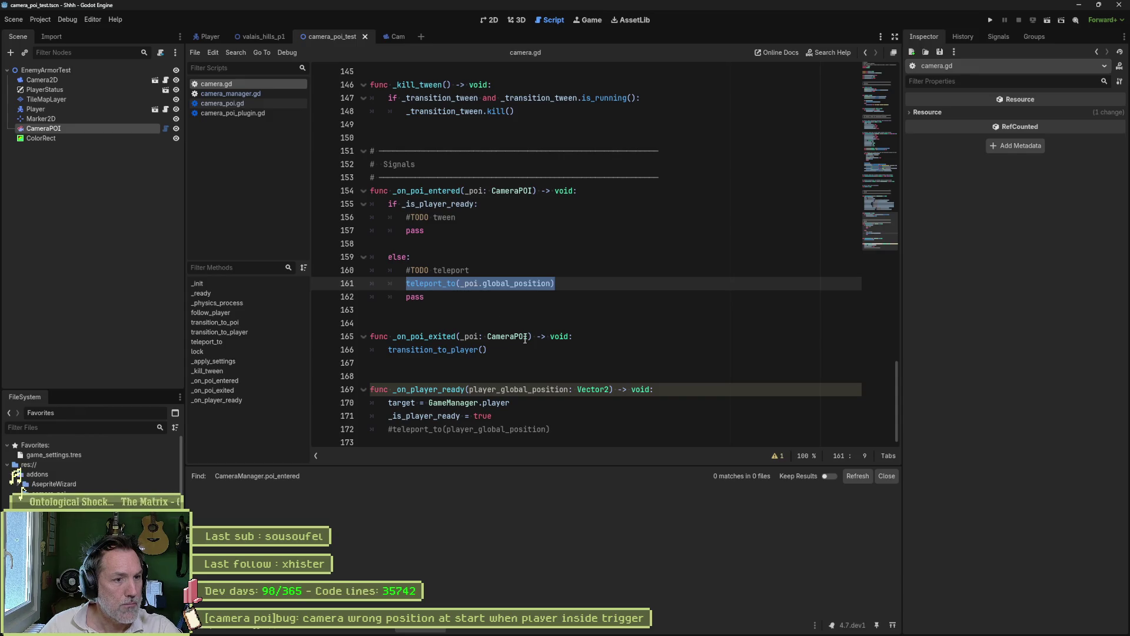
{"action": "left_click", "coordinate": [474, 217]}
{"action": "key", "text": "Return"}
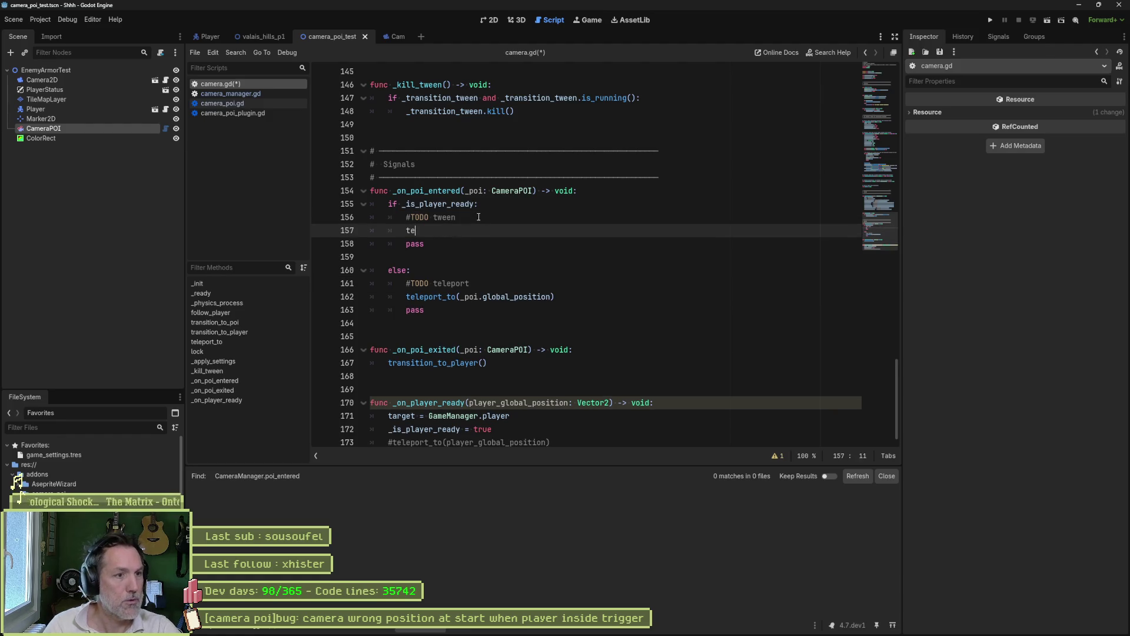
Add a transition_to_poi(_poi) call under the #TODO tween comment and save camera.gd.
{"action": "type", "text": "tele"}
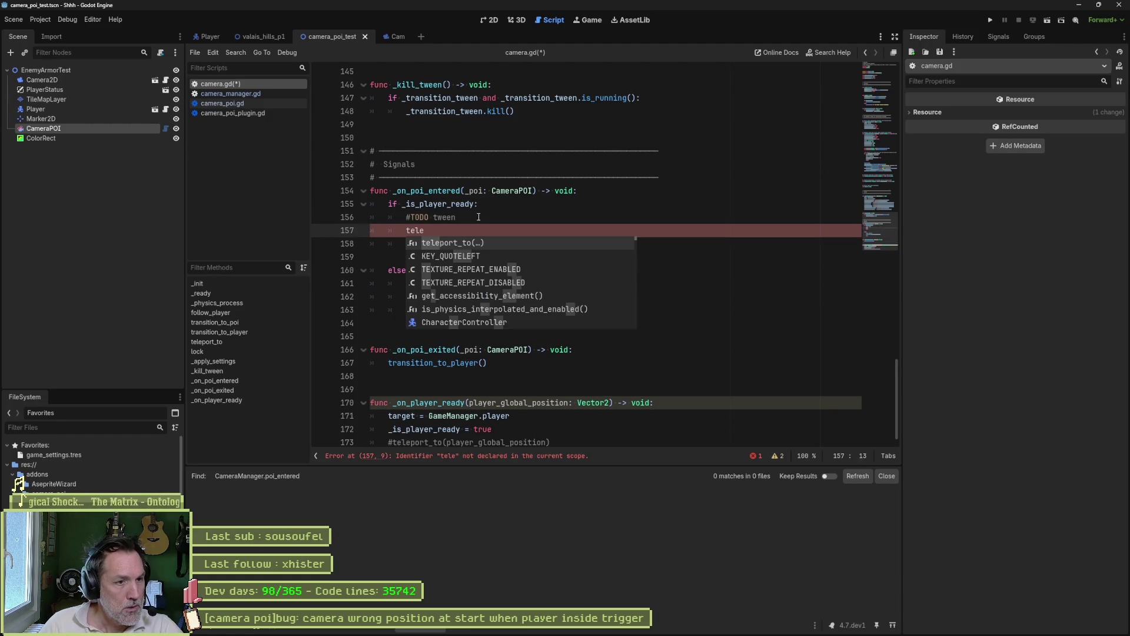
{"action": "key", "text": "BackSpace"}
{"action": "key", "text": "BackSpace"}
{"action": "key", "text": "BackSpace"}
{"action": "type", "text": "rans"}
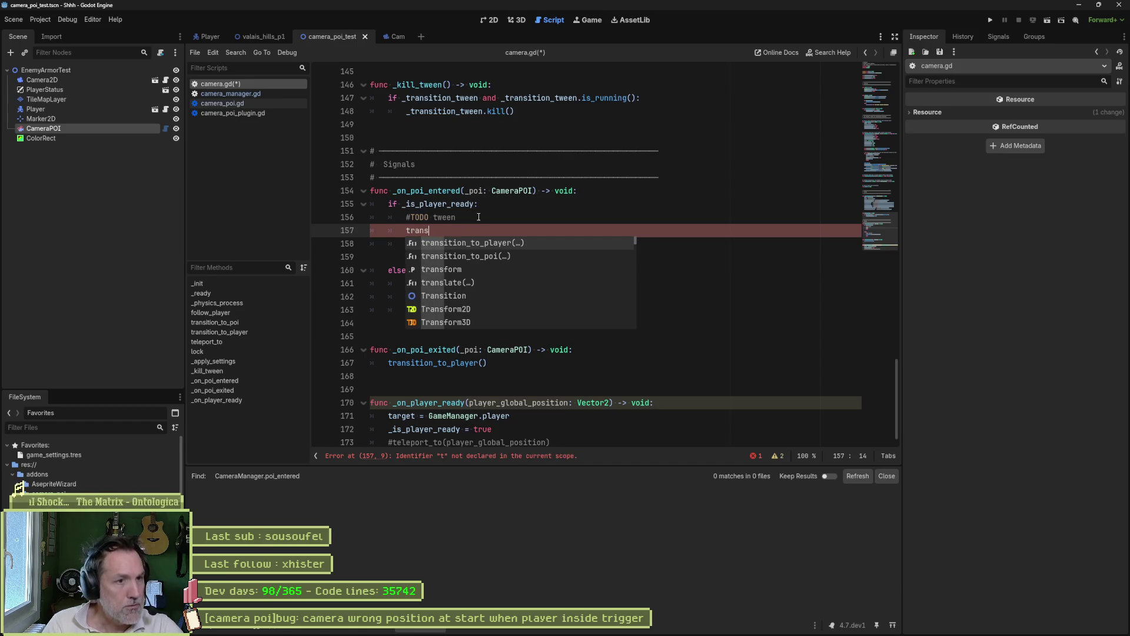
{"action": "key", "text": "Down"}
{"action": "key", "text": "Return"}
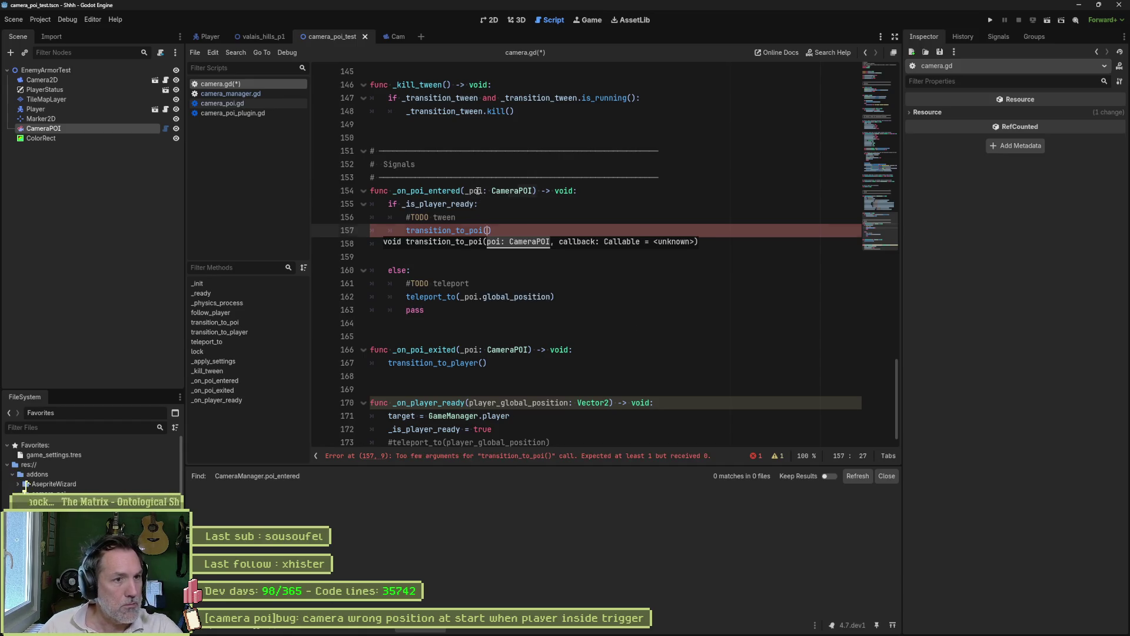
{"action": "key", "text": "Up"}
{"action": "key", "text": "Up"}
{"action": "key", "text": "Up"}
{"action": "key", "text": "ctrl+c"}
{"action": "left_click", "coordinate": [485, 227]}
{"action": "key", "text": "ctrl+v"}
{"action": "key", "text": "ctrl+s"}
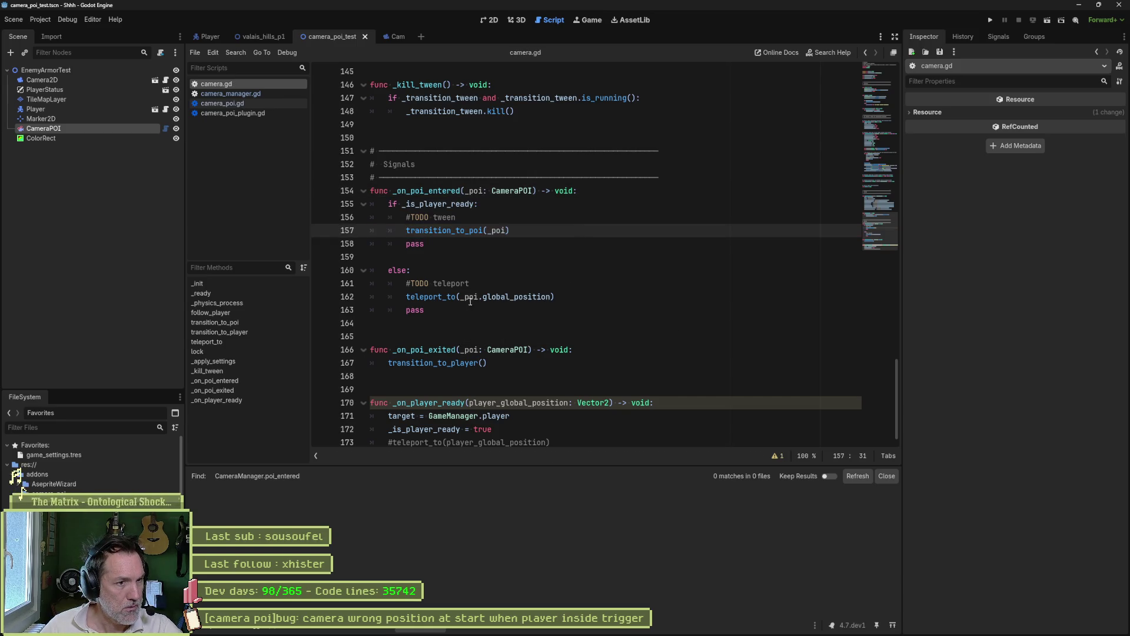
Delete the #TODO tween and teleport comment lines and both pass lines, then save.
{"action": "mouse_move", "coordinate": [449, 298]}
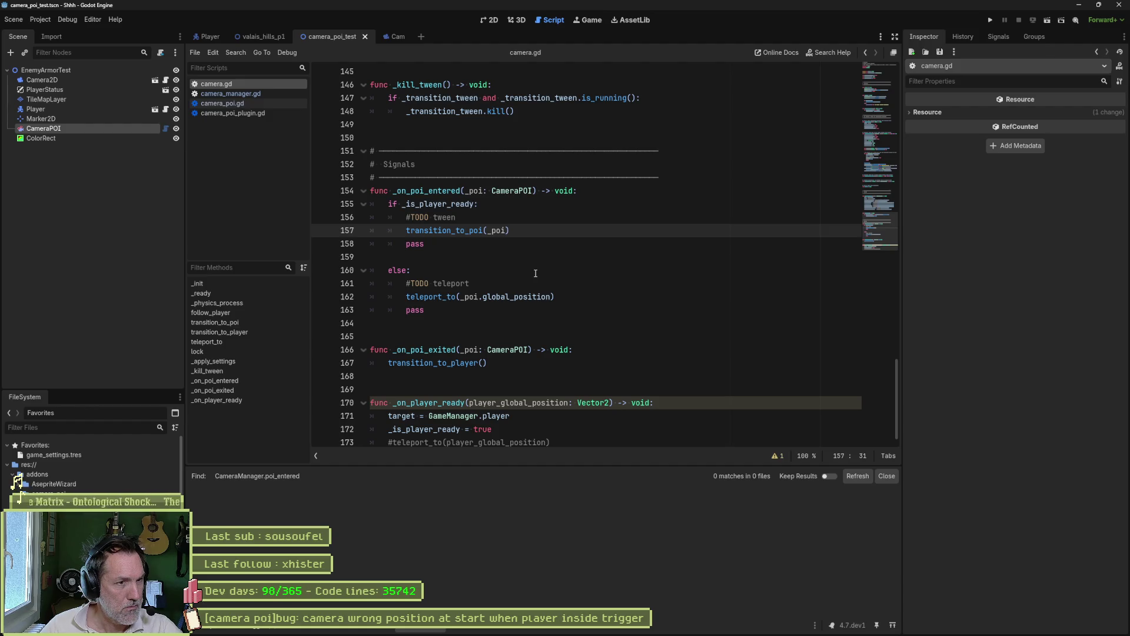
{"action": "key", "text": "Up"}
{"action": "key", "text": "ctrl+shift+k"}
{"action": "key", "text": "Down"}
{"action": "key", "text": "ctrl+shift+k"}
{"action": "key", "text": "Down"}
{"action": "key", "text": "Down"}
{"action": "key", "text": "ctrl+shift+k"}
{"action": "key", "text": "Down"}
{"action": "key", "text": "ctrl+shift+k"}
{"action": "key", "text": "ctrl+s"}
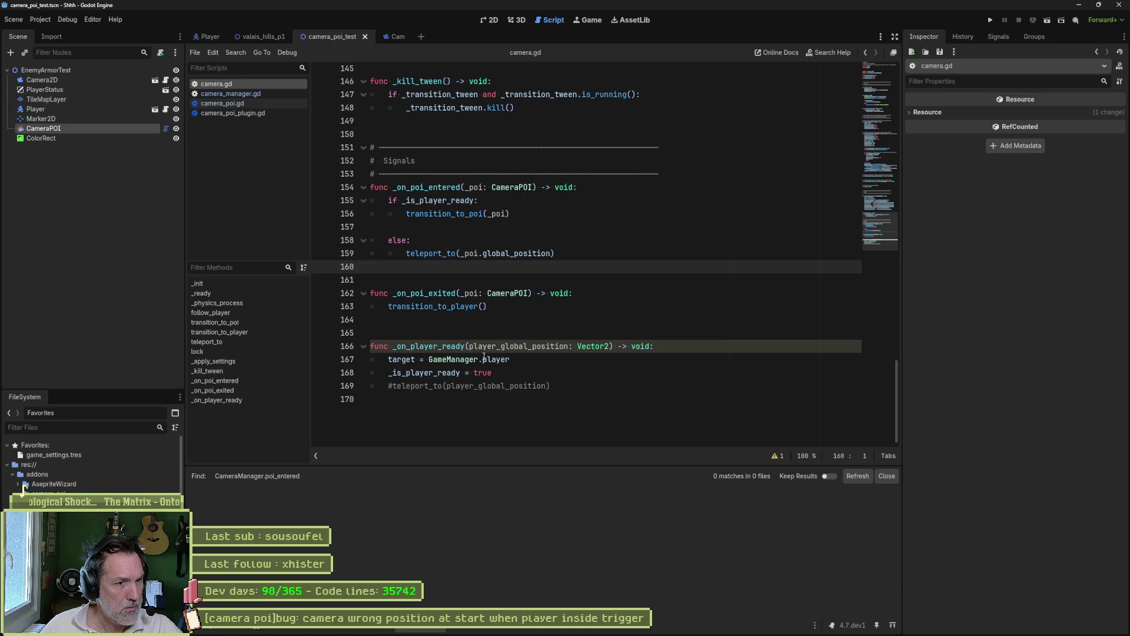
Remove the commented-out teleport_to line above _on_player_ready.
{"action": "left_click", "coordinate": [471, 345]}
{"action": "scroll", "coordinate": [519, 377], "scroll_direction": "up", "scroll_amount": 1}
{"action": "type", "text": "_"}
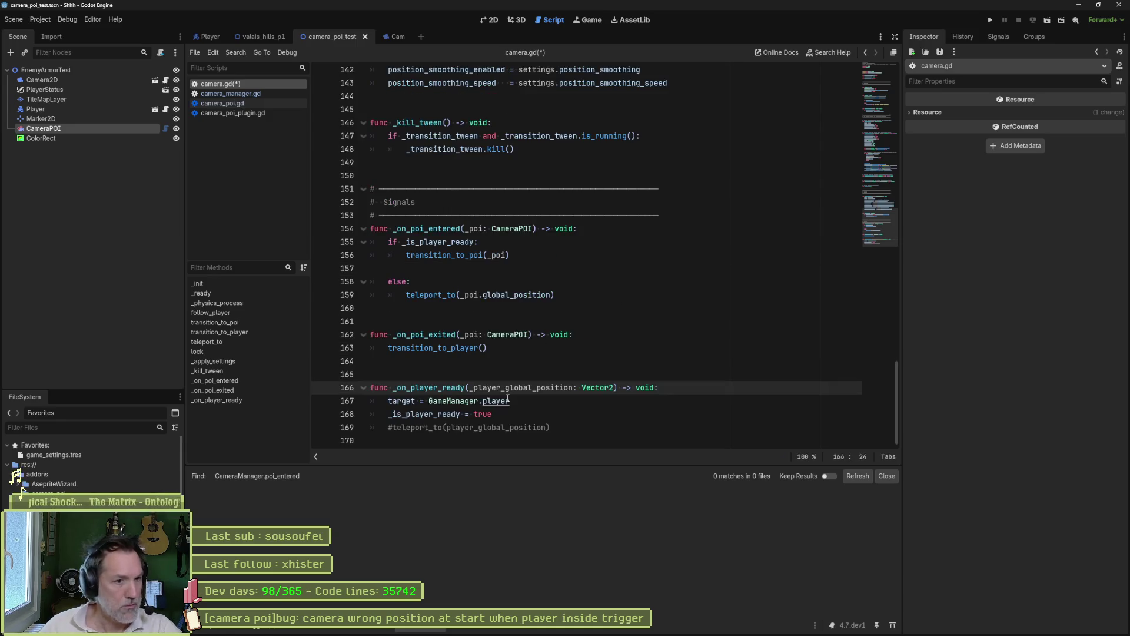
{"action": "key", "text": "Up"}
{"action": "key", "text": "Up"}
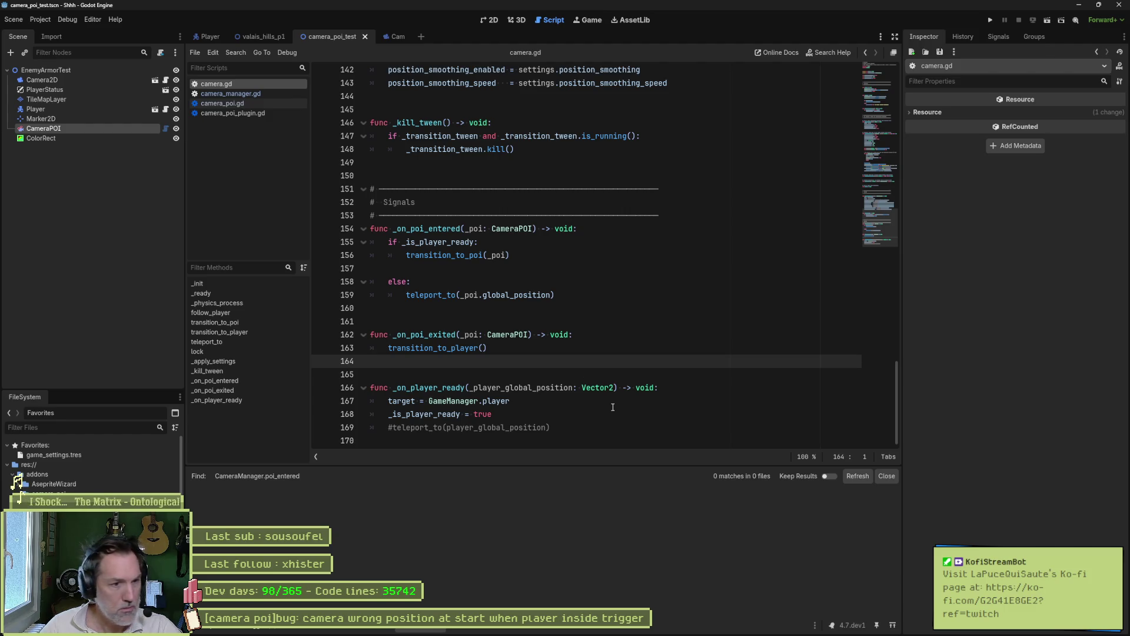
{"action": "left_click", "coordinate": [580, 426]}
{"action": "key", "text": "shift+Home"}
{"action": "key", "text": "BackSpace"}
{"action": "key", "text": "BackSpace"}
{"action": "key", "text": "BackSpace"}
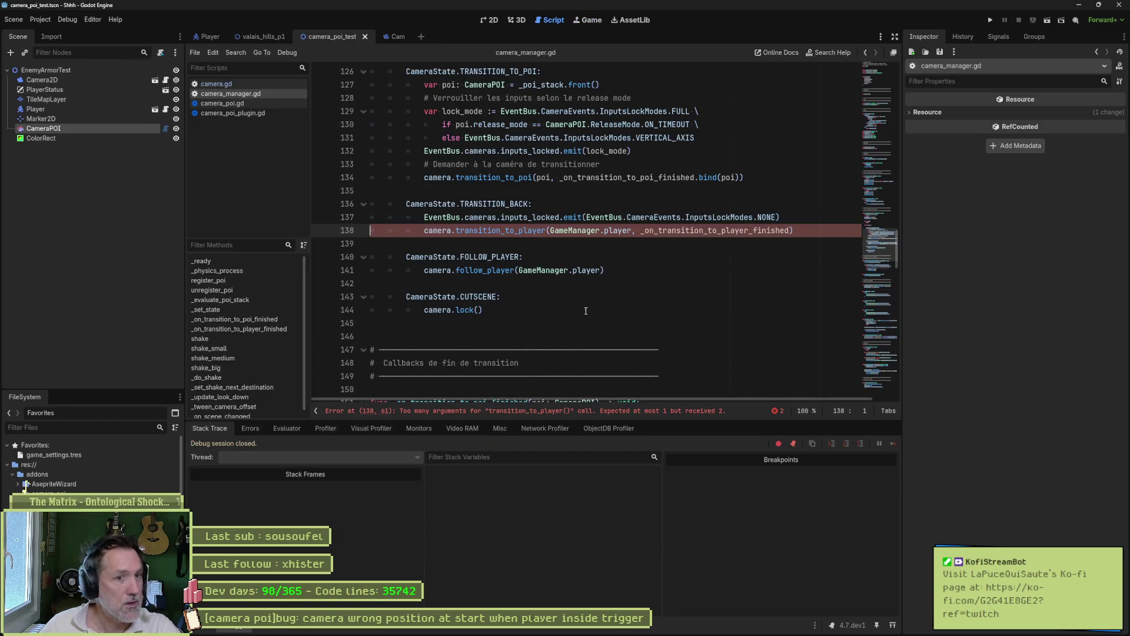
Drop the GameManager.player argument from line 138's transition_to_player call and run the scene.
{"action": "left_click_drag", "start_coordinate": [640, 231], "coordinate": [549, 231]}
{"action": "key", "text": "BackSpace"}
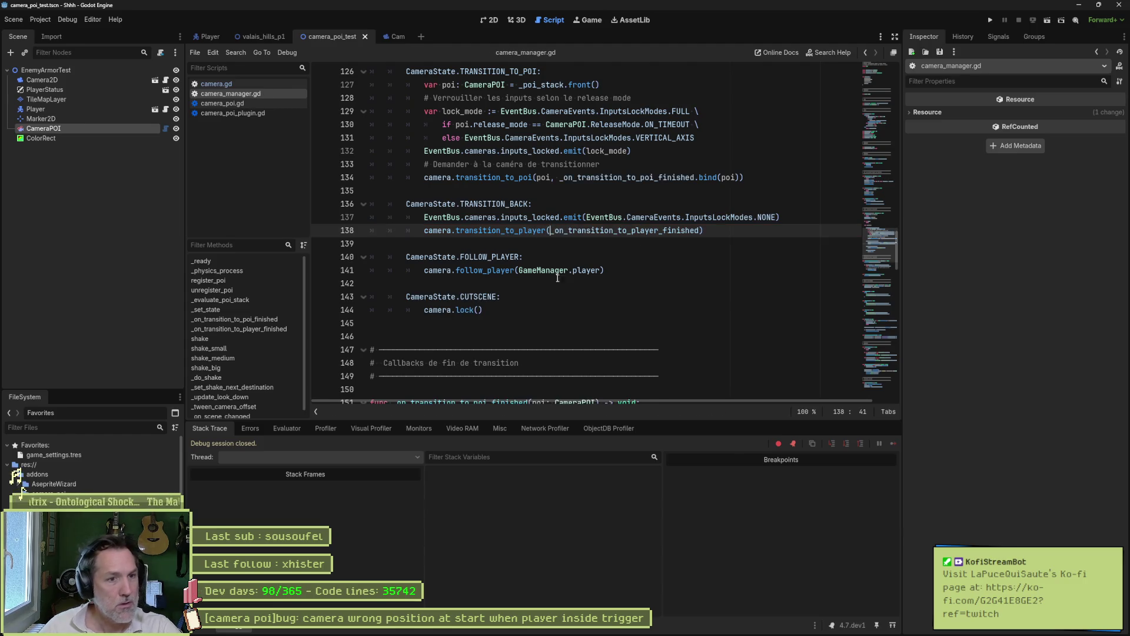
{"action": "key", "text": "F6"}
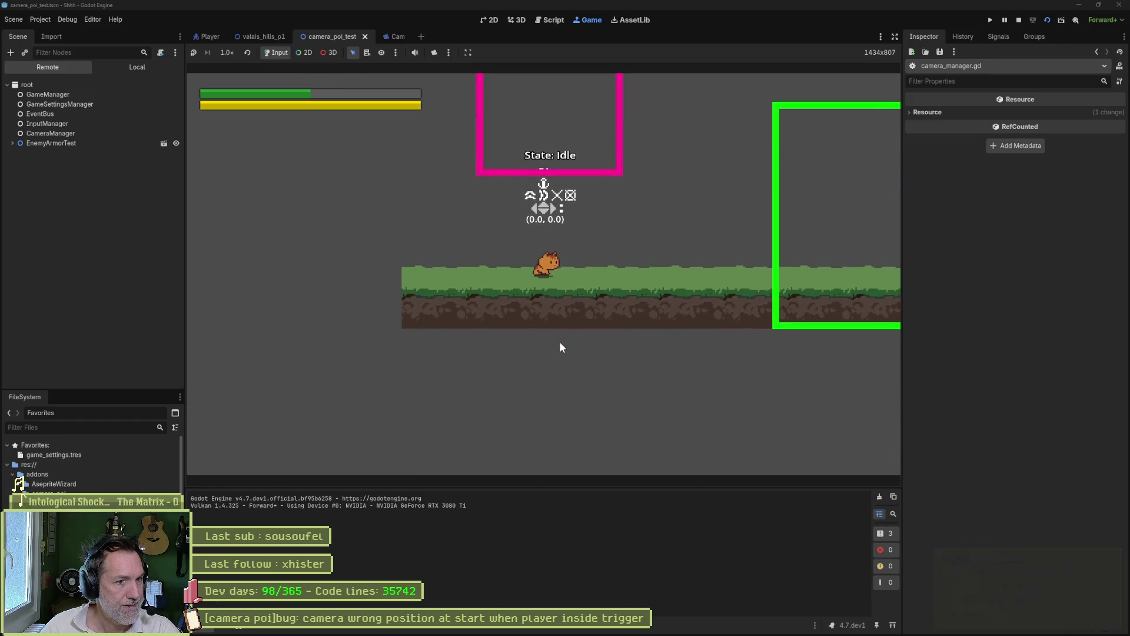
Move the teal CameraPOI trigger down near the ground, rerun the scene, then return to the script.
{"action": "key", "text": "F8"}
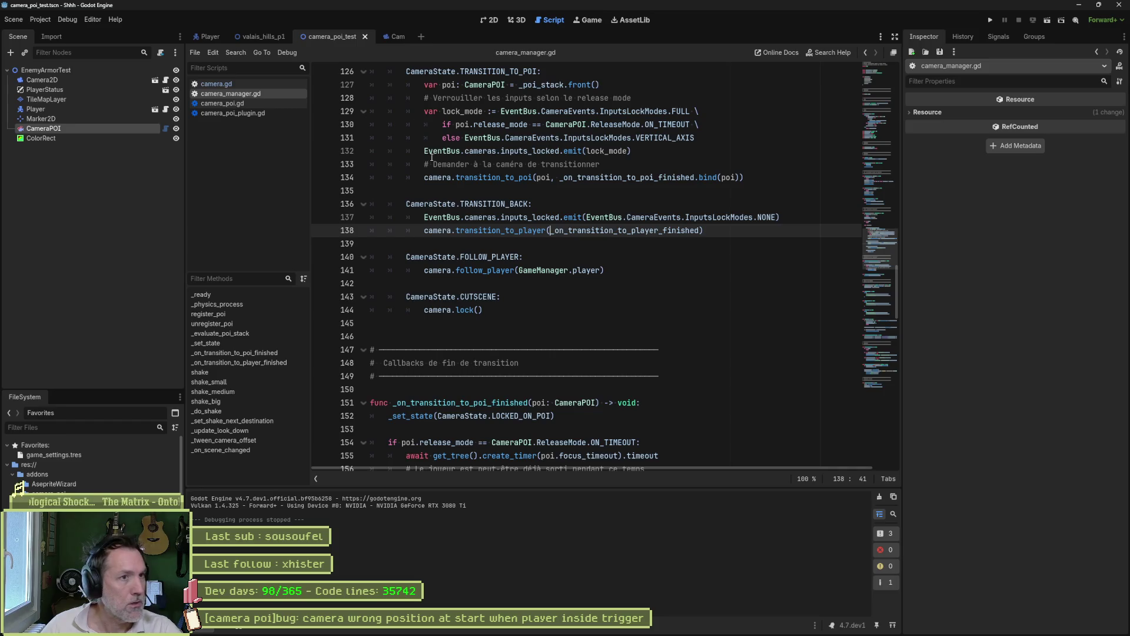
{"action": "left_click", "coordinate": [488, 23]}
{"action": "mouse_move", "coordinate": [453, 293]}
{"action": "left_mouse_down"}
{"action": "mouse_move", "coordinate": [466, 334]}
{"action": "mouse_move", "coordinate": [450, 369]}
{"action": "left_mouse_up"}
{"action": "key", "text": "F6"}
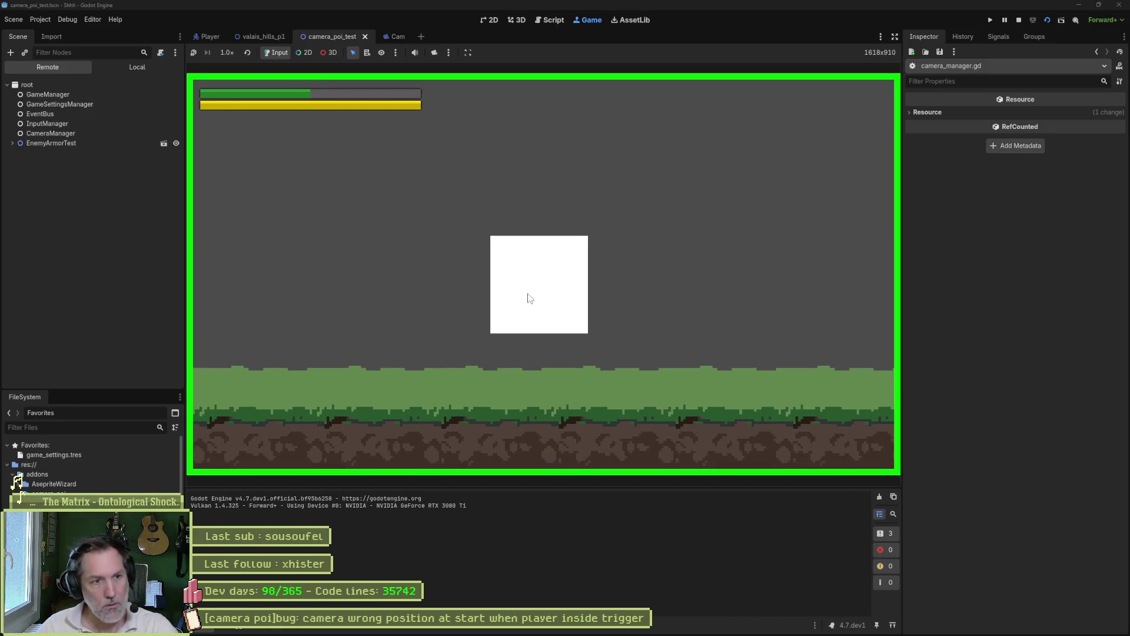
{"action": "key", "text": "F8"}
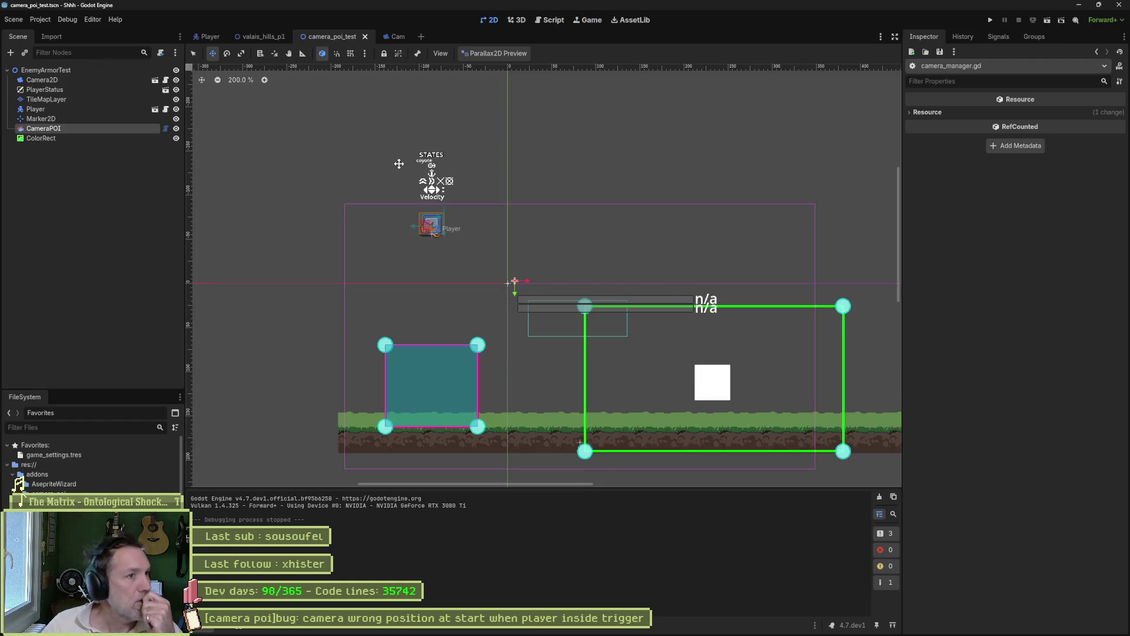
{"action": "left_click", "coordinate": [549, 20]}
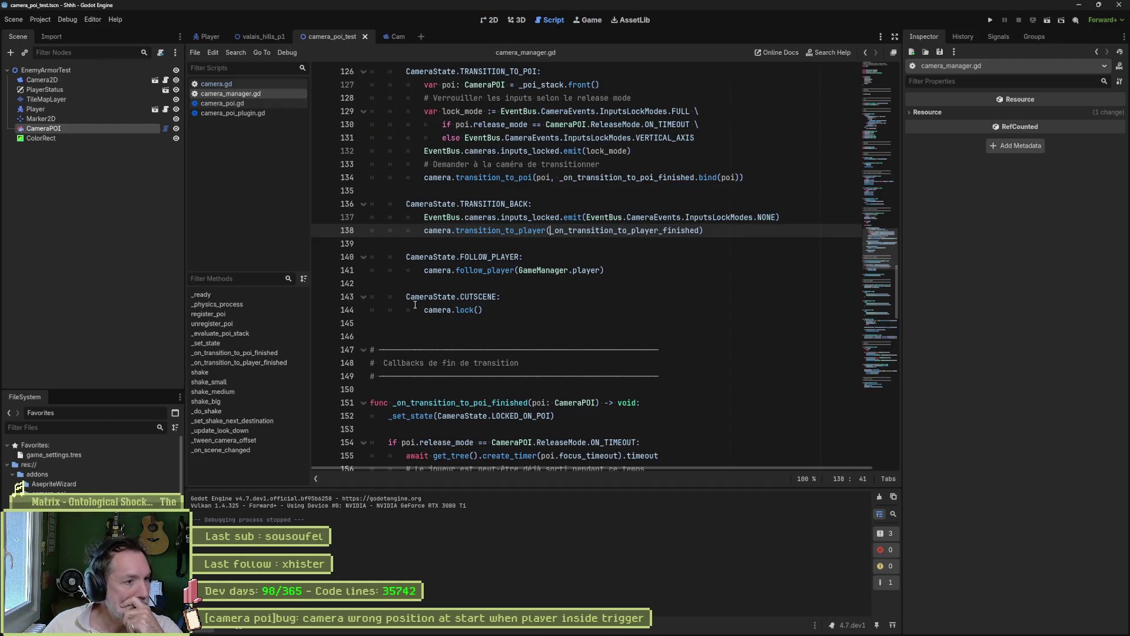
Search the whole project for transition_to_poi, starting from its definition in camera.gd.
{"action": "mouse_move", "coordinate": [414, 301]}
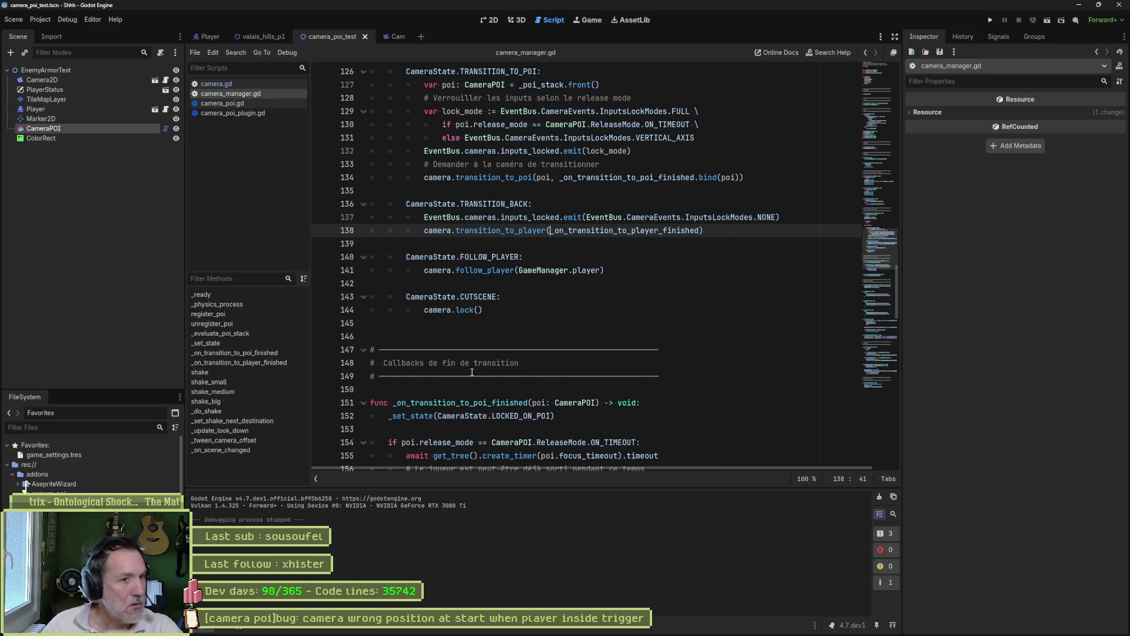
{"action": "scroll", "coordinate": [435, 323], "scroll_direction": "up", "scroll_amount": 6}
{"action": "left_click", "coordinate": [250, 86]}
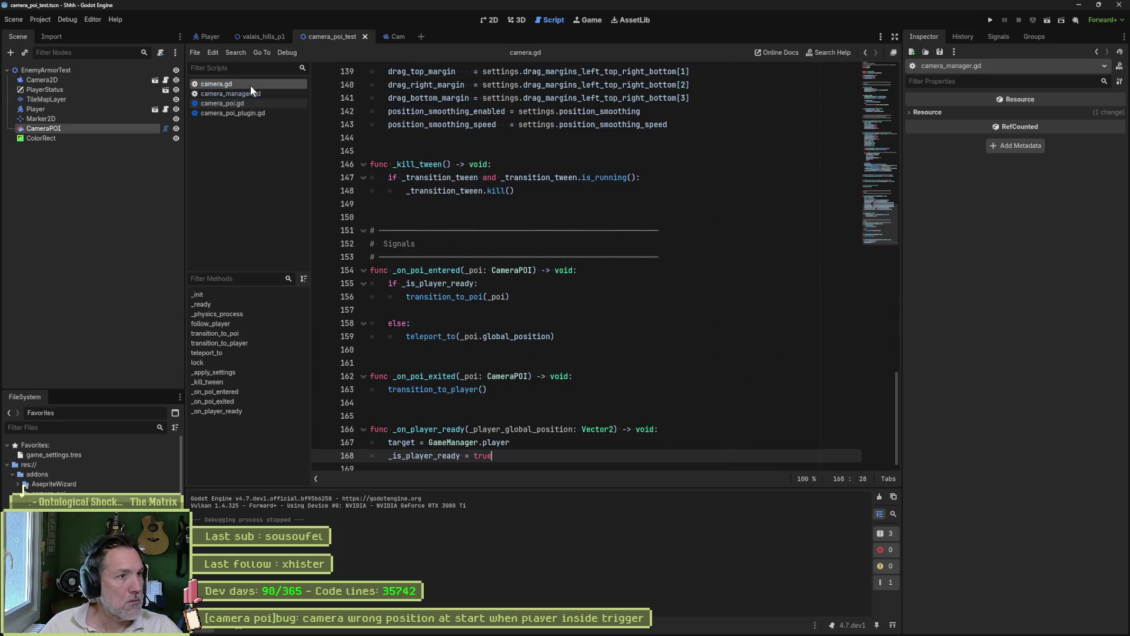
{"action": "left_click", "coordinate": [263, 334]}
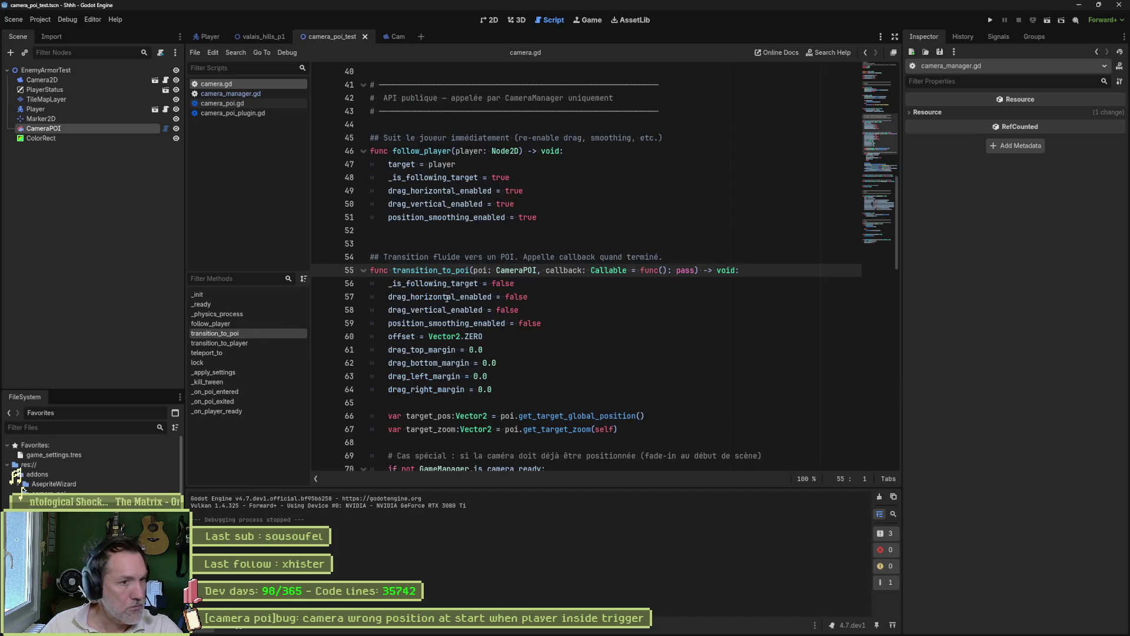
{"action": "double_click", "coordinate": [446, 269]}
{"action": "key", "text": "ctrl+shift+f"}
{"action": "key", "text": "Return"}
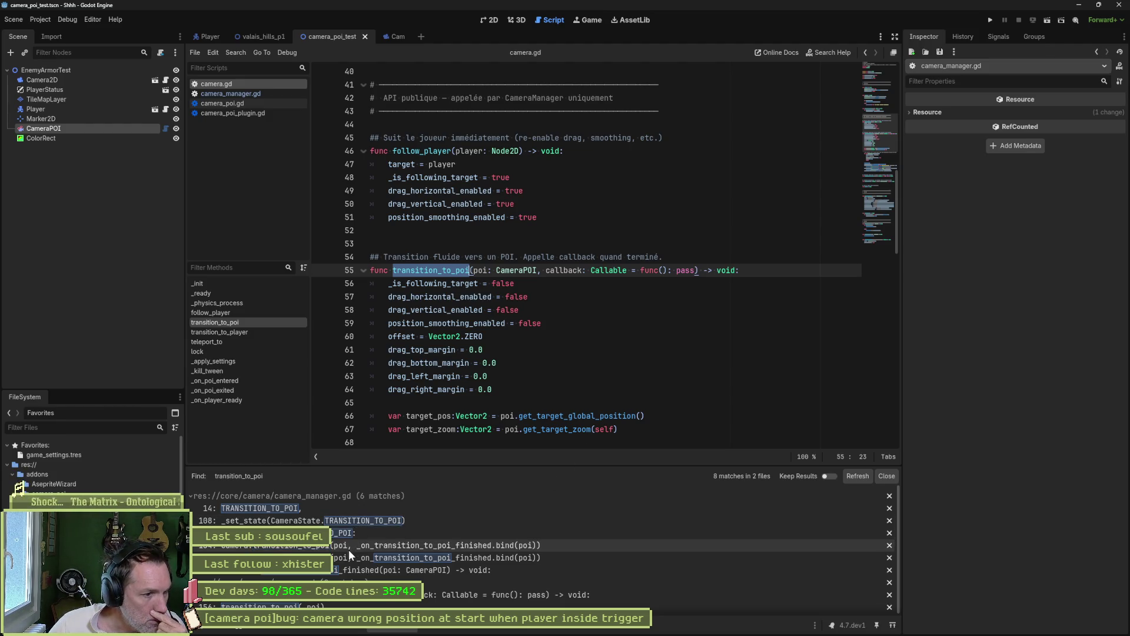
Open the transition_to_poi matches in camera_manager.gd, including the call on line 134.
{"action": "left_click", "coordinate": [352, 537]}
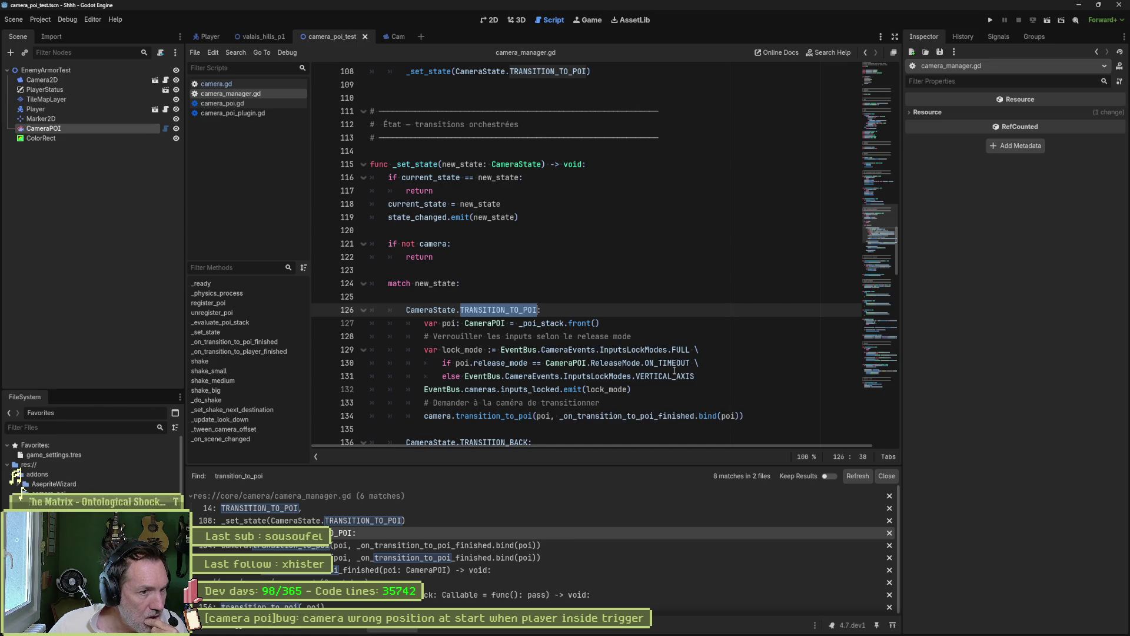
{"action": "mouse_move", "coordinate": [677, 371]}
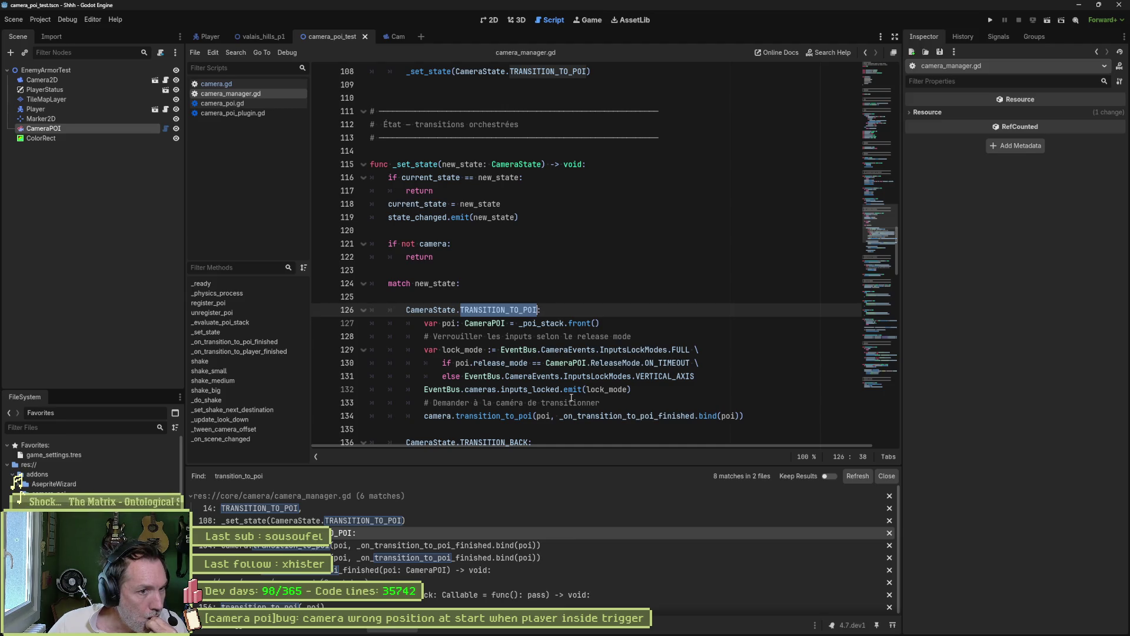
{"action": "left_click", "coordinate": [381, 546]}
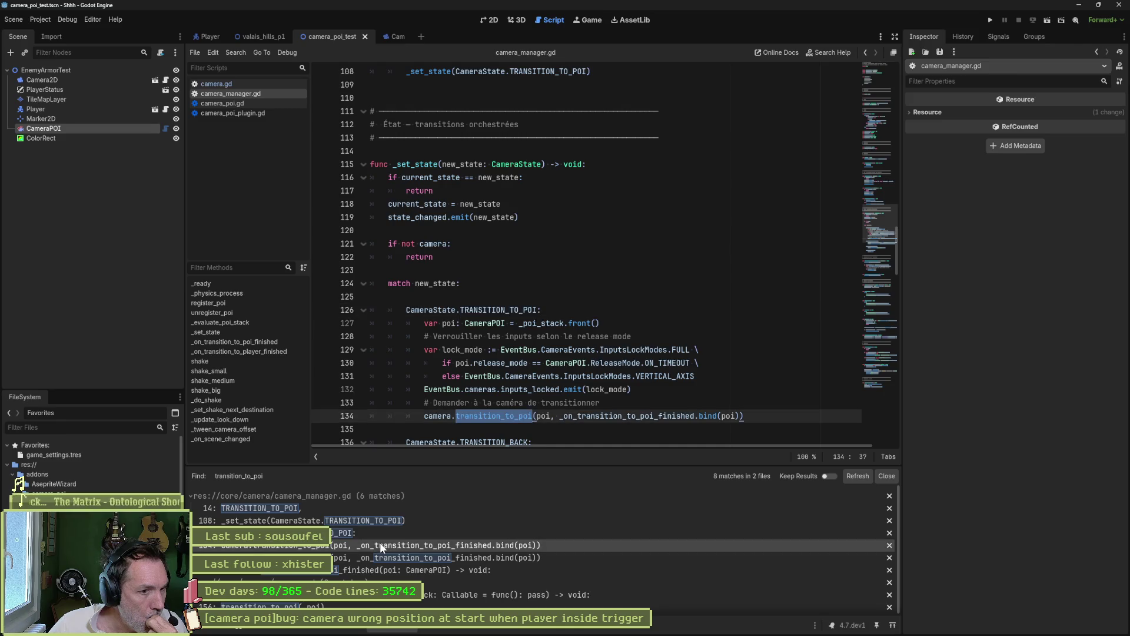
{"action": "left_click", "coordinate": [383, 557]}
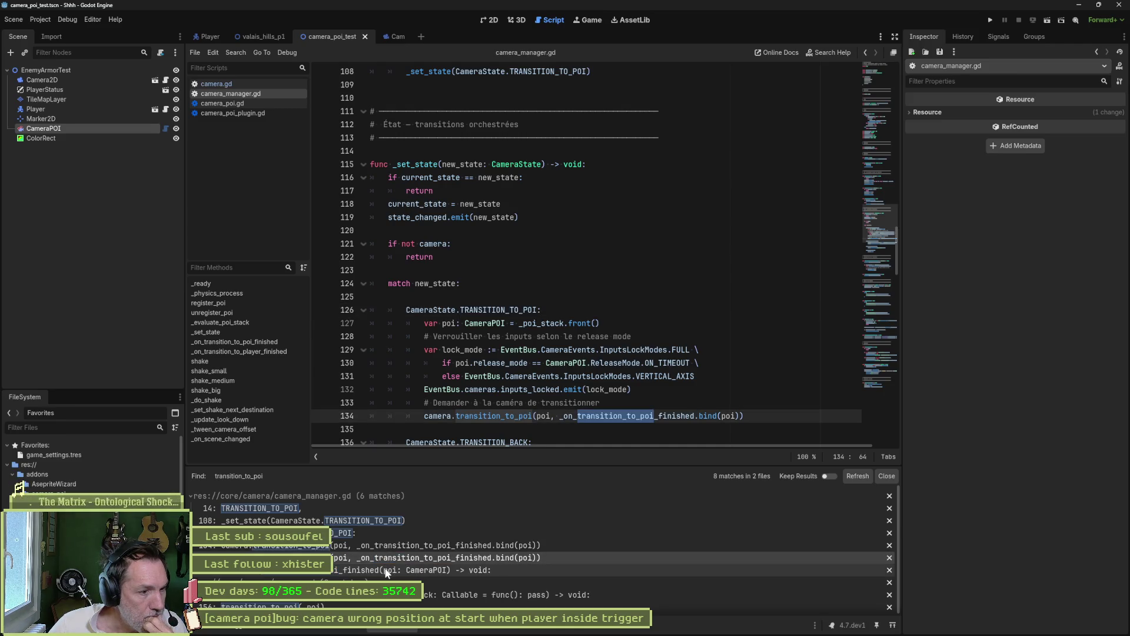
{"action": "scroll", "coordinate": [384, 583], "scroll_direction": "down", "scroll_amount": 1}
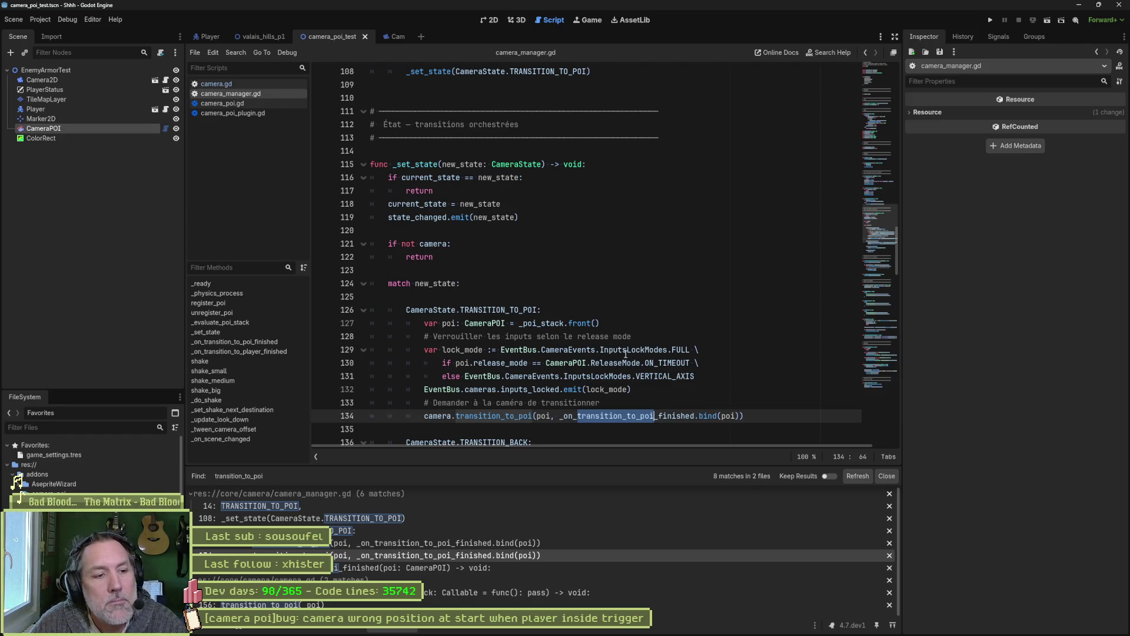
Review camera.gd's POI handlers, then find all _set_state uses and open the line 106 call.
{"action": "left_click", "coordinate": [242, 84]}
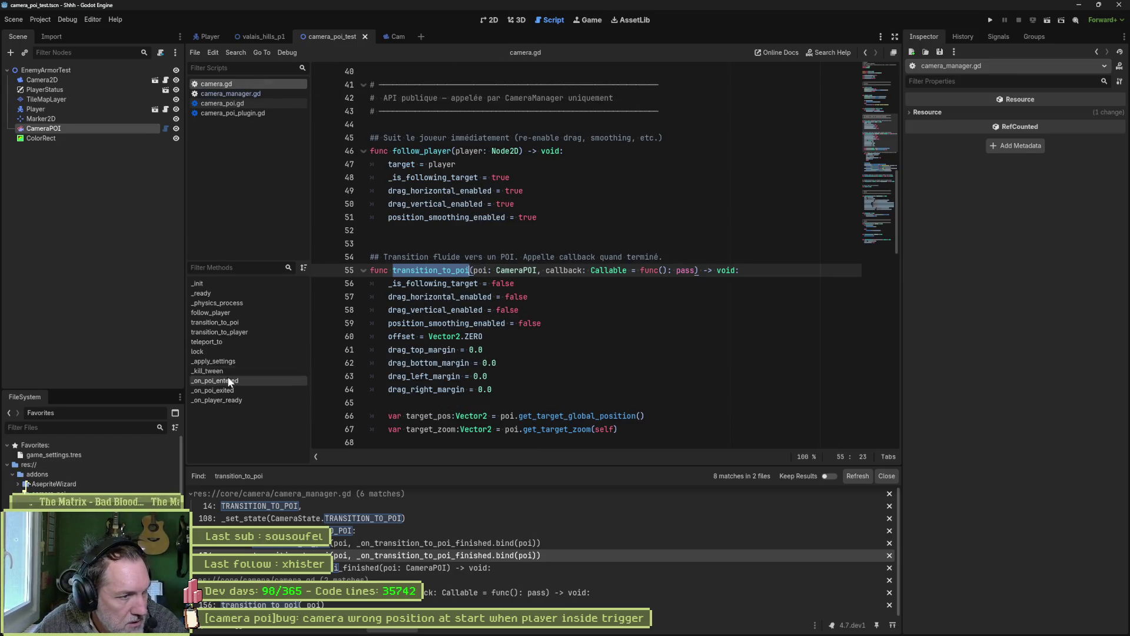
{"action": "left_click", "coordinate": [233, 390]}
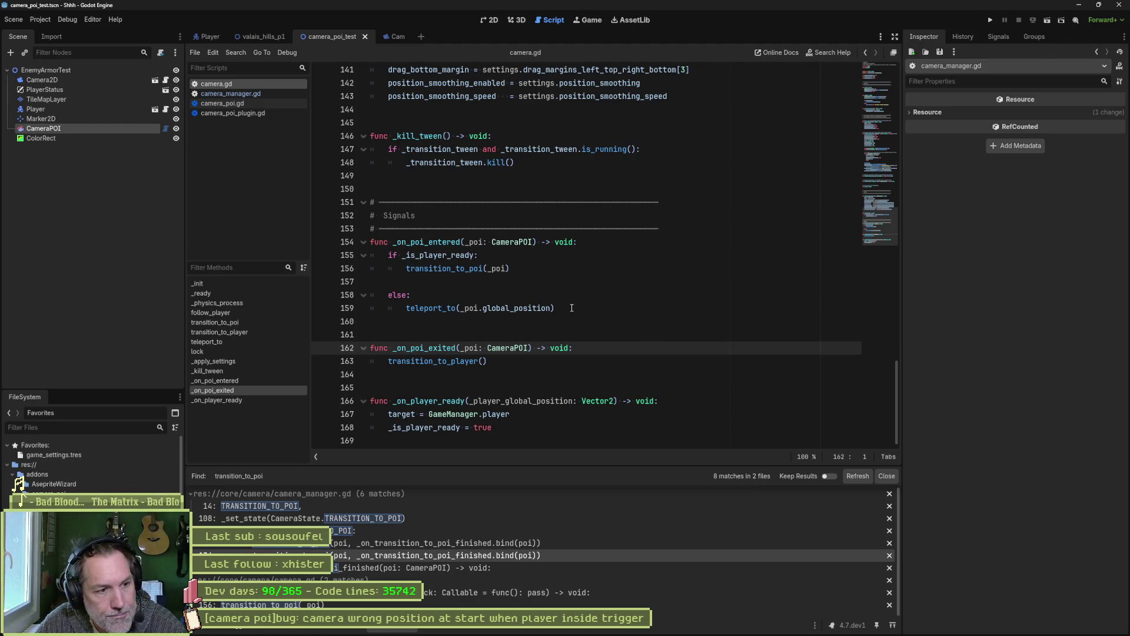
{"action": "left_click", "coordinate": [256, 93]}
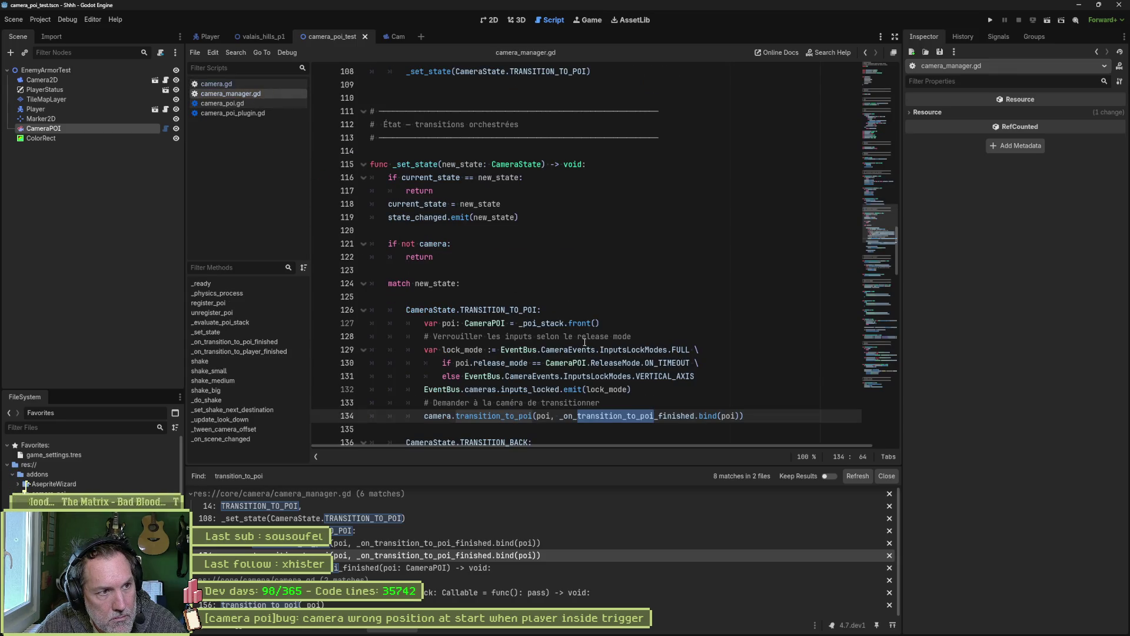
{"action": "double_click", "coordinate": [415, 164]}
{"action": "key", "text": "ctrl+shift+f"}
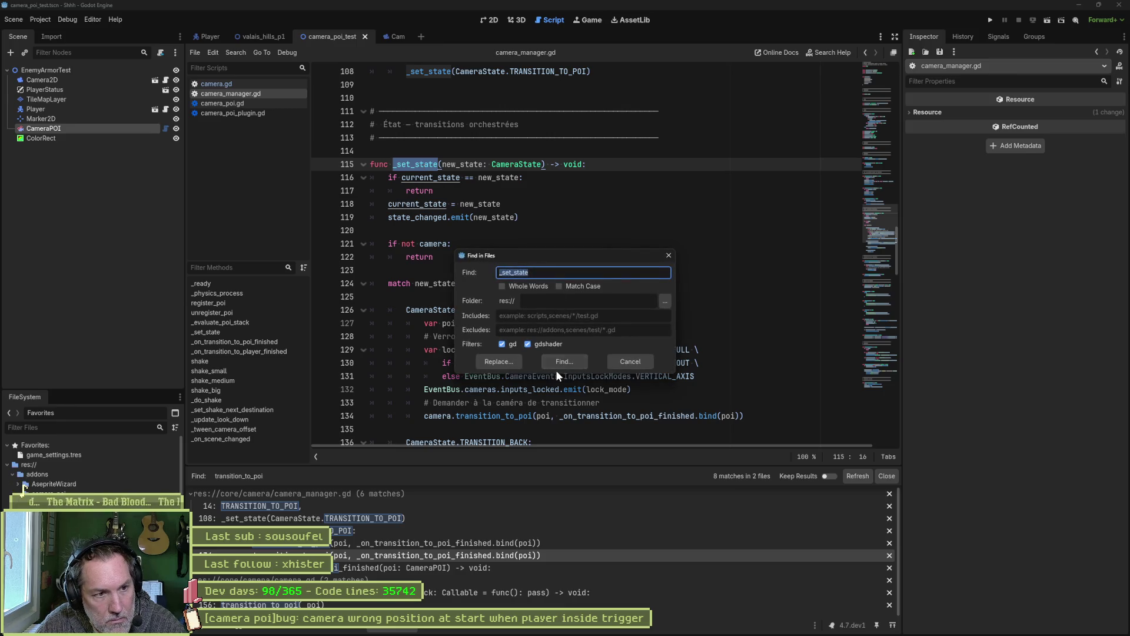
{"action": "left_click", "coordinate": [557, 363]}
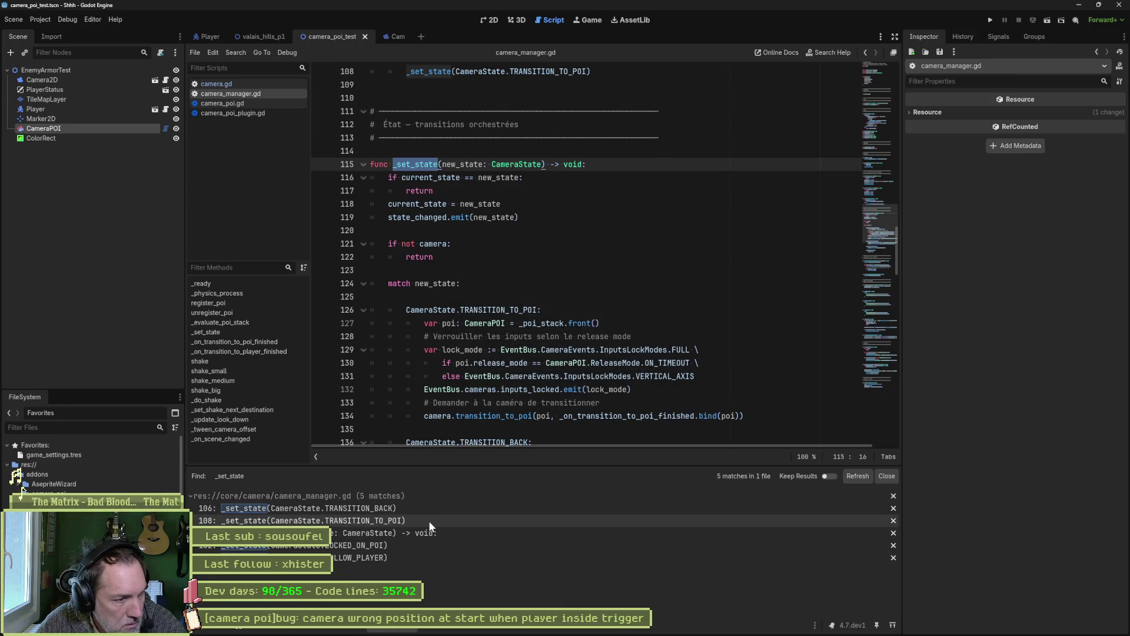
{"action": "left_click", "coordinate": [439, 508]}
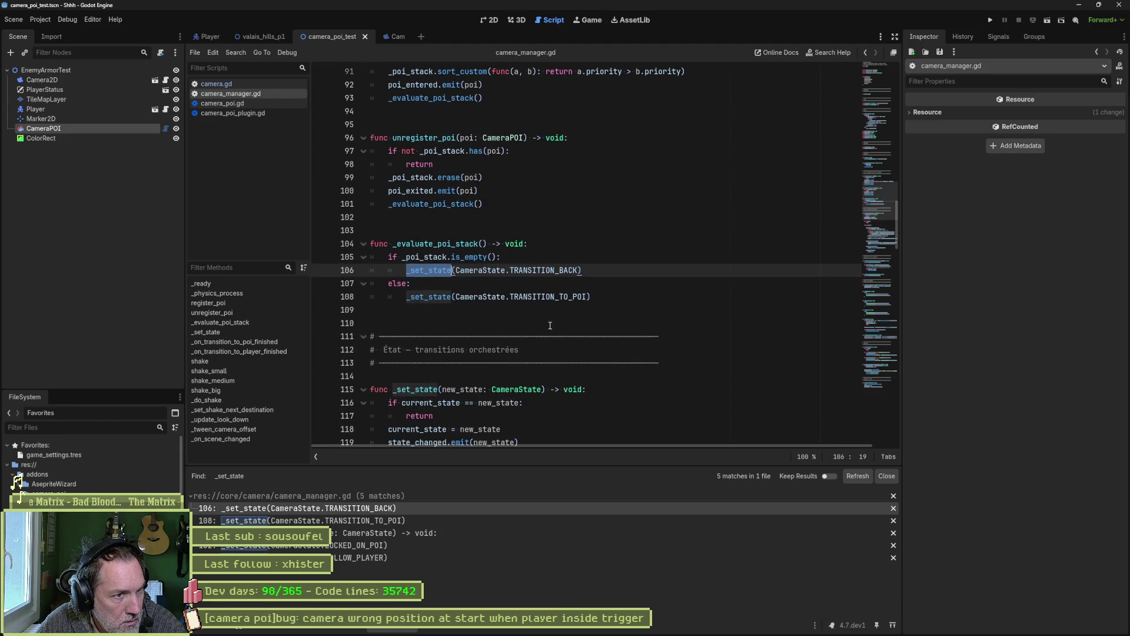
Search the project for register_poi and open its call in camera_poi.gd.
{"action": "double_click", "coordinate": [461, 243]}
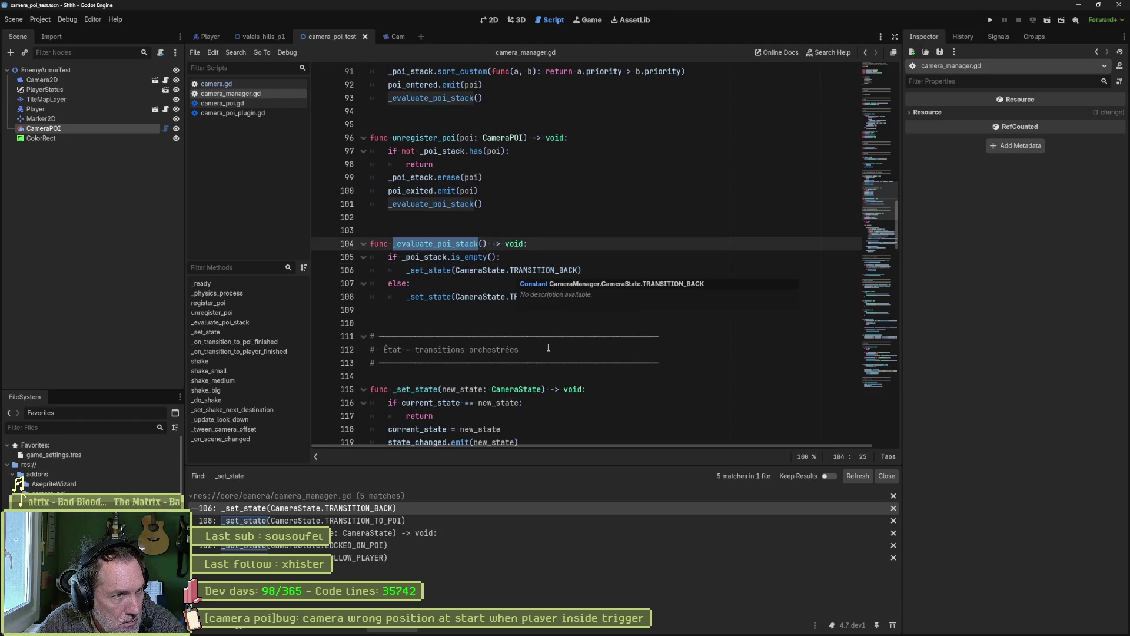
{"action": "scroll", "coordinate": [527, 306], "scroll_direction": "up", "scroll_amount": 4}
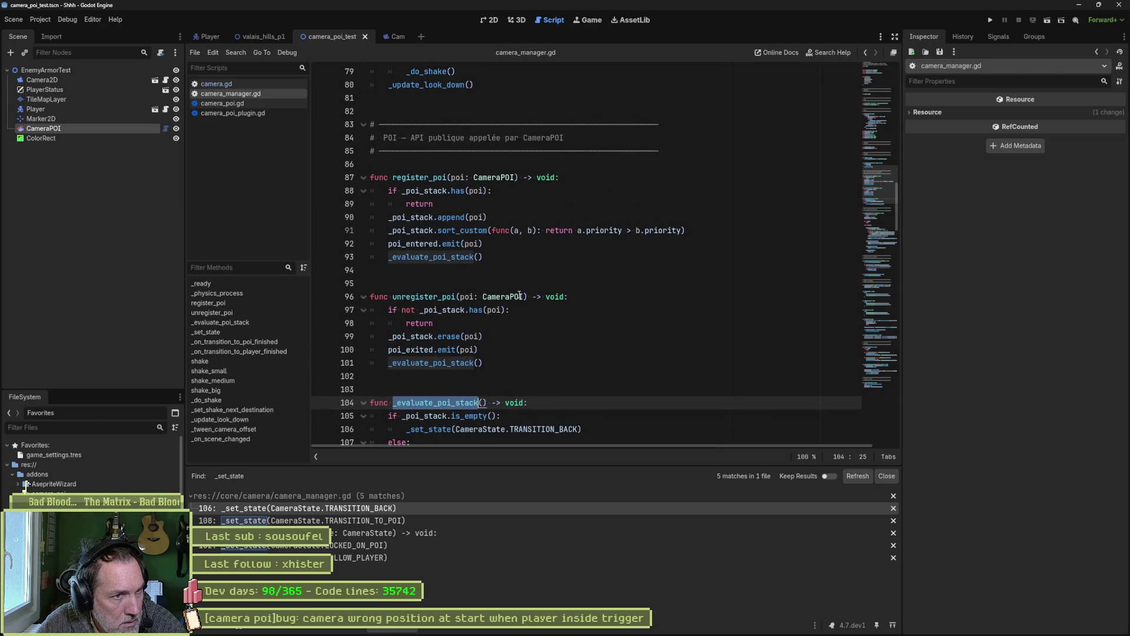
{"action": "double_click", "coordinate": [430, 177]}
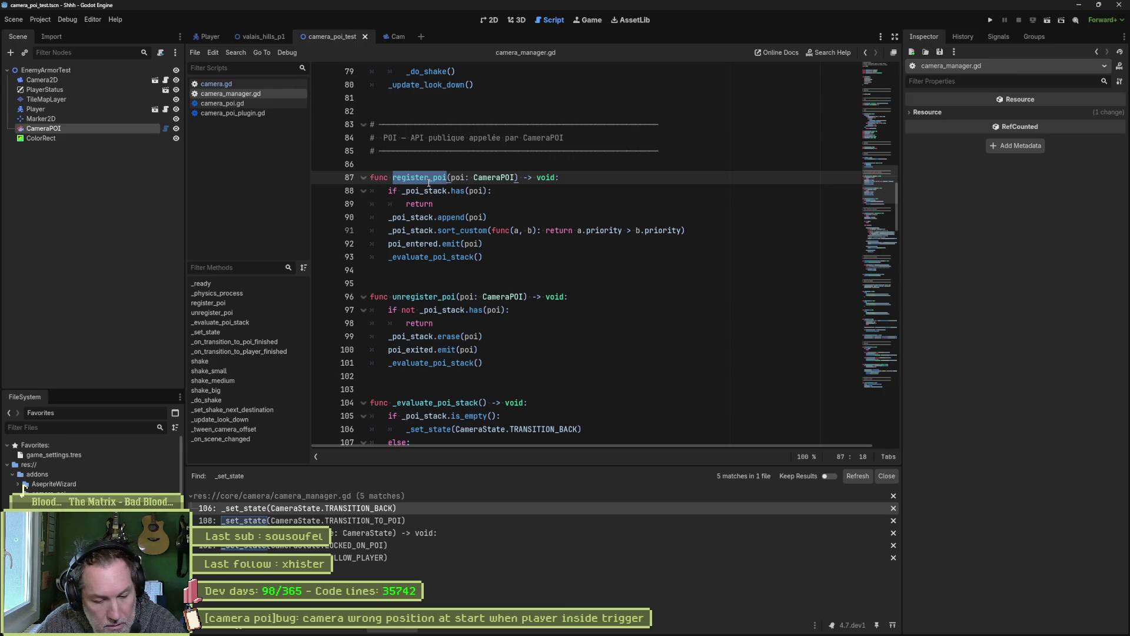
{"action": "key", "text": "ctrl+shift+f"}
{"action": "left_click", "coordinate": [560, 355]}
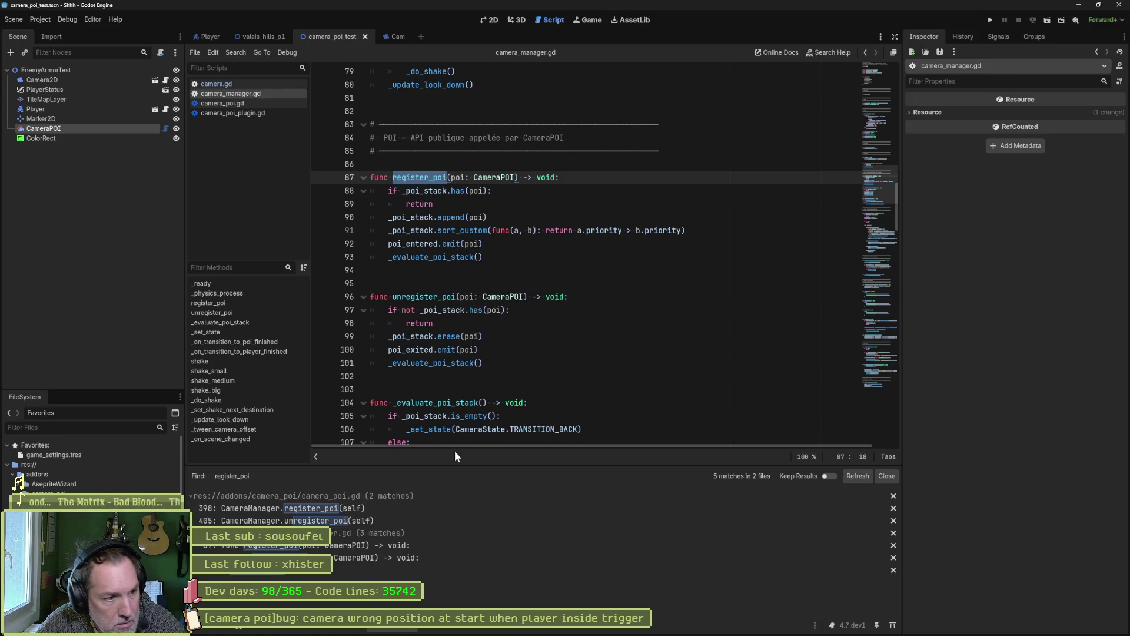
{"action": "left_click", "coordinate": [424, 510]}
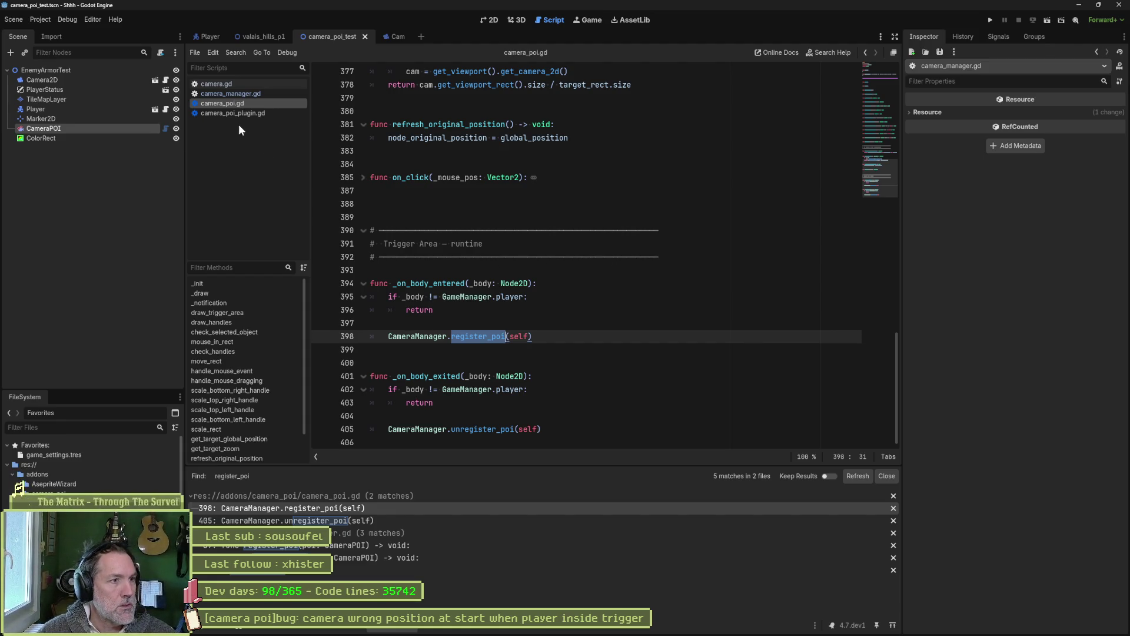
Trace register_poi into _evaluate_poi_stack and _set_state, then reopen camera_poi.gd.
{"action": "left_click", "coordinate": [478, 336], "text": "ctrl"}
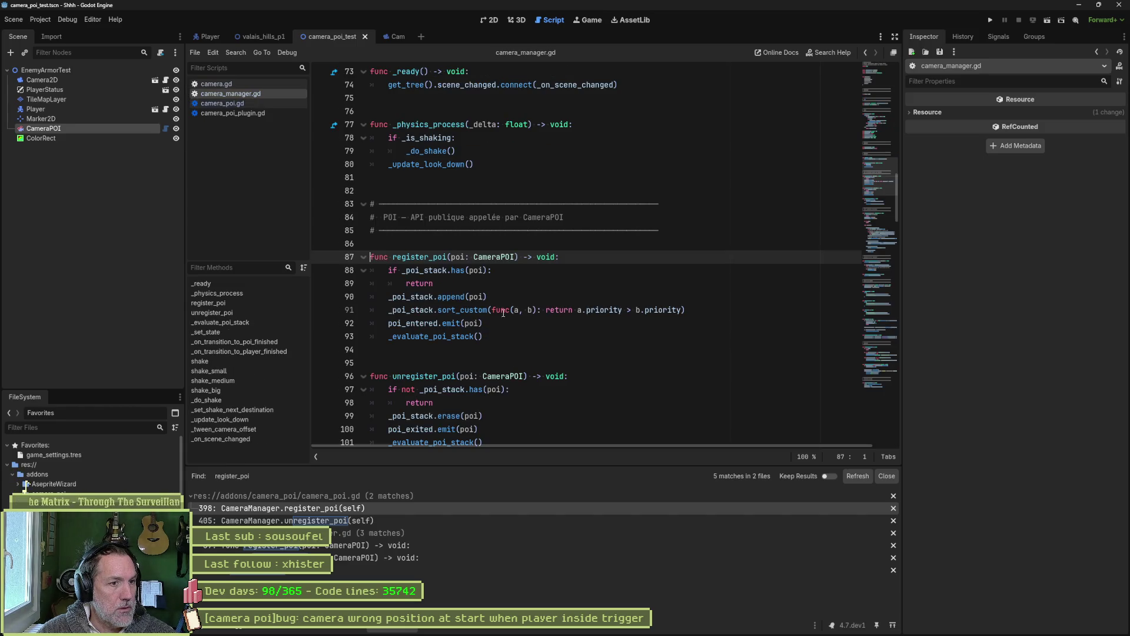
{"action": "left_click", "coordinate": [500, 339]}
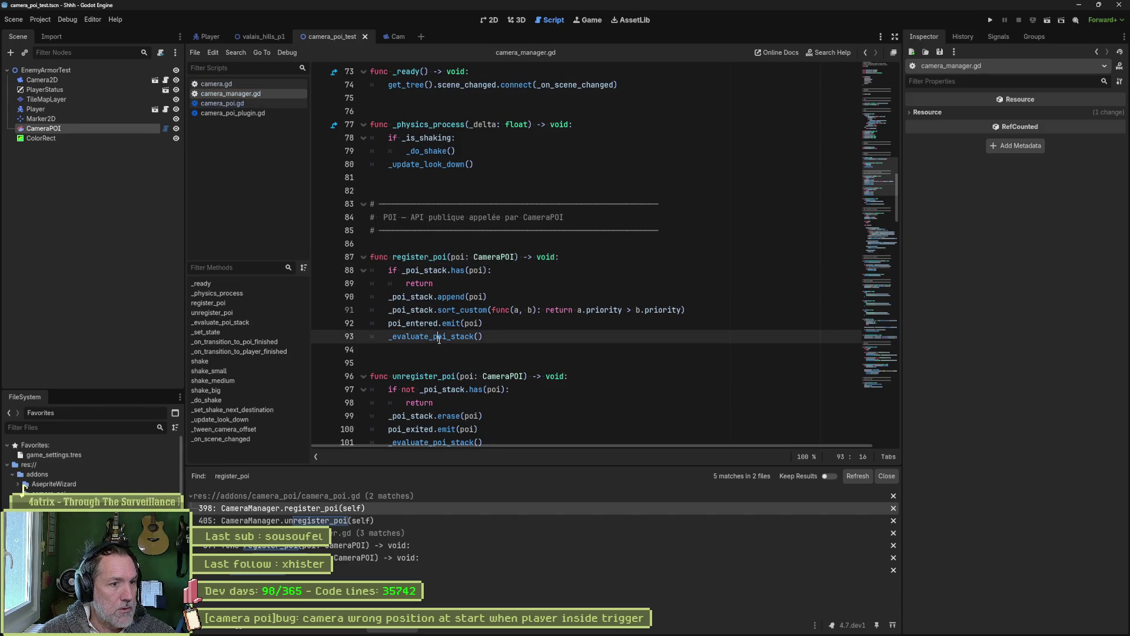
{"action": "left_click", "coordinate": [474, 337], "text": "ctrl"}
{"action": "left_click", "coordinate": [527, 284]}
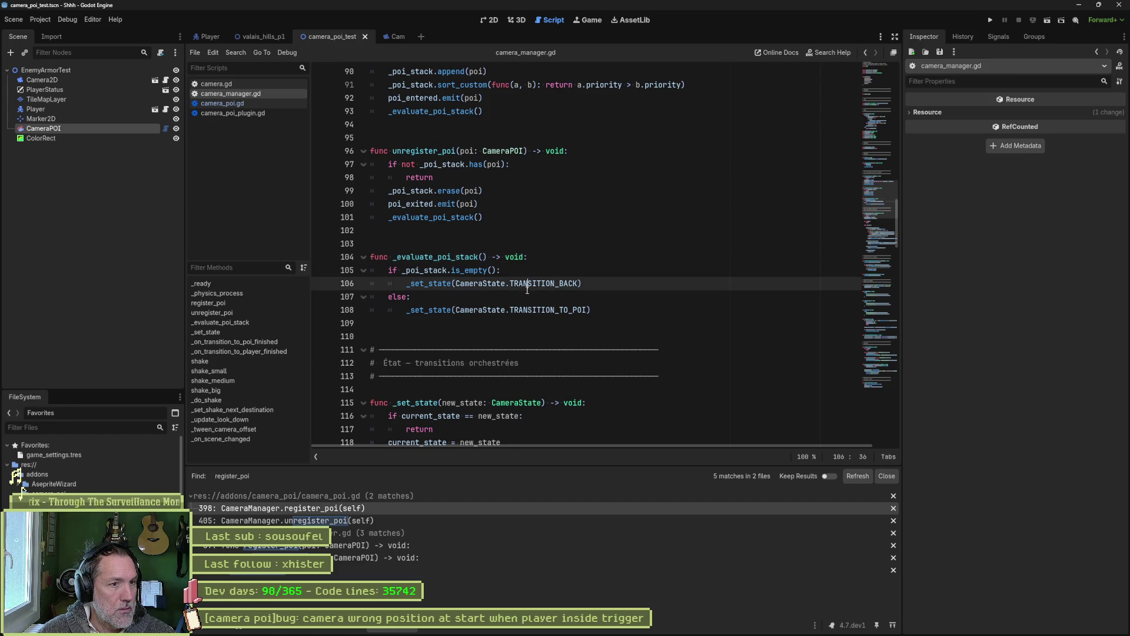
{"action": "left_click", "coordinate": [441, 283], "text": "ctrl"}
{"action": "scroll", "coordinate": [522, 323], "scroll_direction": "down", "scroll_amount": 3}
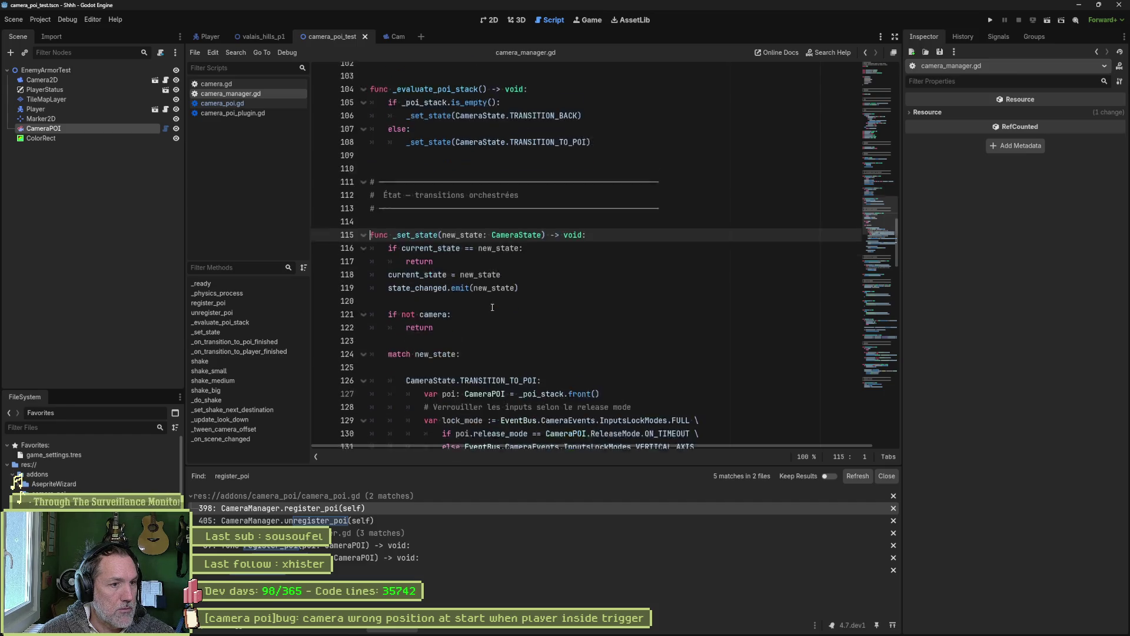
{"action": "left_click_drag", "start_coordinate": [457, 429], "coordinate": [547, 429]}
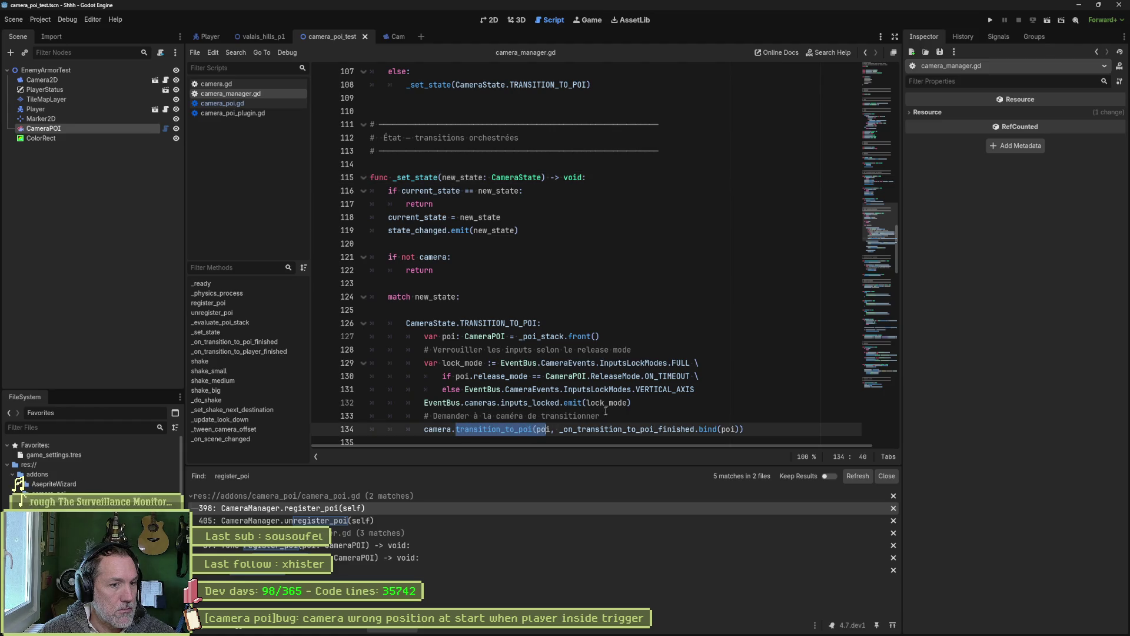
{"action": "scroll", "coordinate": [493, 356], "scroll_direction": "down", "scroll_amount": 4}
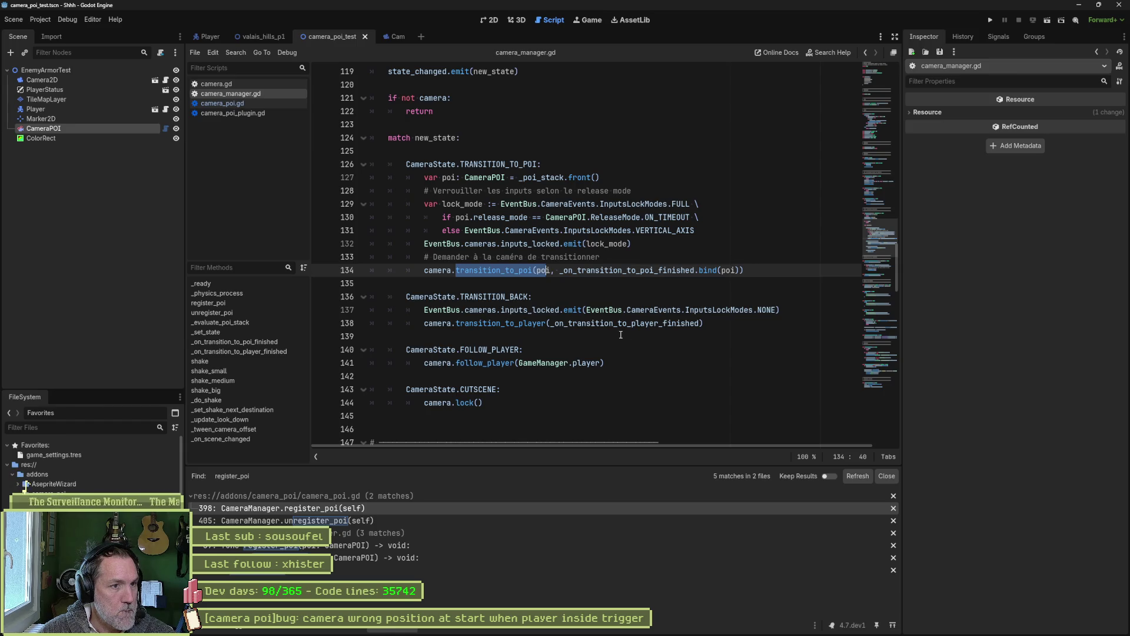
{"action": "left_click", "coordinate": [264, 116]}
{"action": "left_click", "coordinate": [255, 102]}
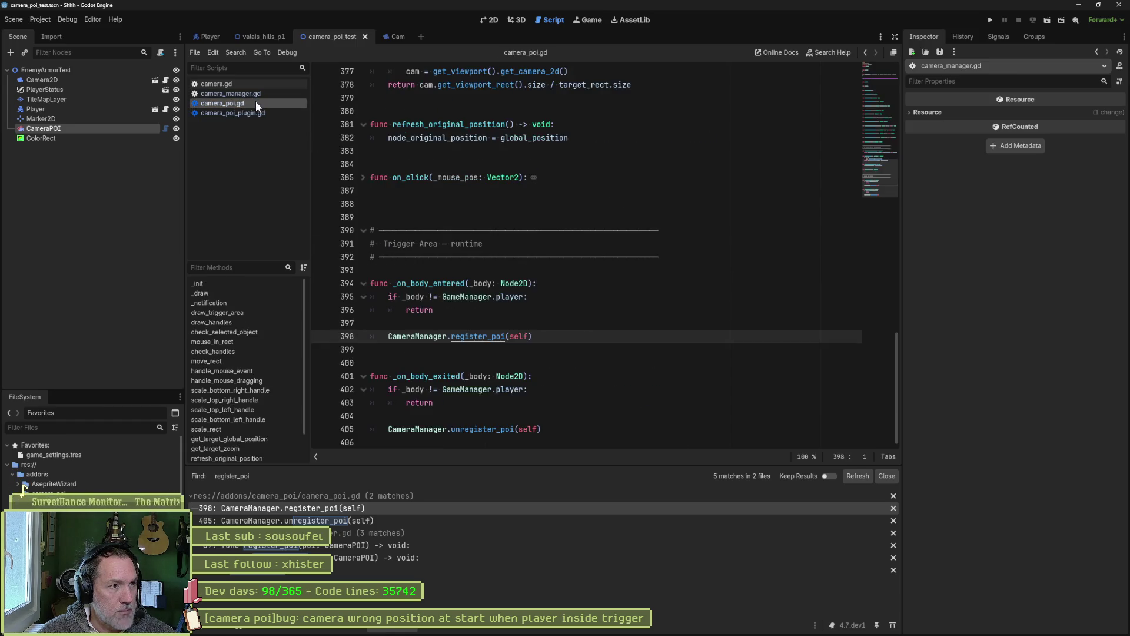
Comment out camera.gd's _on_poi_entered and _on_poi_exited handlers, then select their connect lines in _ready.
{"action": "left_click", "coordinate": [250, 84]}
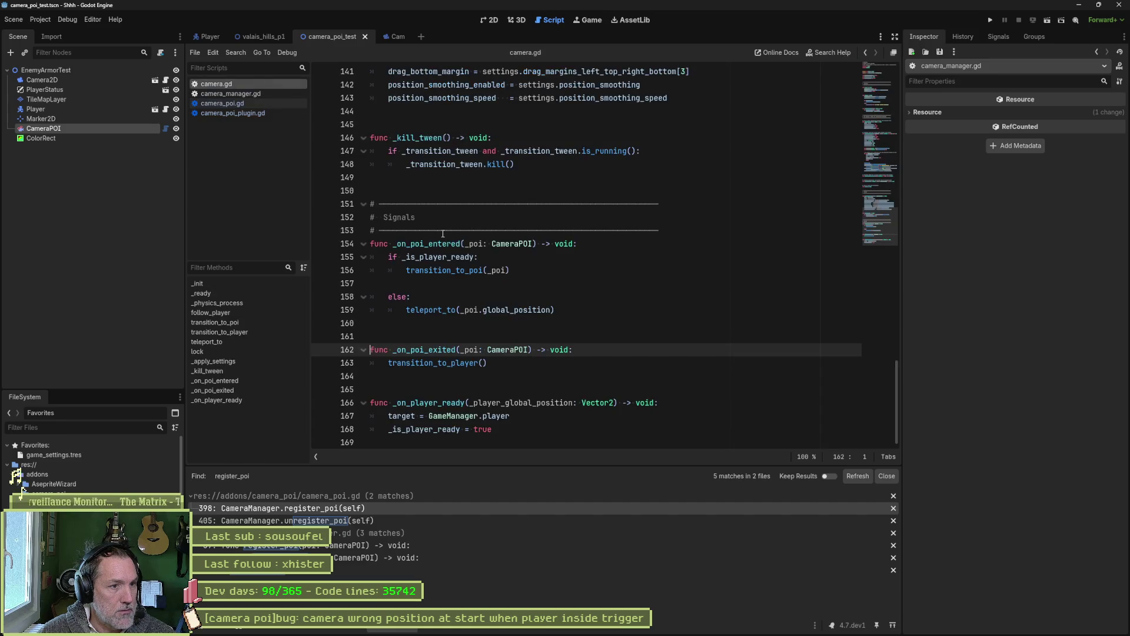
{"action": "mouse_move", "coordinate": [497, 363]}
{"action": "left_mouse_down"}
{"action": "mouse_move", "coordinate": [583, 243]}
{"action": "mouse_move", "coordinate": [661, 230]}
{"action": "left_mouse_up"}
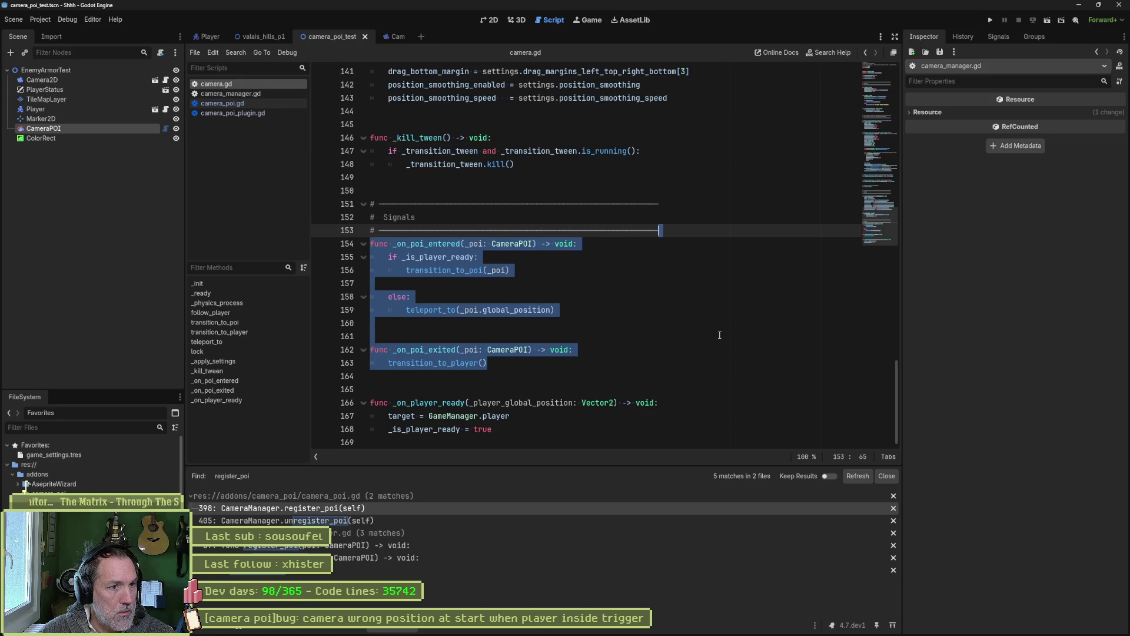
{"action": "left_click_drag", "start_coordinate": [460, 243], "coordinate": [469, 359]}
{"action": "key", "text": "ctrl+k"}
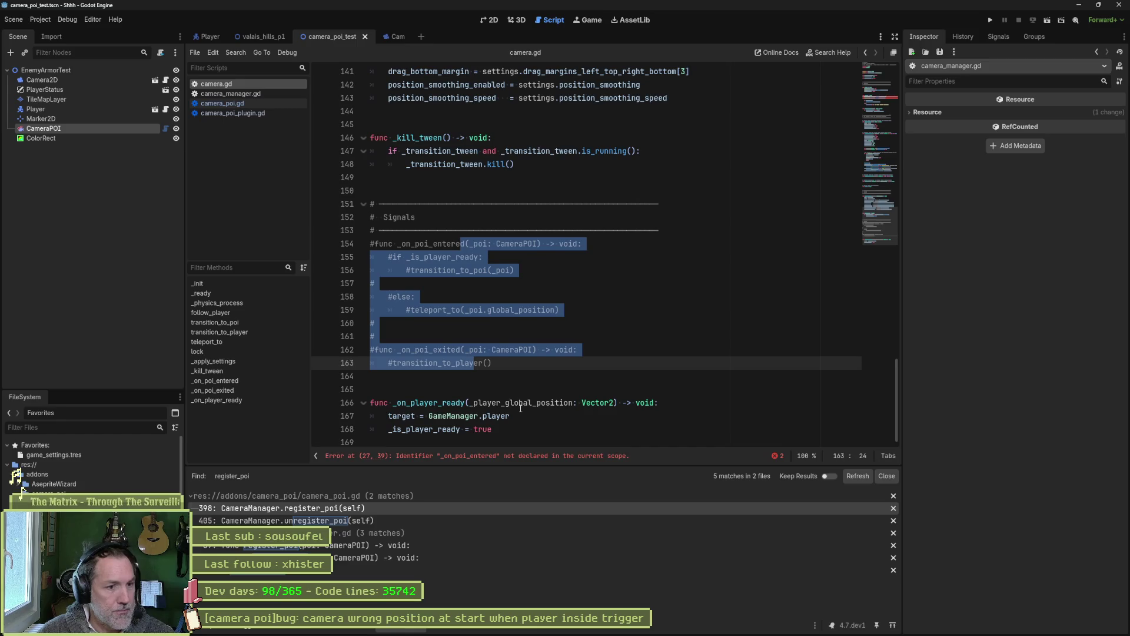
{"action": "left_click", "coordinate": [513, 455]}
{"action": "left_click_drag", "start_coordinate": [371, 257], "coordinate": [447, 270]}
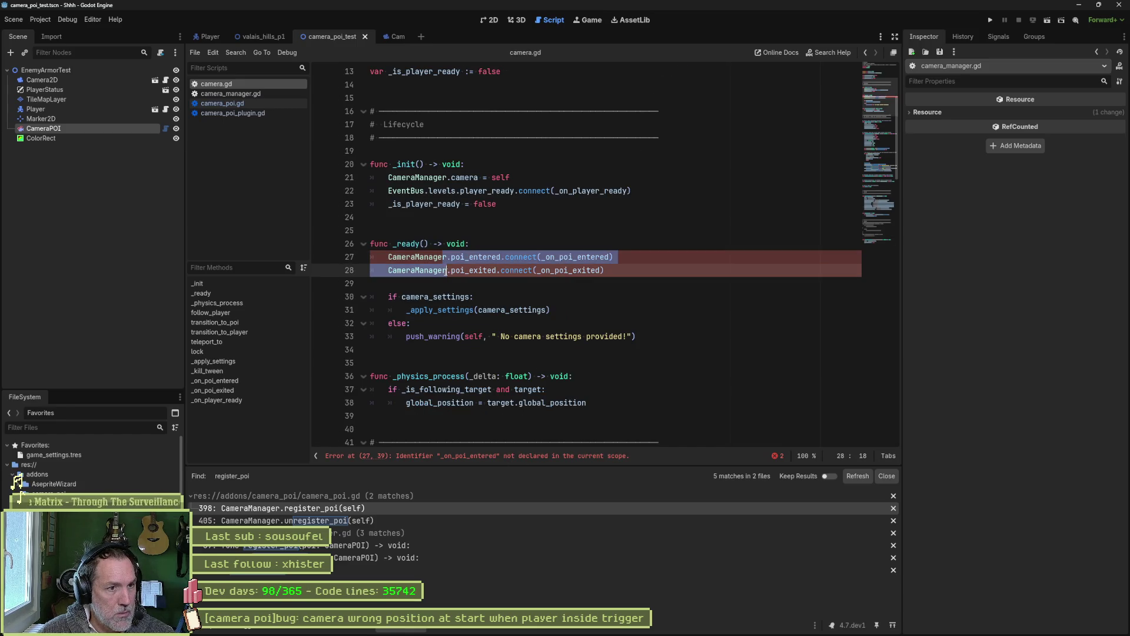
In camera_manager.gd, delete blank line 125 and add a blank line after the early return.
{"action": "left_click", "coordinate": [259, 95]}
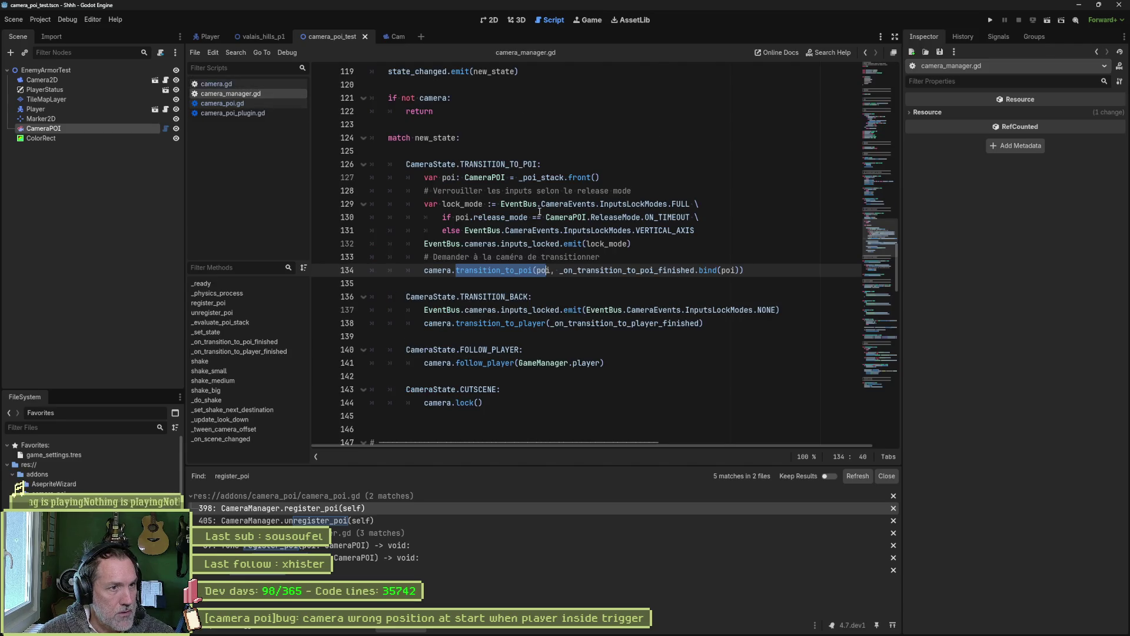
{"action": "scroll", "coordinate": [530, 206], "scroll_direction": "up", "scroll_amount": 3}
{"action": "left_click", "coordinate": [468, 269]}
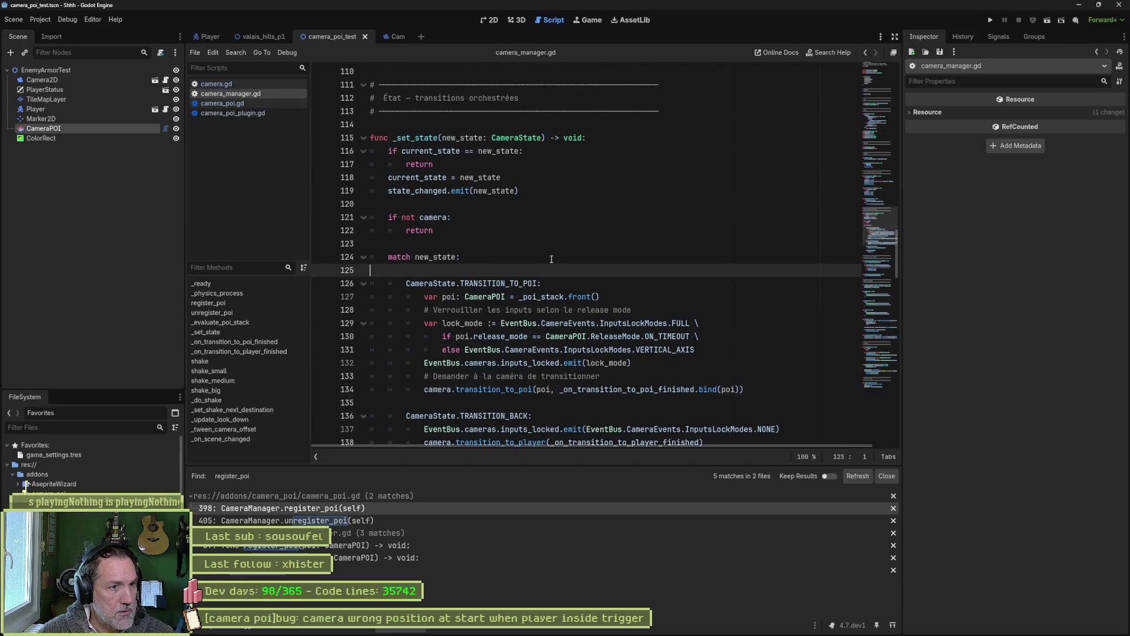
{"action": "key", "text": "Delete"}
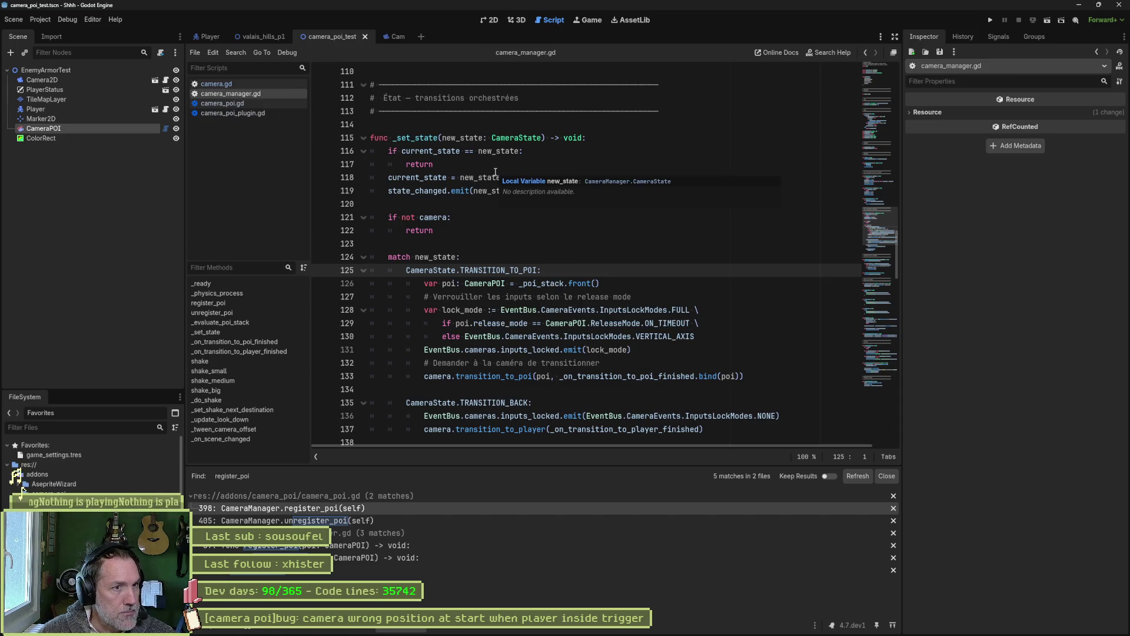
{"action": "left_click", "coordinate": [495, 174]}
{"action": "key", "text": "ctrl+shift+Return"}
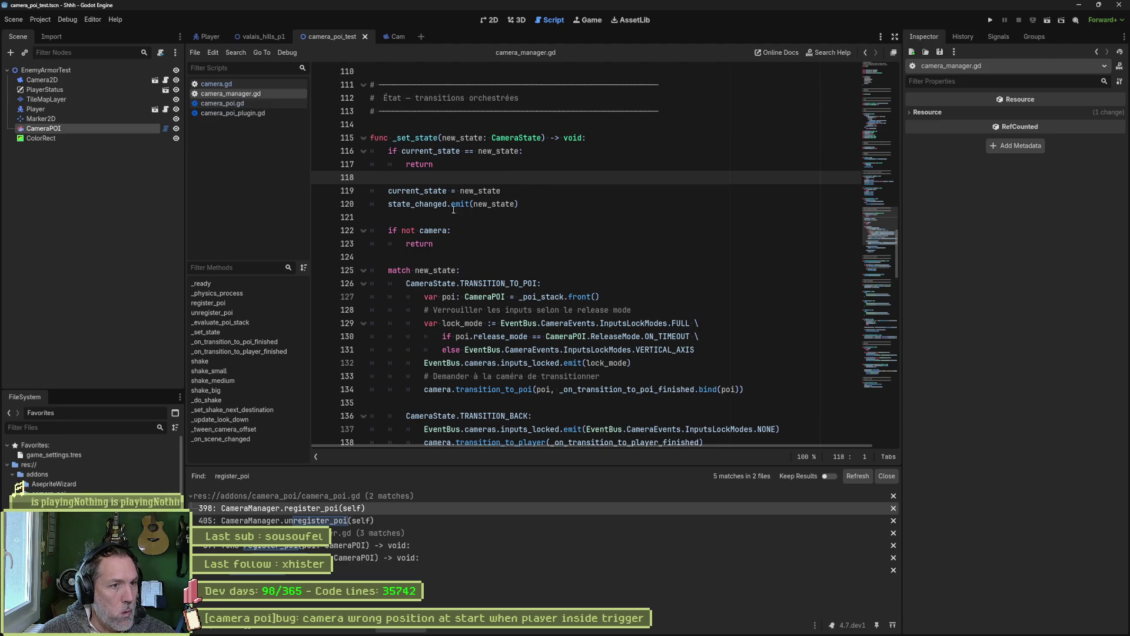
Search the whole project for state_changed.
{"action": "left_click", "coordinate": [434, 204]}
{"action": "triple_click", "coordinate": [434, 204]}
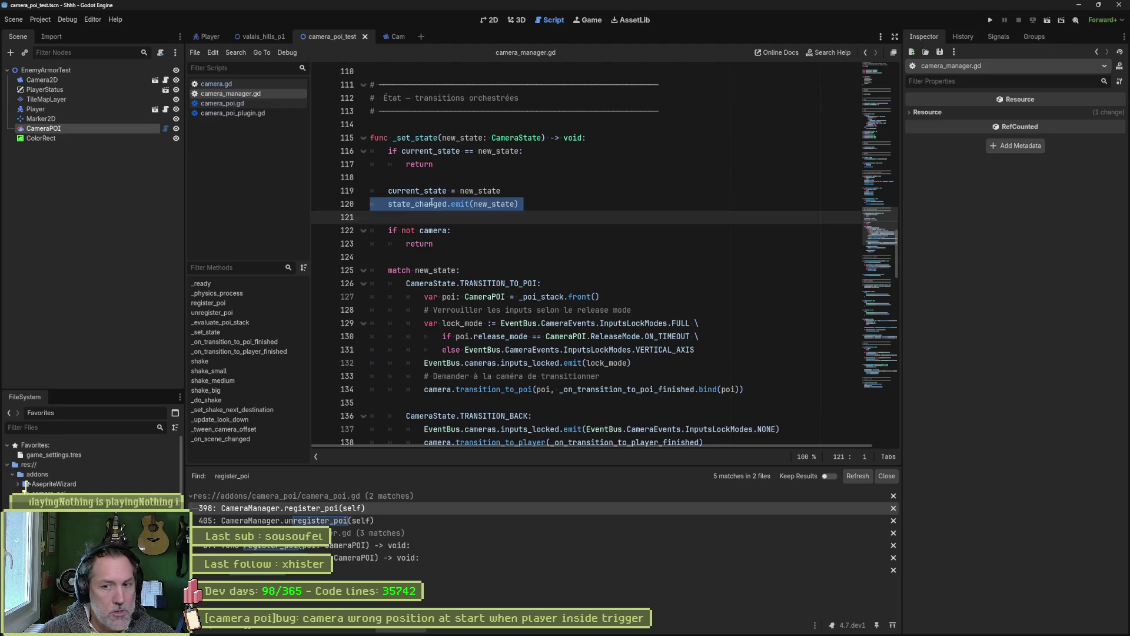
{"action": "double_click", "coordinate": [434, 204]}
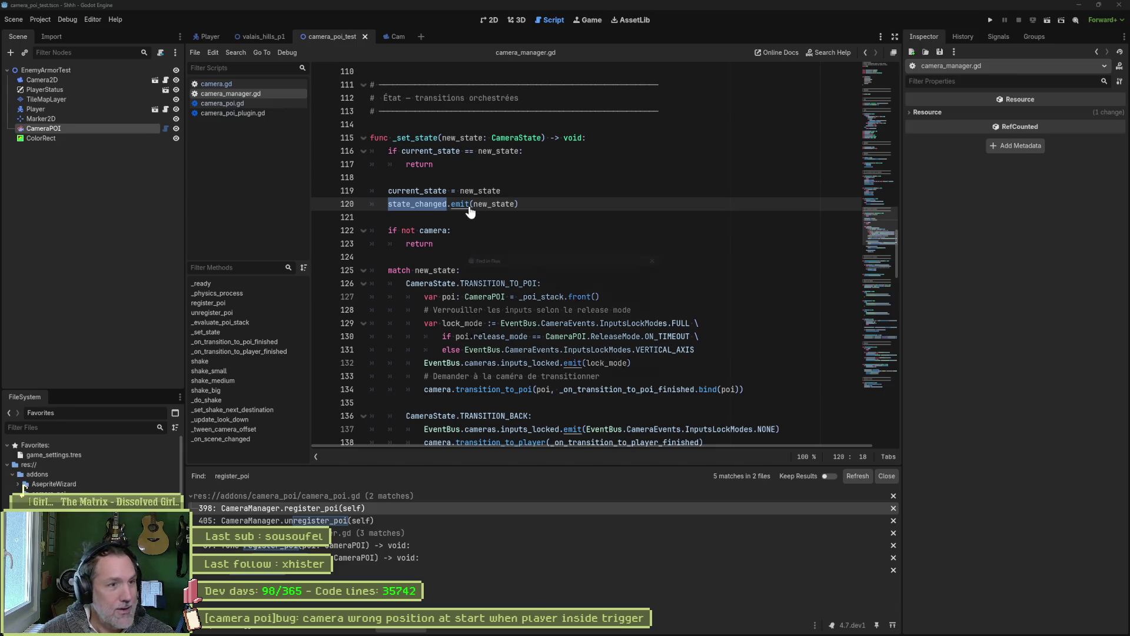
{"action": "key", "text": "ctrl+shift+f"}
{"action": "left_click", "coordinate": [568, 361]}
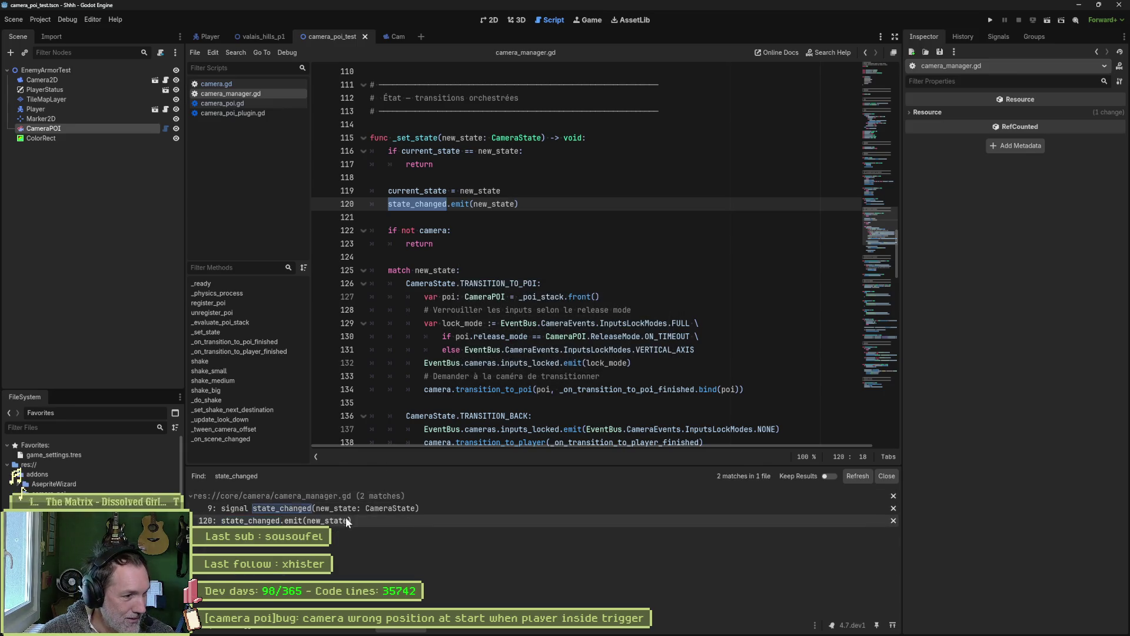
Review the line 120 state_changed emit and TRANSITION_TO_POI case, then check camera_poi.gd's register_poi call.
{"action": "left_click", "coordinate": [346, 521]}
{"action": "left_click", "coordinate": [491, 235]}
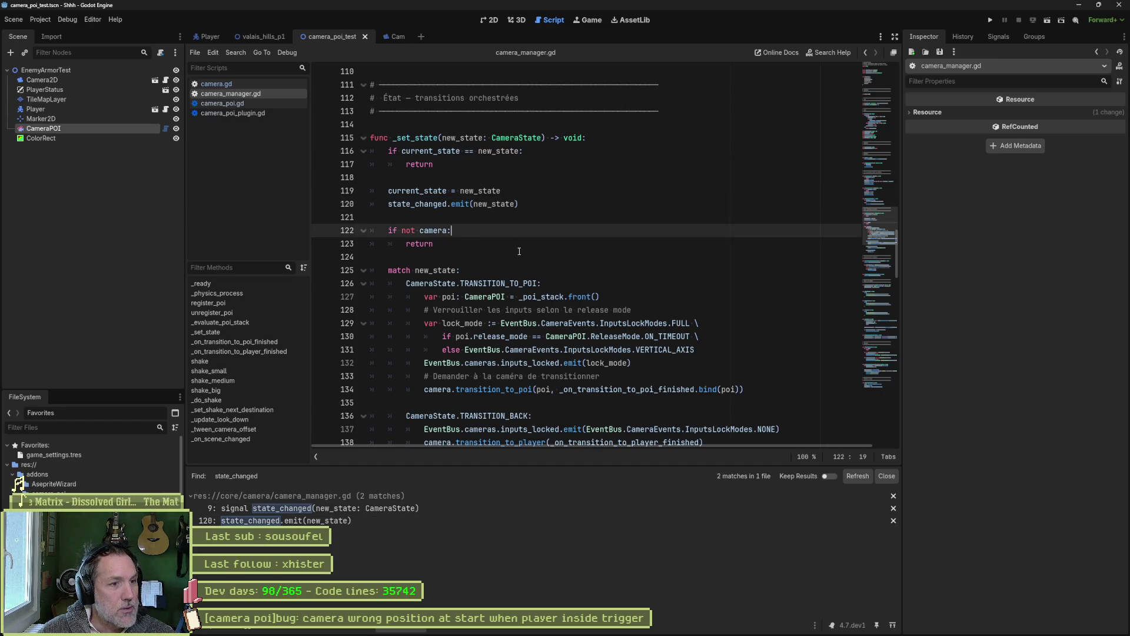
{"action": "scroll", "coordinate": [497, 247], "scroll_direction": "down", "scroll_amount": 2}
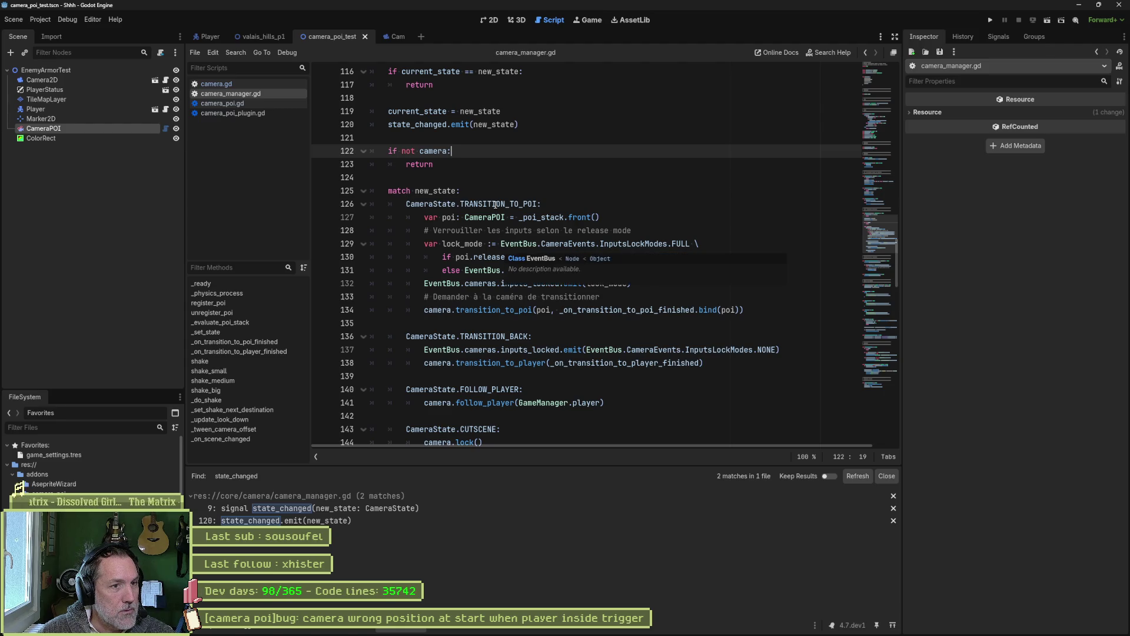
{"action": "double_click", "coordinate": [498, 203]}
{"action": "mouse_move", "coordinate": [576, 255]}
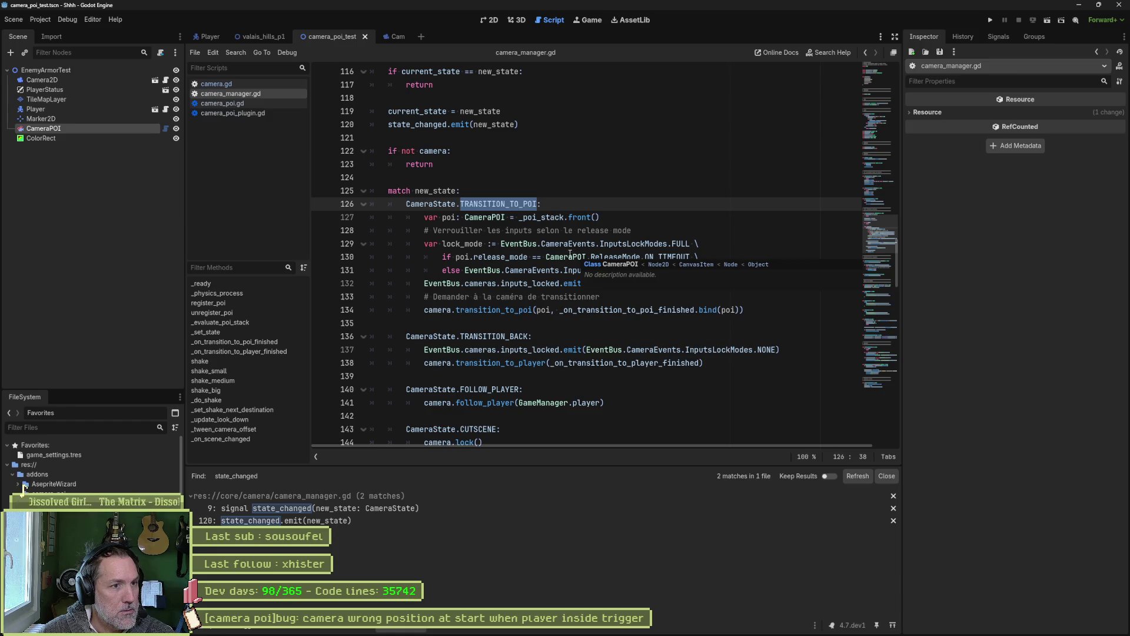
{"action": "left_click", "coordinate": [245, 103]}
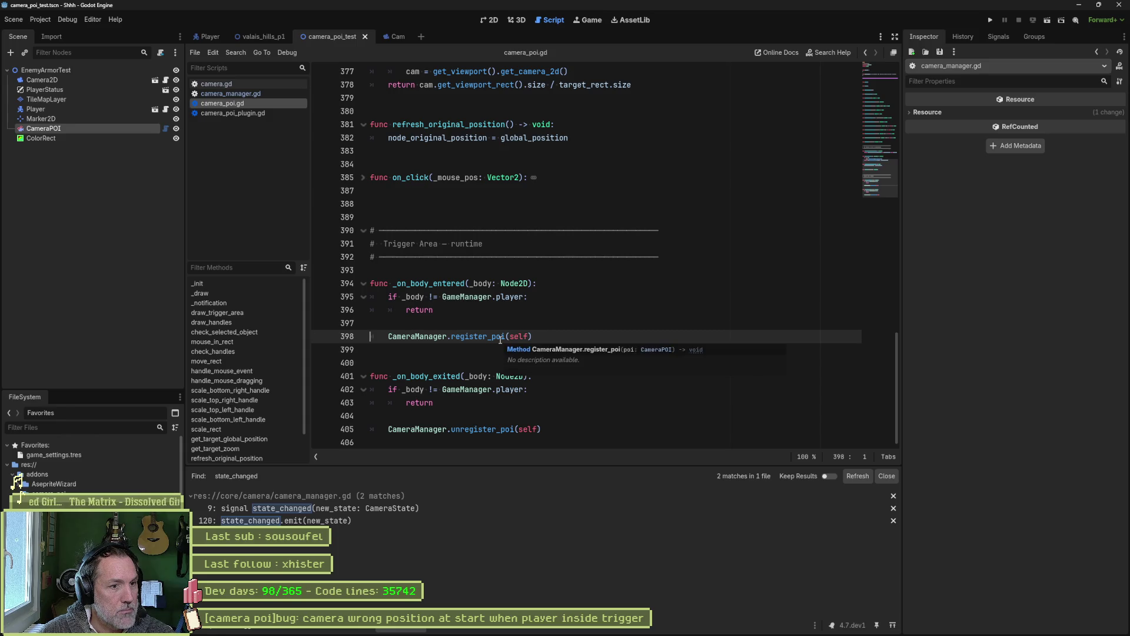
{"action": "mouse_move", "coordinate": [501, 339]}
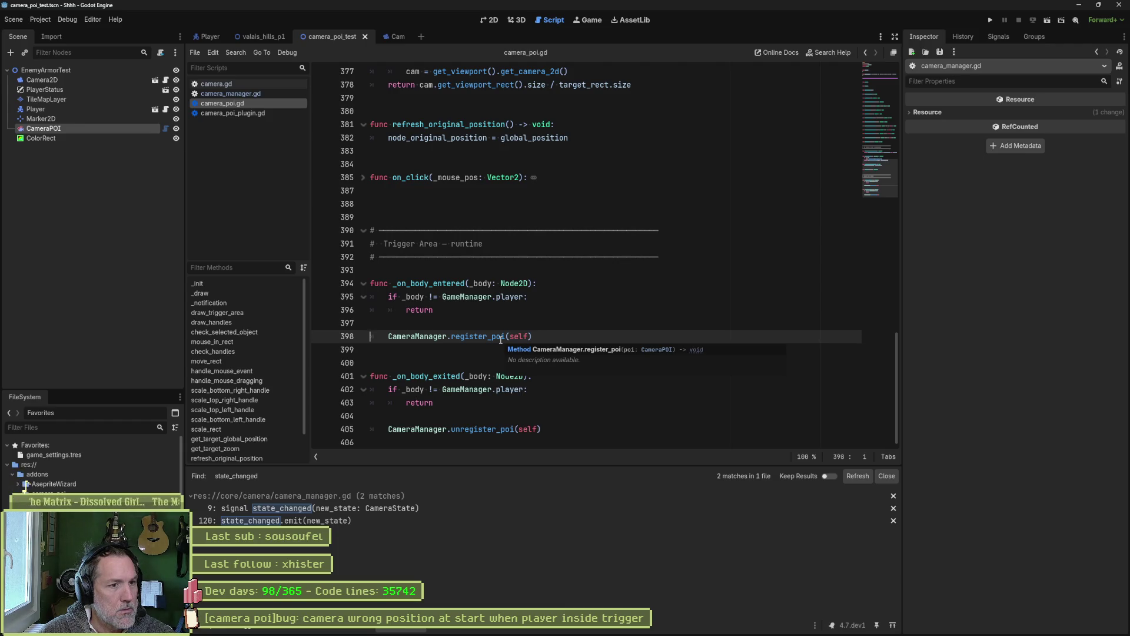
Back in camera_manager.gd, start a Find in Files search for _set_state from line 115.
{"action": "left_click", "coordinate": [260, 95]}
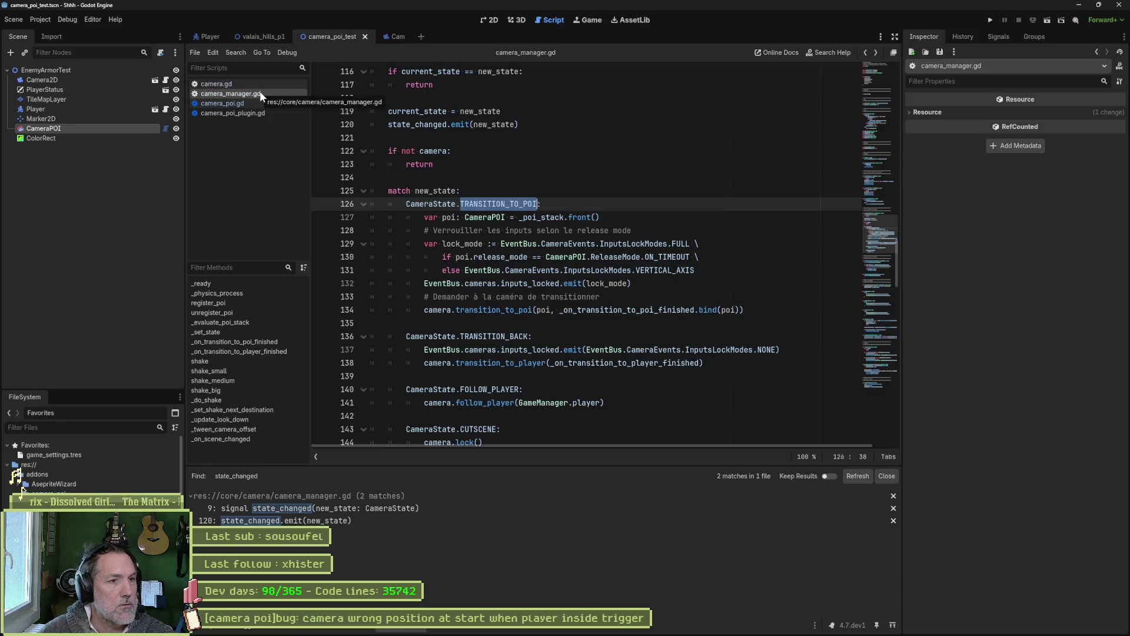
{"action": "scroll", "coordinate": [465, 159], "scroll_direction": "up", "scroll_amount": 2}
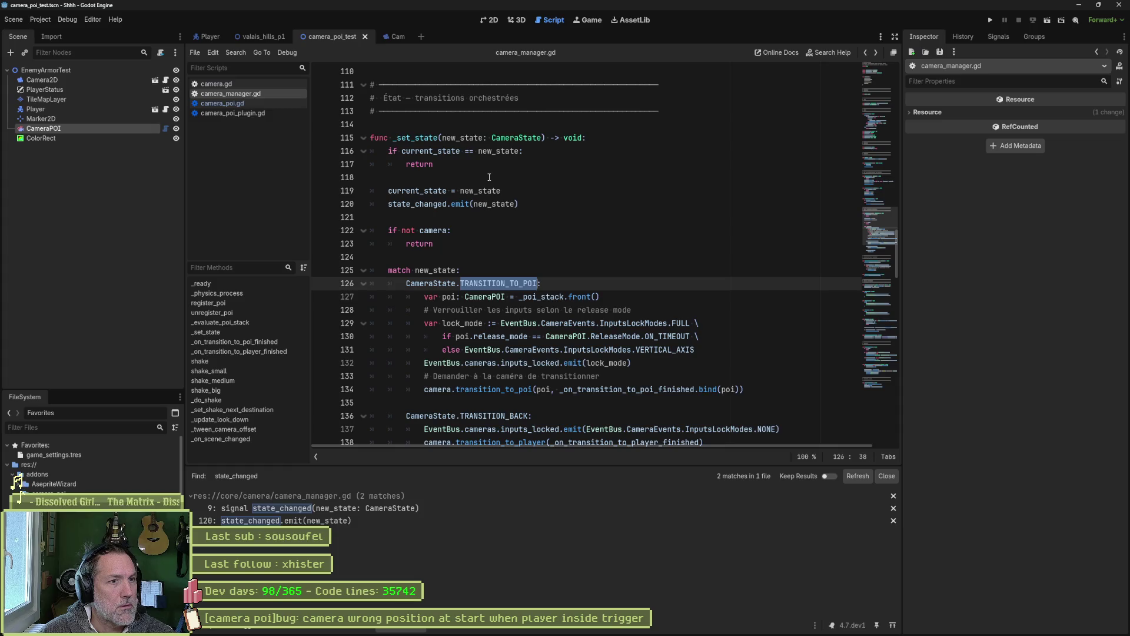
{"action": "double_click", "coordinate": [529, 138]}
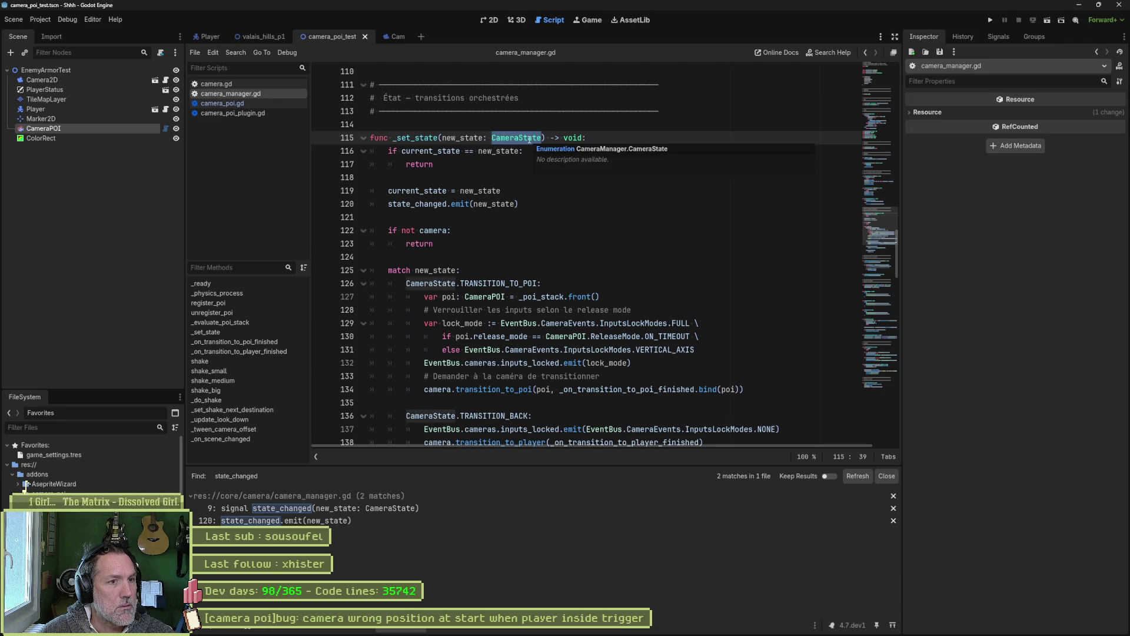
{"action": "key", "text": "Down"}
{"action": "key", "text": "Down"}
{"action": "key", "text": "Down"}
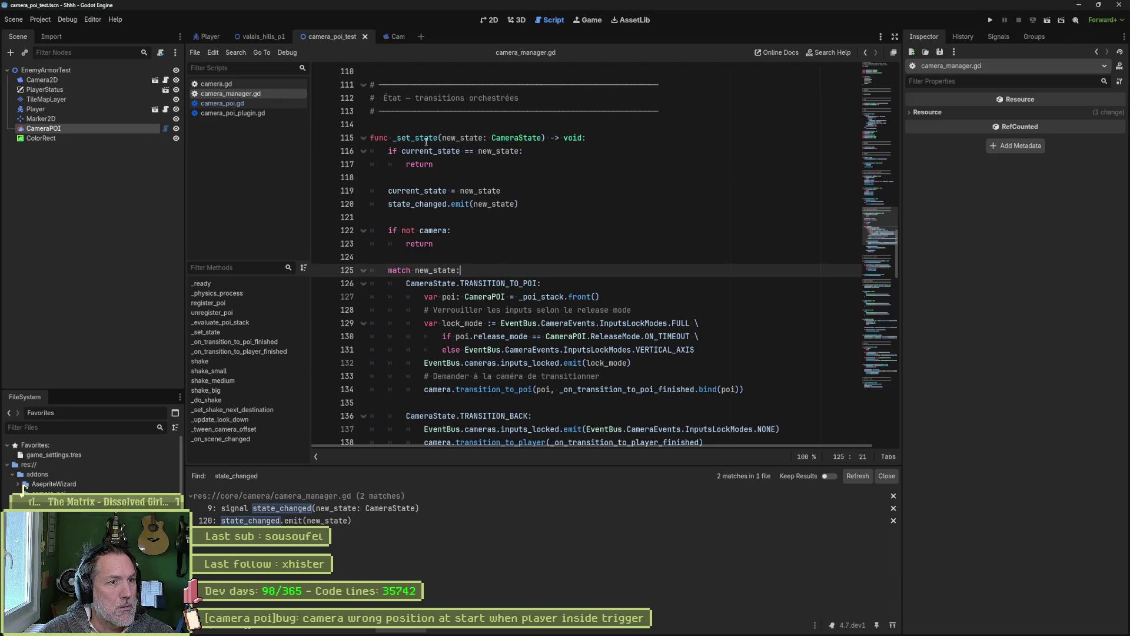
{"action": "double_click", "coordinate": [426, 142]}
{"action": "key", "text": "ctrl+shift+f"}
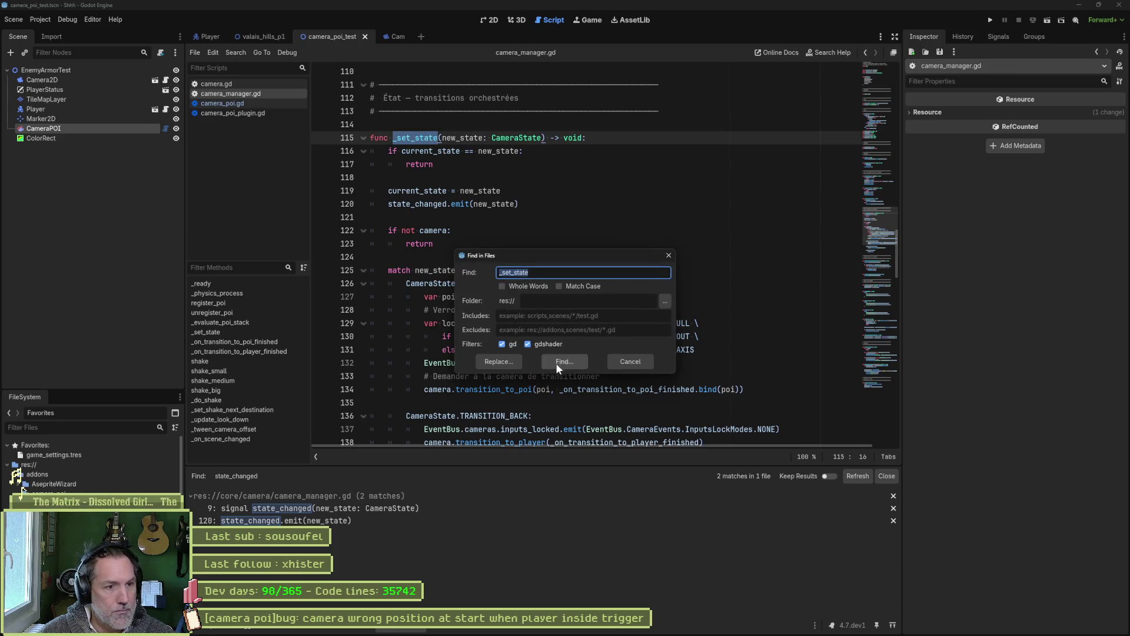
List the five _set_state matches, open the line 106 call and review the POI API functions.
{"action": "left_click", "coordinate": [557, 361]}
{"action": "left_click", "coordinate": [443, 510]}
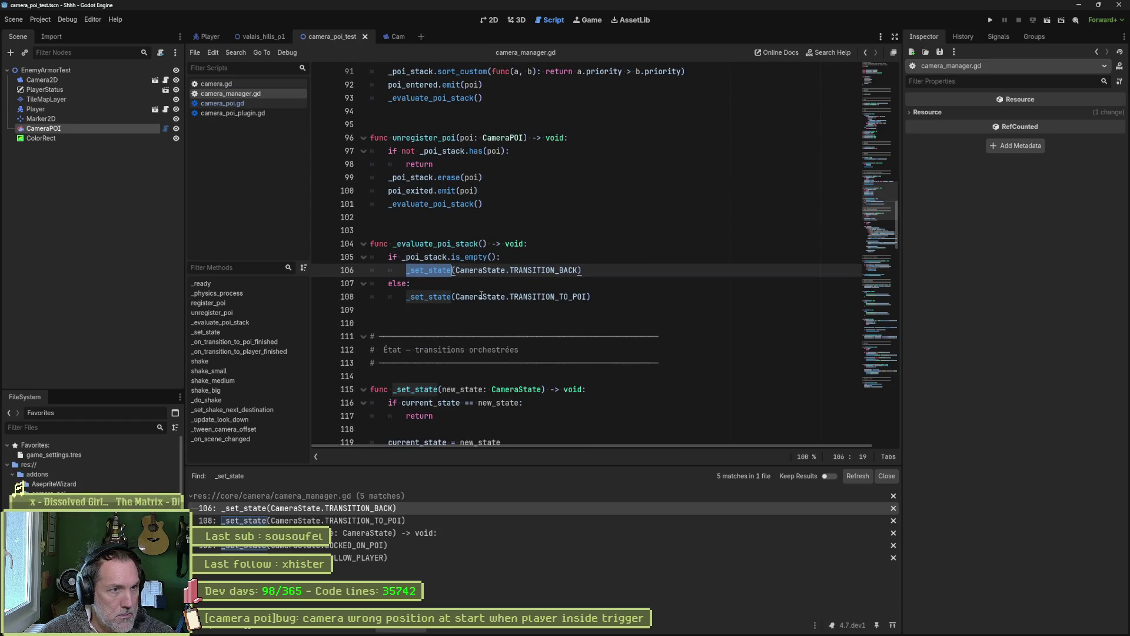
{"action": "scroll", "coordinate": [453, 259], "scroll_direction": "up", "scroll_amount": 1}
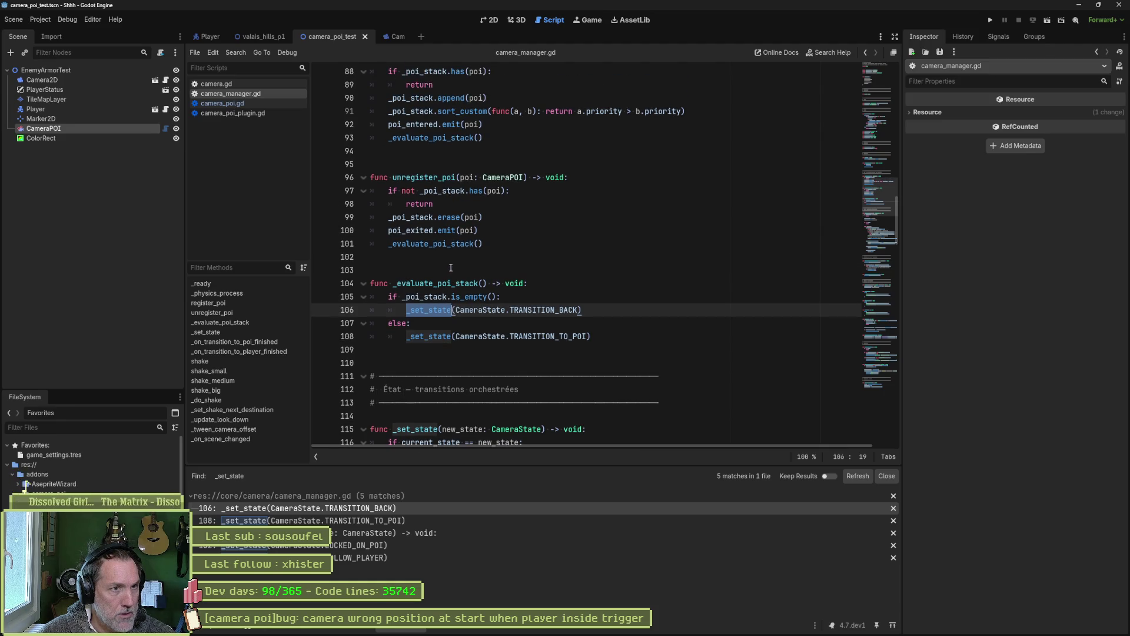
{"action": "scroll", "coordinate": [452, 206], "scroll_direction": "up", "scroll_amount": 1}
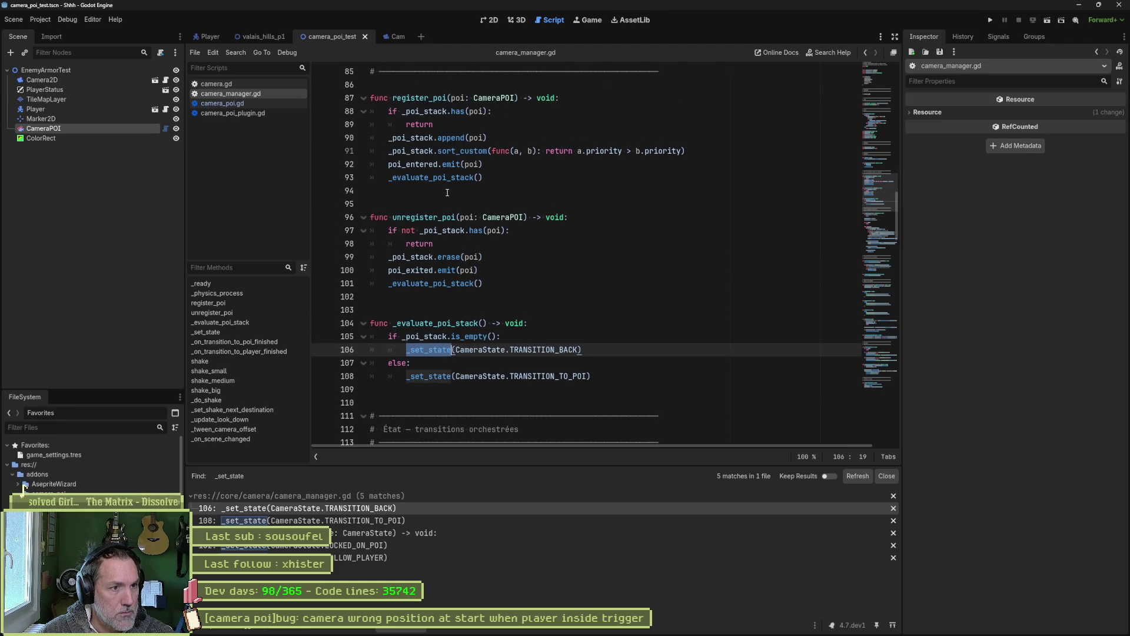
{"action": "scroll", "coordinate": [447, 192], "scroll_direction": "down", "scroll_amount": 2}
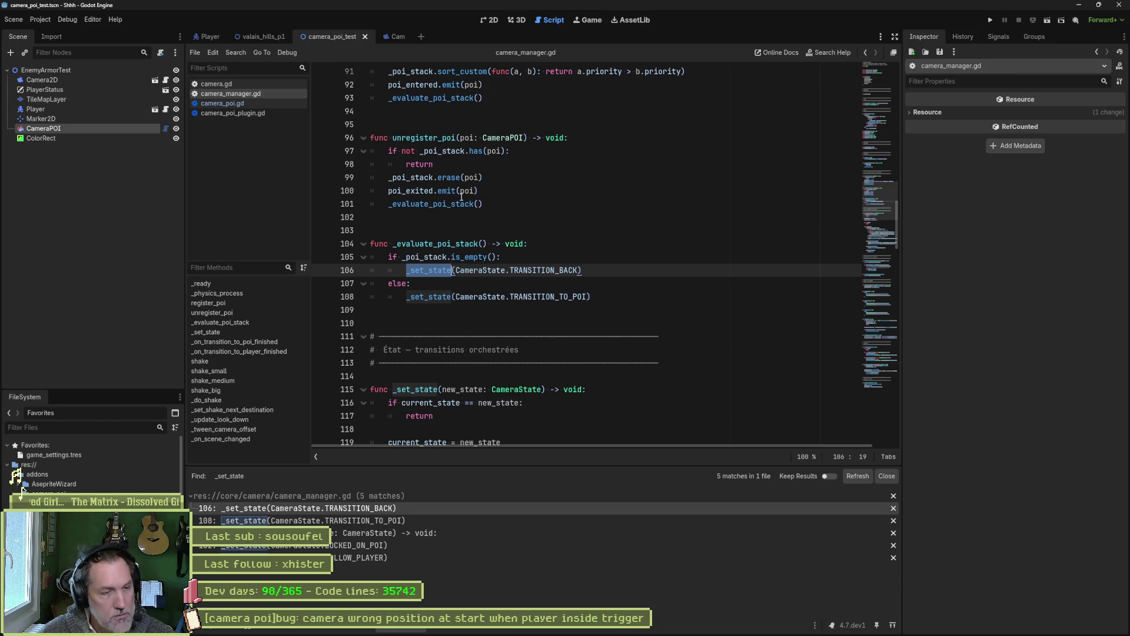
{"action": "scroll", "coordinate": [489, 194], "scroll_direction": "up", "scroll_amount": 13}
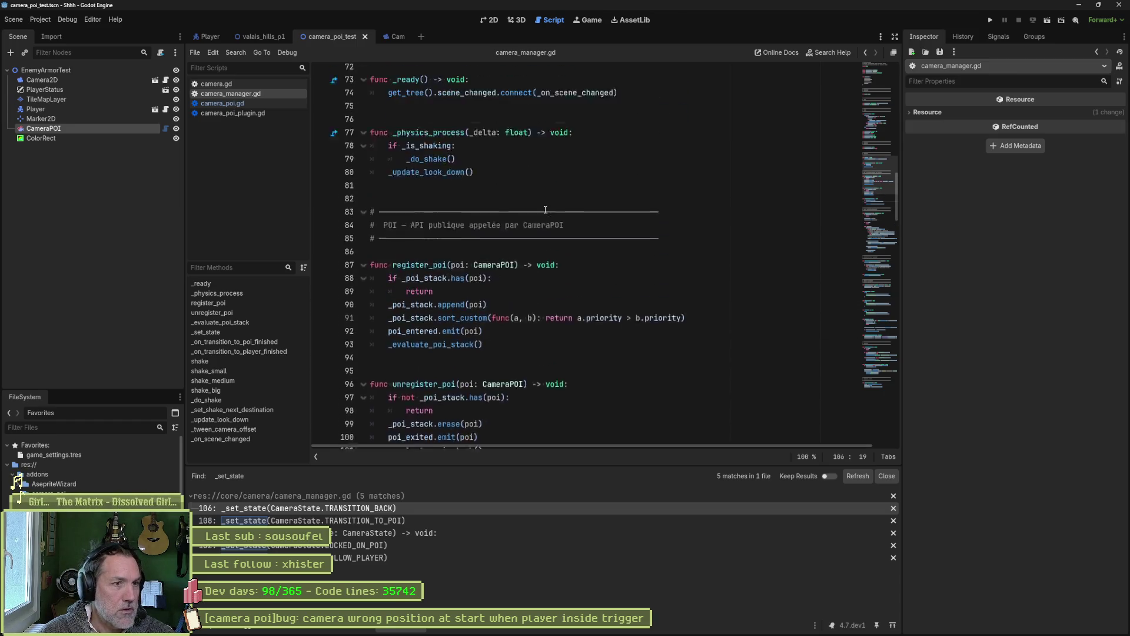
{"action": "scroll", "coordinate": [542, 220], "scroll_direction": "up", "scroll_amount": 17}
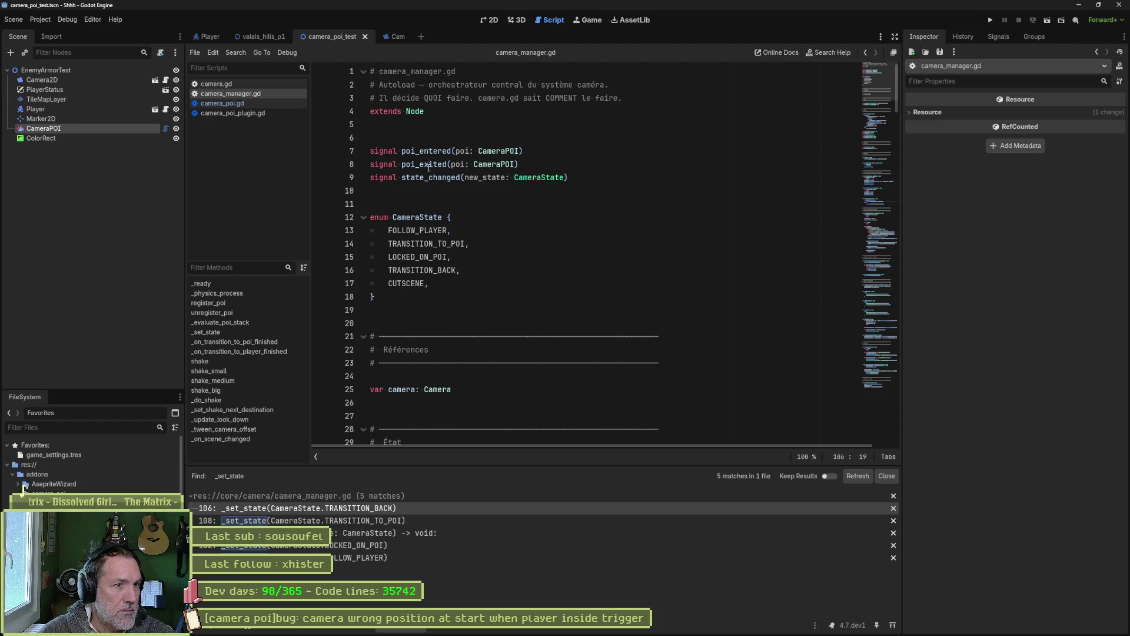
{"action": "scroll", "coordinate": [587, 247], "scroll_direction": "down", "scroll_amount": 9}
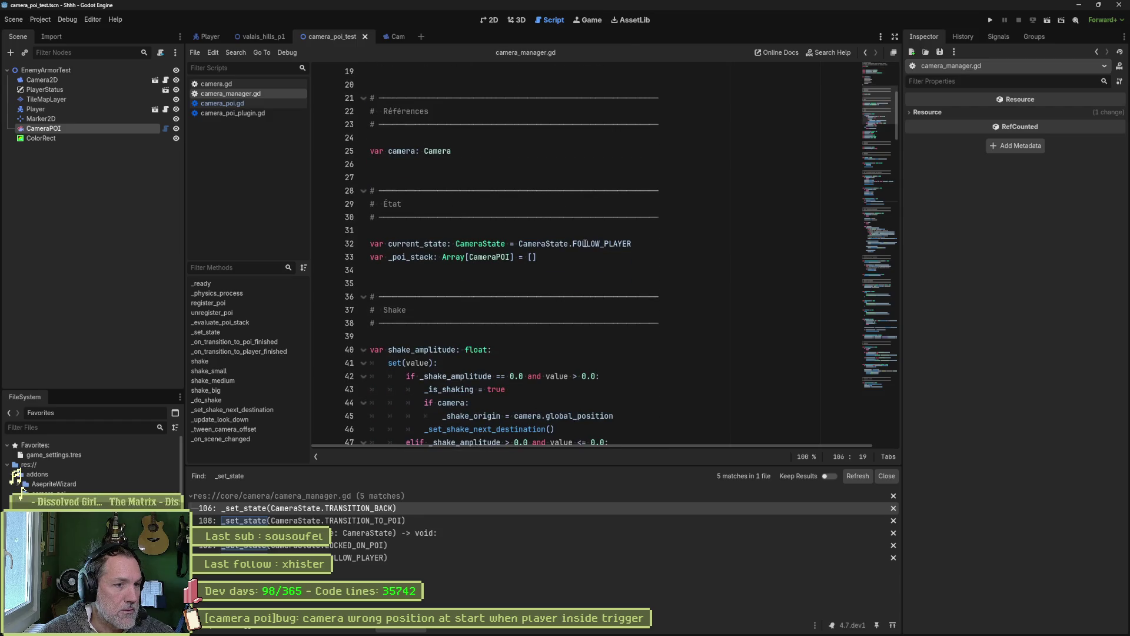
{"action": "scroll", "coordinate": [588, 246], "scroll_direction": "down", "scroll_amount": 10}
{"action": "scroll", "coordinate": [588, 251], "scroll_direction": "down", "scroll_amount": 5}
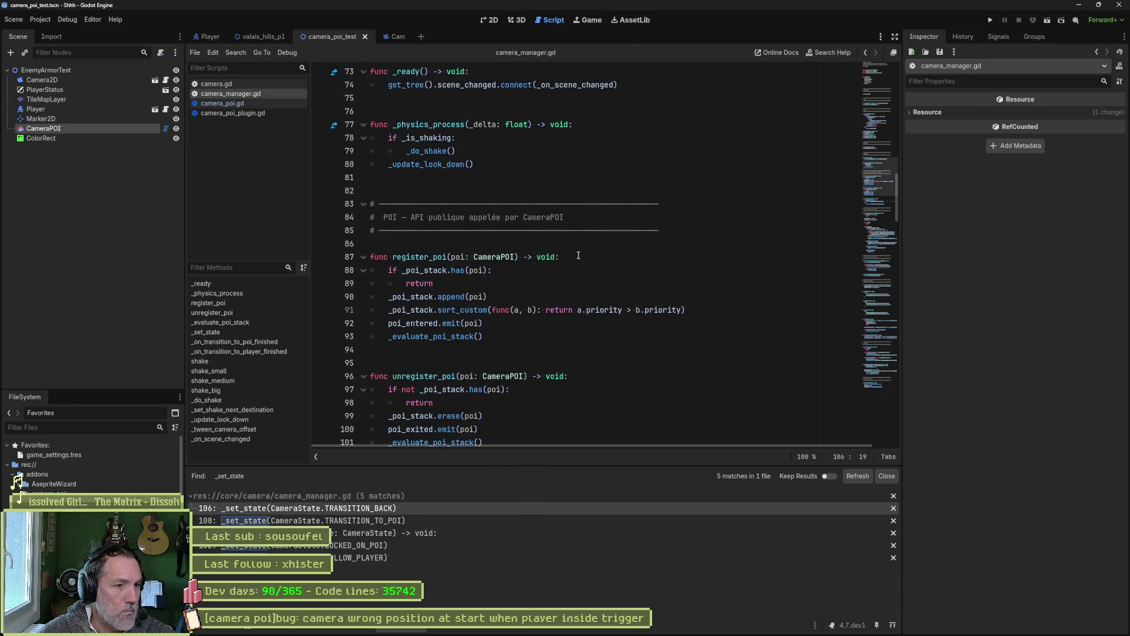
{"action": "scroll", "coordinate": [578, 255], "scroll_direction": "down", "scroll_amount": 2}
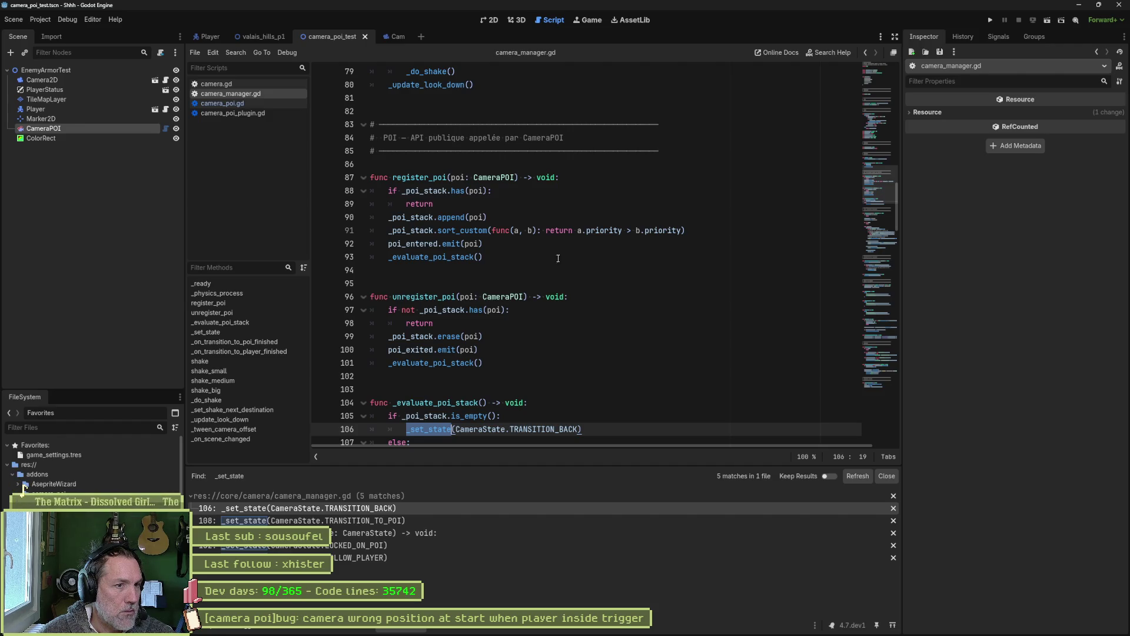
Inspect poi_entered and its _evaluate_poi_stack call on lines 92–93.
{"action": "double_click", "coordinate": [417, 243]}
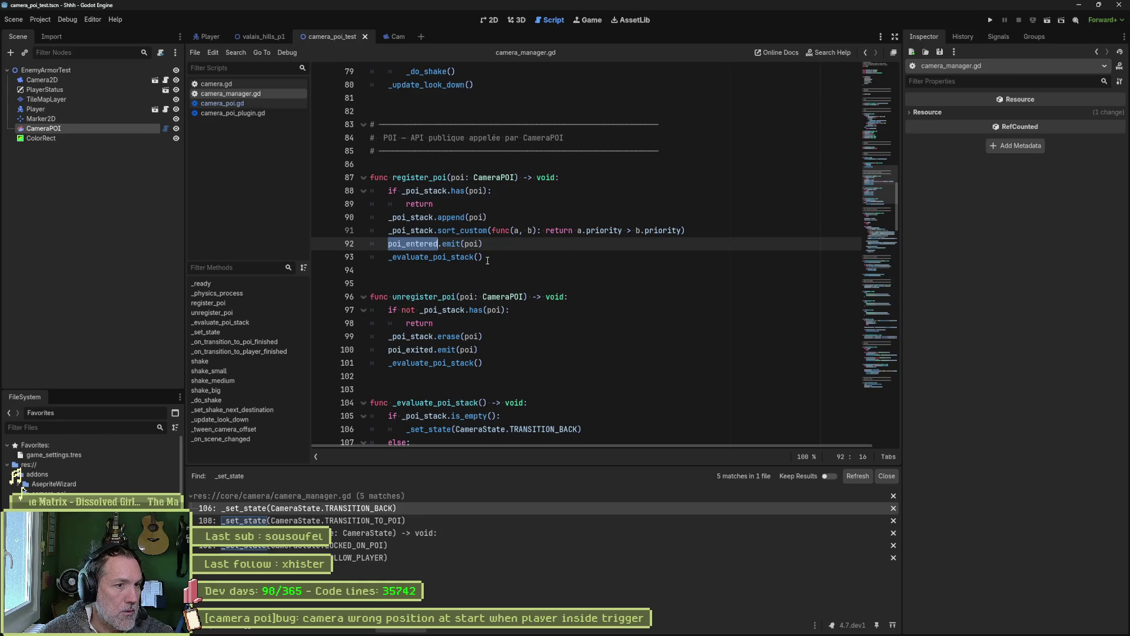
{"action": "double_click", "coordinate": [569, 257]}
{"action": "scroll", "coordinate": [579, 286], "scroll_direction": "down", "scroll_amount": 3}
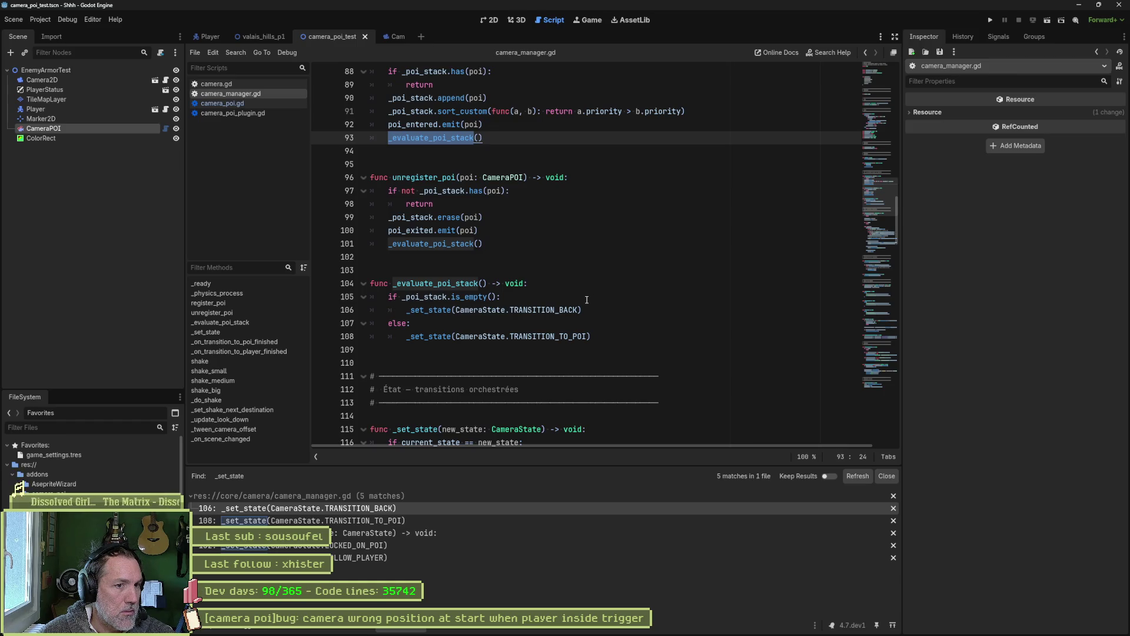
{"action": "left_click", "coordinate": [434, 296]}
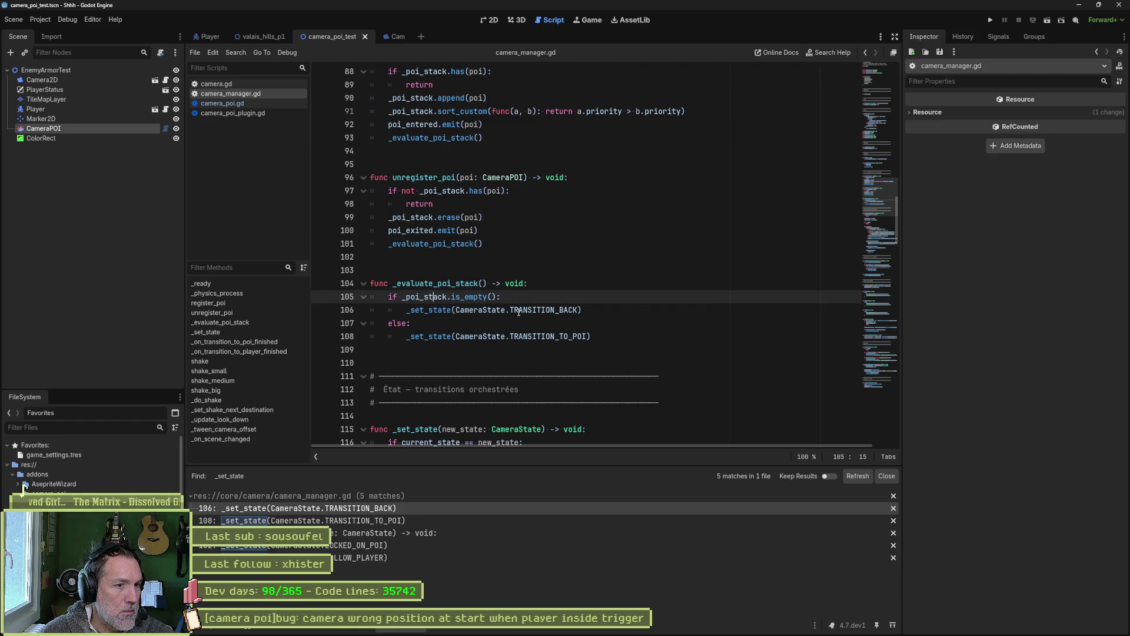
{"action": "double_click", "coordinate": [557, 333]}
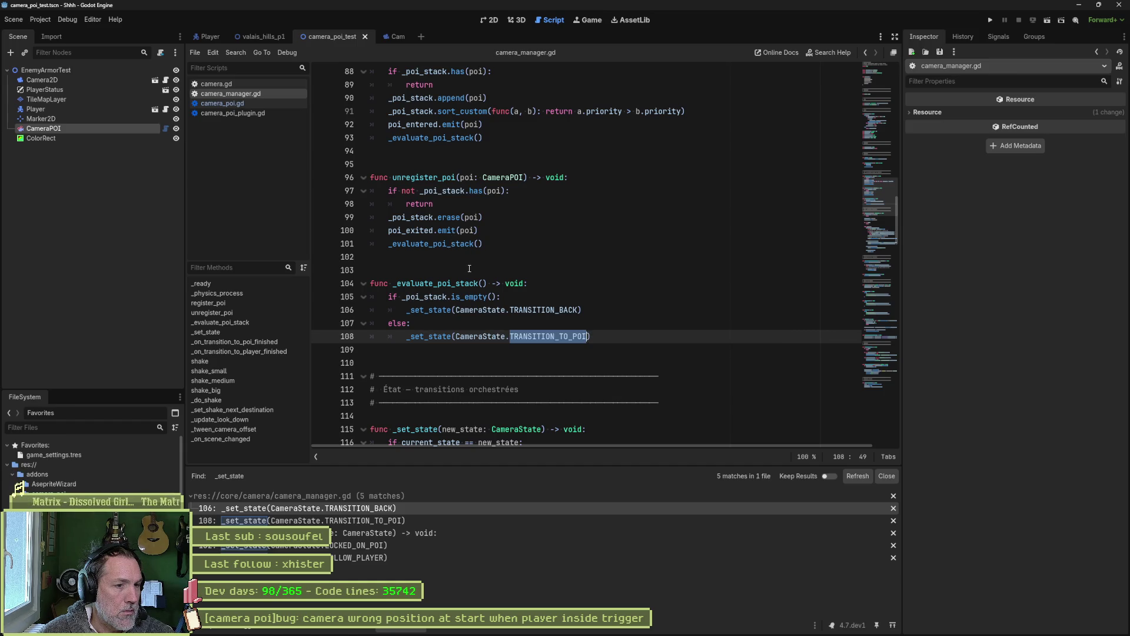
{"action": "scroll", "coordinate": [469, 269], "scroll_direction": "down", "scroll_amount": 1}
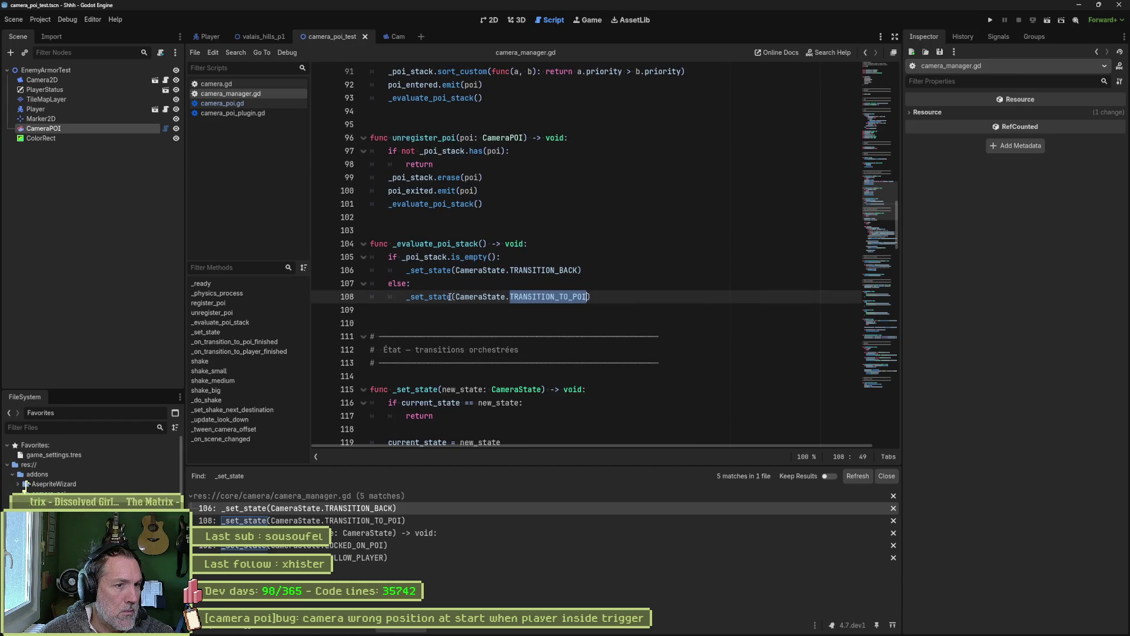
{"action": "scroll", "coordinate": [596, 352], "scroll_direction": "down", "scroll_amount": 5}
{"action": "scroll", "coordinate": [556, 352], "scroll_direction": "down", "scroll_amount": 3}
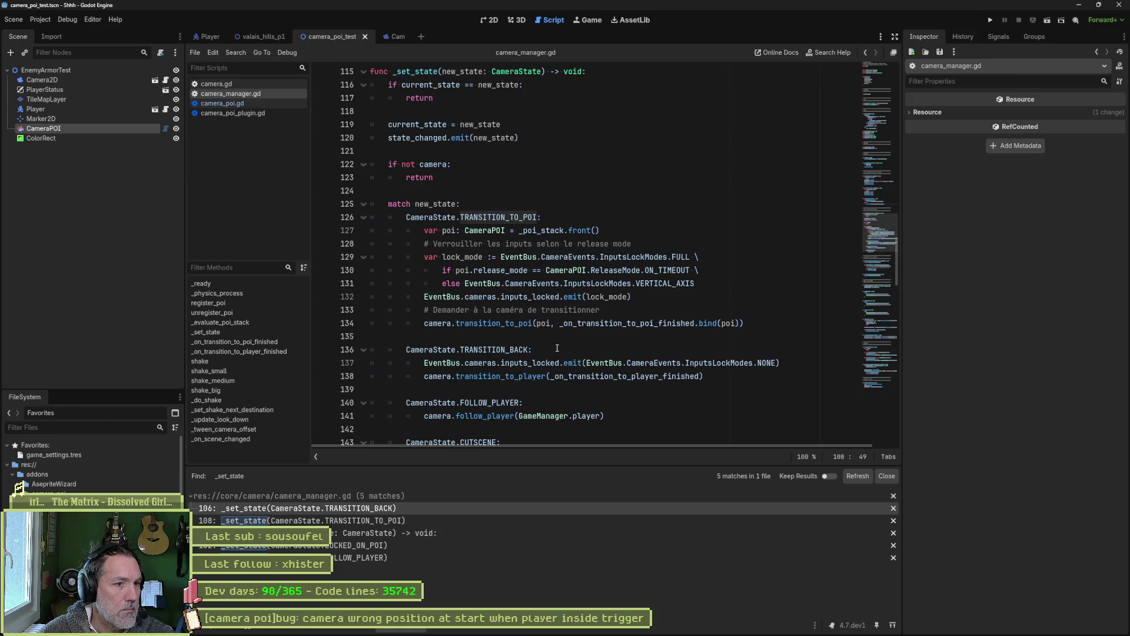
{"action": "scroll", "coordinate": [533, 338], "scroll_direction": "down", "scroll_amount": 1}
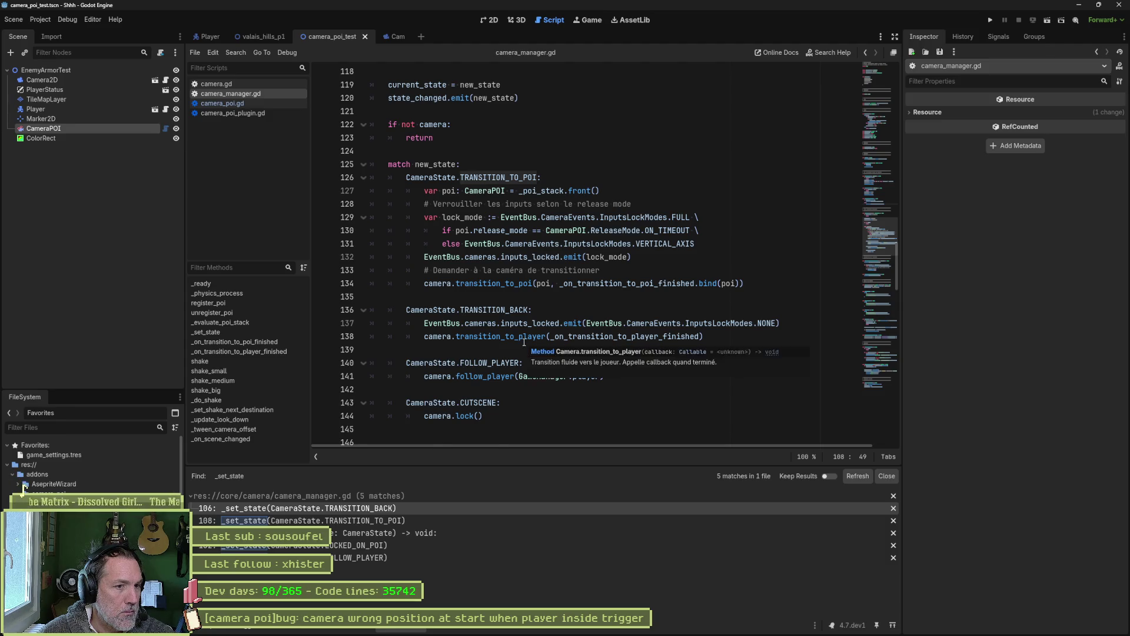
{"action": "scroll", "coordinate": [524, 341], "scroll_direction": "up", "scroll_amount": 1}
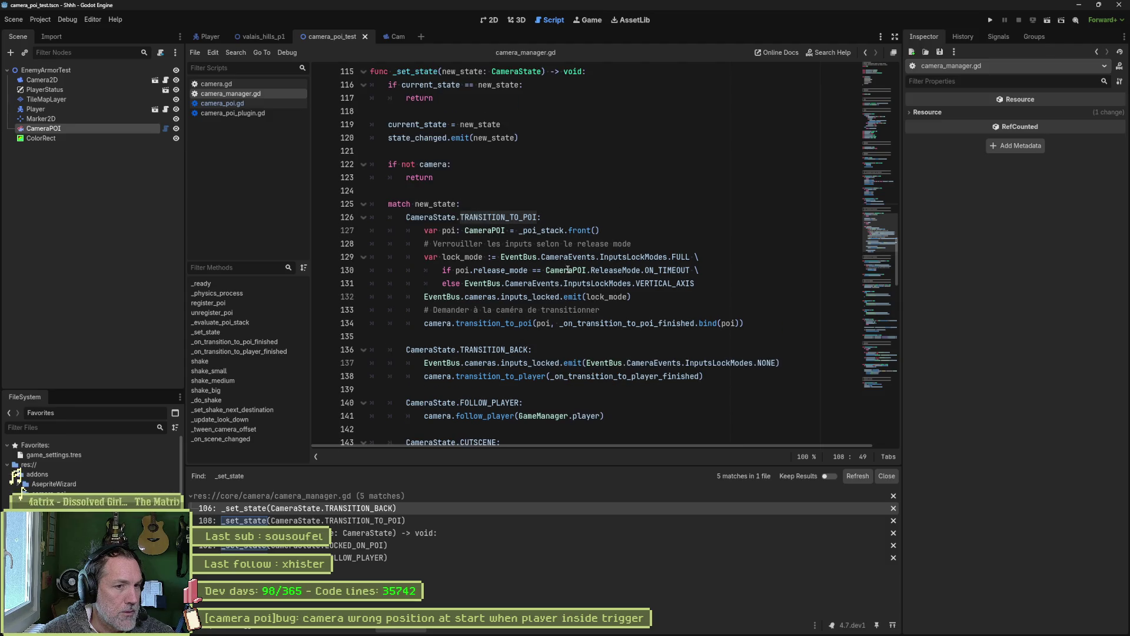
{"action": "left_click", "coordinate": [633, 243]}
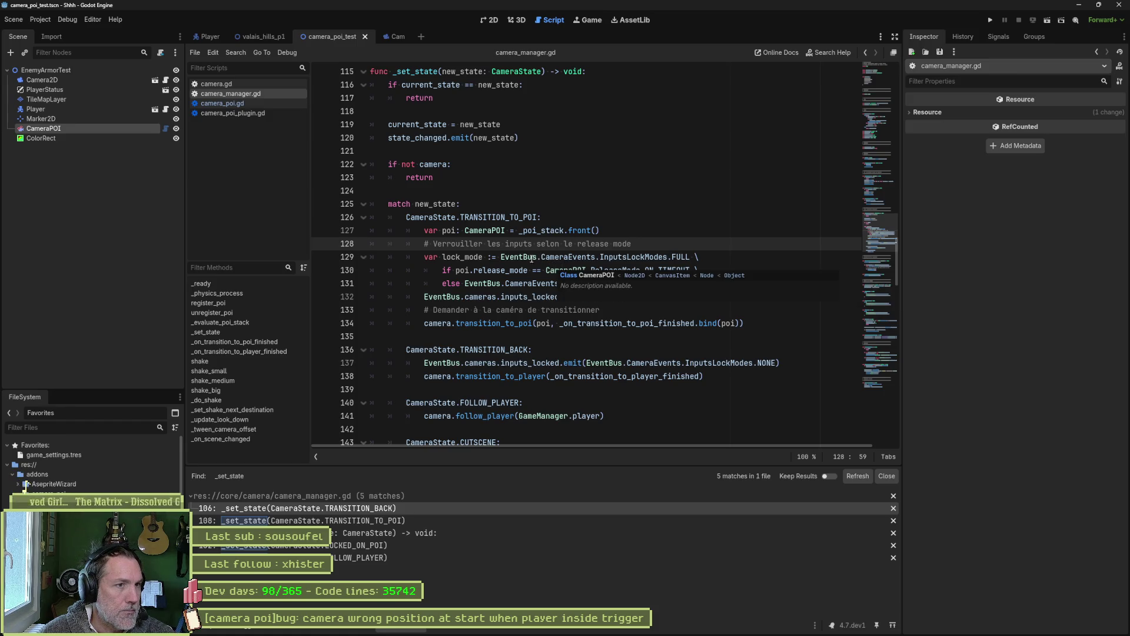
{"action": "scroll", "coordinate": [529, 270], "scroll_direction": "up", "scroll_amount": 1}
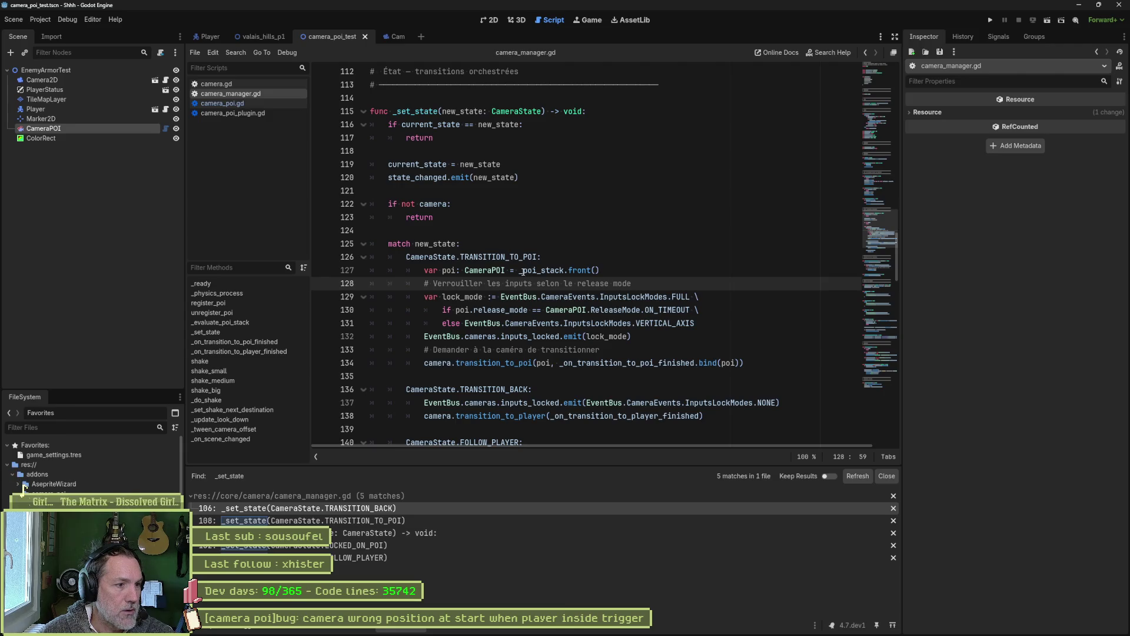
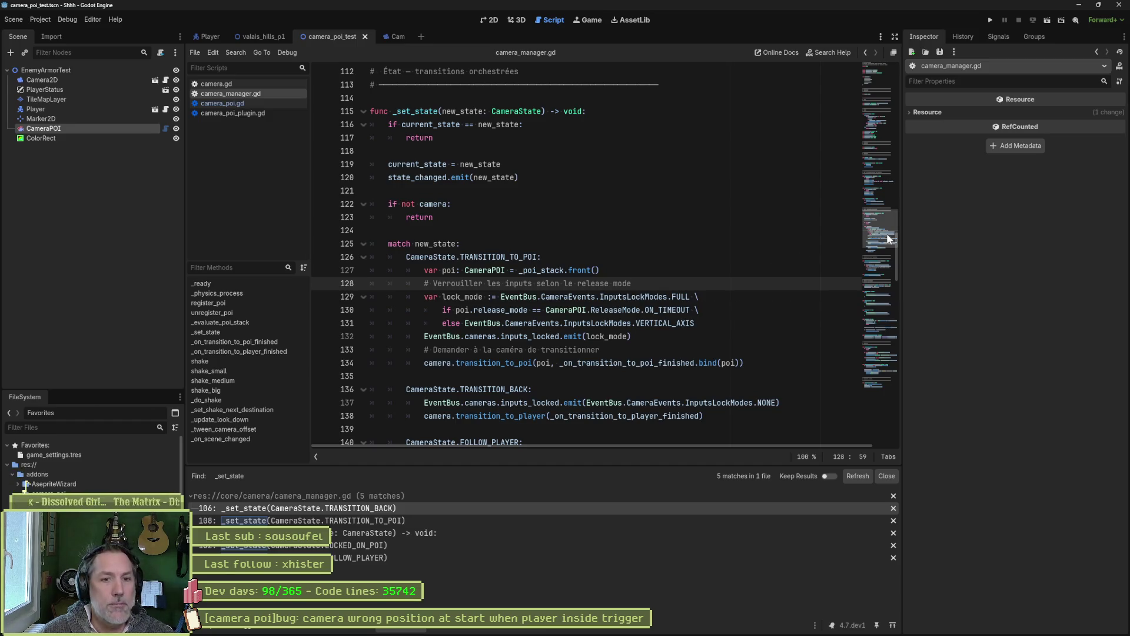
Fold every function in camera_manager.gd, then expand _ready() to show its scene_changed connection.
{"action": "left_click", "coordinate": [633, 205]}
{"action": "key", "text": "ctrl+alt+f"}
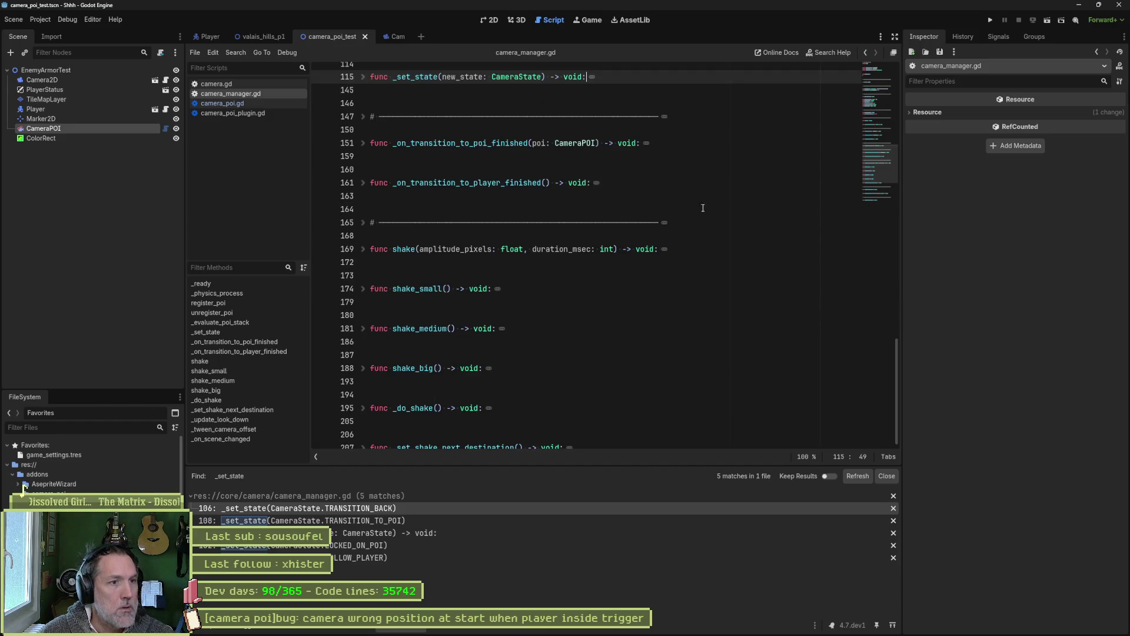
{"action": "left_click_drag", "start_coordinate": [875, 176], "coordinate": [878, 62]}
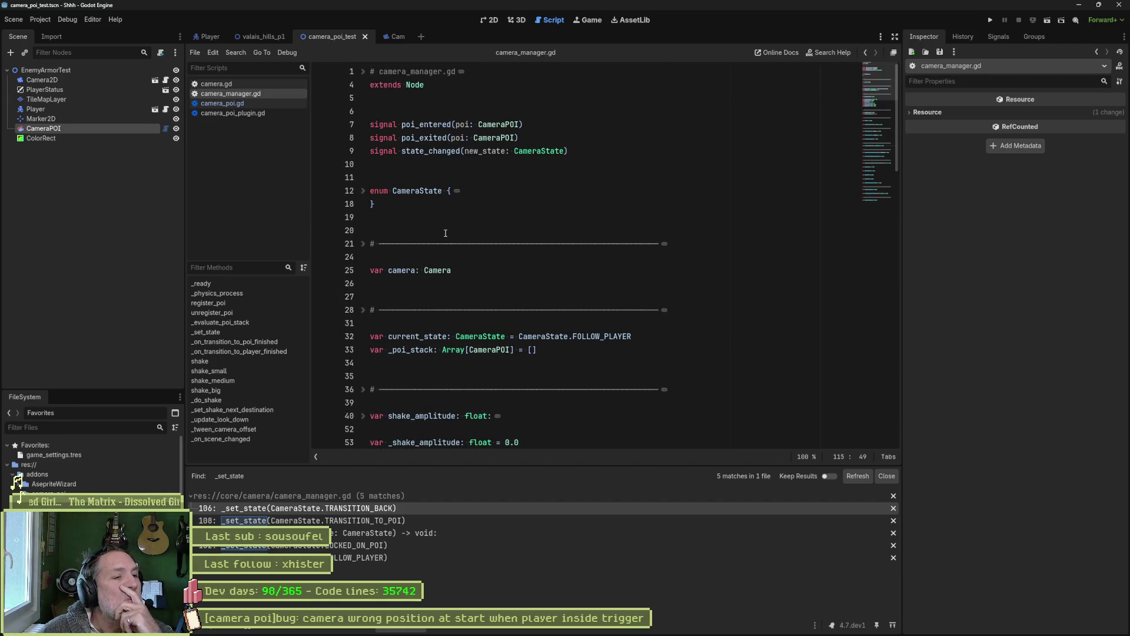
{"action": "scroll", "coordinate": [464, 232], "scroll_direction": "down", "scroll_amount": 2}
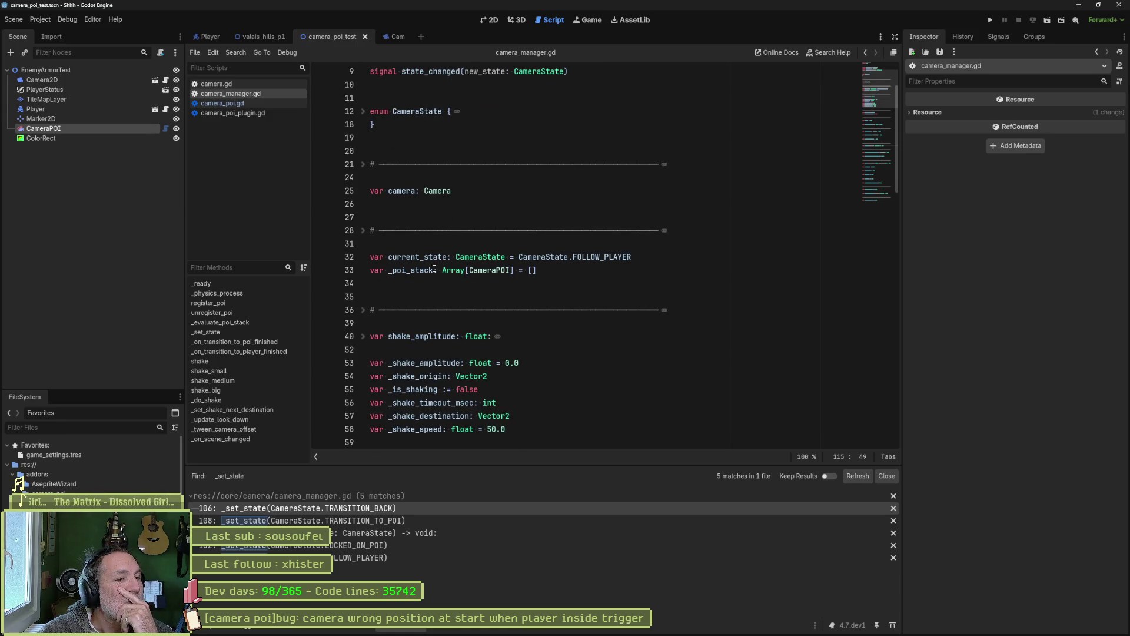
{"action": "scroll", "coordinate": [434, 269], "scroll_direction": "down", "scroll_amount": 1}
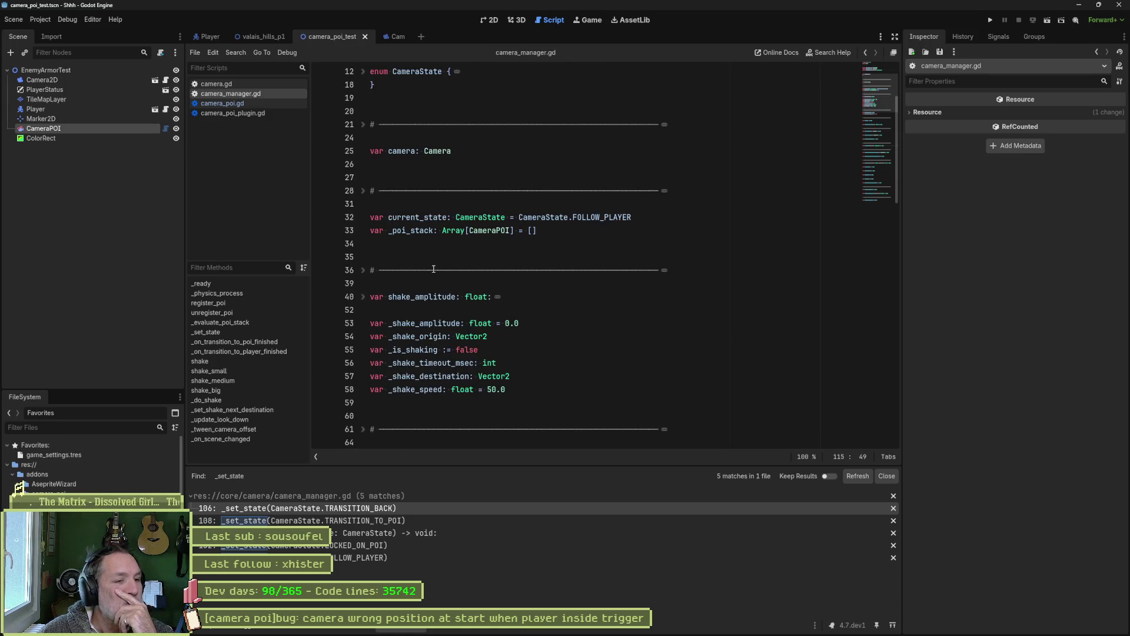
{"action": "scroll", "coordinate": [433, 269], "scroll_direction": "down", "scroll_amount": 3}
{"action": "scroll", "coordinate": [434, 270], "scroll_direction": "down", "scroll_amount": 3}
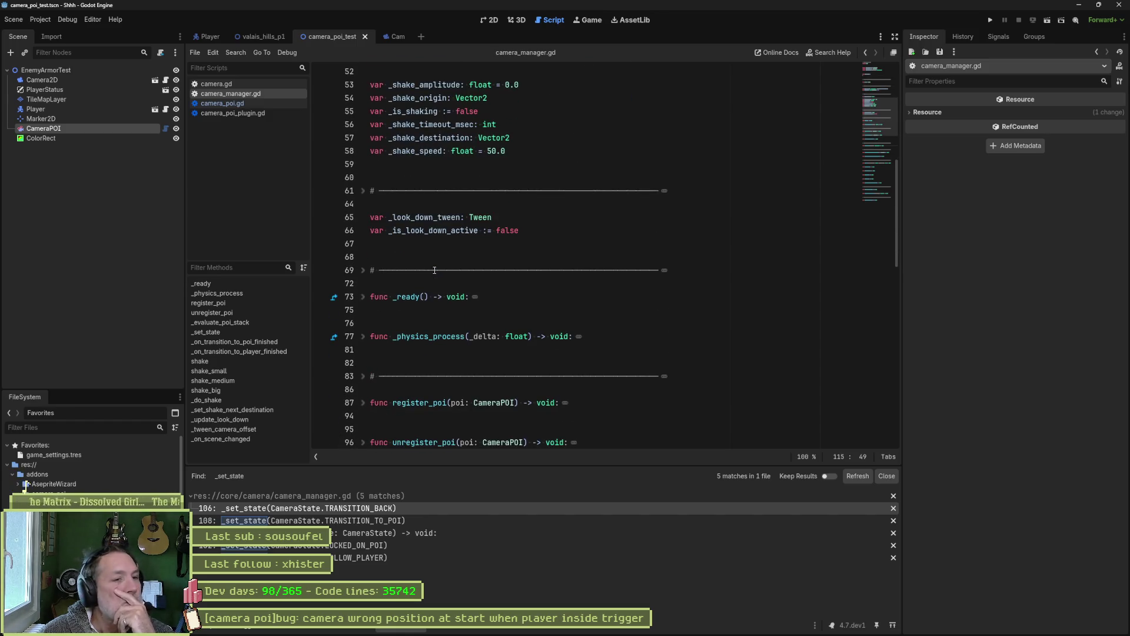
{"action": "left_click", "coordinate": [363, 298]}
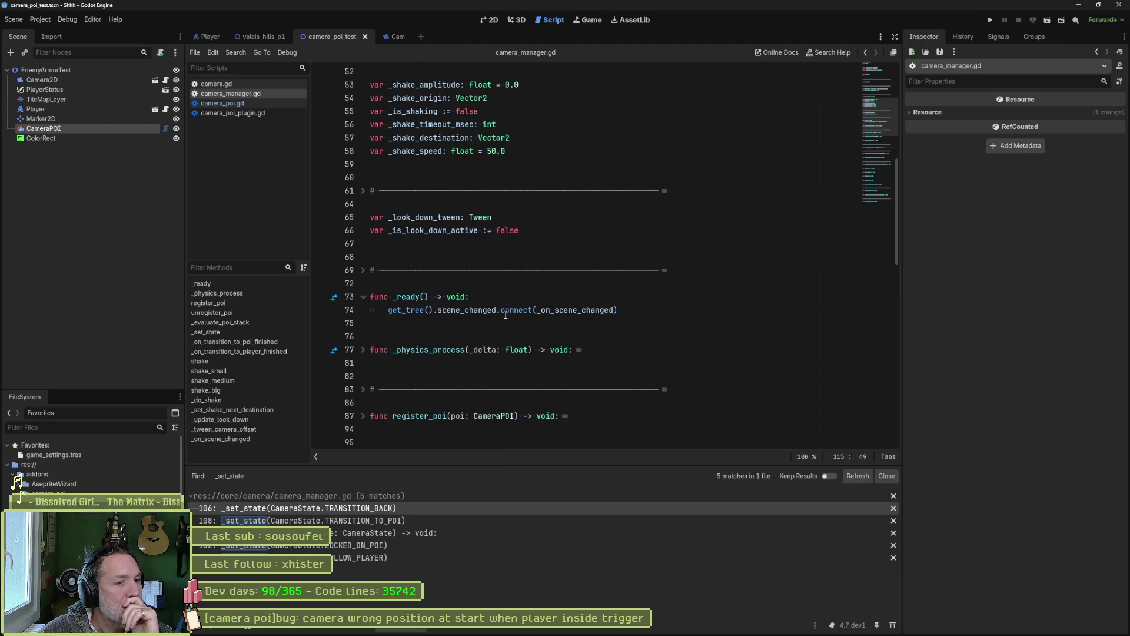
{"action": "left_click", "coordinate": [485, 302]}
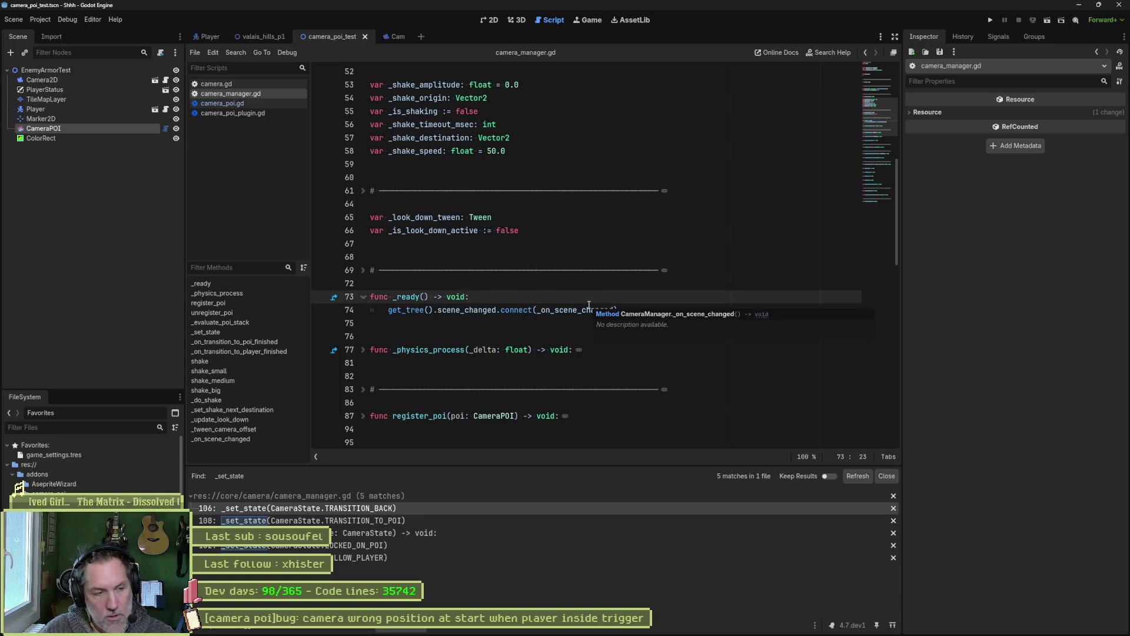
Add a new first line in _ready() reading GameManager.ready.
{"action": "key", "text": "Return"}
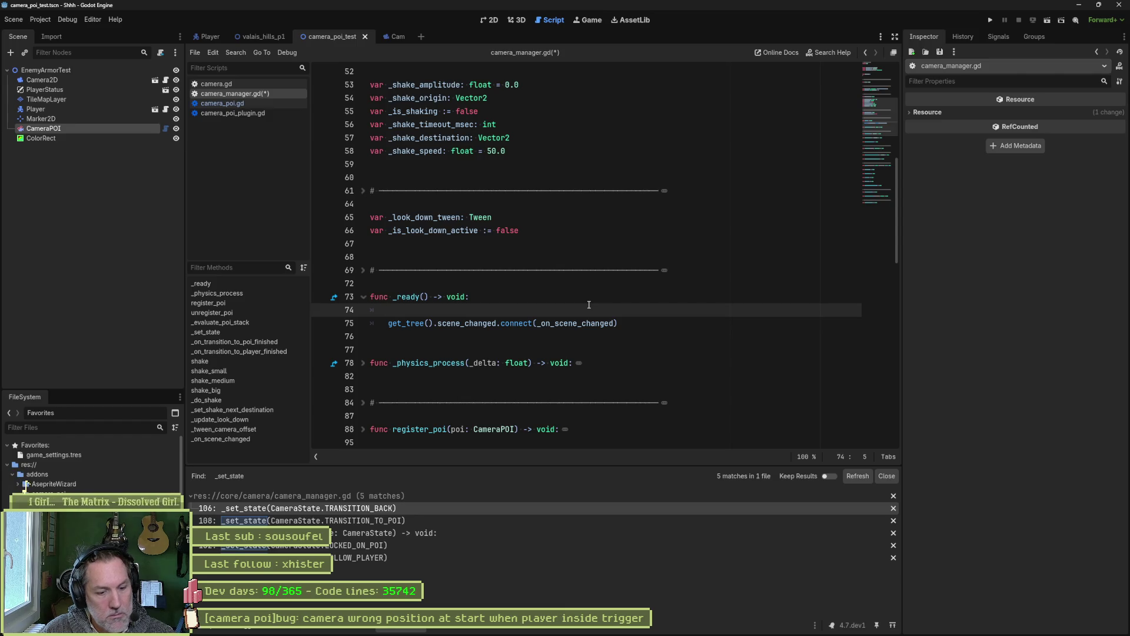
{"action": "type", "text": "Gamem"}
{"action": "key", "text": "Return"}
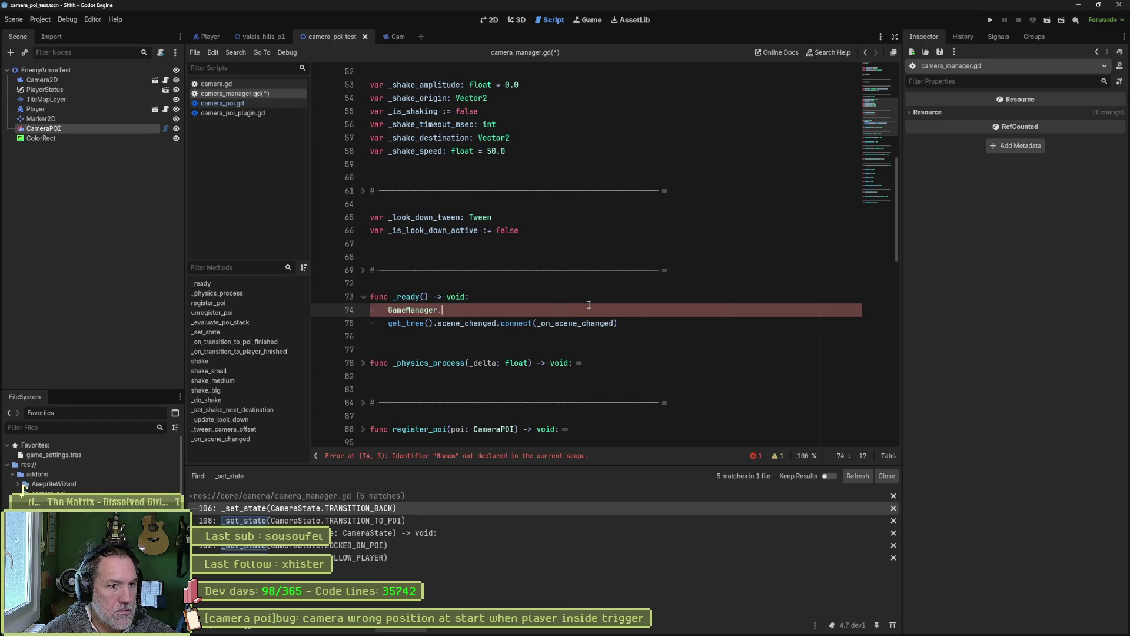
{"action": "type", "text": ".rea"}
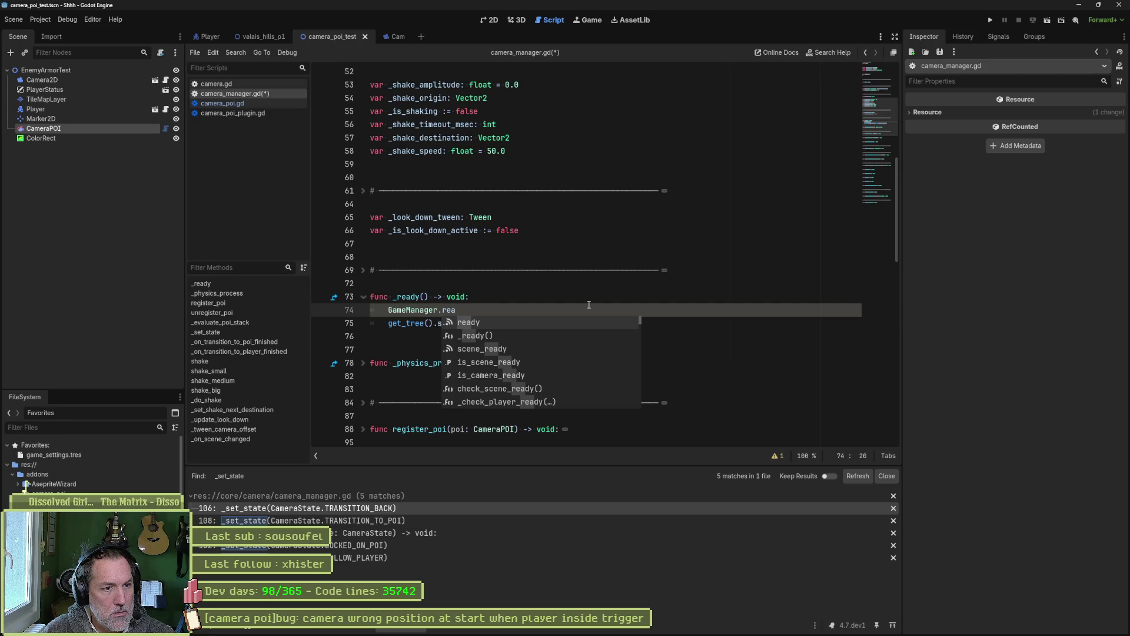
{"action": "key", "text": "BackSpace"}
{"action": "key", "text": "BackSpace"}
{"action": "key", "text": "BackSpace"}
{"action": "type", "text": "is"}
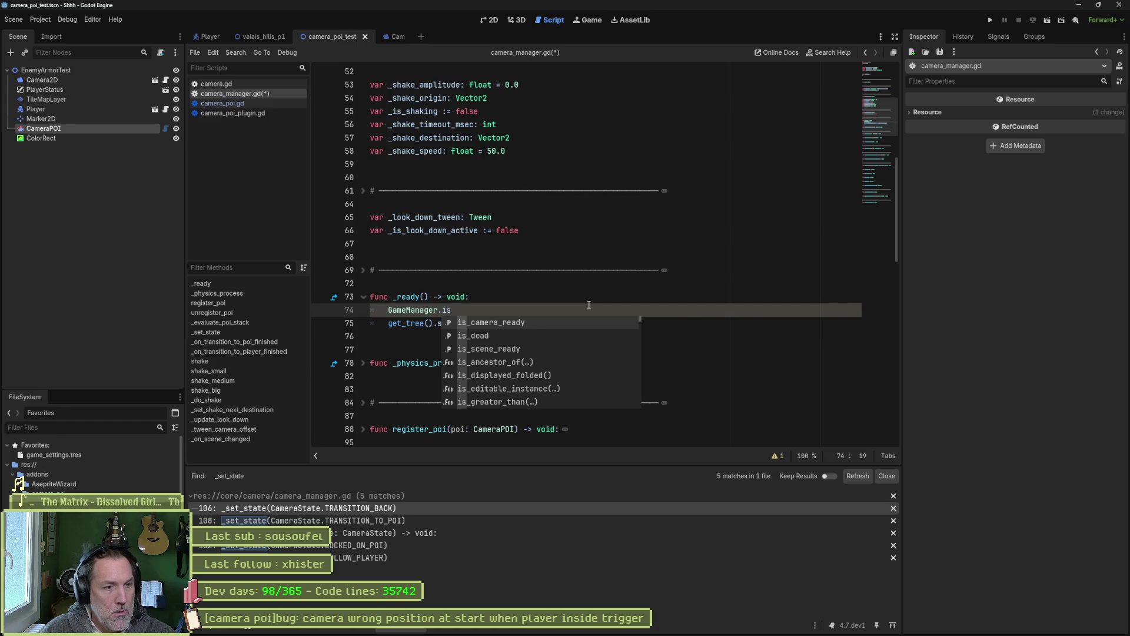
{"action": "key", "text": "BackSpace"}
{"action": "key", "text": "BackSpace"}
{"action": "type", "text": "ready"}
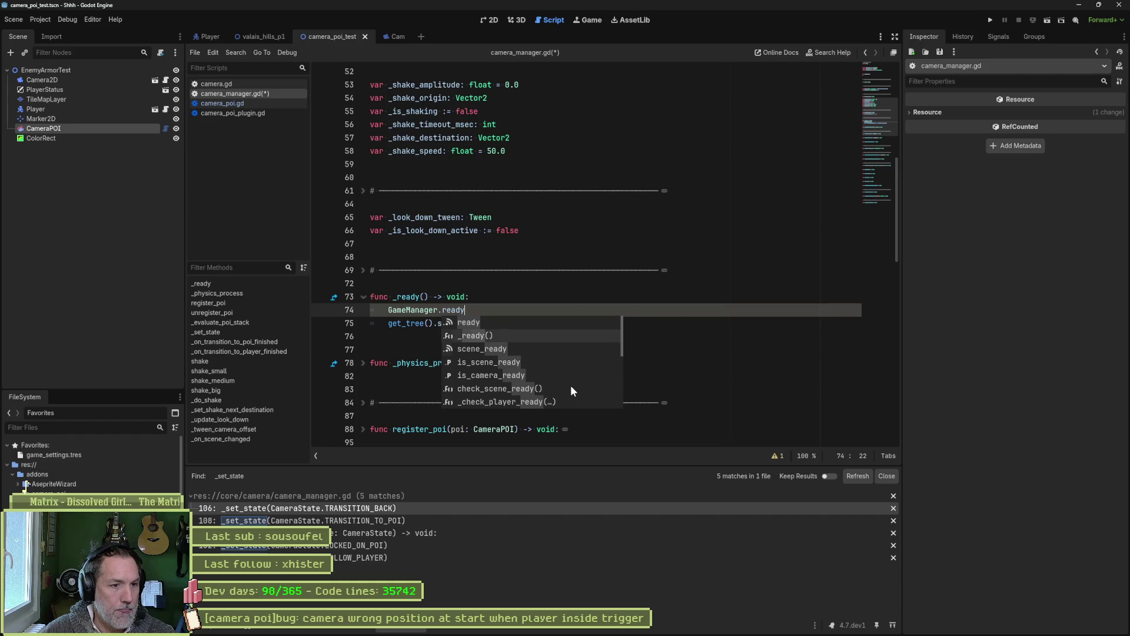
Open game_manager.gd from the GameManager reference to check its members.
{"action": "scroll", "coordinate": [570, 385], "scroll_direction": "down", "scroll_amount": 7}
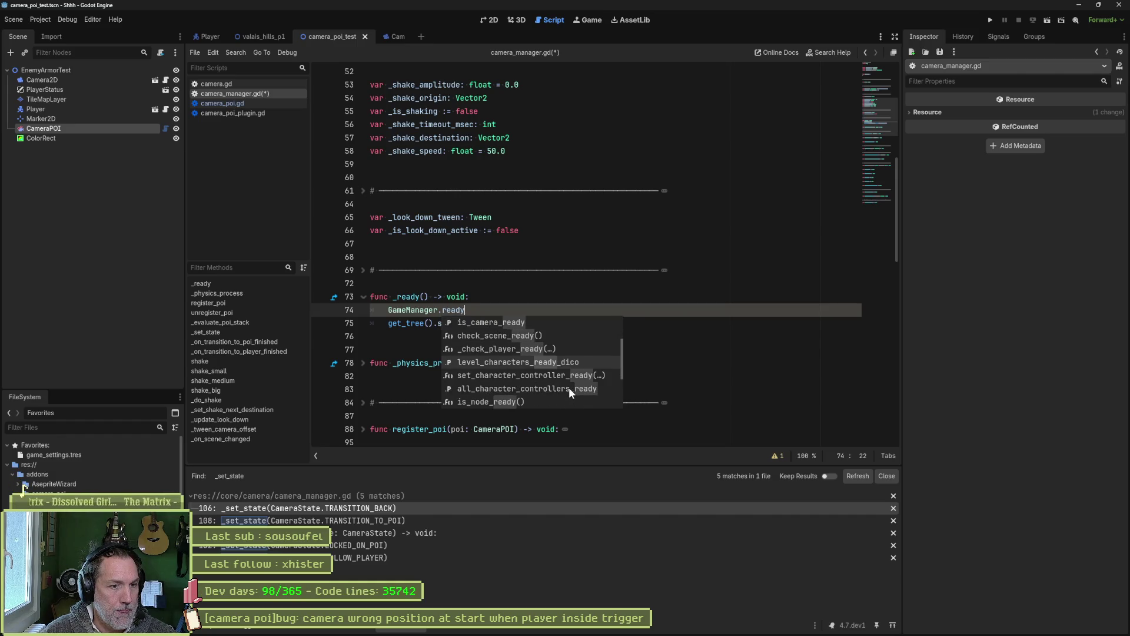
{"action": "left_click", "coordinate": [420, 311]}
{"action": "left_click", "coordinate": [420, 310], "text": "ctrl"}
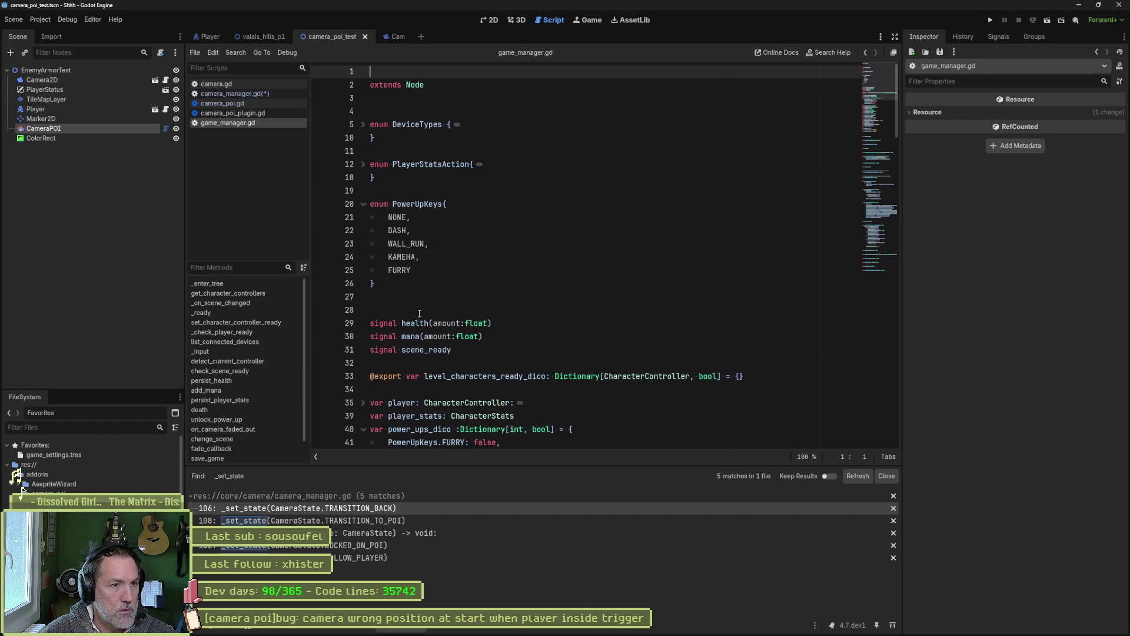
Search the whole project for _on_player_ready, starting from camera.gd.
{"action": "left_click", "coordinate": [269, 86]}
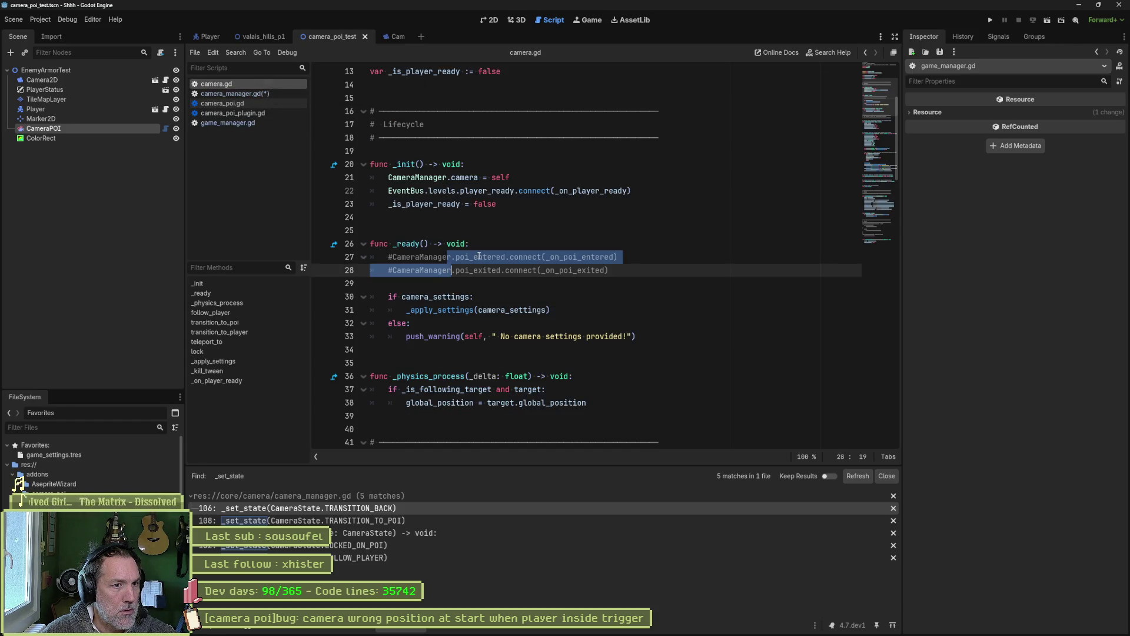
{"action": "left_click", "coordinate": [448, 257]}
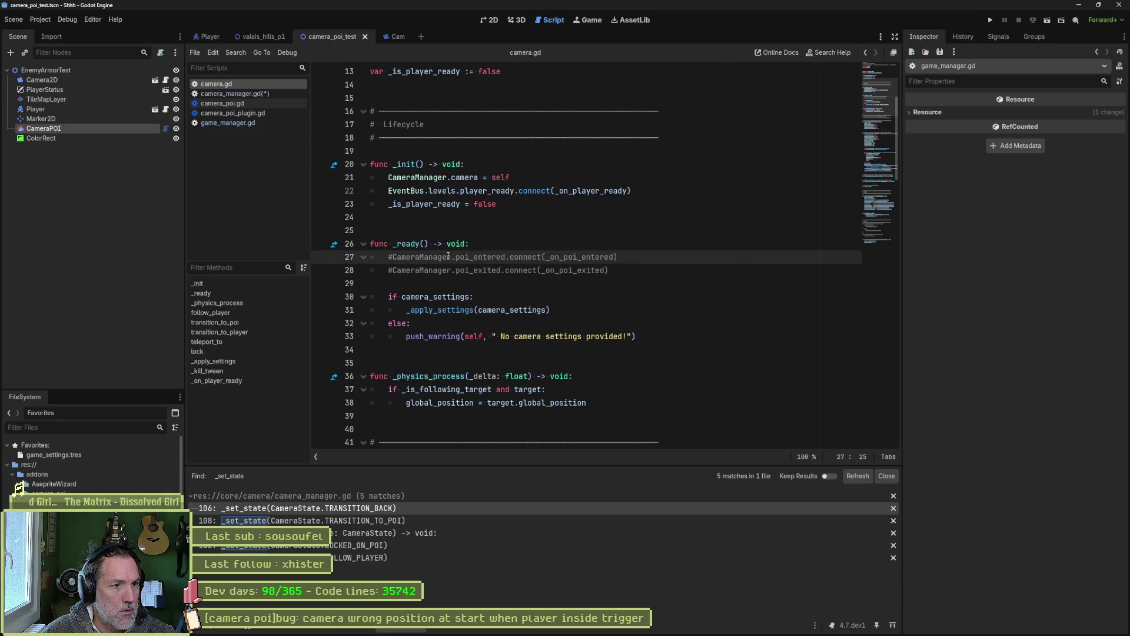
{"action": "left_click", "coordinate": [237, 382]}
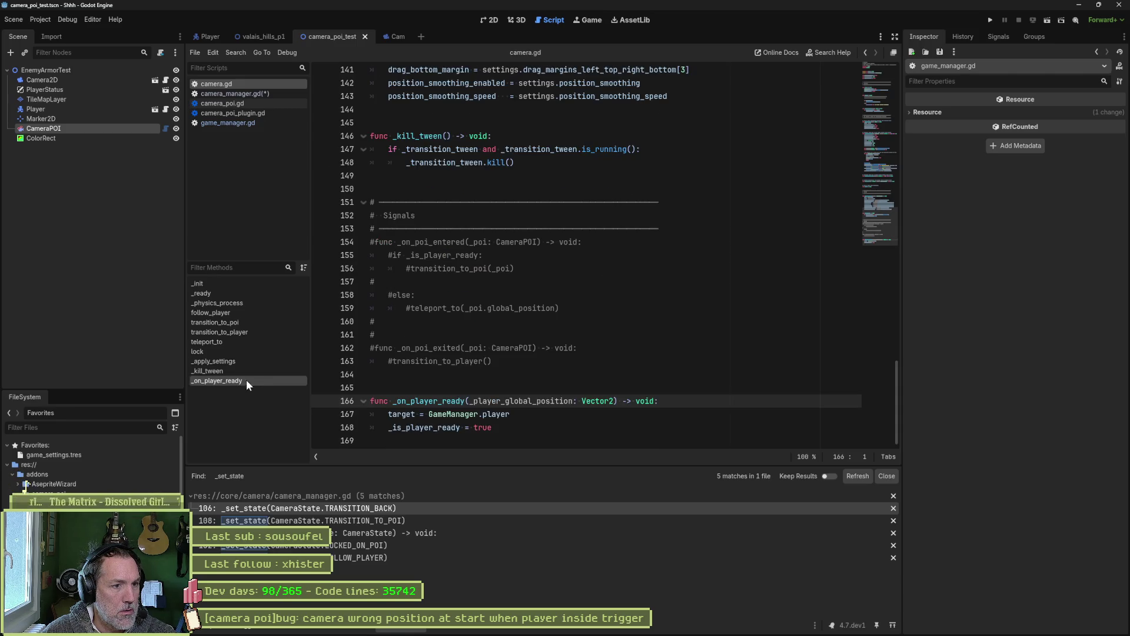
{"action": "double_click", "coordinate": [428, 401]}
{"action": "key", "text": "ctrl+shift+f"}
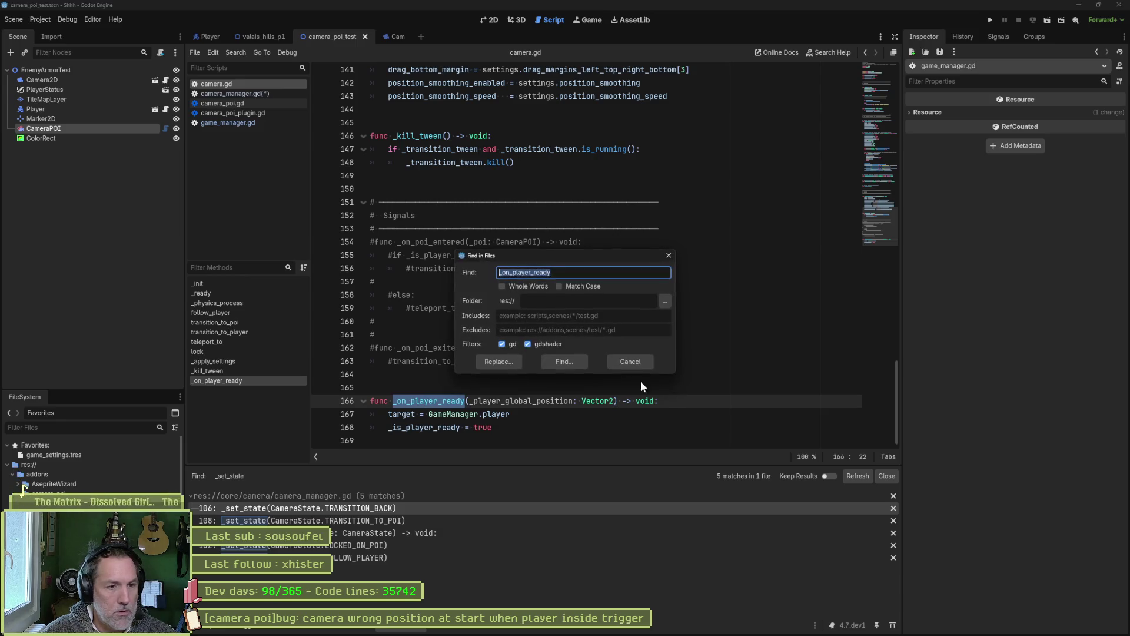
{"action": "key", "text": "Return"}
Replace GameManager.ready with camera.gd's line 22 EventBus.levels.player_ready connection.
{"action": "left_click", "coordinate": [436, 508]}
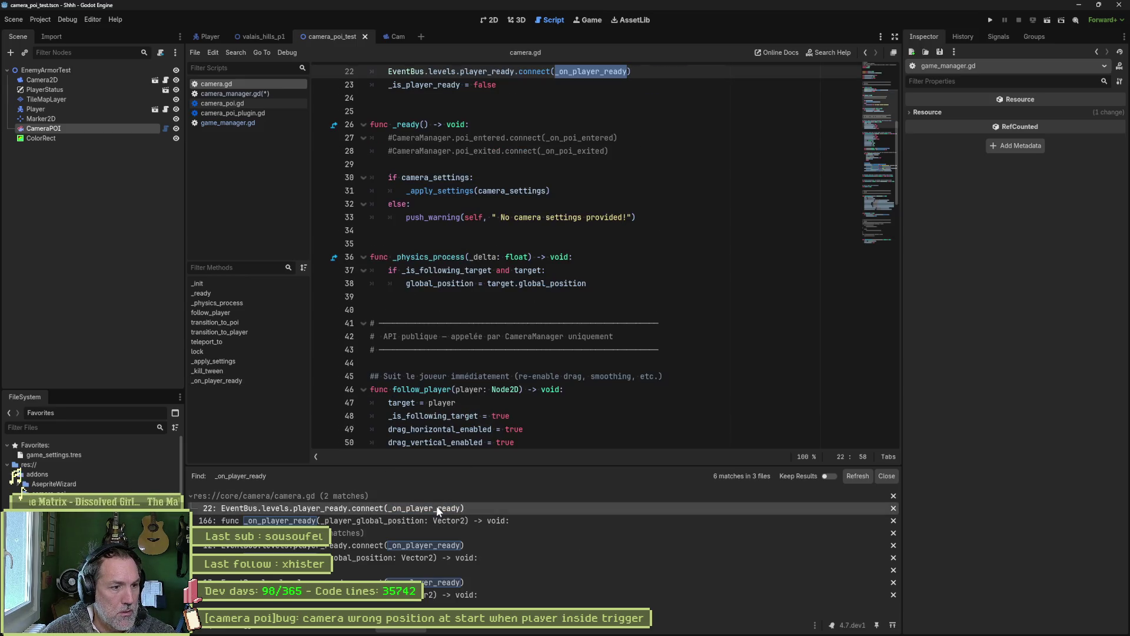
{"action": "scroll", "coordinate": [539, 306], "scroll_direction": "up", "scroll_amount": 5}
{"action": "left_click", "coordinate": [641, 269]}
{"action": "left_click_drag", "start_coordinate": [640, 266], "coordinate": [388, 256]}
{"action": "key", "text": "ctrl+c"}
{"action": "left_click", "coordinate": [257, 94]}
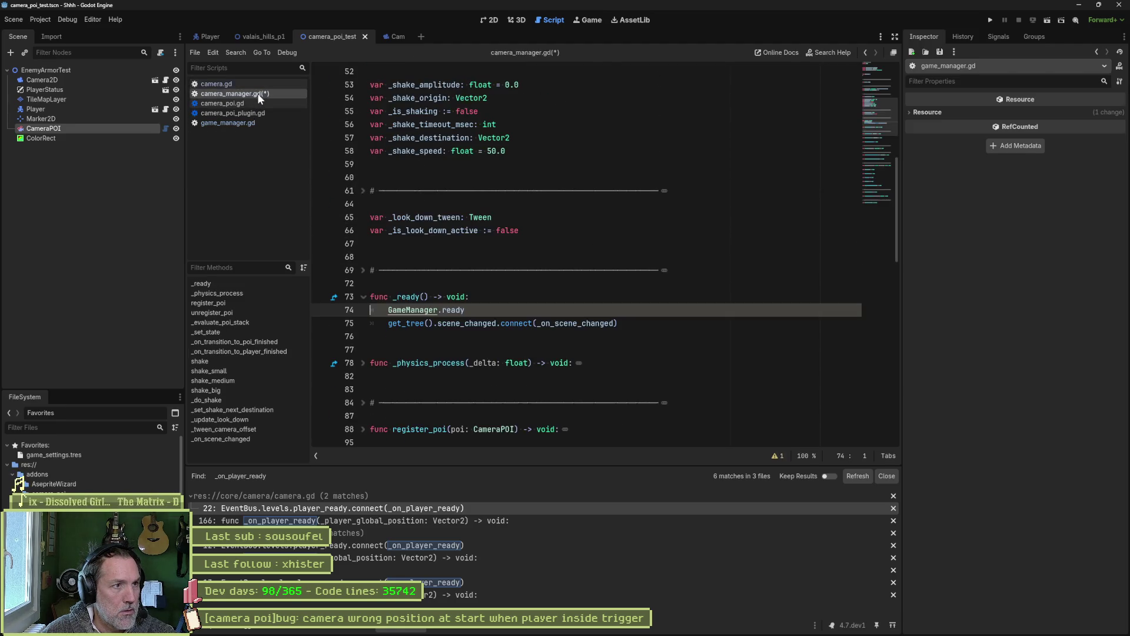
{"action": "key", "text": "shift+Home"}
{"action": "key", "text": "ctrl+v"}
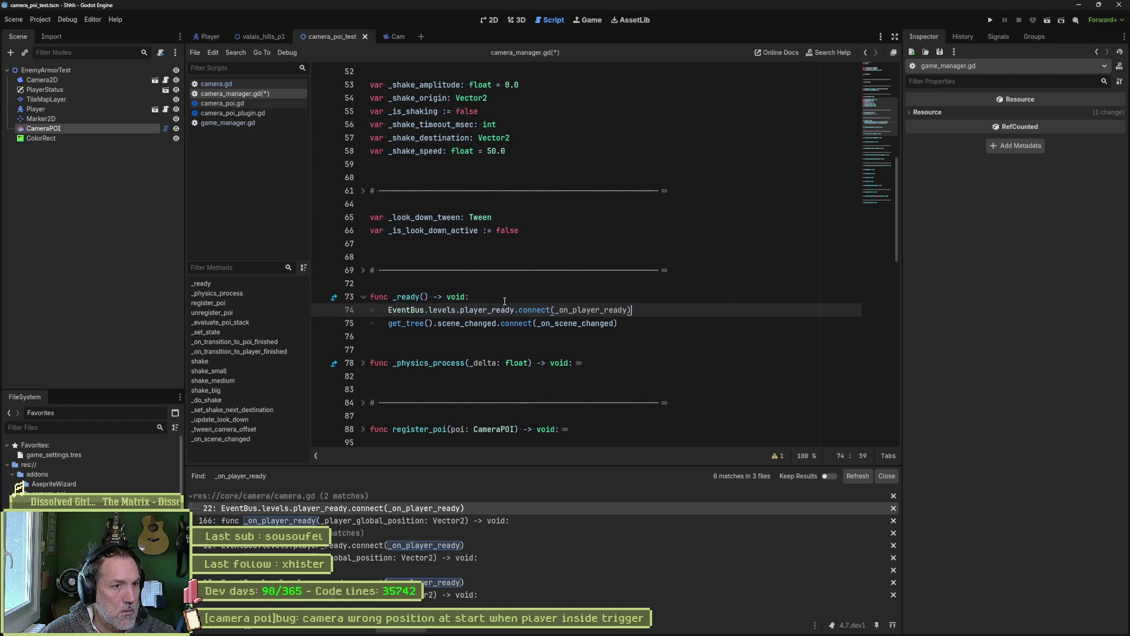
Copy the whole _on_player_ready function from camera.gd and return to camera_manager.gd.
{"action": "left_click", "coordinate": [250, 122]}
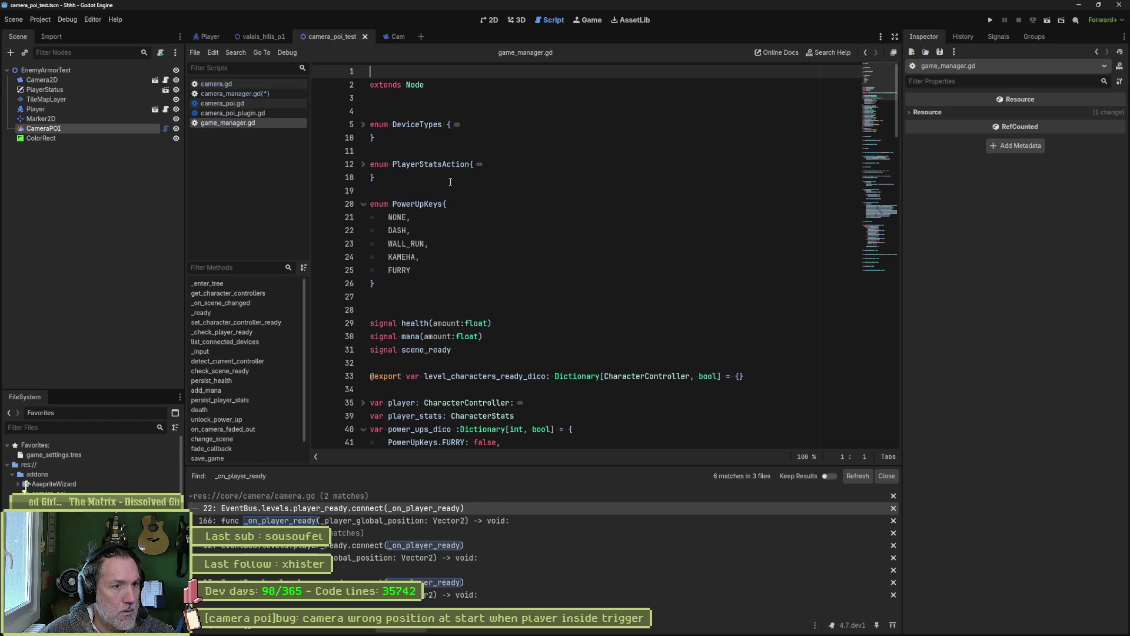
{"action": "left_click", "coordinate": [256, 84]}
{"action": "left_click", "coordinate": [593, 269], "text": "ctrl"}
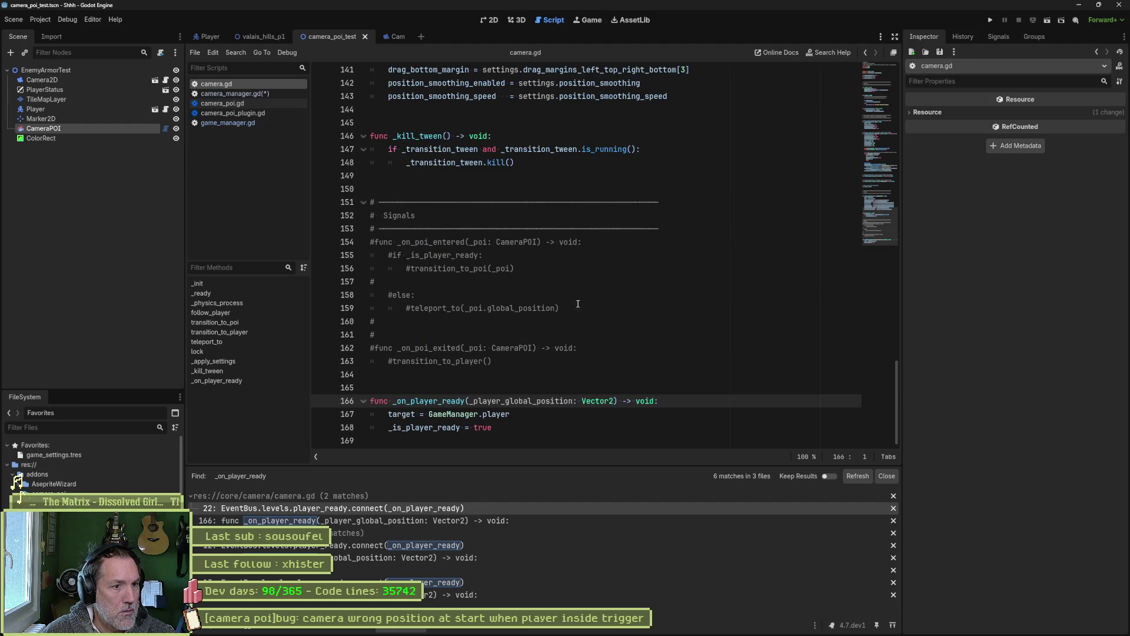
{"action": "mouse_move", "coordinate": [550, 417]}
{"action": "left_mouse_down"}
{"action": "mouse_move", "coordinate": [377, 386]}
{"action": "mouse_move", "coordinate": [372, 374]}
{"action": "left_mouse_up"}
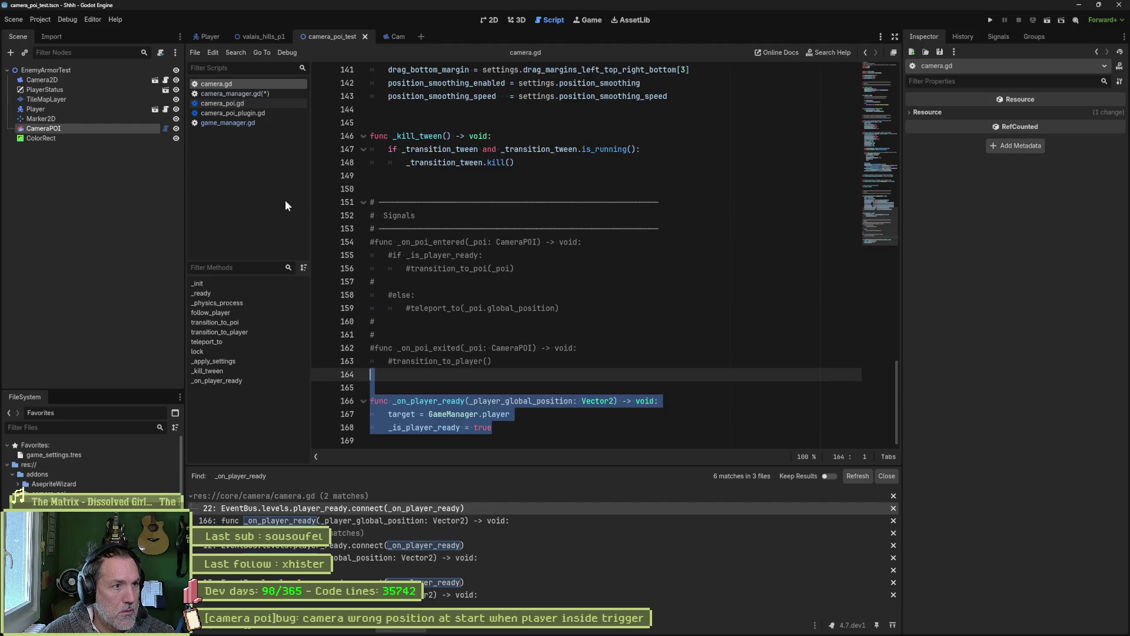
{"action": "left_click", "coordinate": [263, 94]}
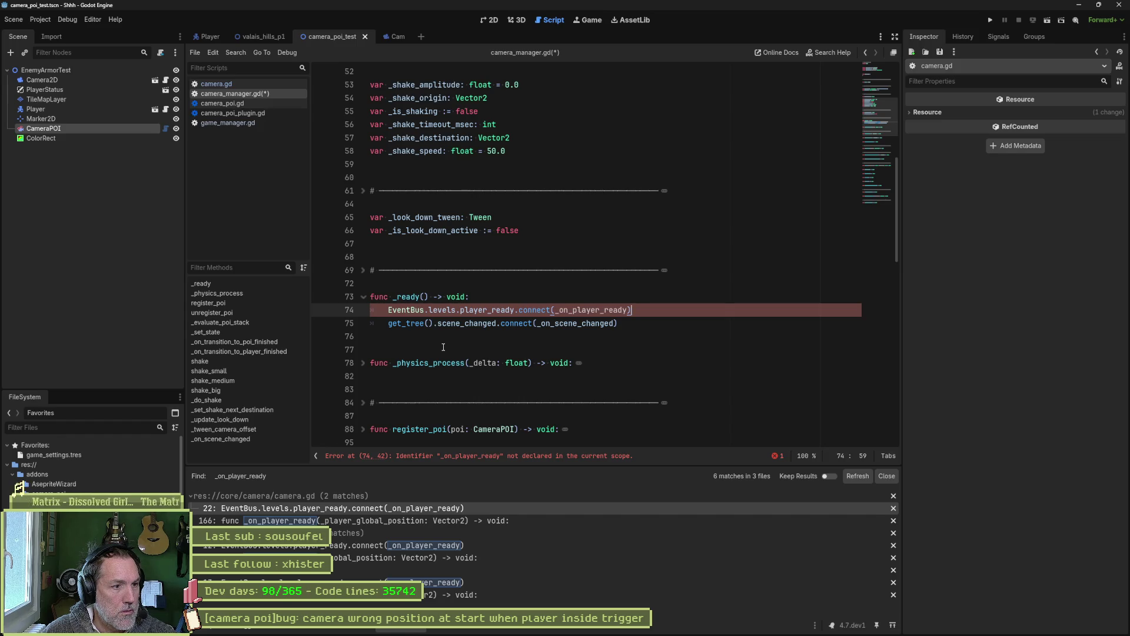
Unfold the scene-change comment and the Look-down, Shake, transition callbacks and orchestrated transitions headers.
{"action": "left_click", "coordinate": [258, 439]}
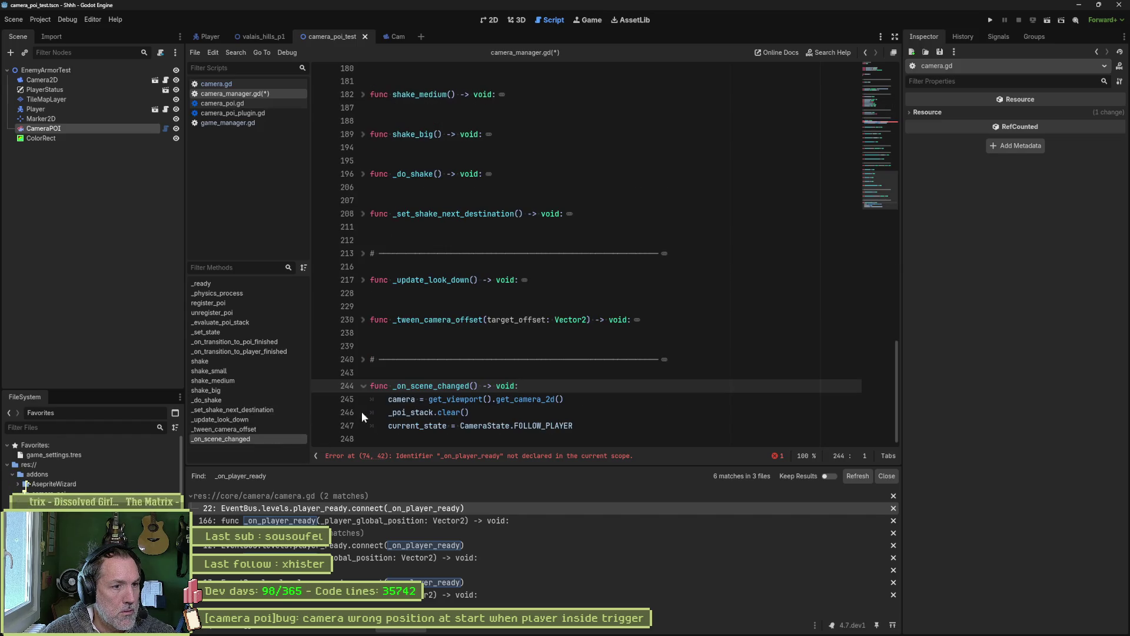
{"action": "left_click", "coordinate": [363, 360]}
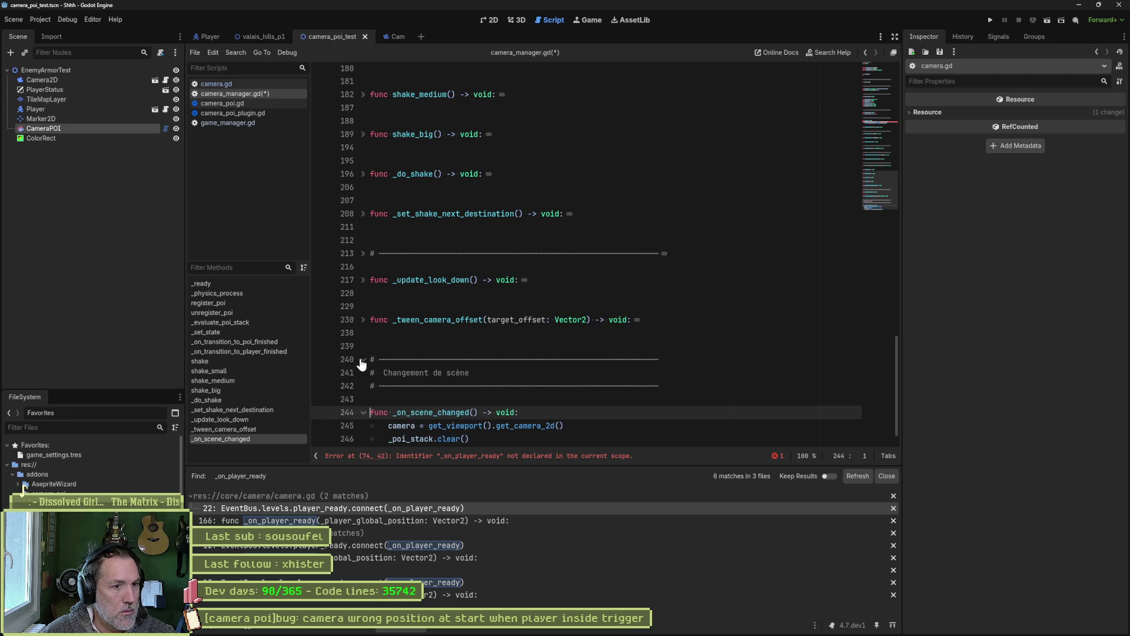
{"action": "left_click", "coordinate": [363, 253]}
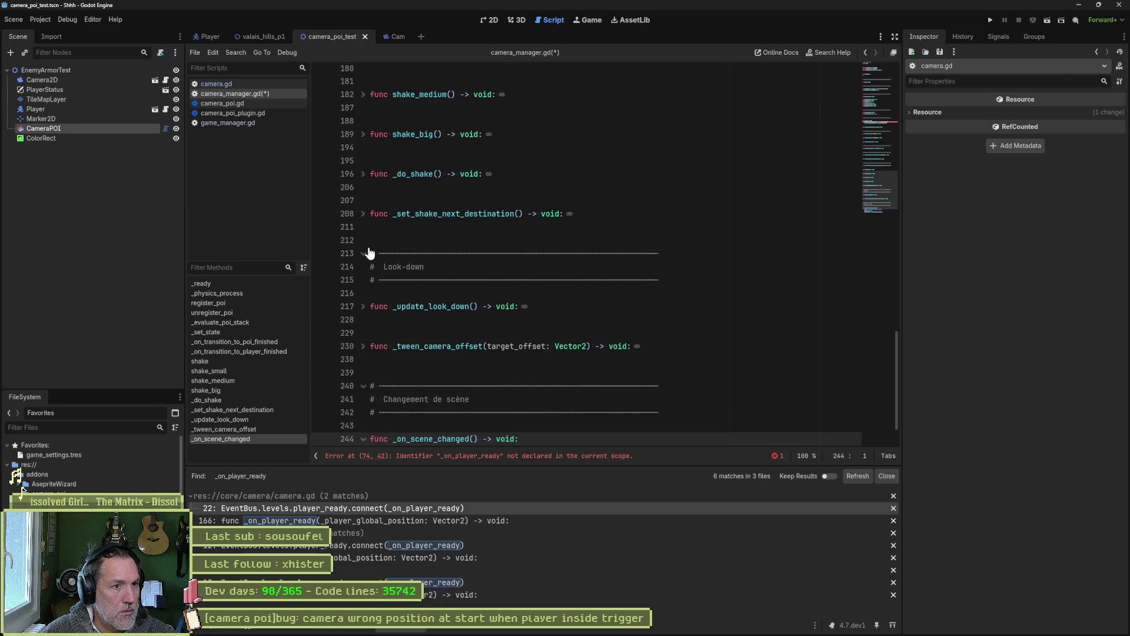
{"action": "scroll", "coordinate": [376, 254], "scroll_direction": "up", "scroll_amount": 3}
{"action": "left_click", "coordinate": [363, 107]}
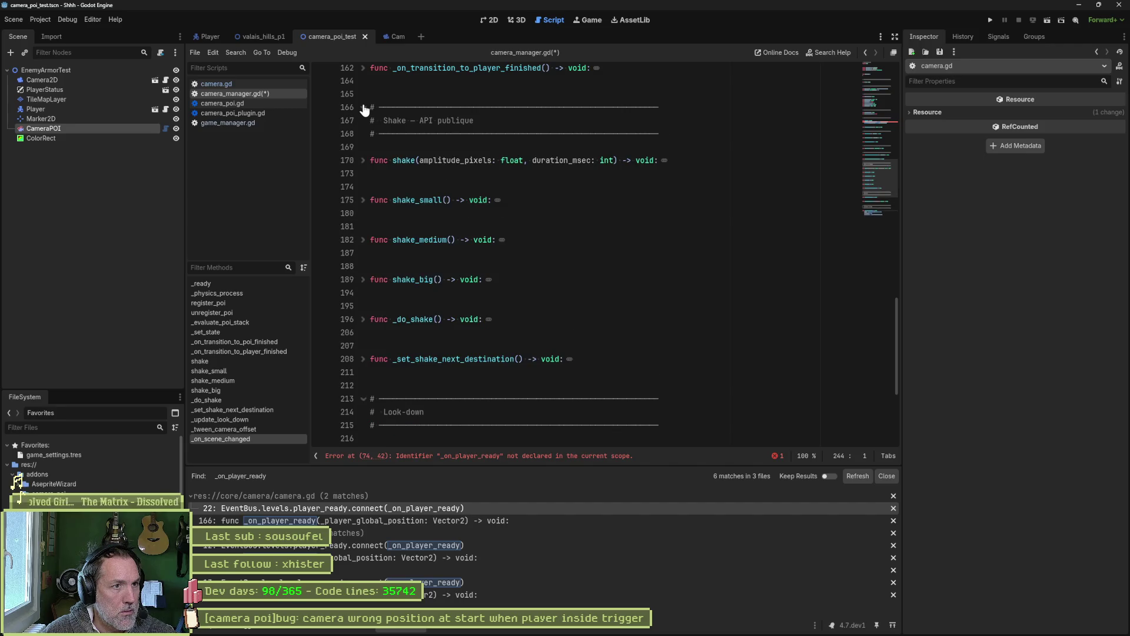
{"action": "scroll", "coordinate": [494, 230], "scroll_direction": "up", "scroll_amount": 5}
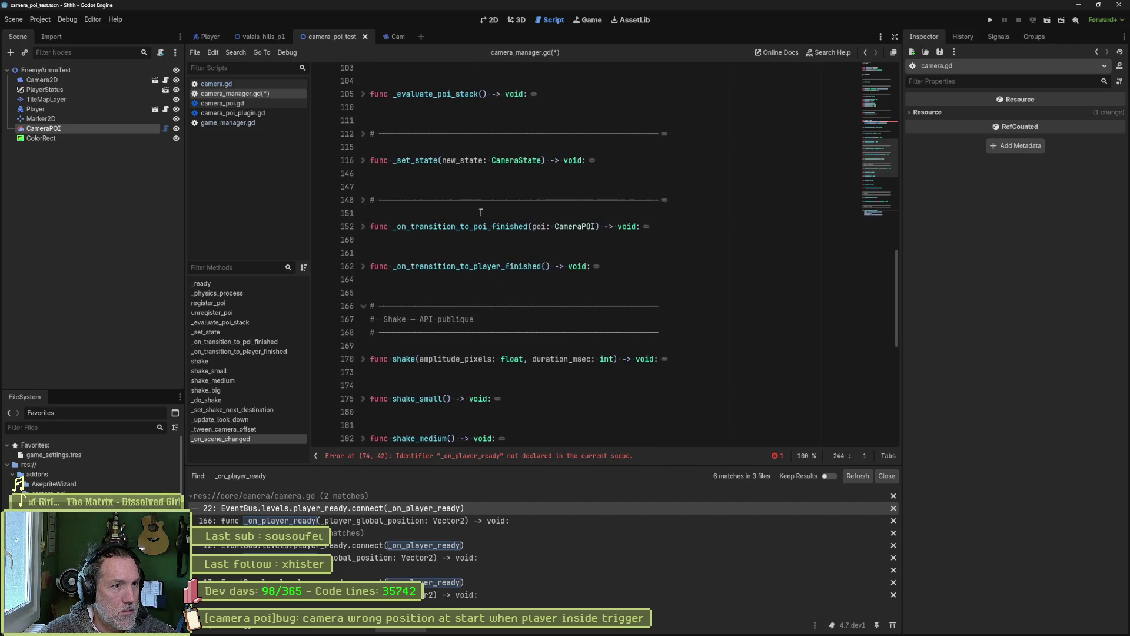
{"action": "left_click", "coordinate": [363, 199]}
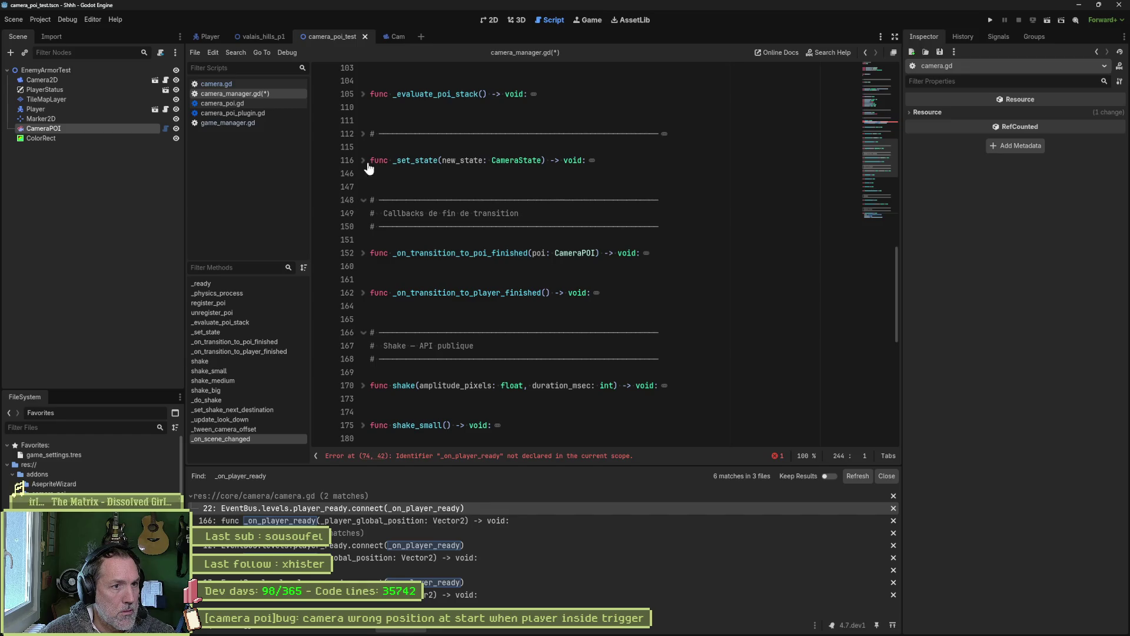
{"action": "left_click", "coordinate": [363, 133]}
Unfold the POI public API and Lifecycle section headers.
{"action": "scroll", "coordinate": [366, 141], "scroll_direction": "up", "scroll_amount": 2}
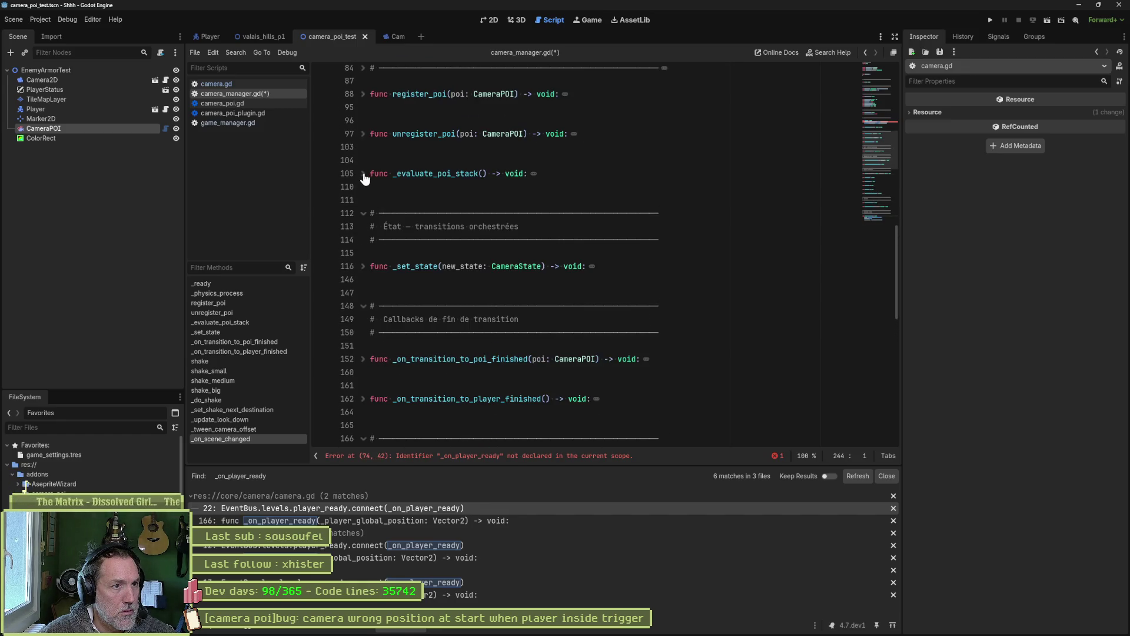
{"action": "scroll", "coordinate": [447, 197], "scroll_direction": "up", "scroll_amount": 2}
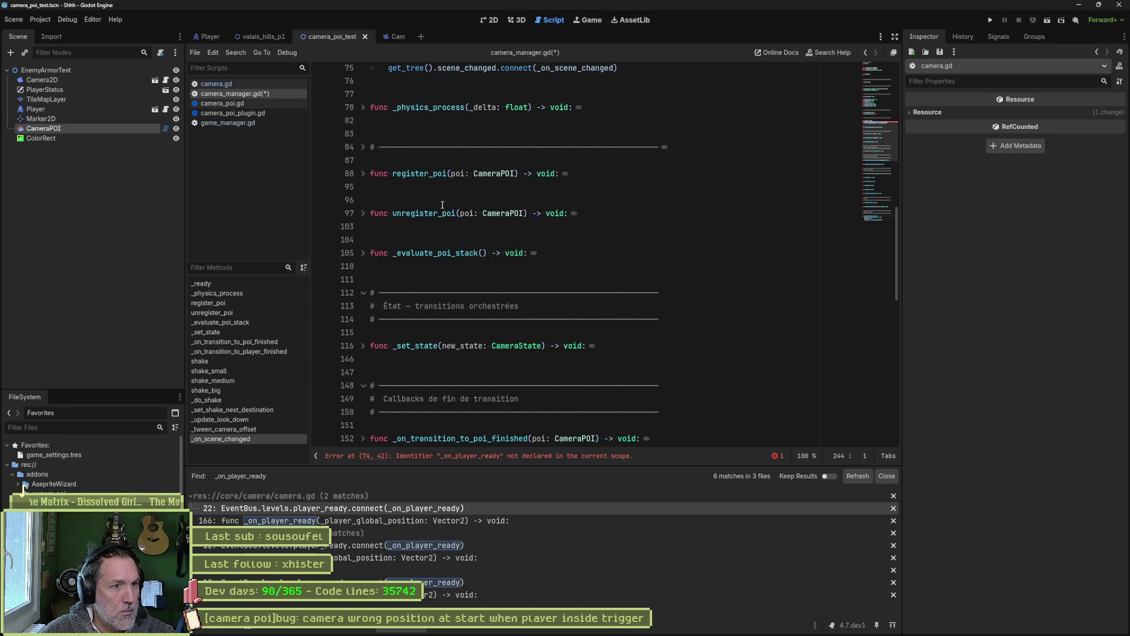
{"action": "left_click", "coordinate": [362, 148]}
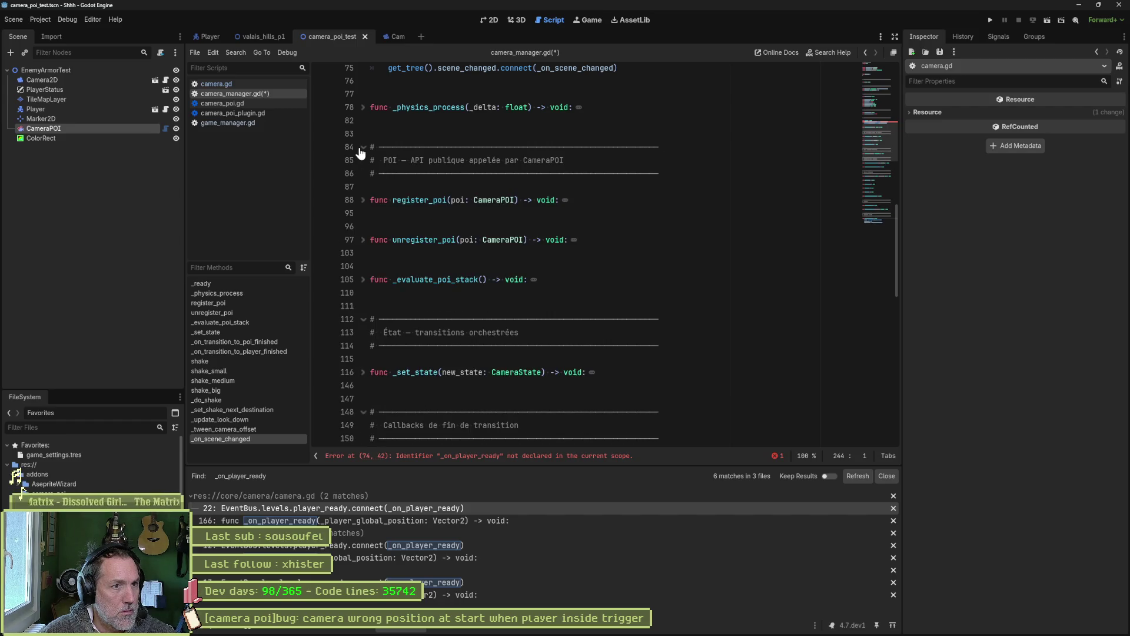
{"action": "scroll", "coordinate": [445, 192], "scroll_direction": "up", "scroll_amount": 4}
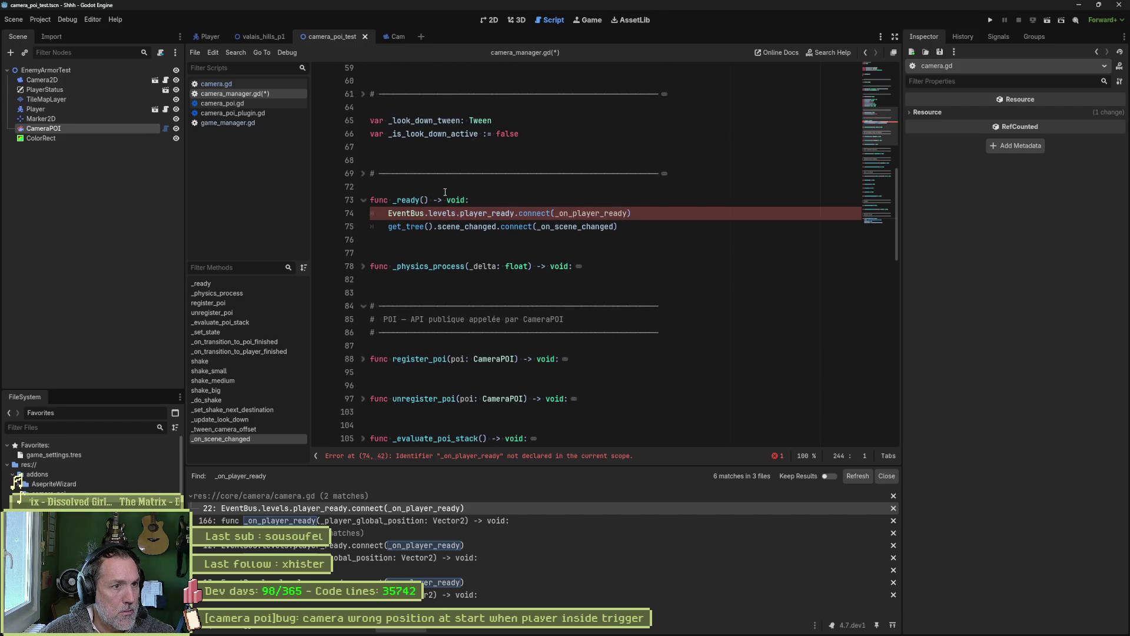
{"action": "left_click", "coordinate": [362, 173]}
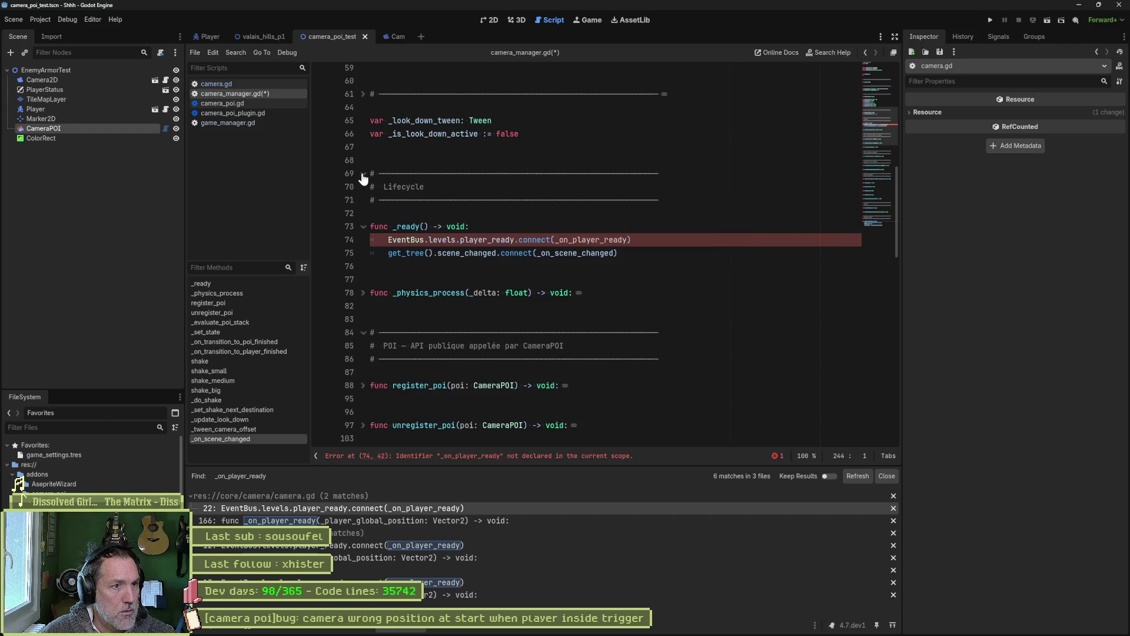
{"action": "scroll", "coordinate": [569, 314], "scroll_direction": "down", "scroll_amount": 4}
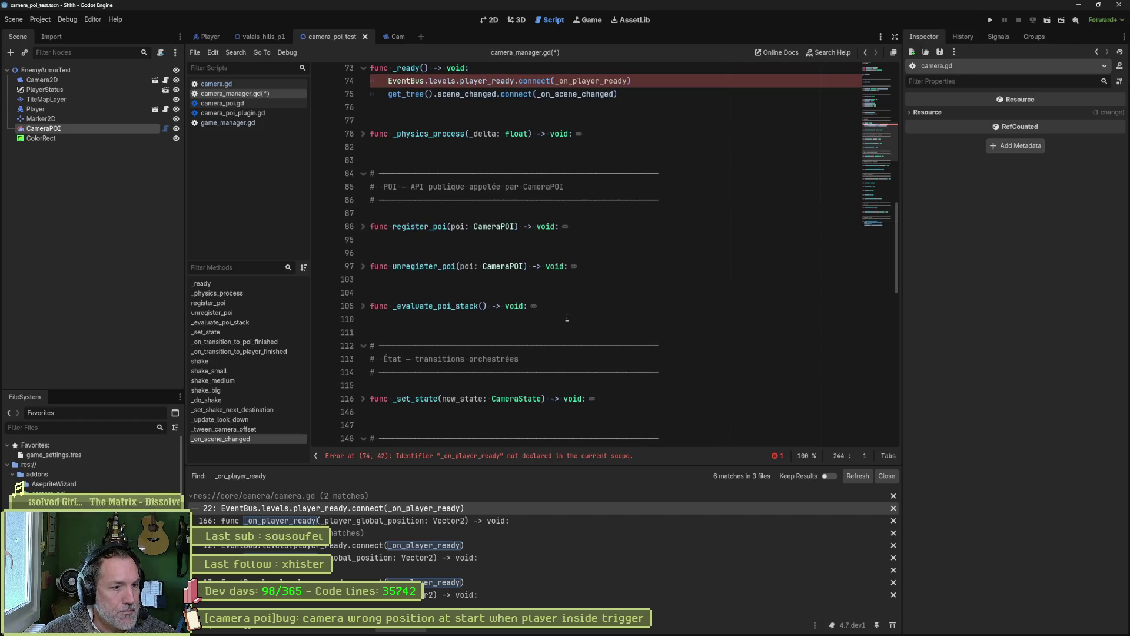
{"action": "scroll", "coordinate": [569, 317], "scroll_direction": "down", "scroll_amount": 5}
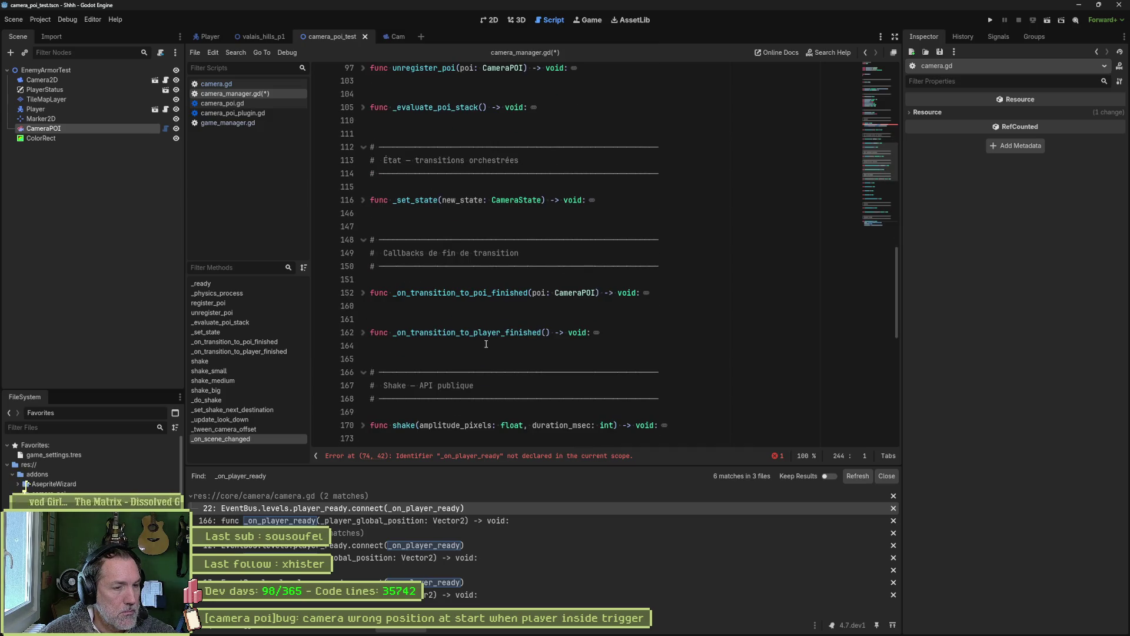
{"action": "scroll", "coordinate": [488, 343], "scroll_direction": "down", "scroll_amount": 10}
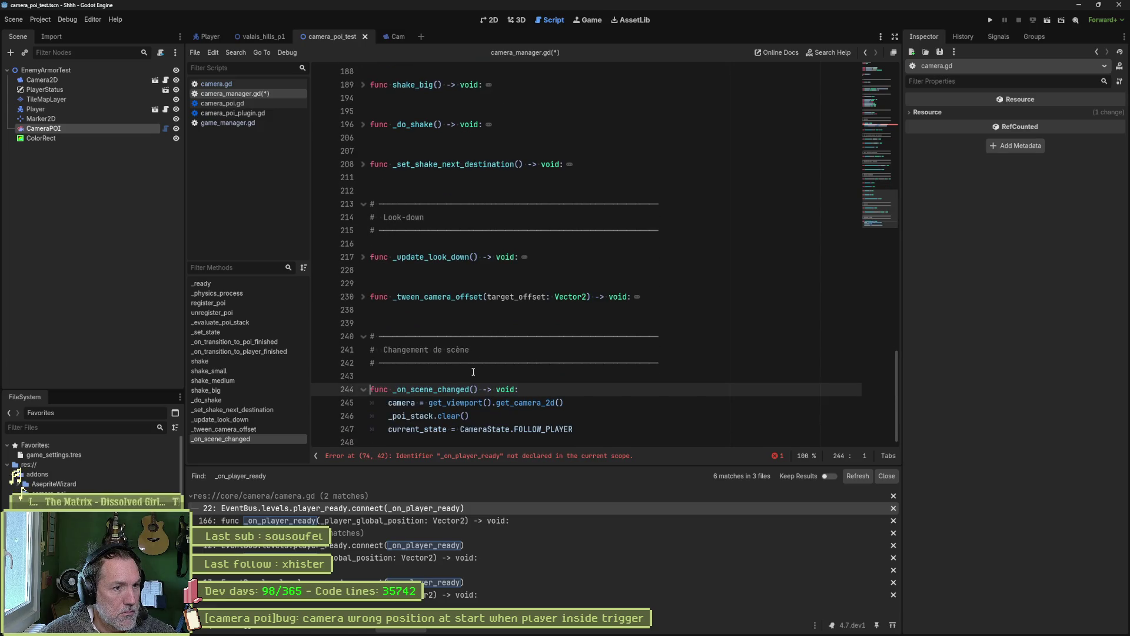
Paste the _on_player_ready handler above _on_scene_changed, add blank lines, and select its body.
{"action": "key", "text": "Return"}
{"action": "type", "text": "func _on_player_ready(_player_global_position: Vector2) -> void: \ttarget = GameManager.player \t_is_player_ready = true"}
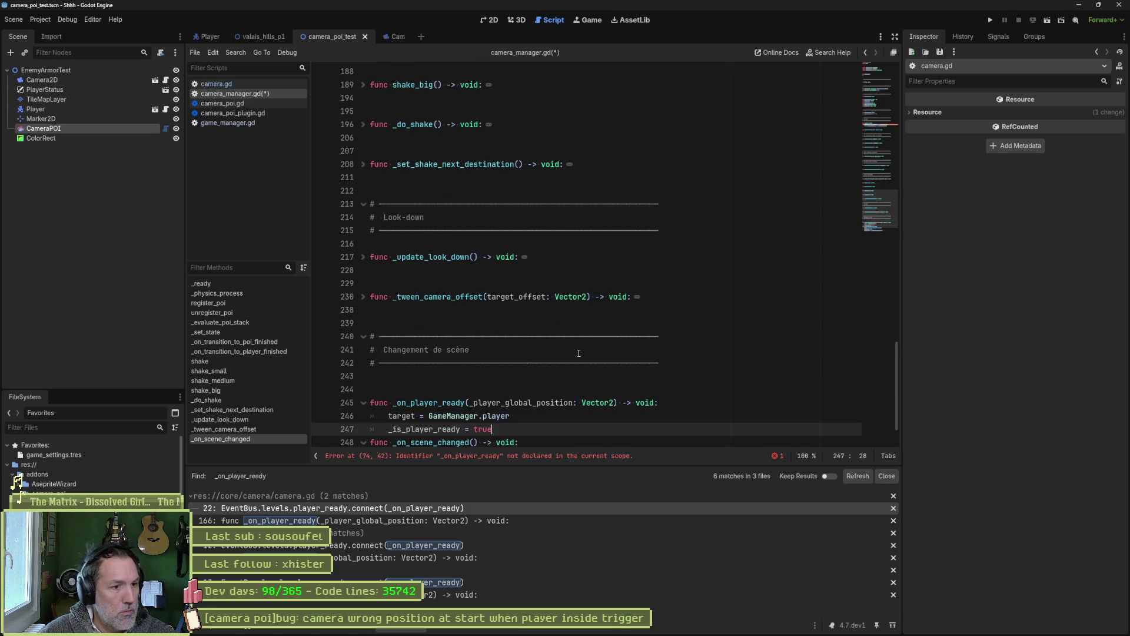
{"action": "key", "text": "Return"}
{"action": "key", "text": "Return"}
{"action": "scroll", "coordinate": [553, 352], "scroll_direction": "down", "scroll_amount": 2}
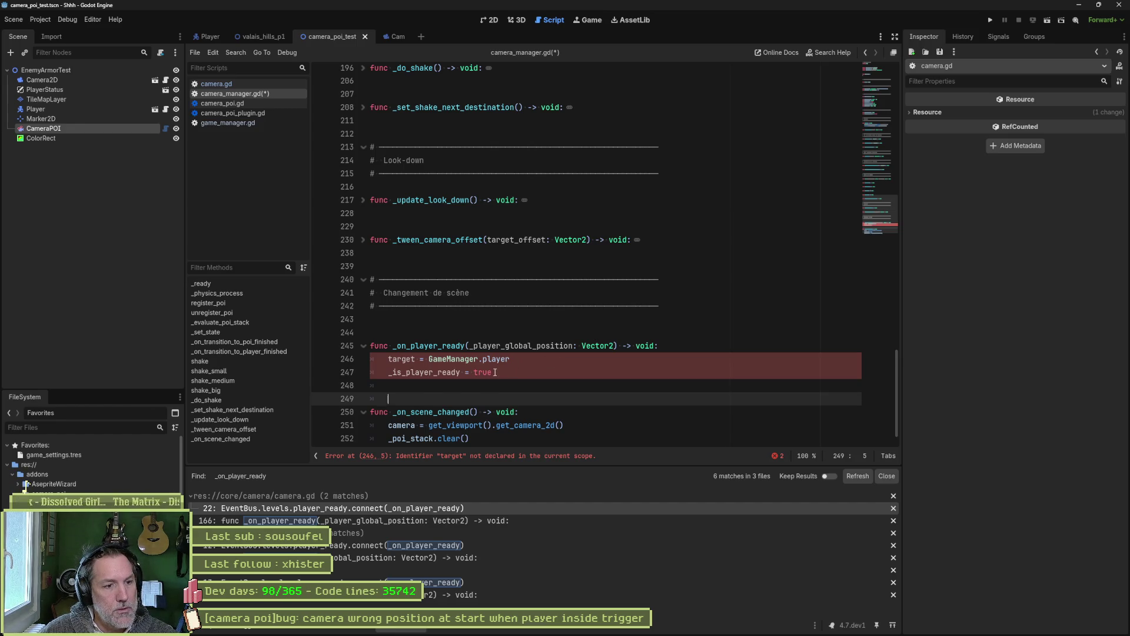
{"action": "left_click_drag", "start_coordinate": [492, 372], "coordinate": [388, 358]}
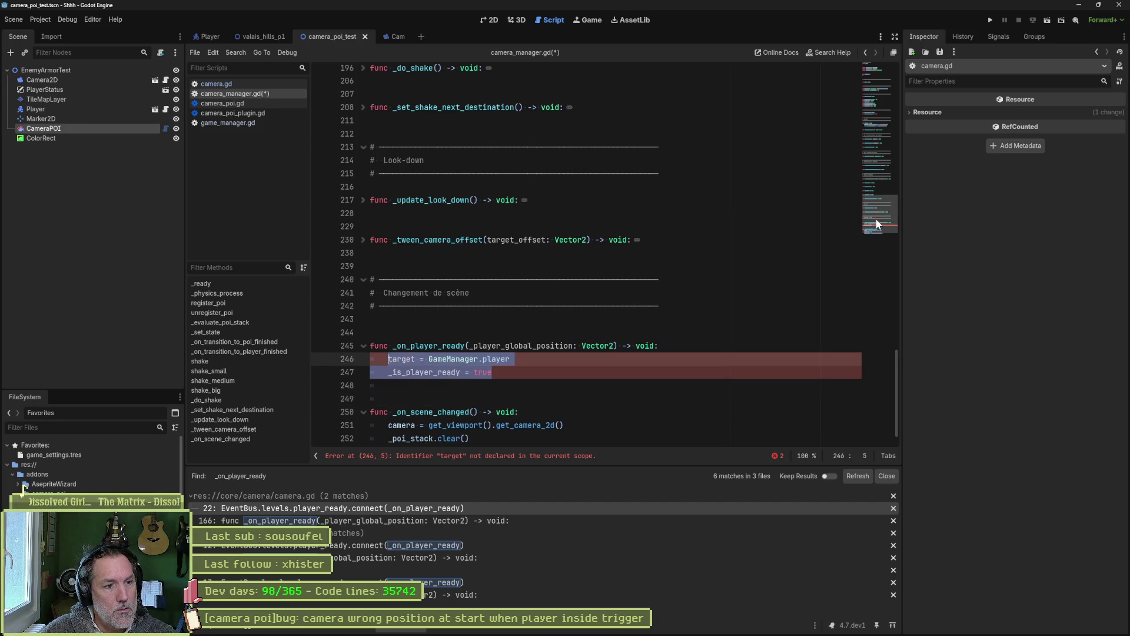
Unfold the CameraState enum and place the caret after TRANSITION_TO_POI.
{"action": "left_click_drag", "start_coordinate": [875, 220], "coordinate": [882, 68]}
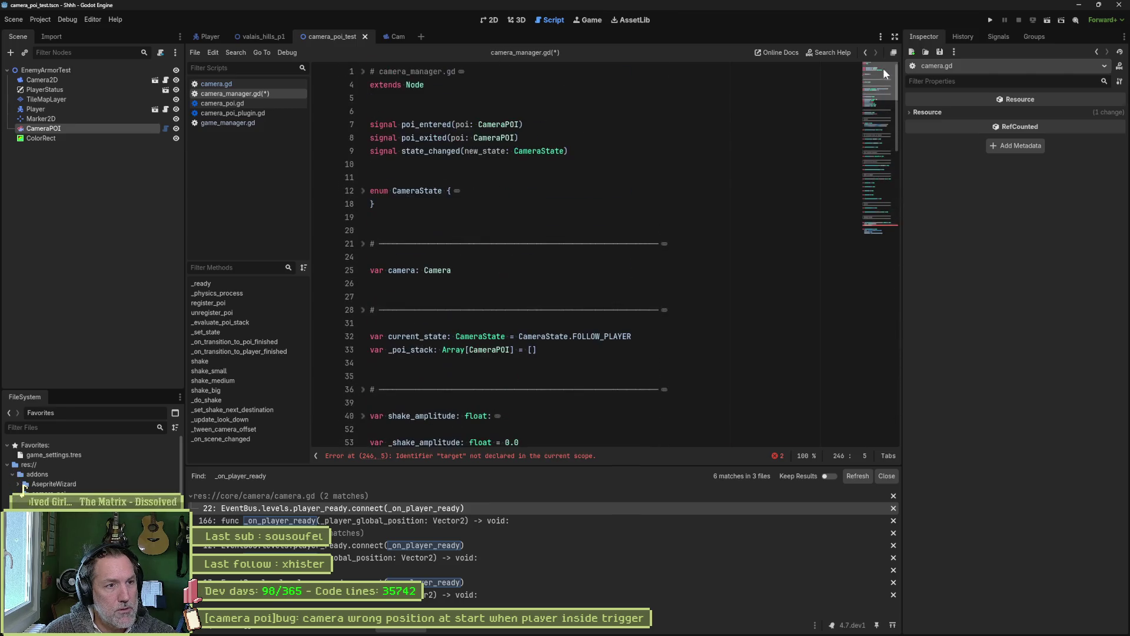
{"action": "left_click", "coordinate": [363, 190]}
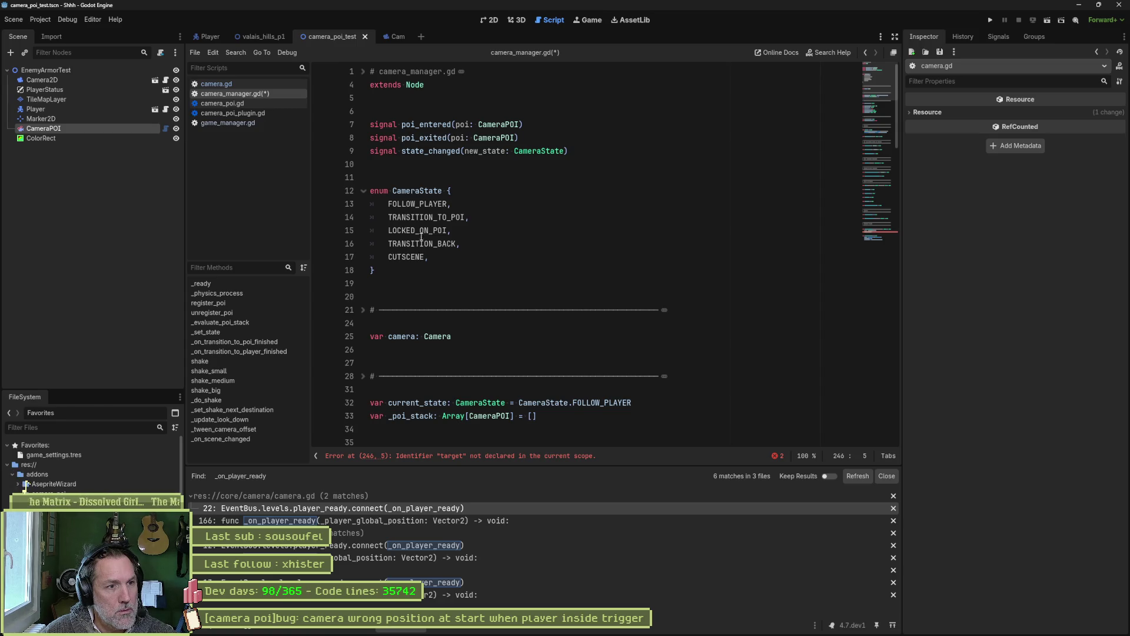
{"action": "left_click", "coordinate": [469, 217]}
{"action": "scroll", "coordinate": [565, 283], "scroll_direction": "down", "scroll_amount": 10}
{"action": "scroll", "coordinate": [565, 303], "scroll_direction": "down", "scroll_amount": 7}
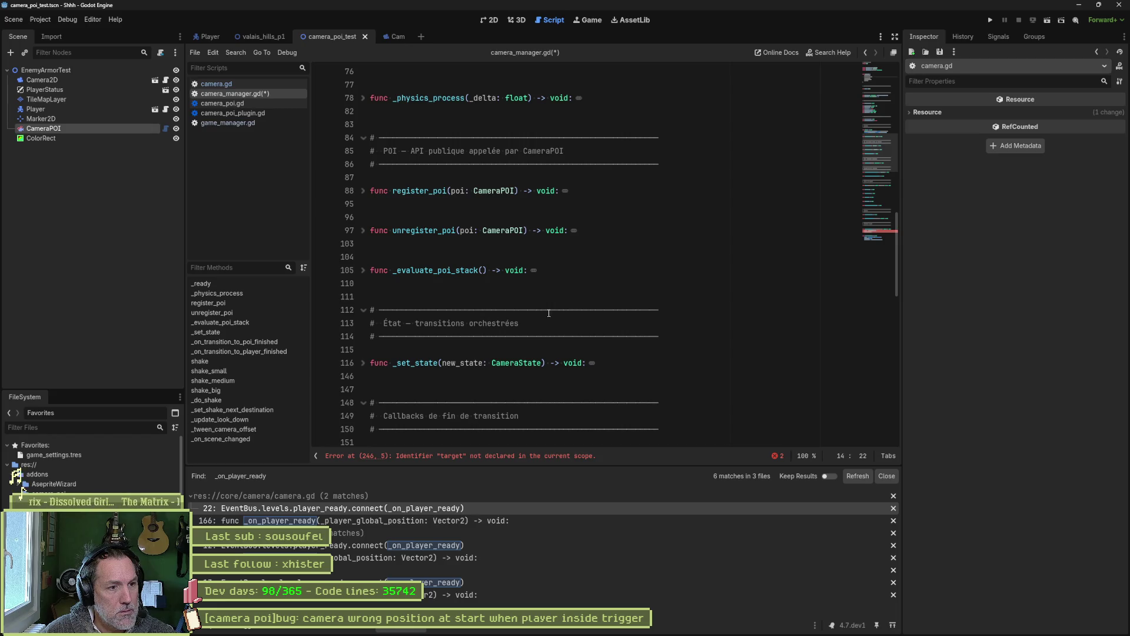
Unfold _set_state, select its transition_to_poi call, then switch to camera.gd.
{"action": "left_click", "coordinate": [363, 362]}
{"action": "scroll", "coordinate": [557, 366], "scroll_direction": "down", "scroll_amount": 6}
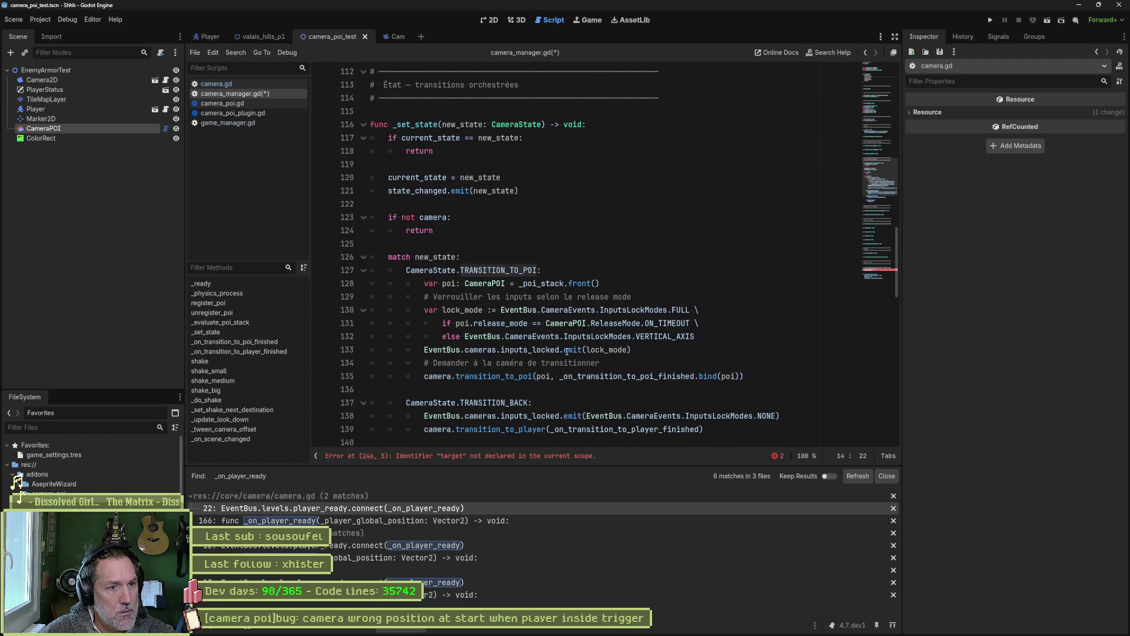
{"action": "double_click", "coordinate": [518, 375]}
{"action": "scroll", "coordinate": [500, 389], "scroll_direction": "down", "scroll_amount": 3}
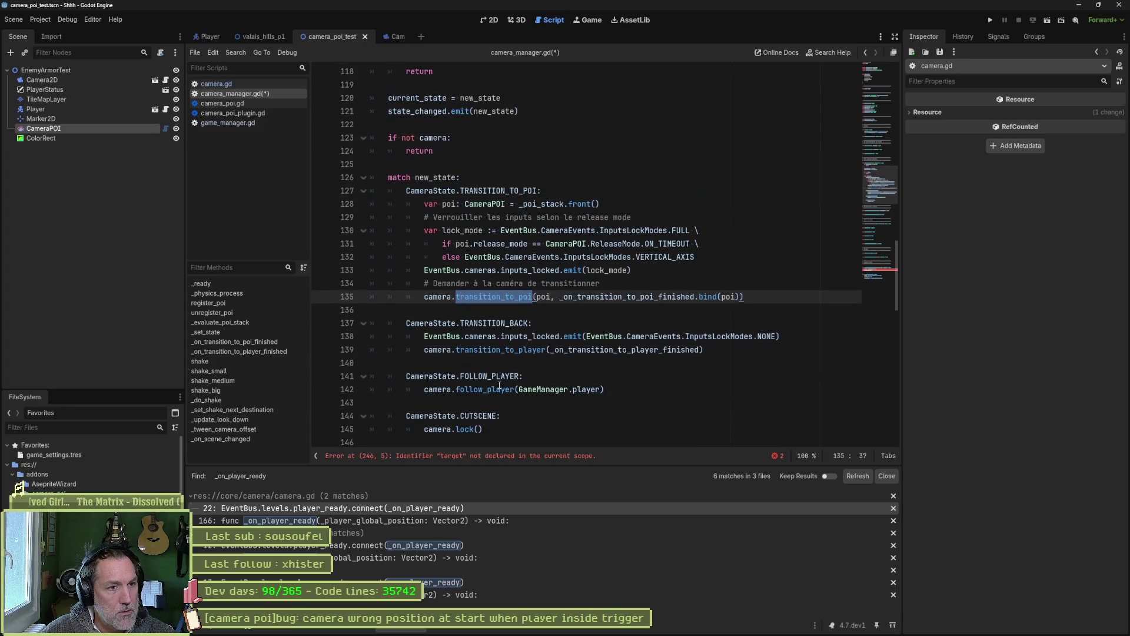
{"action": "left_click", "coordinate": [259, 84]}
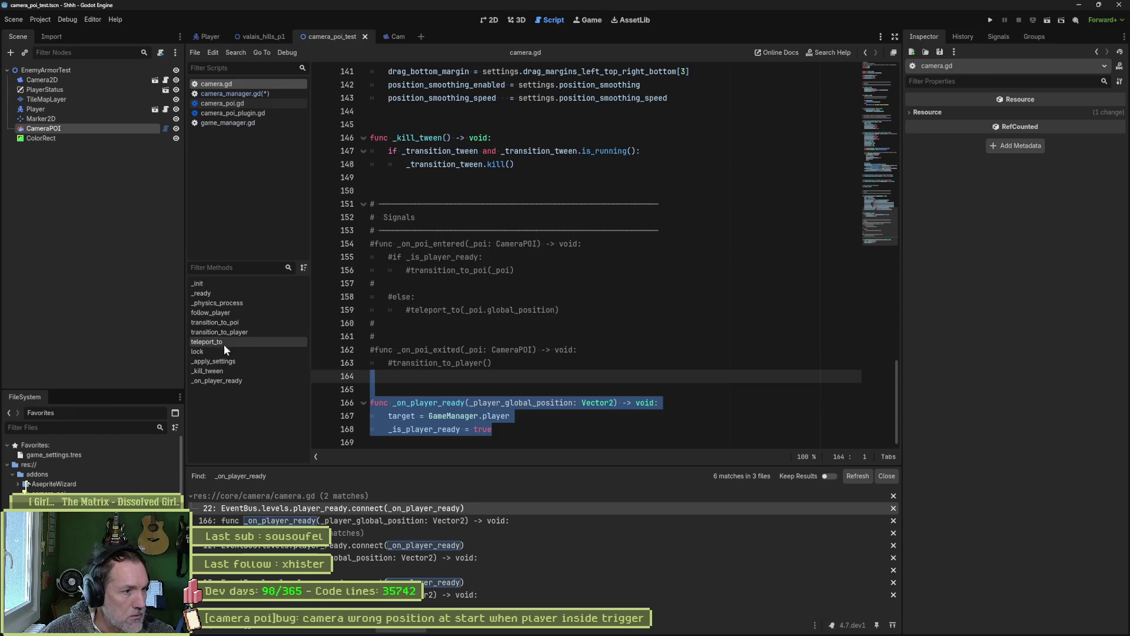
Search the project for teleport_to and select the commented call on line 159.
{"action": "left_click", "coordinate": [244, 341]}
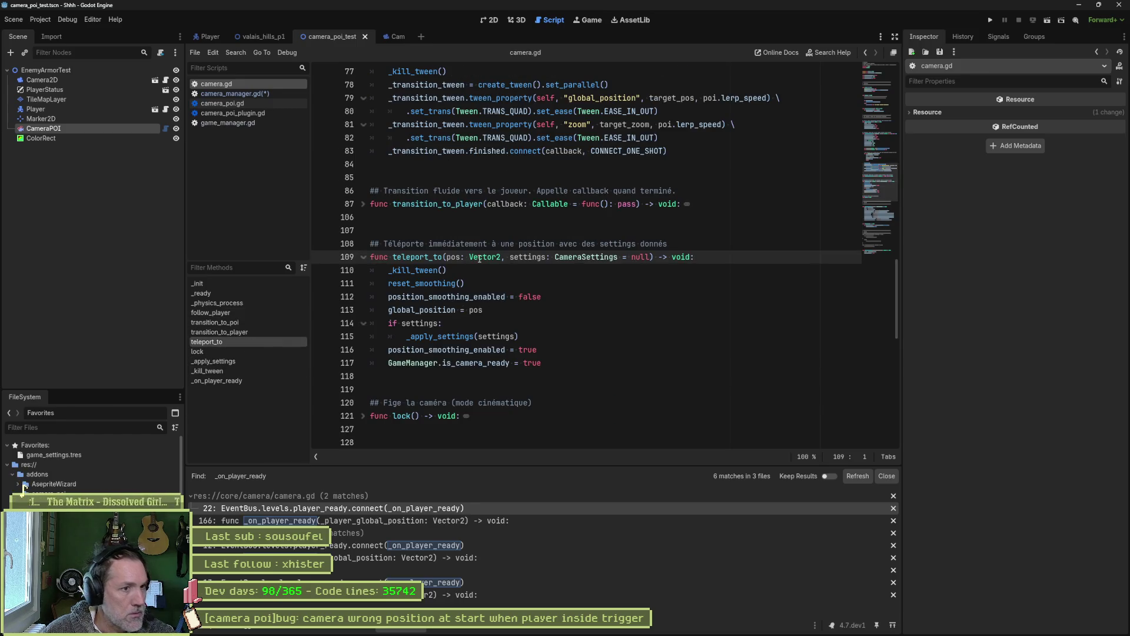
{"action": "double_click", "coordinate": [423, 256]}
{"action": "key", "text": "ctrl+shift+f"}
{"action": "left_click", "coordinate": [557, 359]}
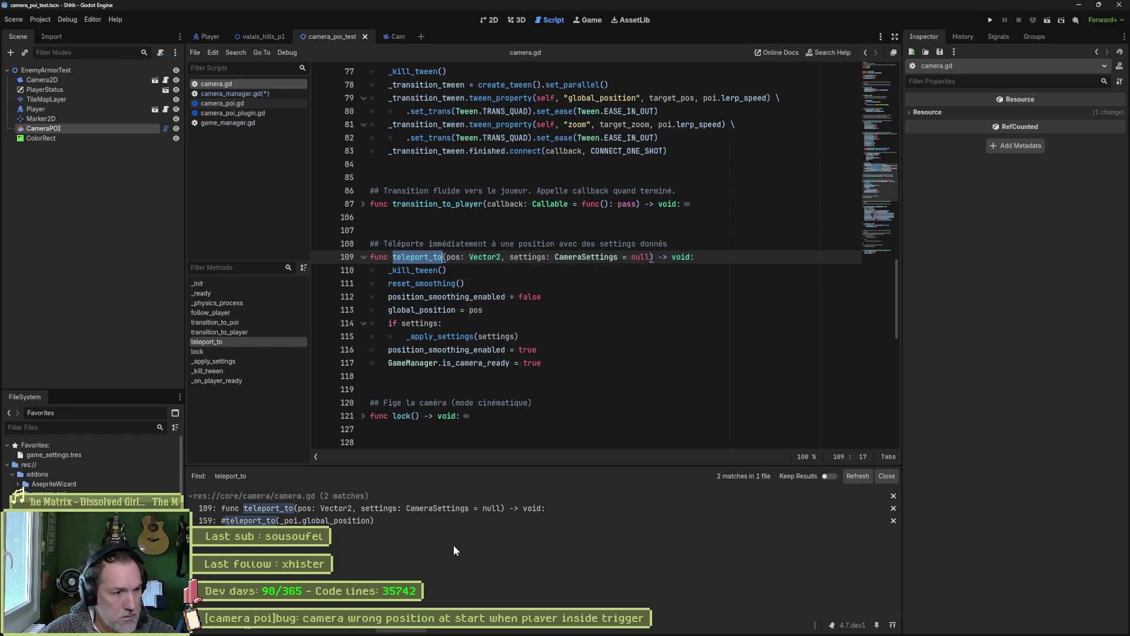
{"action": "left_click", "coordinate": [362, 522]}
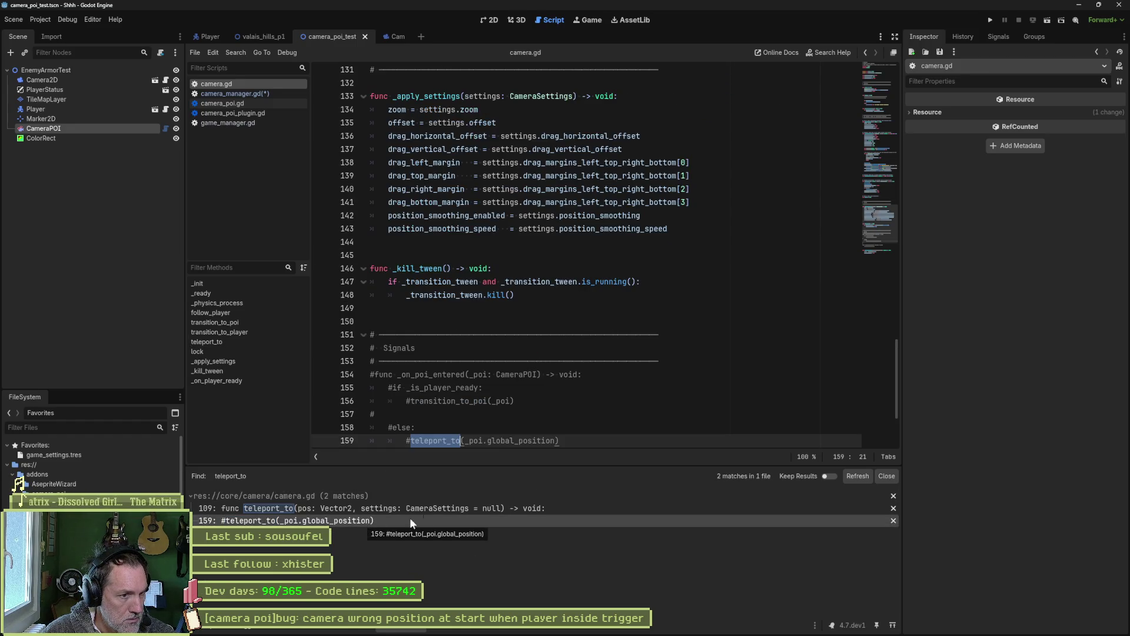
{"action": "left_click_drag", "start_coordinate": [559, 440], "coordinate": [410, 442]}
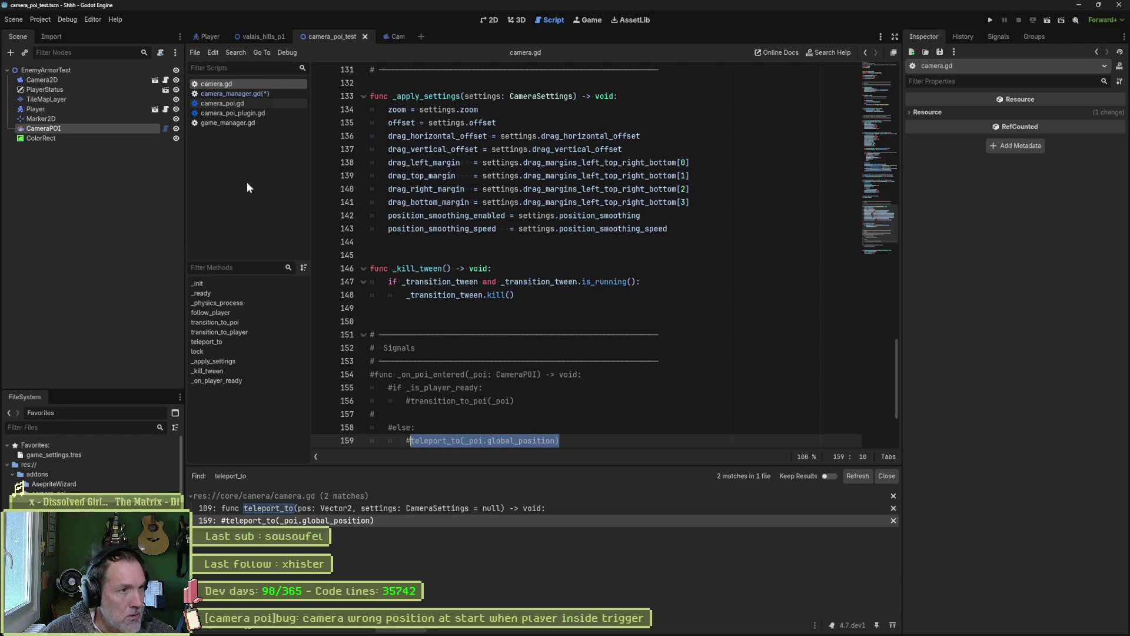
Return to camera_manager.gd's TRANSITION_TO_POI case and scroll to the top.
{"action": "left_click", "coordinate": [230, 94]}
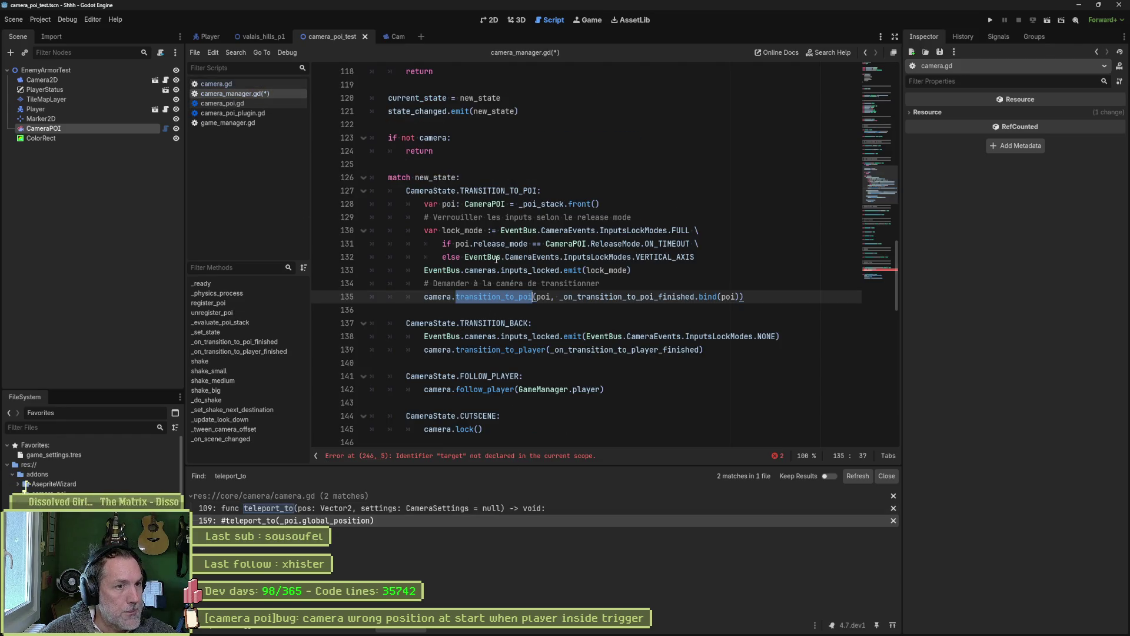
{"action": "left_click", "coordinate": [511, 190]}
{"action": "left_click_drag", "start_coordinate": [880, 192], "coordinate": [873, 66]}
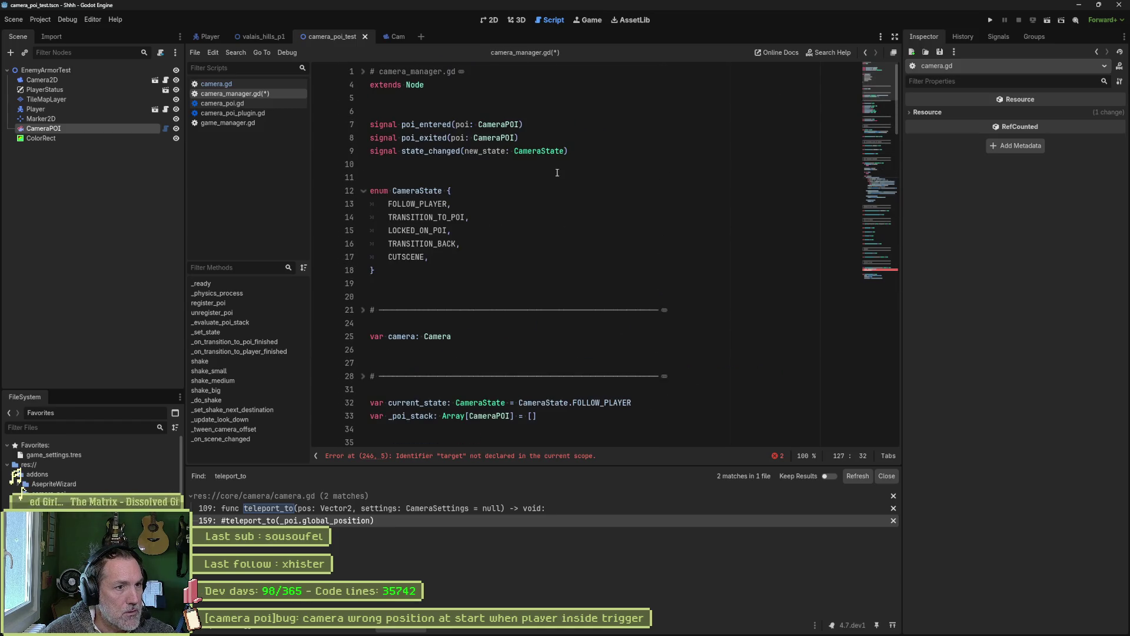
Add a TELEPORT entry after CUTSCENE in the CameraState enum and save.
{"action": "left_click", "coordinate": [483, 262]}
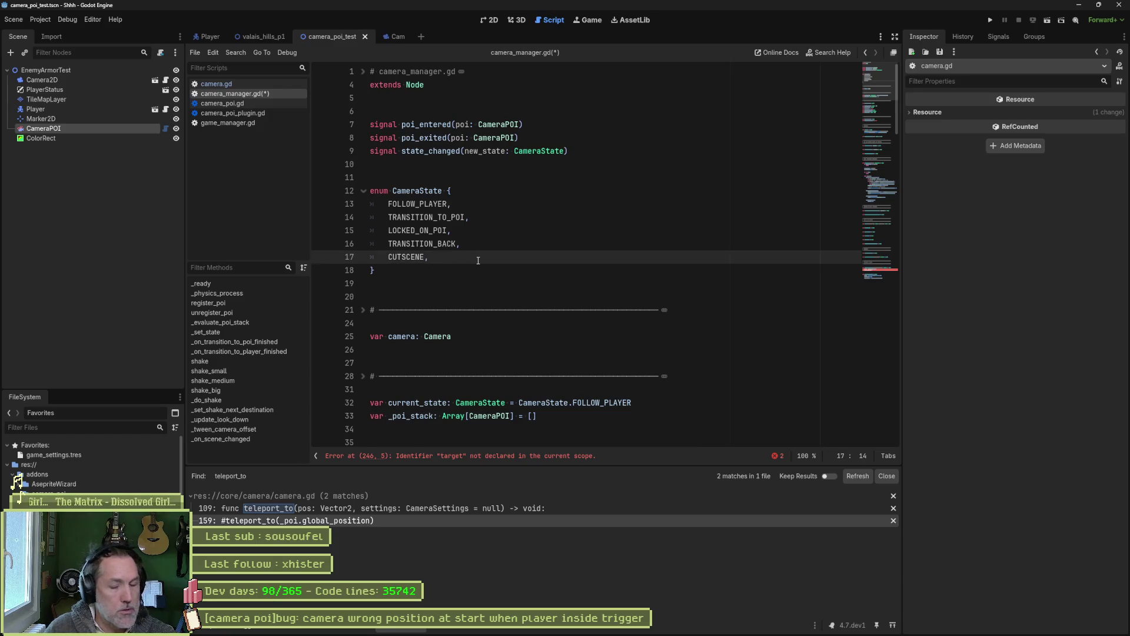
{"action": "key", "text": "Return"}
{"action": "type", "text": "TELEPORT,"}
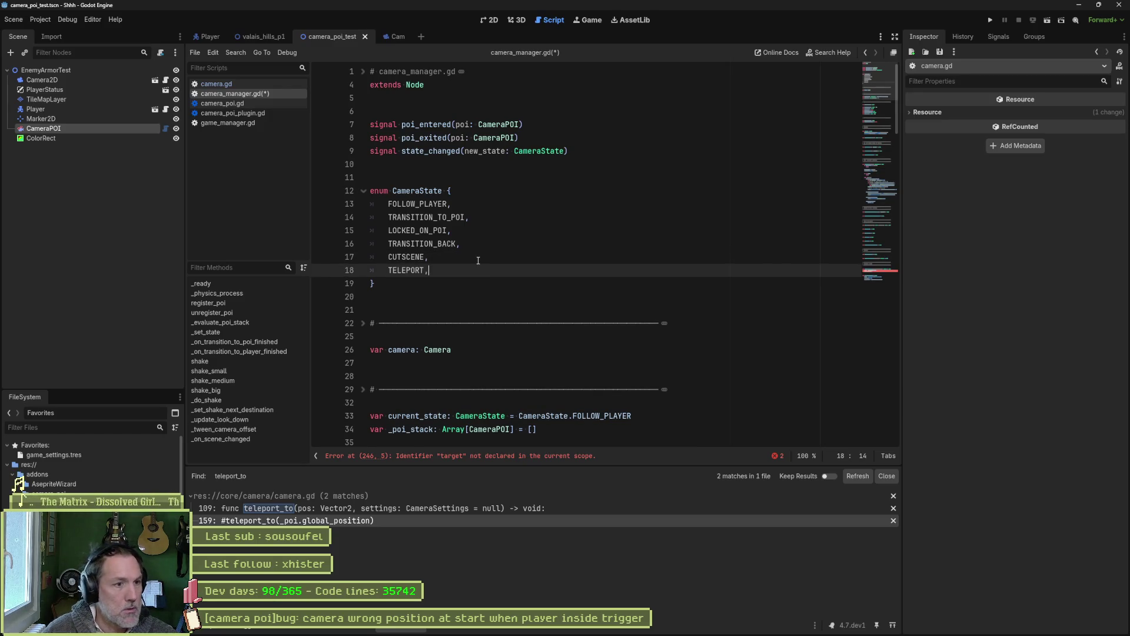
{"action": "key", "text": "ctrl+s"}
Replace the old body of _on_player_ready at line 247 with the start of new code.
{"action": "left_click", "coordinate": [443, 457]}
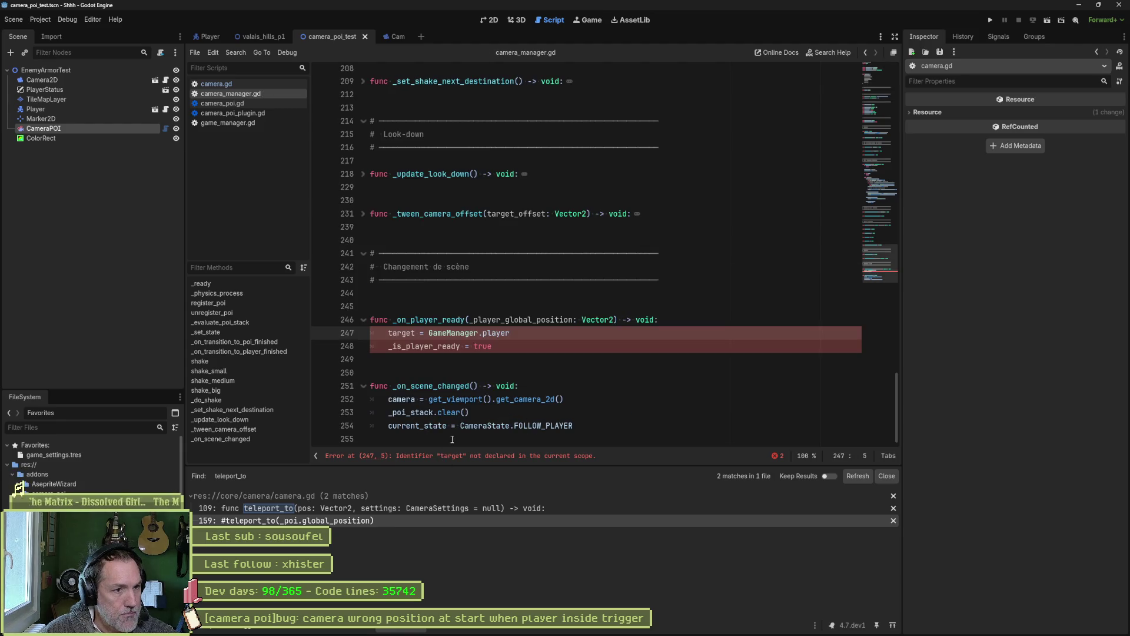
{"action": "mouse_move", "coordinate": [510, 348]}
{"action": "left_mouse_down"}
{"action": "mouse_move", "coordinate": [395, 347]}
{"action": "mouse_move", "coordinate": [388, 333]}
{"action": "left_mouse_up"}
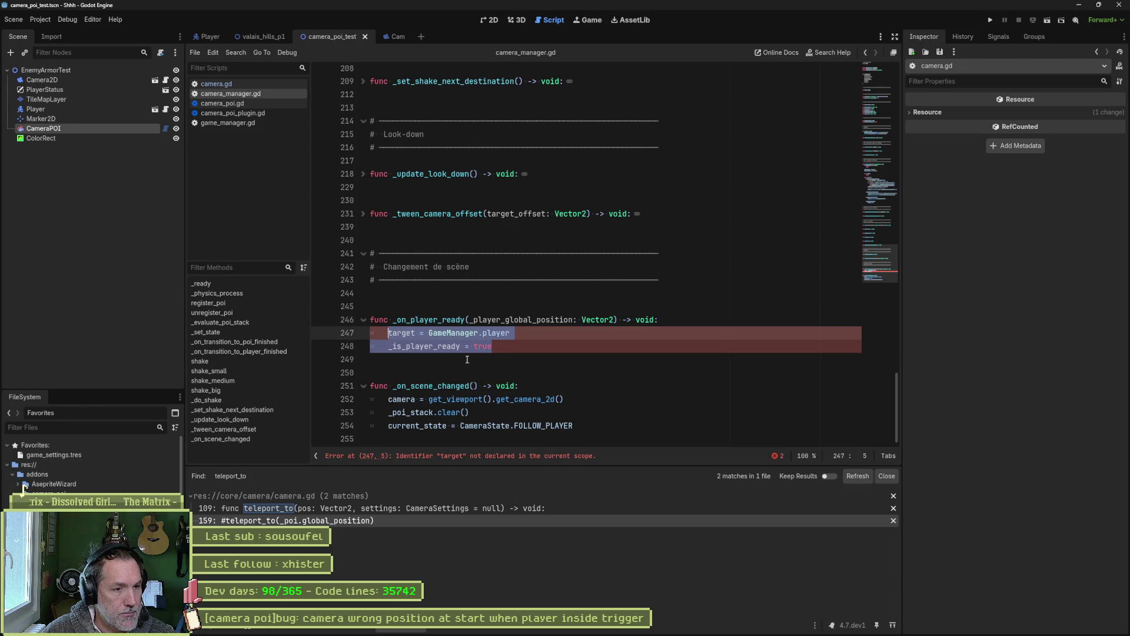
{"action": "type", "text": "cu"}
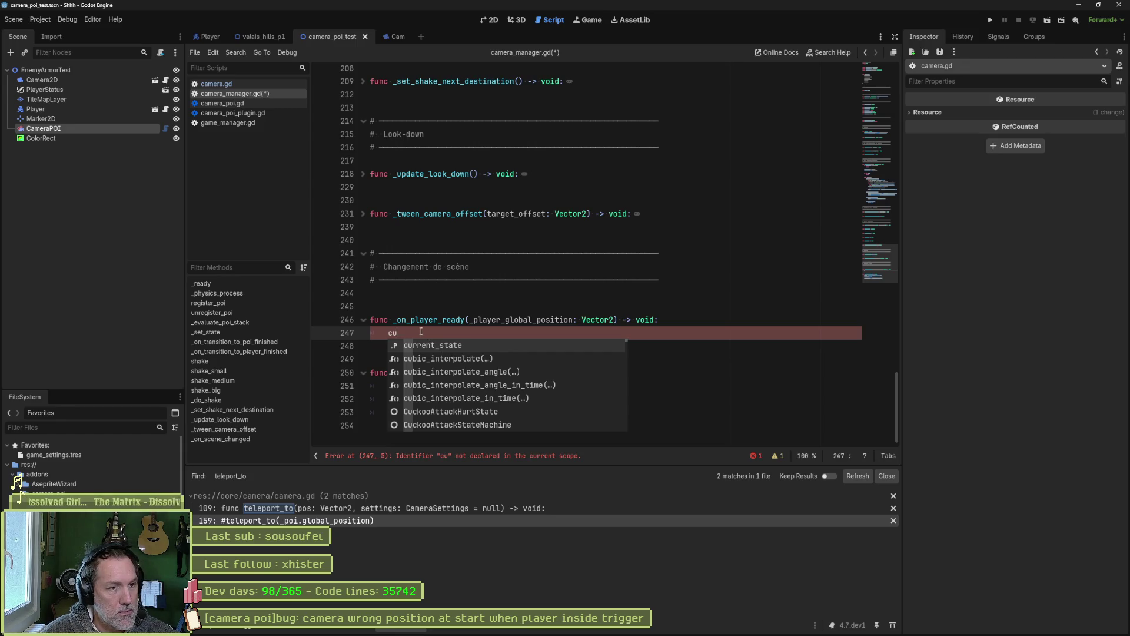
{"action": "key", "text": "Escape"}
Unfold _physics_process and search the project for current_state from line 118.
{"action": "scroll", "coordinate": [565, 320], "scroll_direction": "up", "scroll_amount": 15}
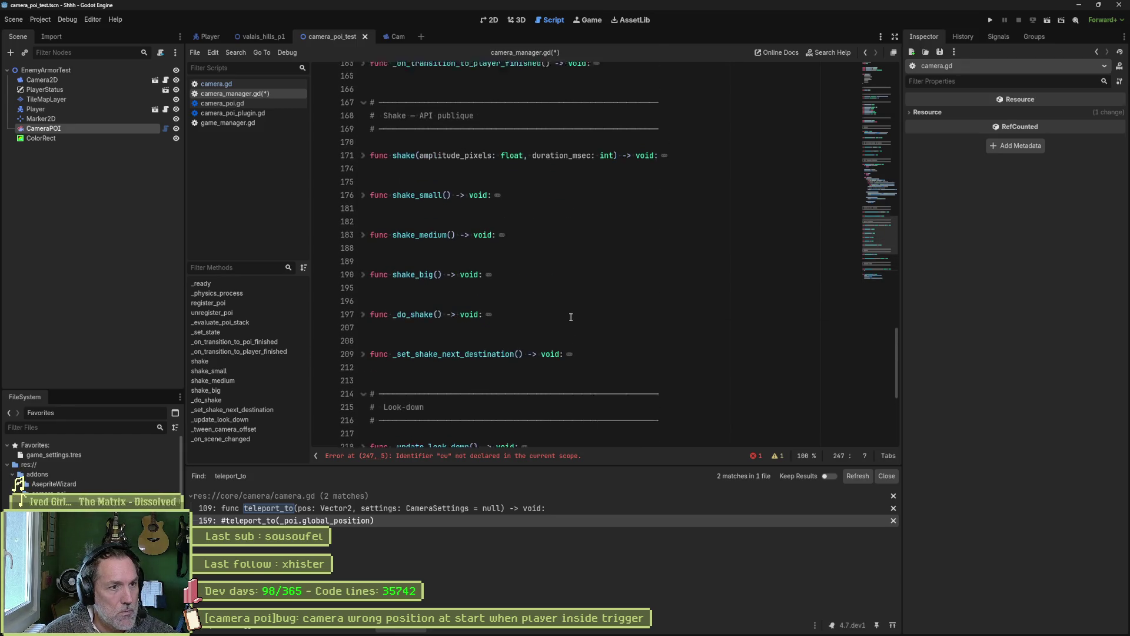
{"action": "scroll", "coordinate": [571, 315], "scroll_direction": "up", "scroll_amount": 3}
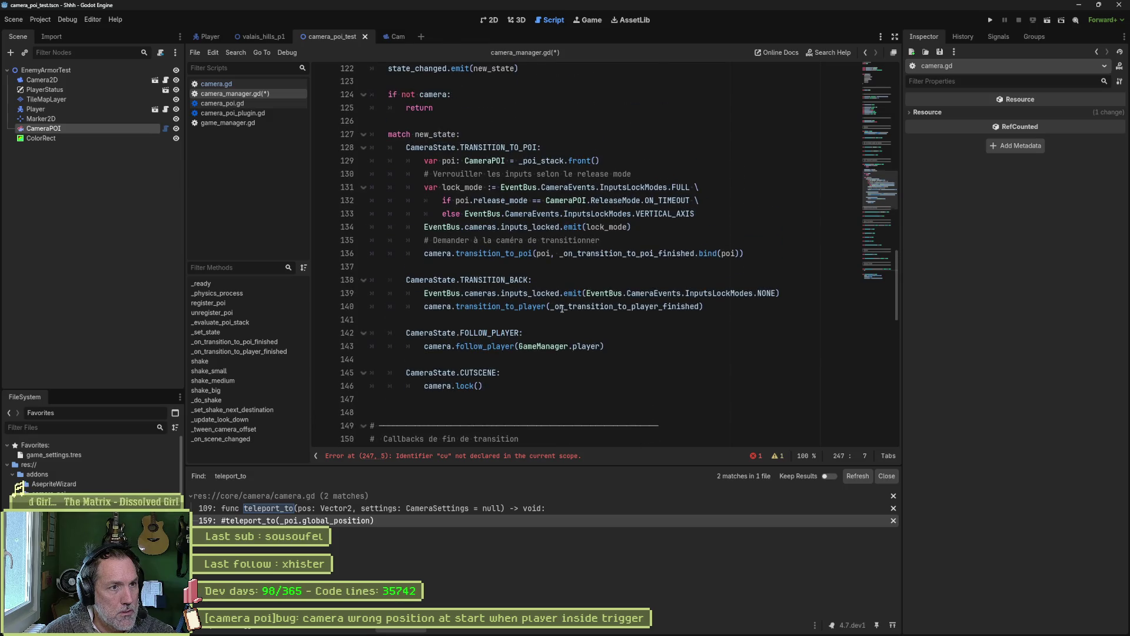
{"action": "scroll", "coordinate": [562, 307], "scroll_direction": "up", "scroll_amount": 6}
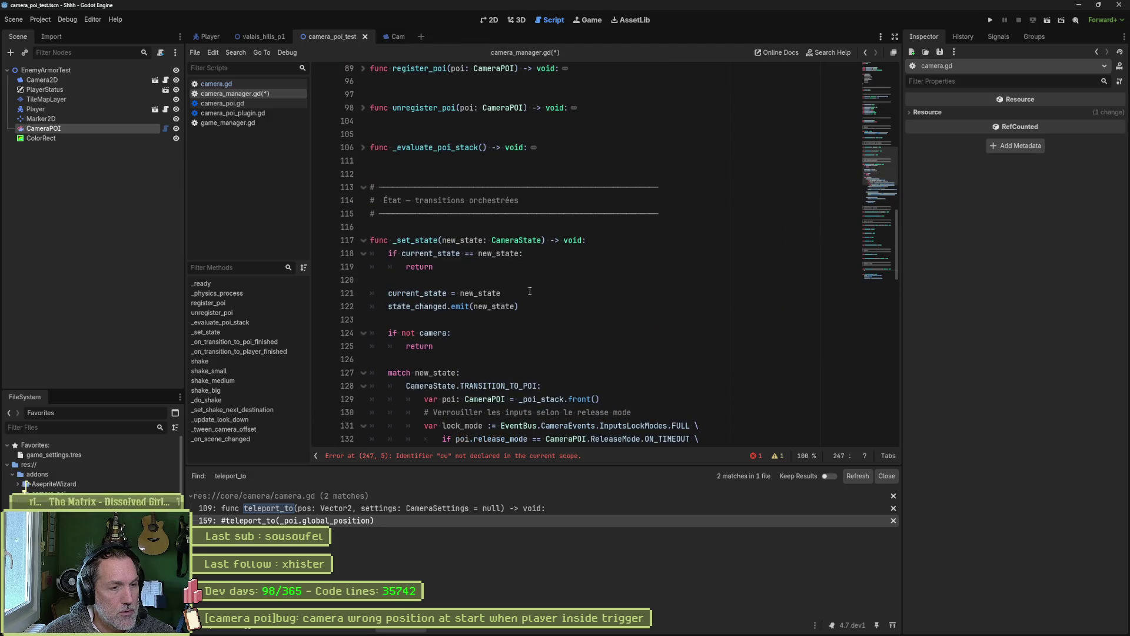
{"action": "scroll", "coordinate": [529, 291], "scroll_direction": "up", "scroll_amount": 1}
{"action": "left_click", "coordinate": [294, 283]}
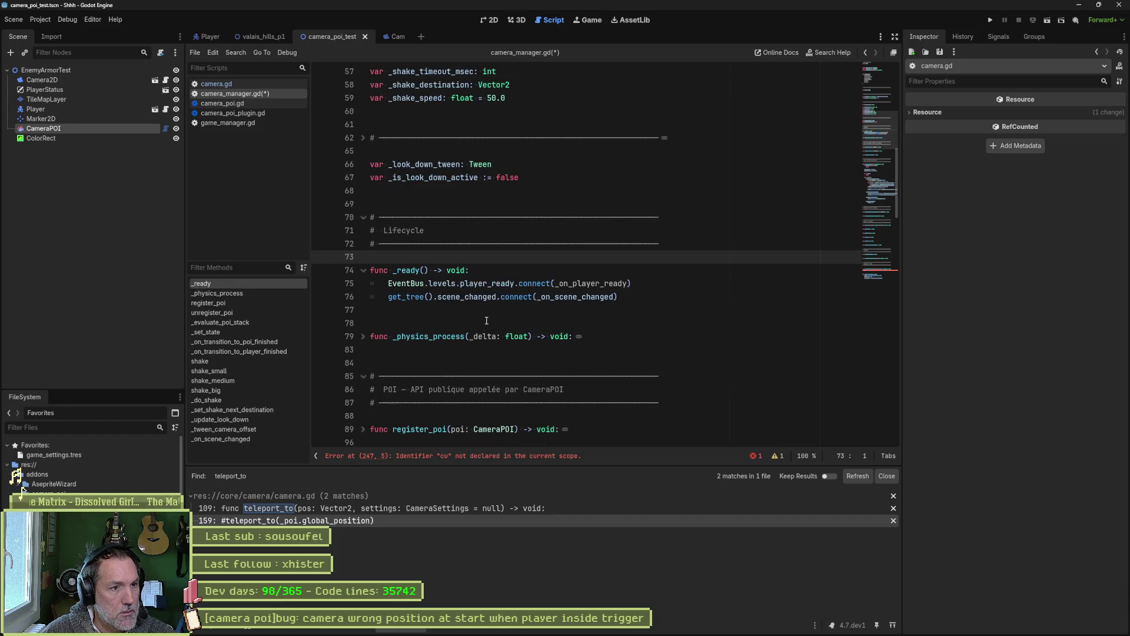
{"action": "left_click", "coordinate": [363, 338]}
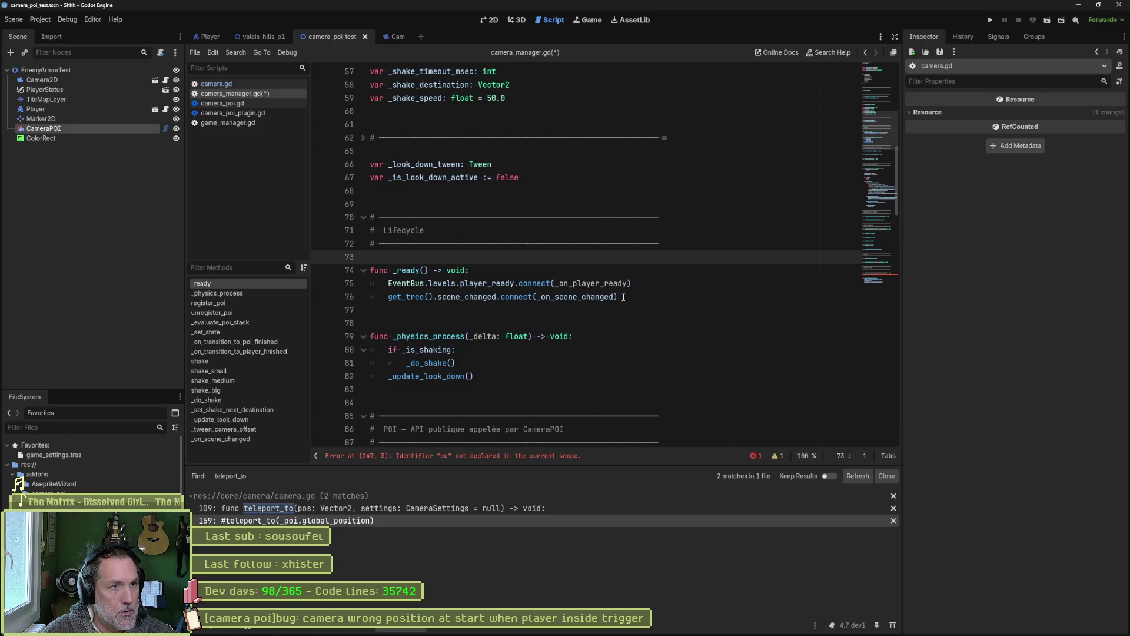
{"action": "scroll", "coordinate": [502, 350], "scroll_direction": "down", "scroll_amount": 10}
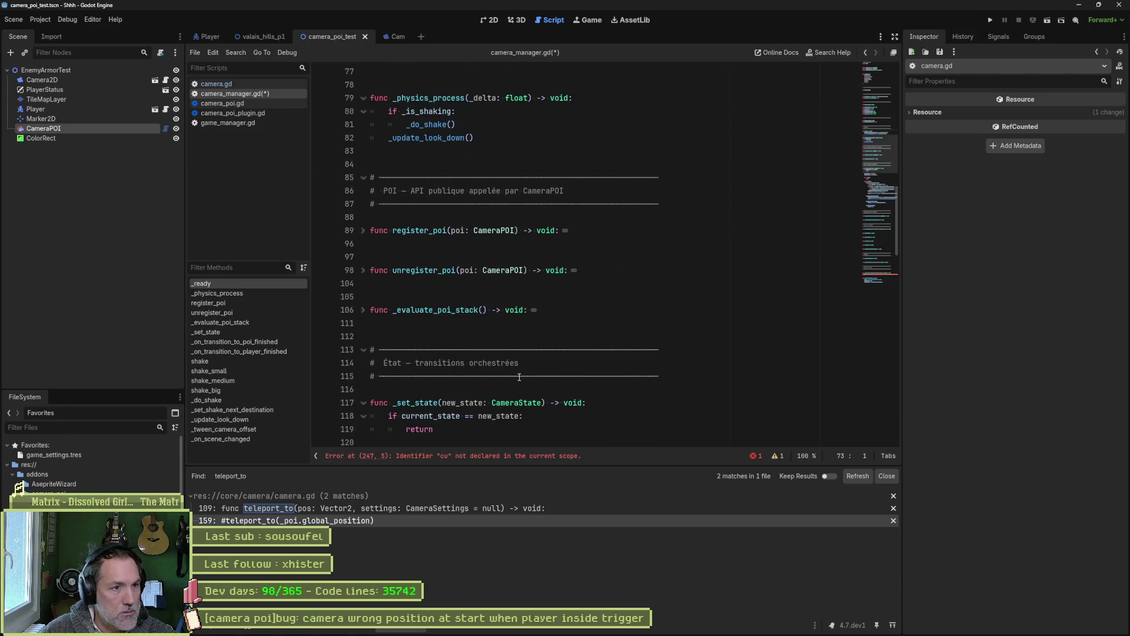
{"action": "double_click", "coordinate": [444, 259]}
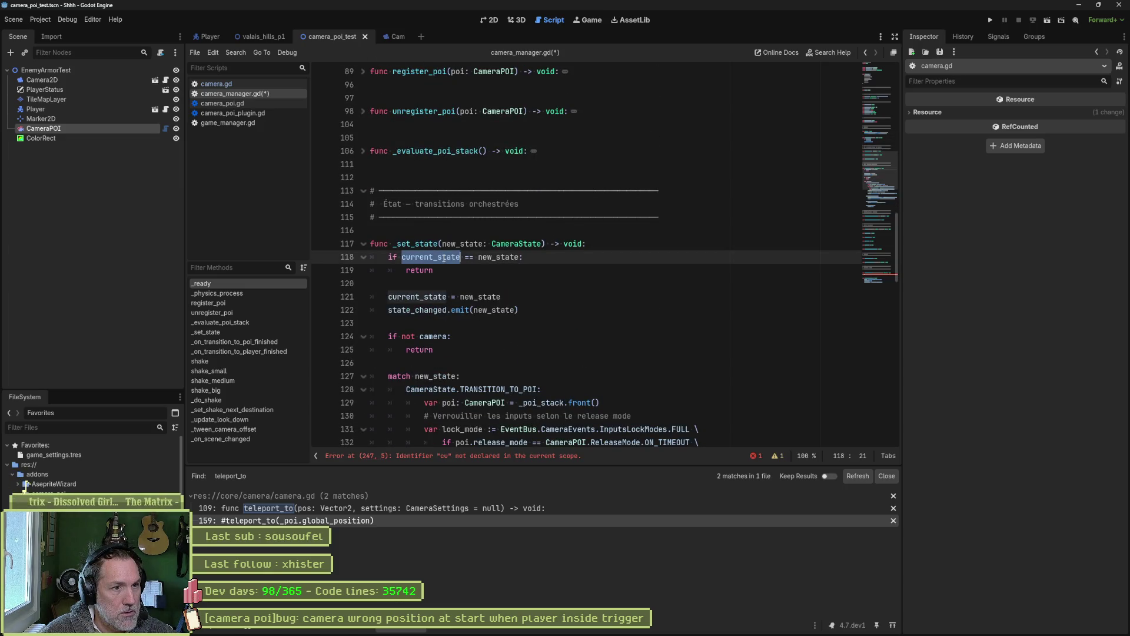
{"action": "key", "text": "ctrl+shift+f"}
Run the current_state search and inspect the FOLLOW_PLAYER assignment near line 253.
{"action": "left_click", "coordinate": [532, 358]}
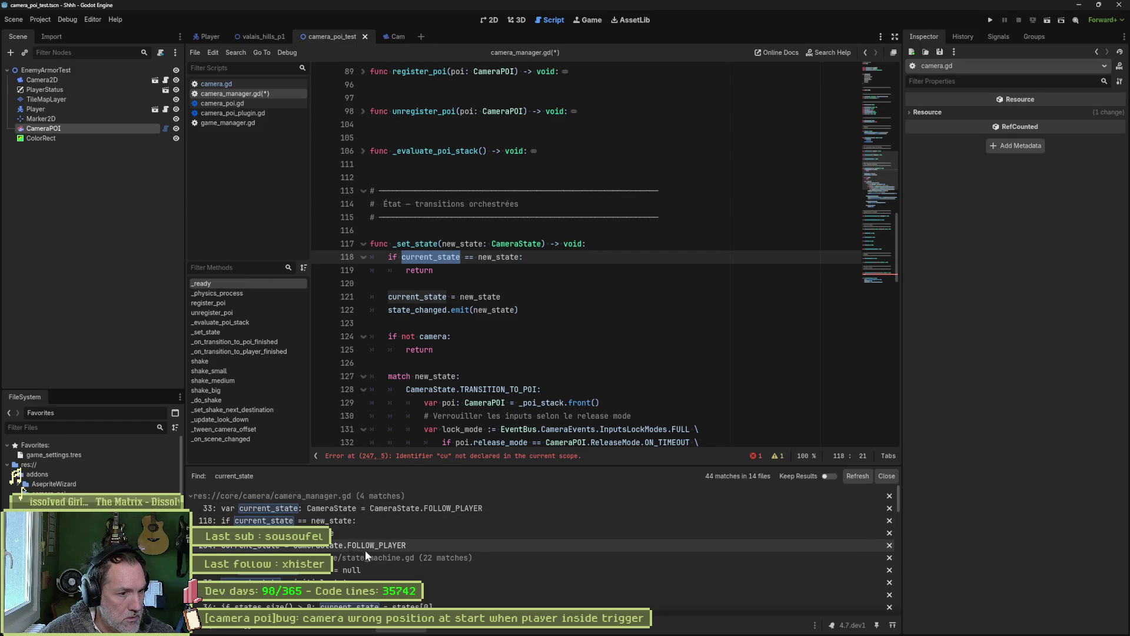
{"action": "left_click", "coordinate": [380, 546]}
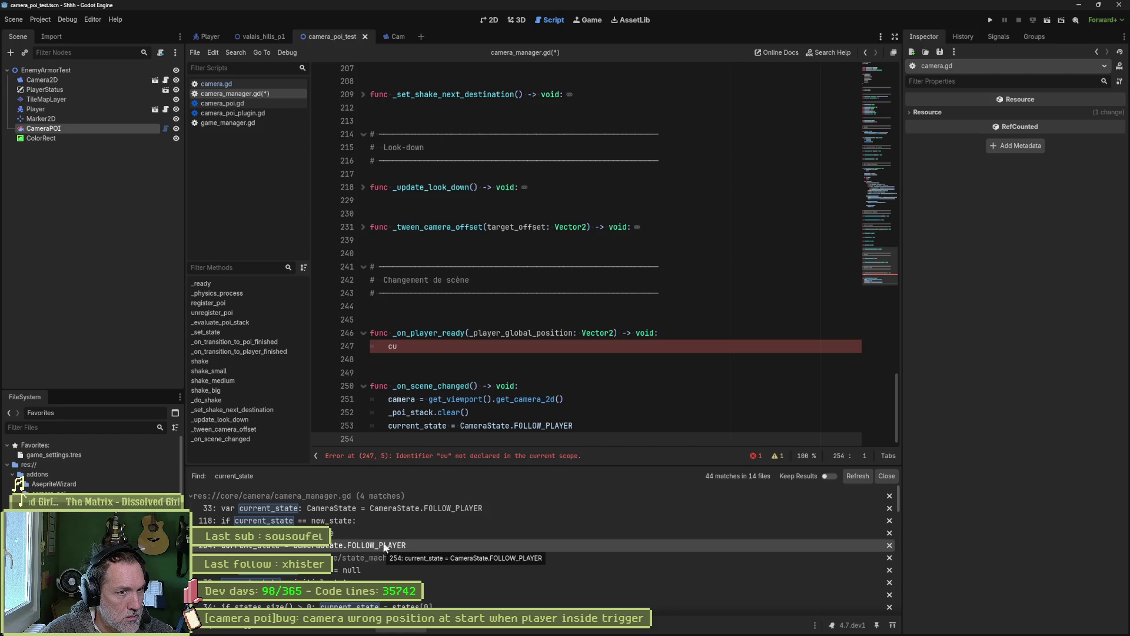
{"action": "scroll", "coordinate": [590, 418], "scroll_direction": "up", "scroll_amount": 1}
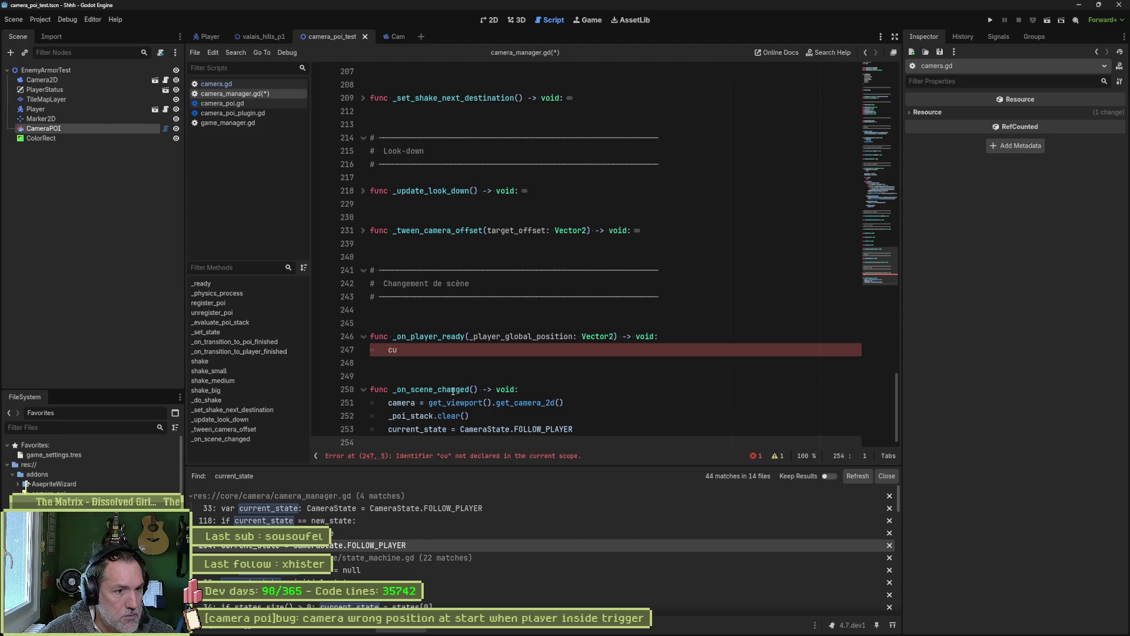
{"action": "left_click_drag", "start_coordinate": [574, 429], "coordinate": [516, 429]}
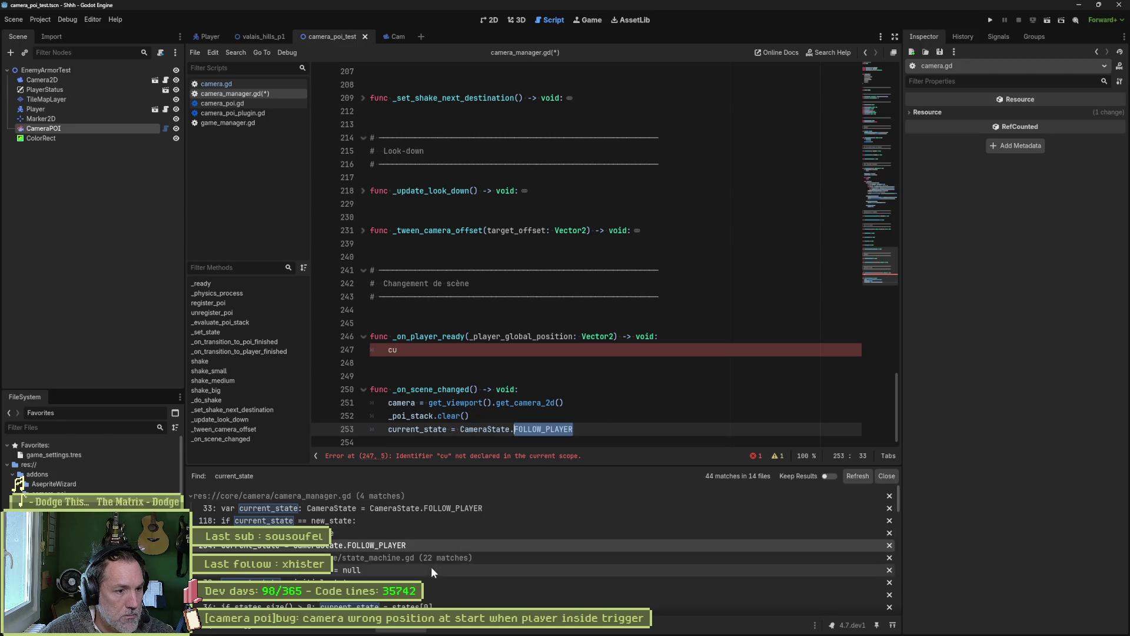
{"action": "scroll", "coordinate": [432, 572], "scroll_direction": "down", "scroll_amount": 2}
Check the state_machine.gd use, collapse other files' matches, and return to line 121.
{"action": "left_click", "coordinate": [359, 552]}
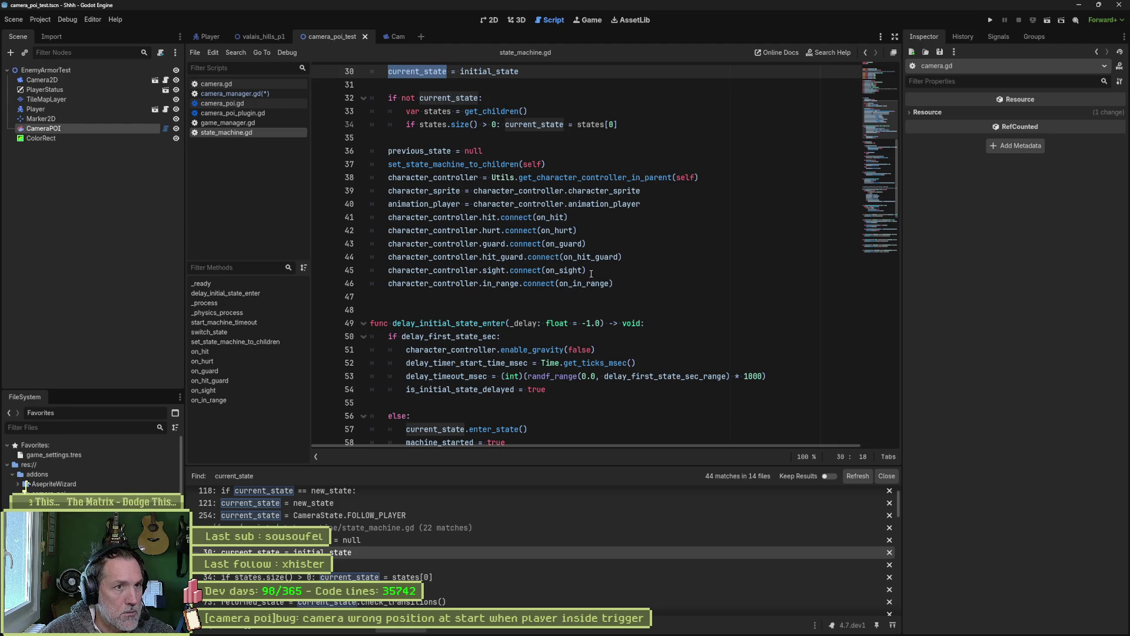
{"action": "left_click", "coordinate": [415, 528]}
{"action": "left_click", "coordinate": [423, 564]}
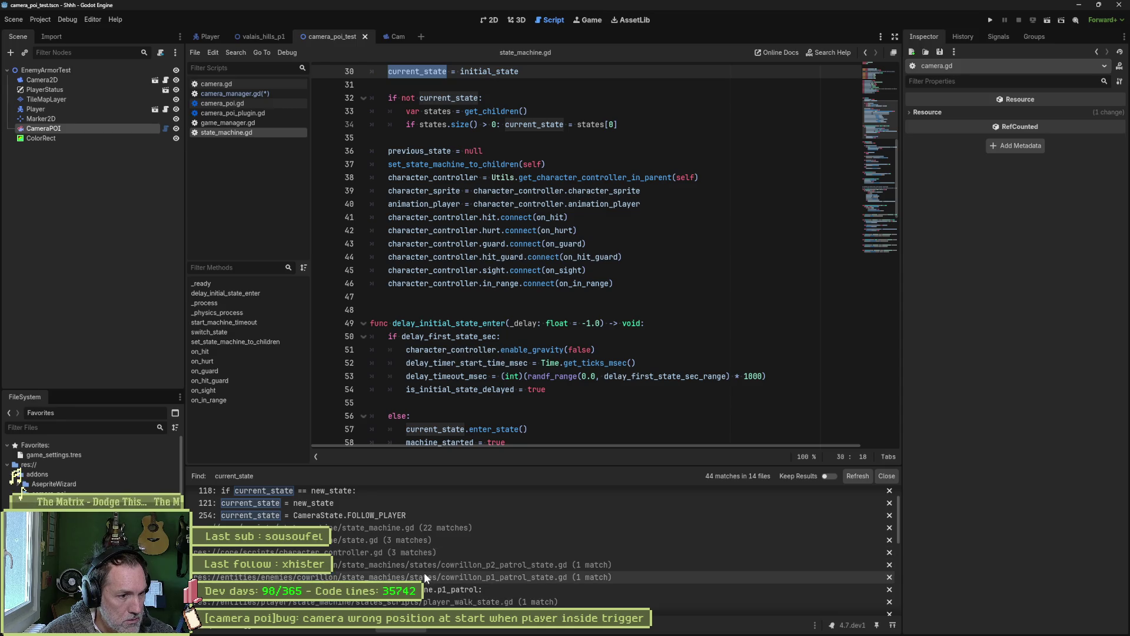
{"action": "left_click", "coordinate": [426, 580]}
{"action": "scroll", "coordinate": [441, 588], "scroll_direction": "down", "scroll_amount": 2}
{"action": "scroll", "coordinate": [441, 588], "scroll_direction": "down", "scroll_amount": 5}
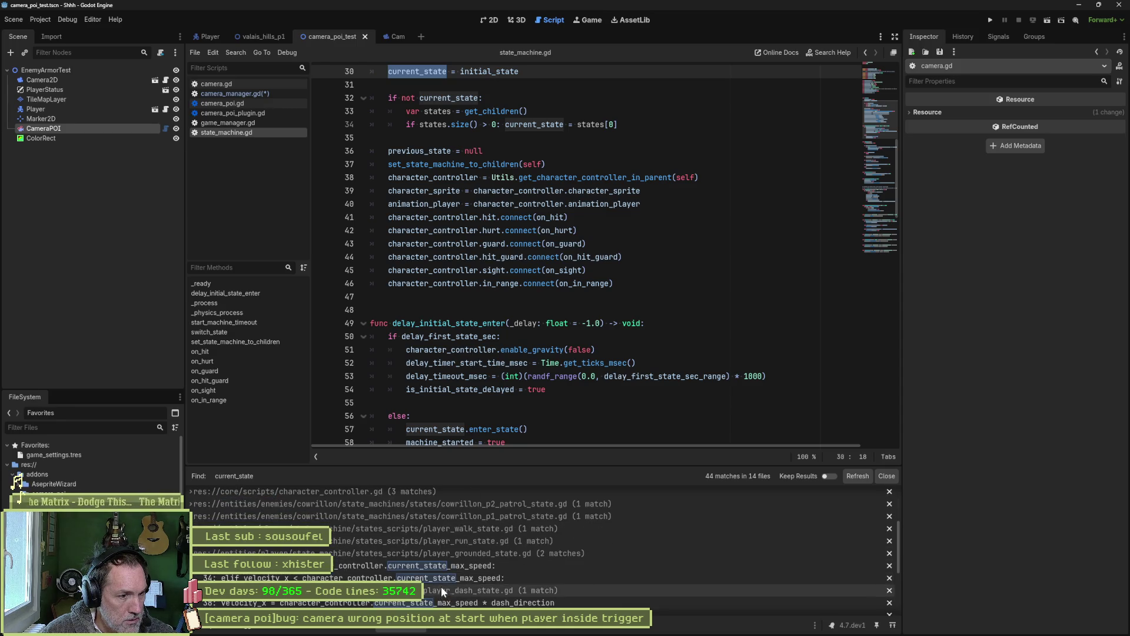
{"action": "scroll", "coordinate": [457, 571], "scroll_direction": "up", "scroll_amount": 2}
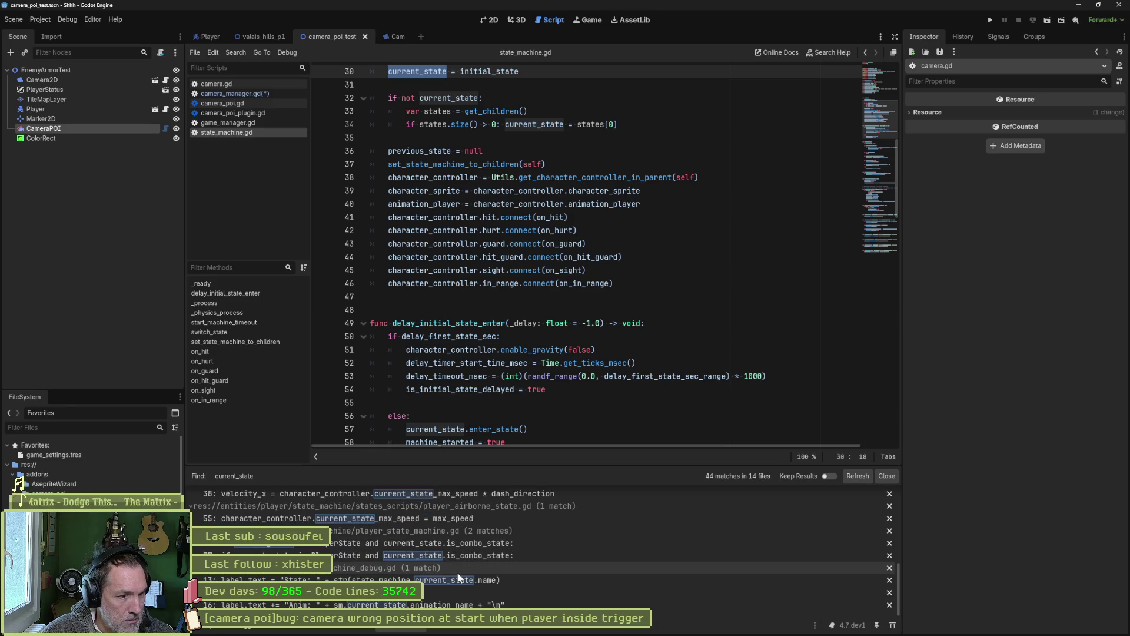
{"action": "scroll", "coordinate": [445, 580], "scroll_direction": "up", "scroll_amount": 2}
{"action": "scroll", "coordinate": [448, 576], "scroll_direction": "up", "scroll_amount": 3}
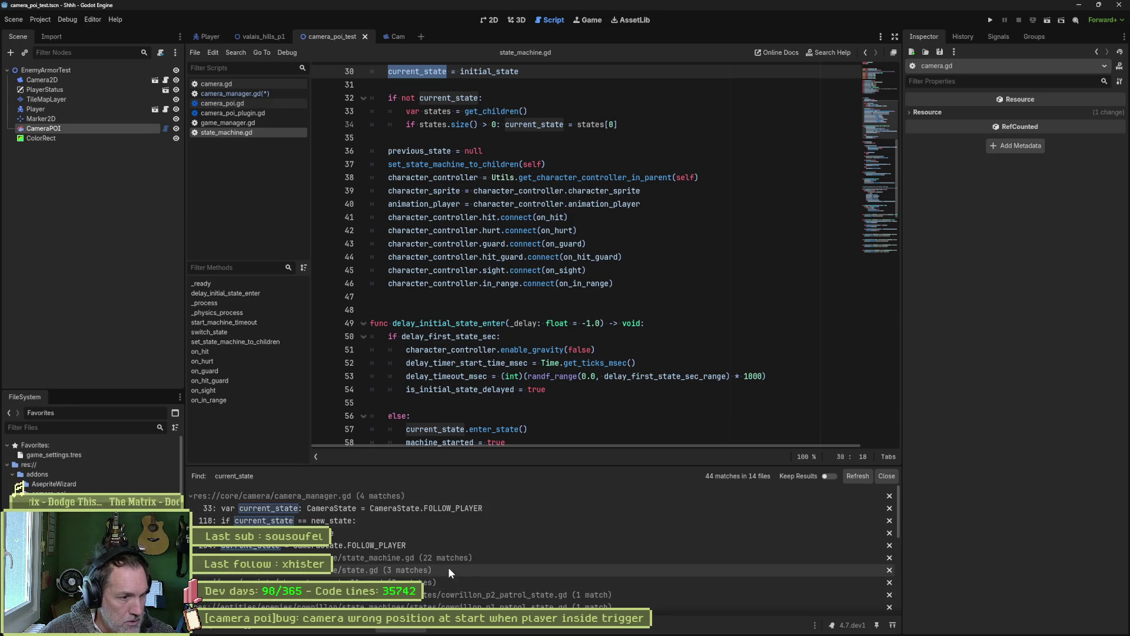
{"action": "left_click", "coordinate": [454, 535]}
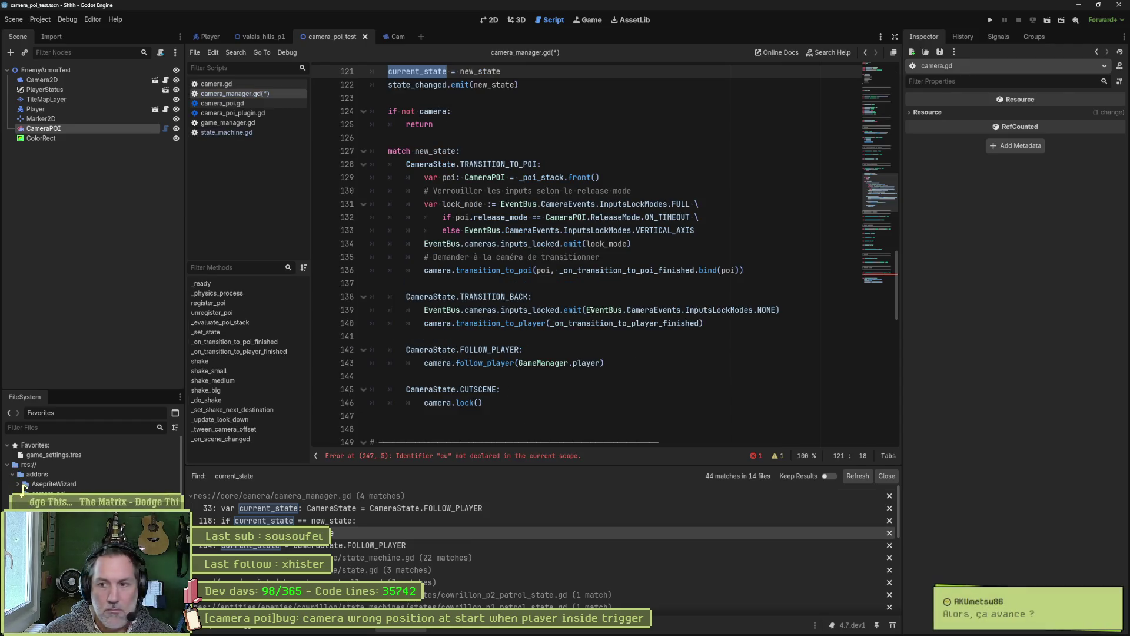
Search the whole project for _on_scene_changed from its definition in camera_manager.gd.
{"action": "scroll", "coordinate": [612, 262], "scroll_direction": "up", "scroll_amount": 5}
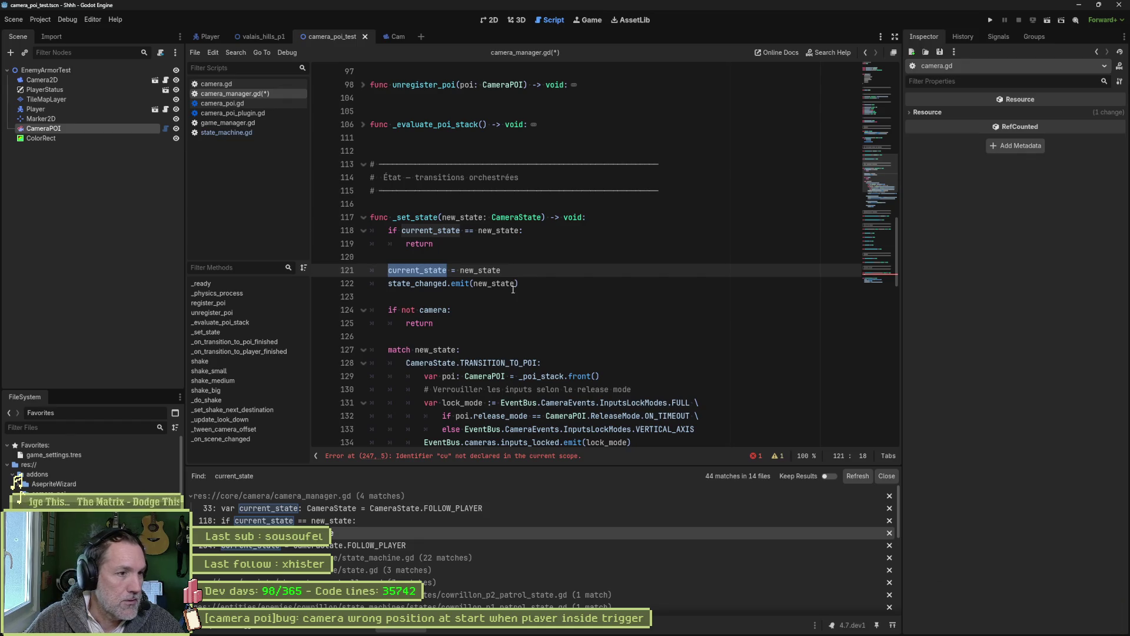
{"action": "key", "text": "End"}
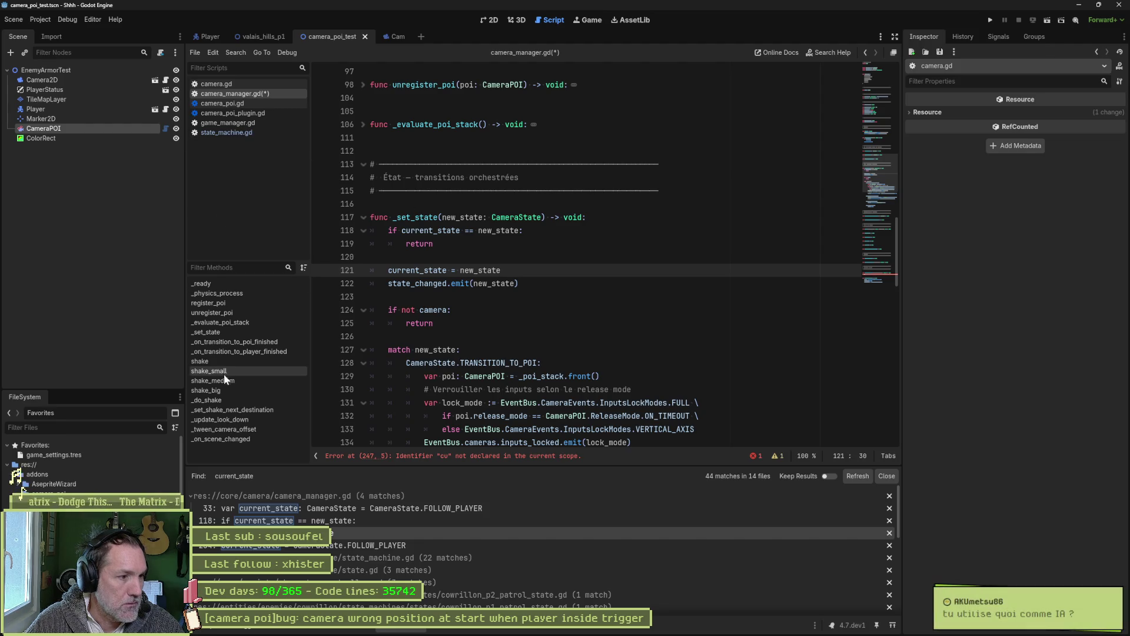
{"action": "left_click", "coordinate": [228, 439]}
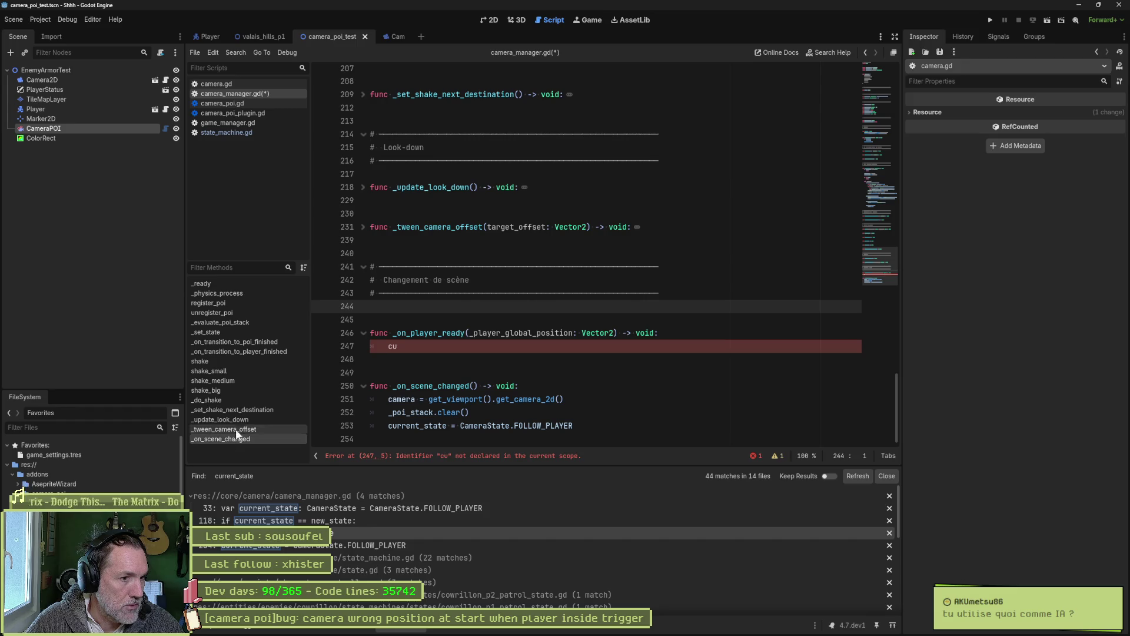
{"action": "double_click", "coordinate": [427, 384]}
{"action": "key", "text": "ctrl+shift+f"}
{"action": "key", "text": "Return"}
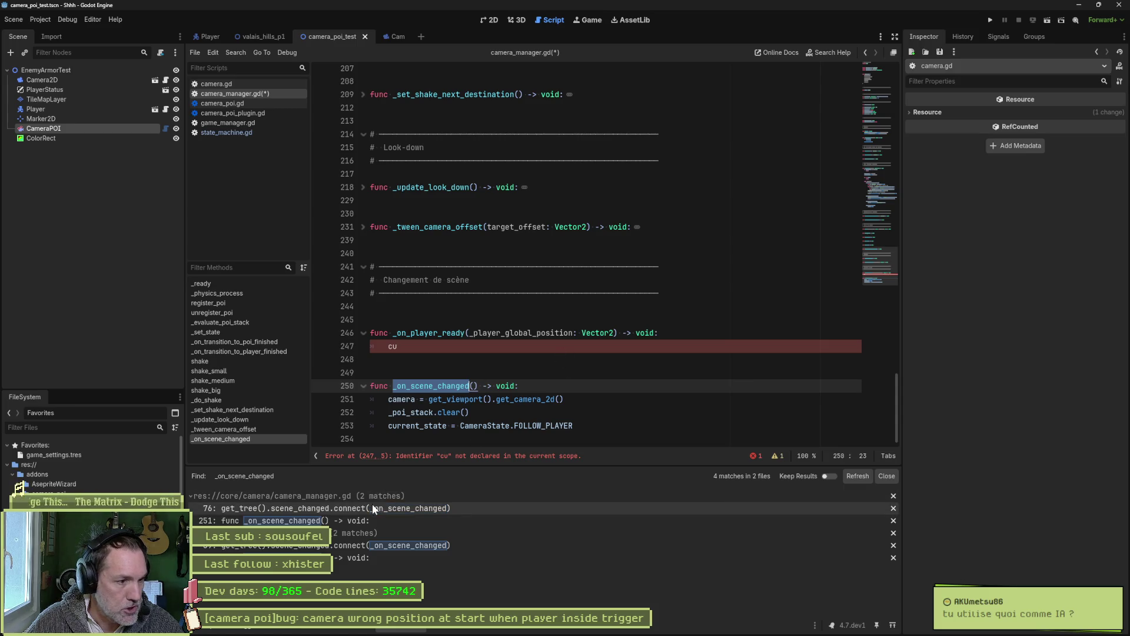
Open the SceneTree help for scene_changed from its connection on line 76.
{"action": "left_click", "coordinate": [373, 507]}
{"action": "scroll", "coordinate": [474, 236], "scroll_direction": "up", "scroll_amount": 5}
{"action": "left_click", "coordinate": [475, 231]}
{"action": "left_click", "coordinate": [474, 232], "text": "ctrl"}
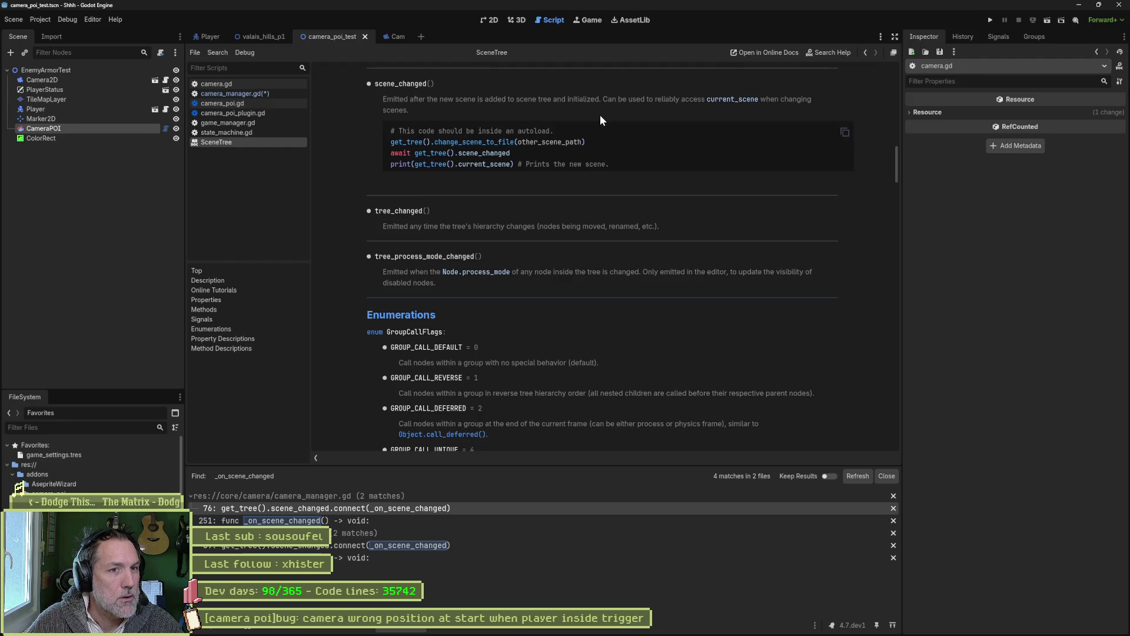
{"action": "mouse_move", "coordinate": [701, 627]}
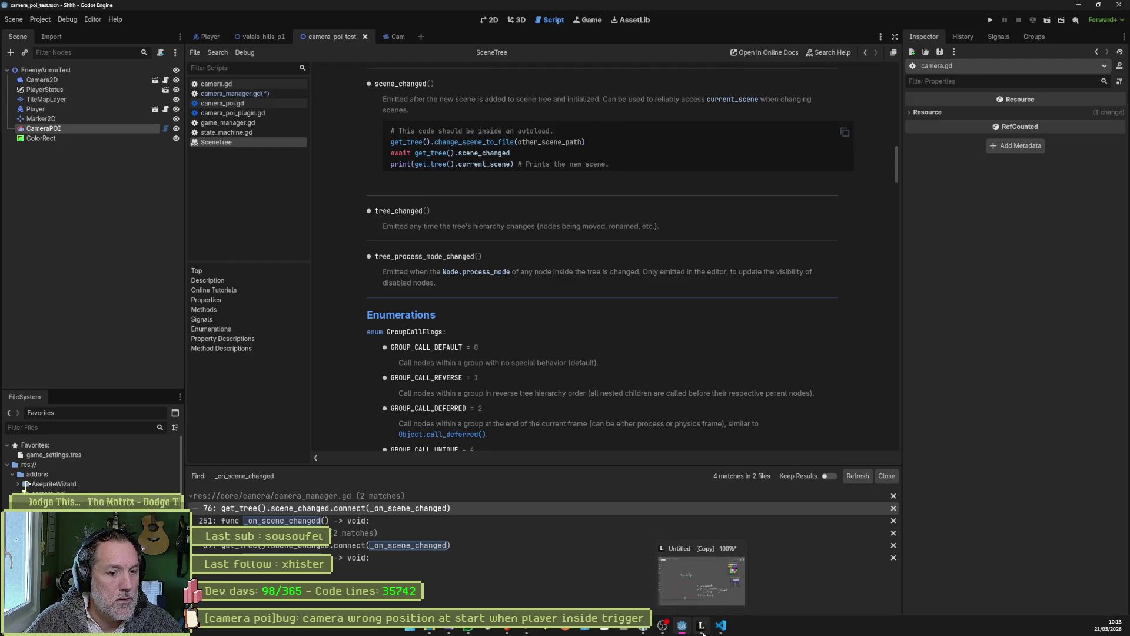